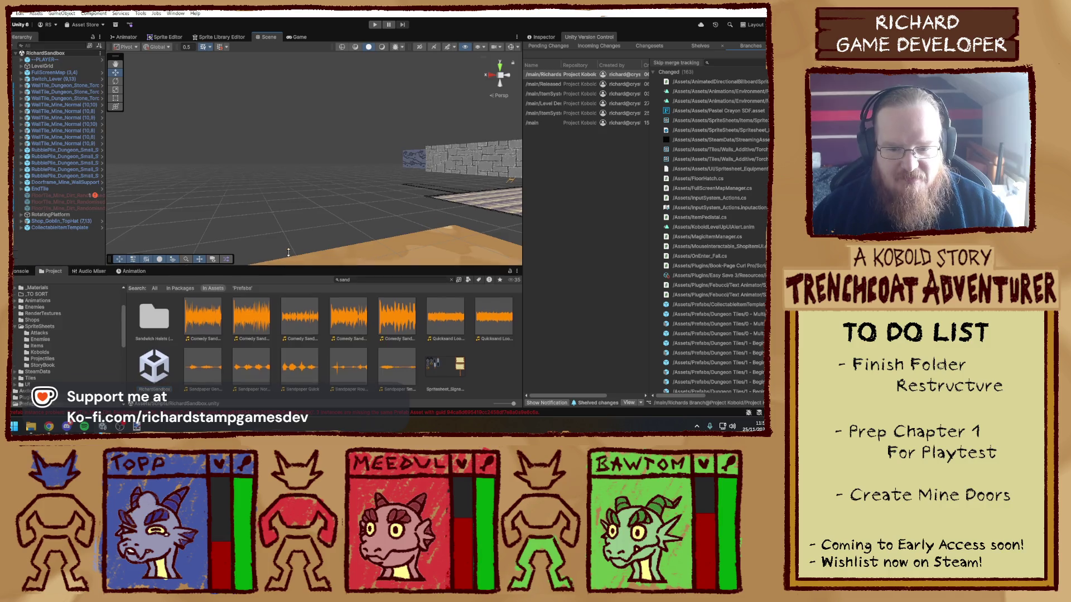
- Widen the Scene area, collapse the Enemies and Scripts folders, and open ScriptableObjects > Items
{"action": "left_click_drag", "start_coordinate": [524, 177], "coordinate": [626, 176]}
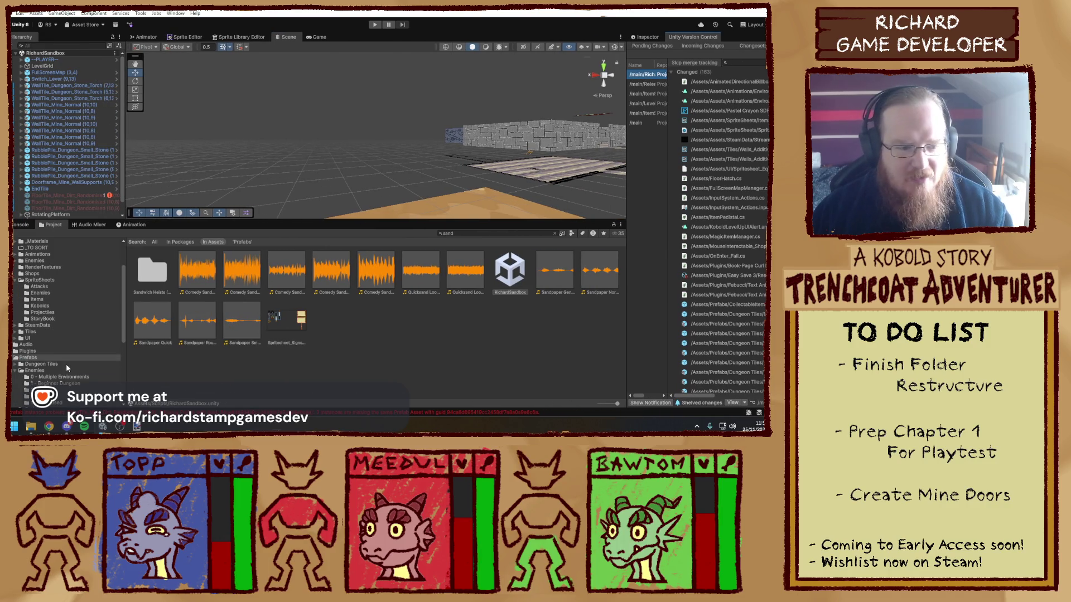
{"action": "left_click", "coordinate": [16, 371]}
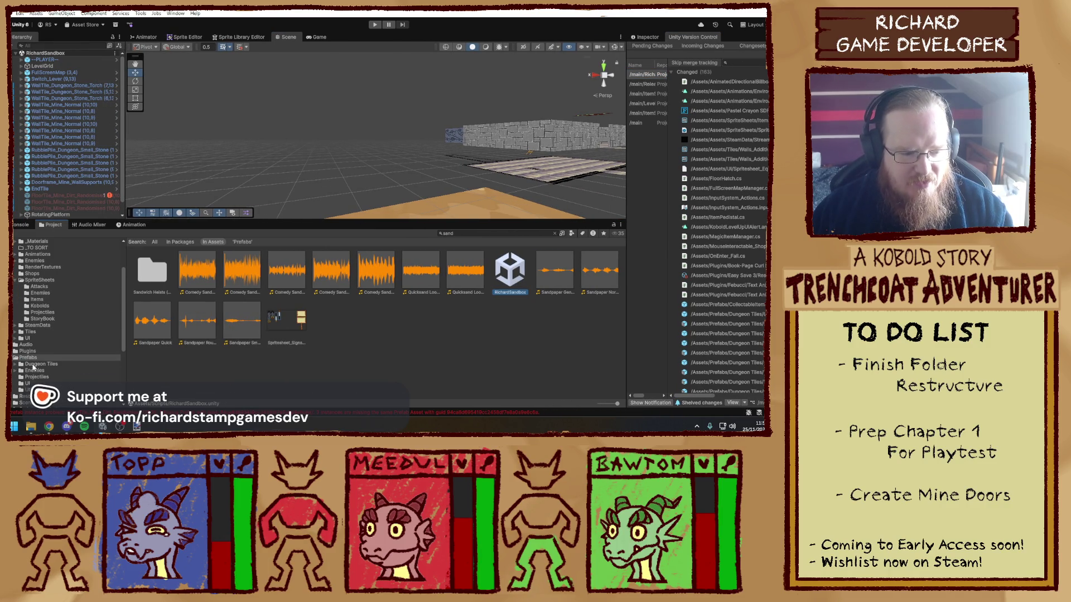
{"action": "scroll", "coordinate": [18, 389], "scroll_direction": "down", "scroll_amount": 3}
{"action": "left_click", "coordinate": [16, 367]}
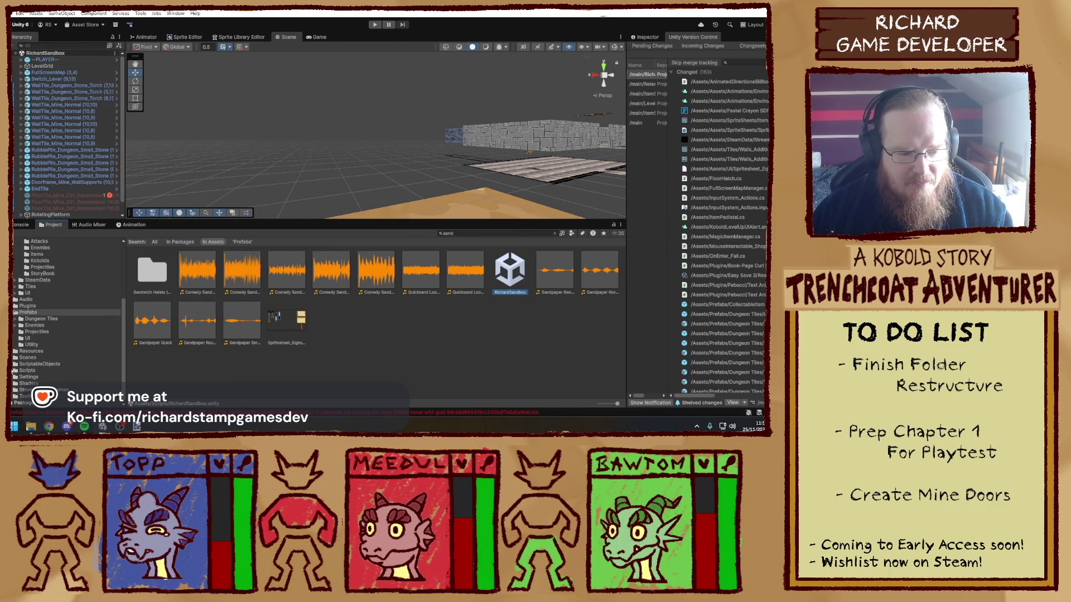
{"action": "left_click", "coordinate": [40, 363]}
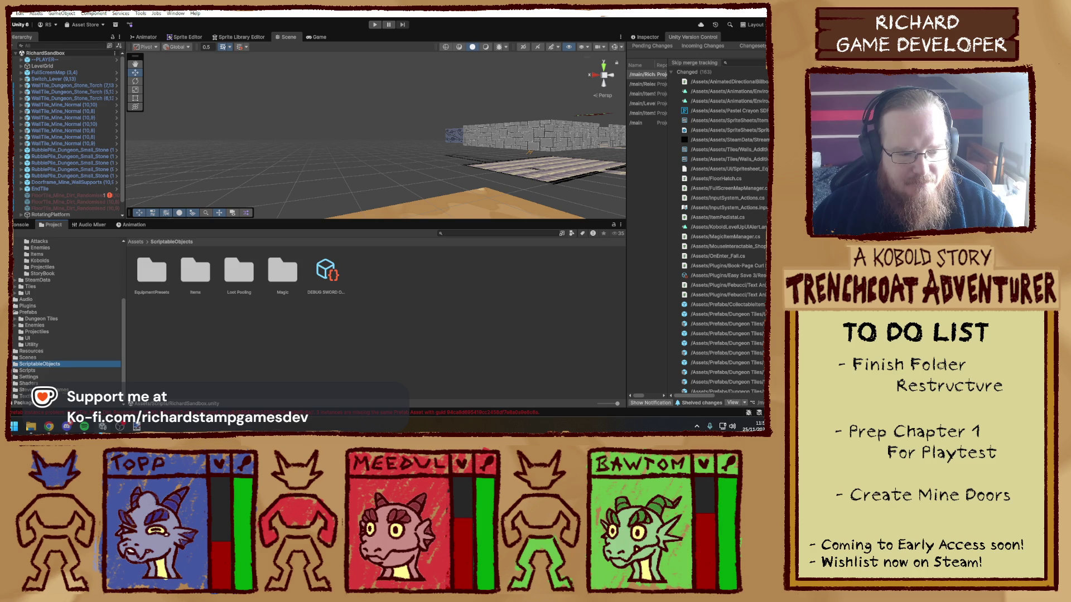
{"action": "scroll", "coordinate": [89, 387], "scroll_direction": "down", "scroll_amount": 1}
{"action": "left_click", "coordinate": [46, 347]}
{"action": "left_click", "coordinate": [32, 353]}
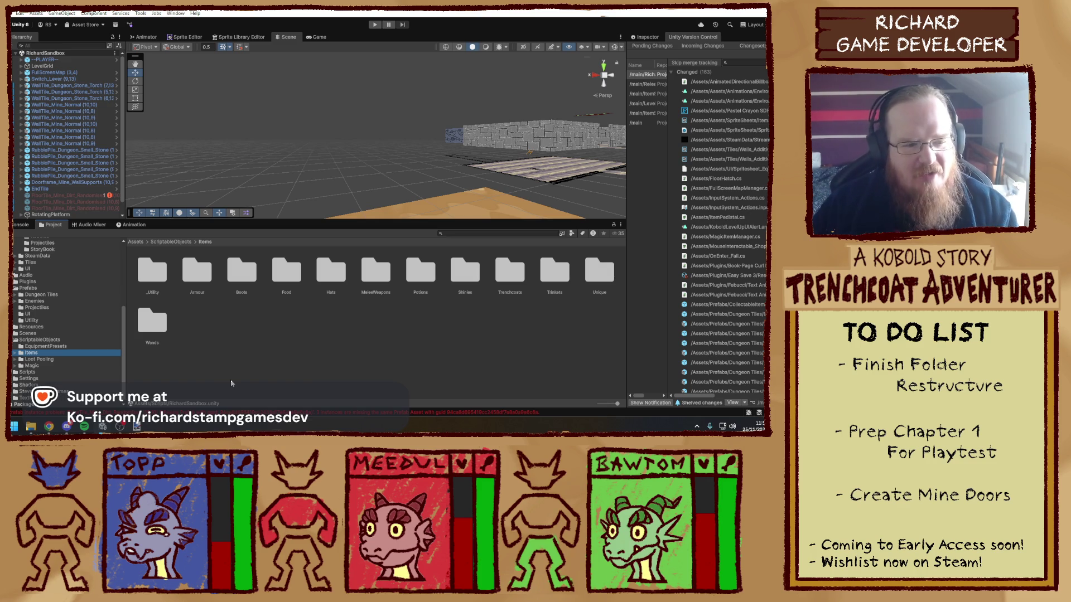
- Select the red floor tile objects, clear the selection, then bring up Windows search
{"action": "left_click", "coordinate": [80, 195]}
{"action": "left_click", "coordinate": [79, 208], "text": "shift"}
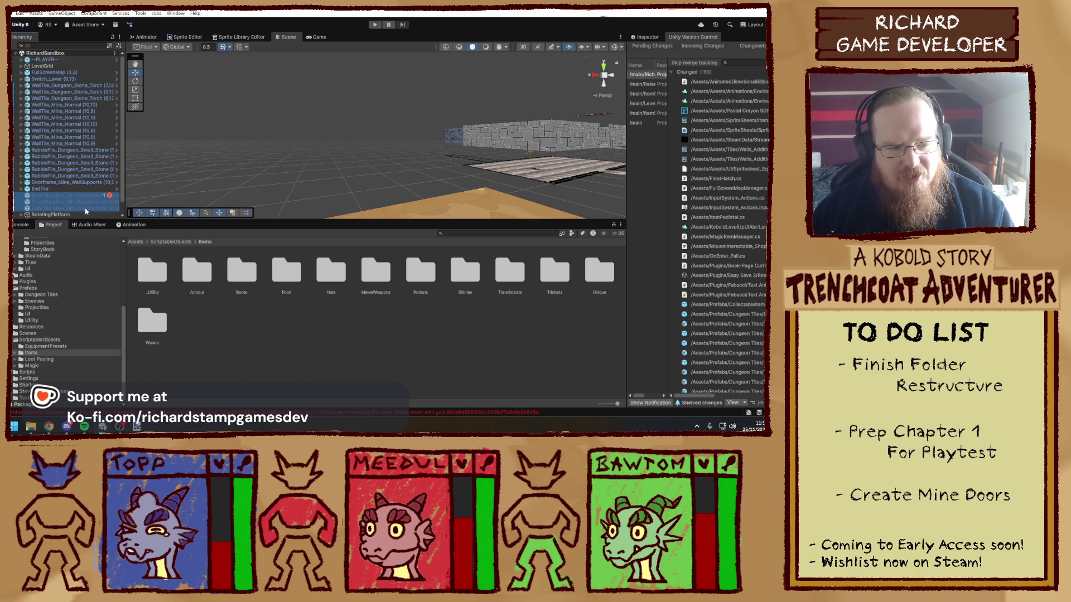
{"action": "left_click", "coordinate": [277, 372]}
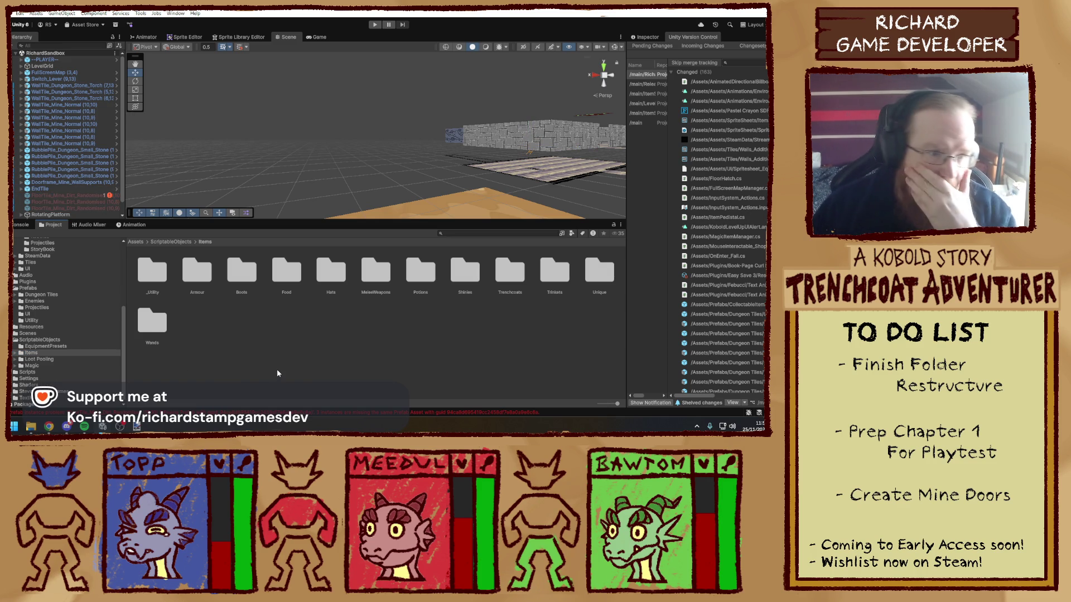
{"action": "key", "text": "super"}
- Launch Unity DevOps Version Control and try merging from Level Design changeset 184
{"action": "type", "text": "unity"}
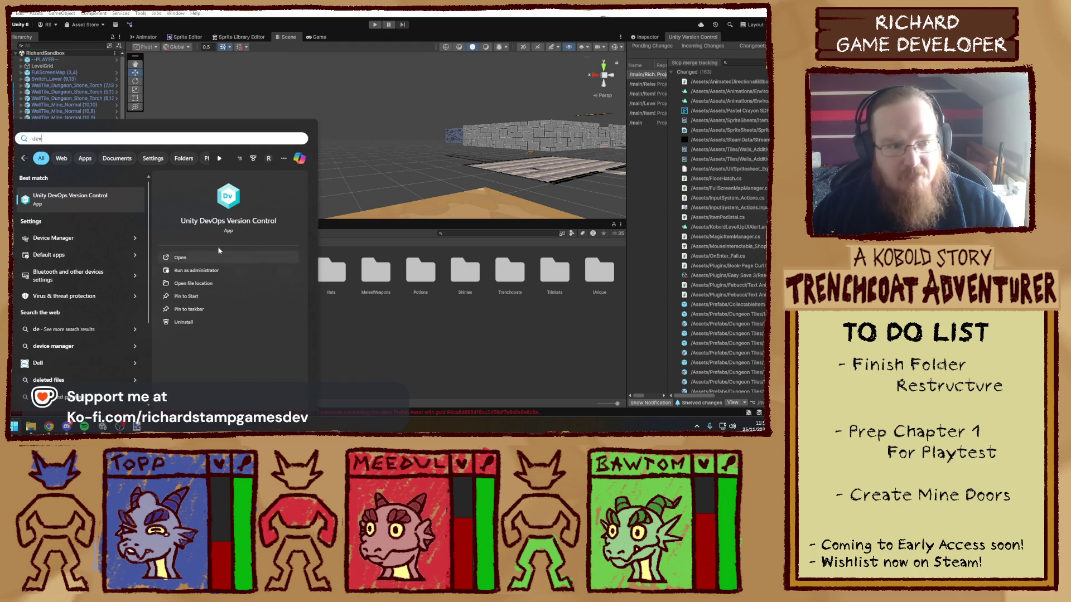
{"action": "left_click", "coordinate": [118, 258]}
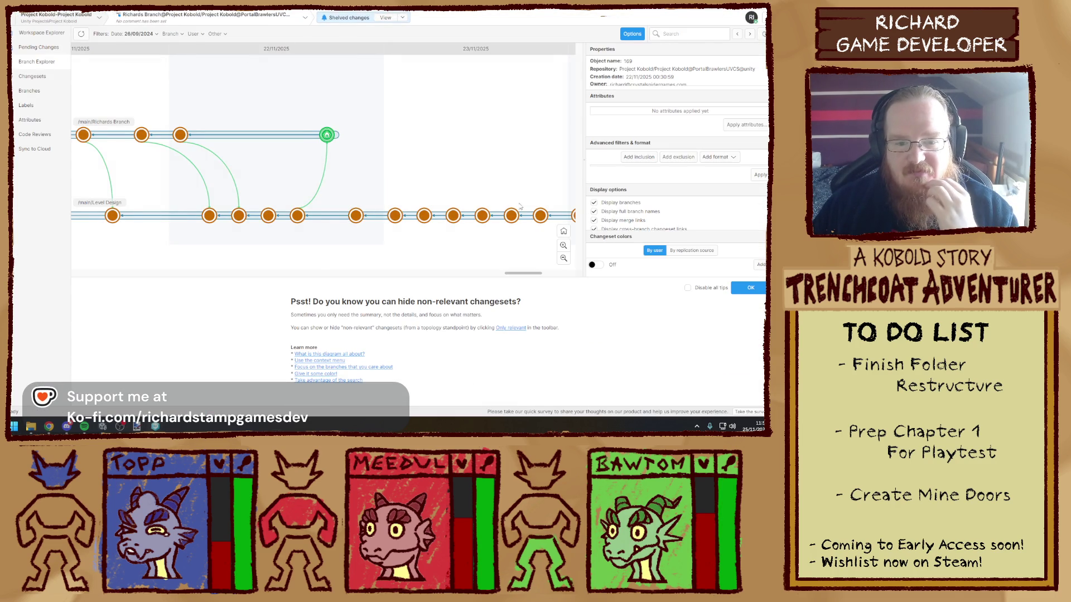
{"action": "left_click_drag", "start_coordinate": [480, 203], "coordinate": [366, 178]}
{"action": "scroll", "coordinate": [502, 207], "scroll_direction": "right", "scroll_amount": 5}
{"action": "right_click", "coordinate": [495, 218]}
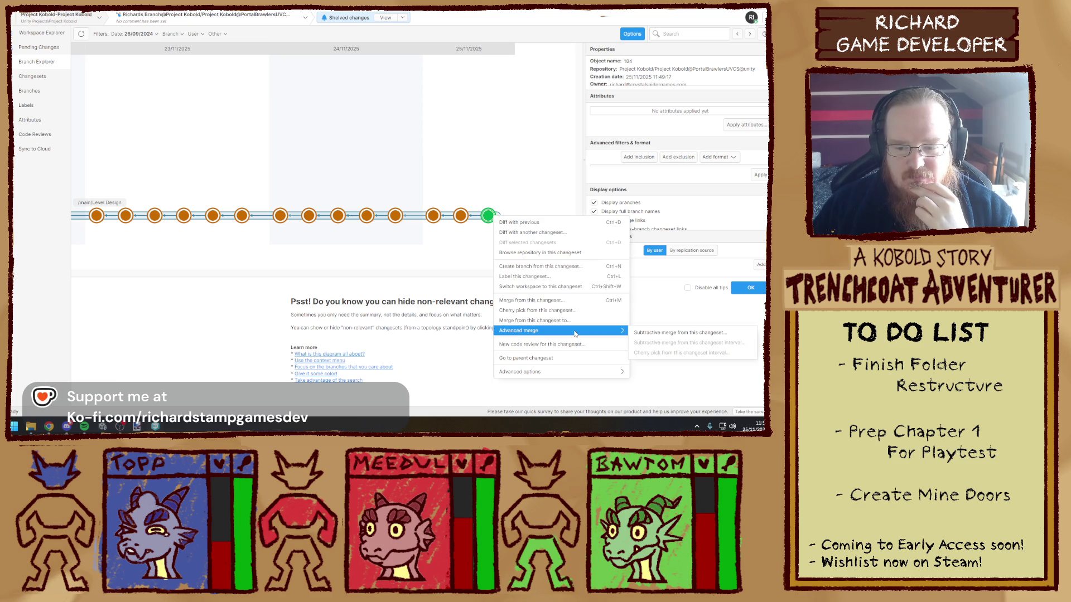
{"action": "left_click", "coordinate": [580, 301]}
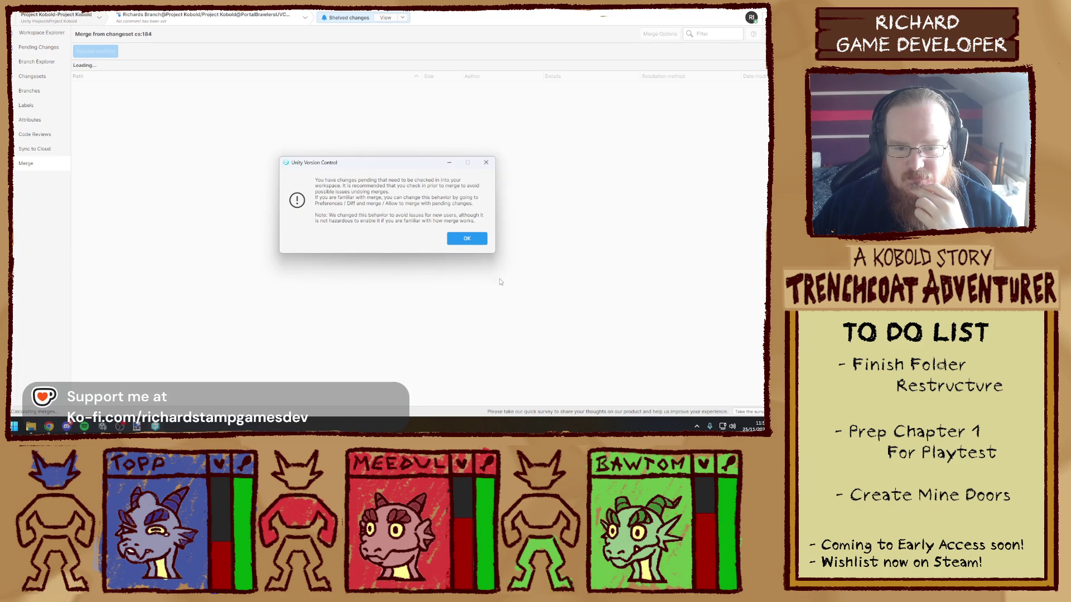
{"action": "left_click", "coordinate": [473, 240]}
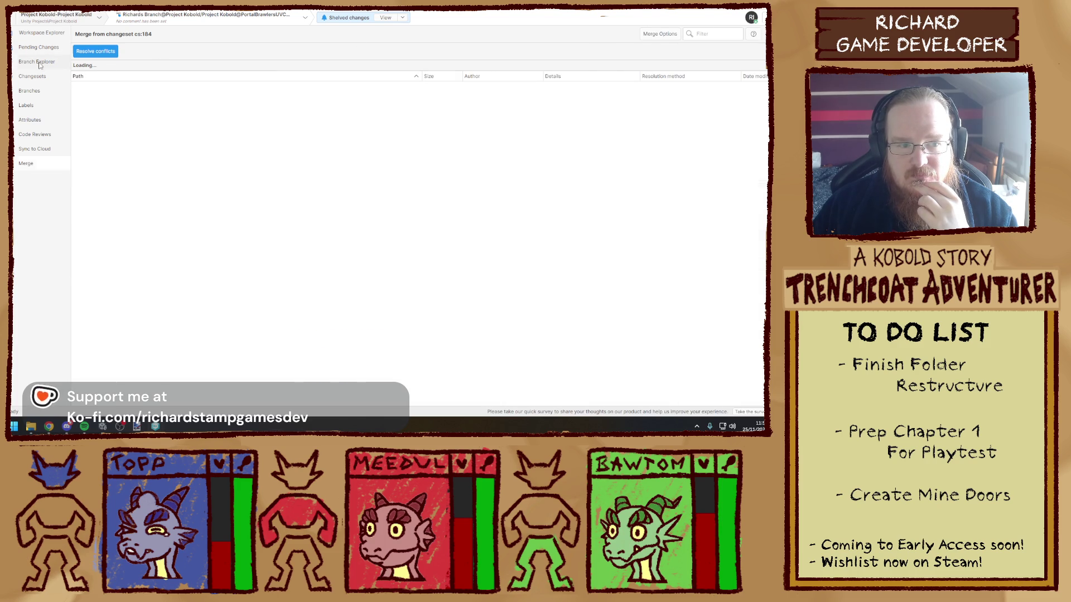
- Merge changeset 184 into Richards Branch, check in the merge, and close the app
{"action": "left_click", "coordinate": [47, 61]}
{"action": "right_click", "coordinate": [488, 216]}
{"action": "left_click", "coordinate": [535, 320]}
{"action": "left_click", "coordinate": [297, 227]}
{"action": "left_click", "coordinate": [480, 301]}
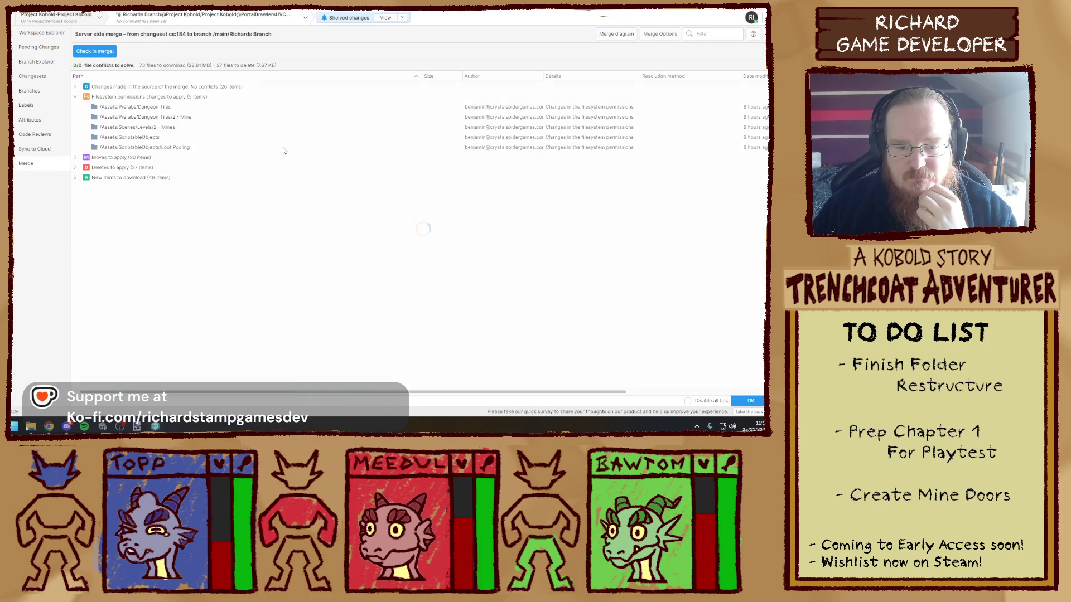
{"action": "left_click", "coordinate": [91, 52]}
{"action": "left_click", "coordinate": [439, 263]}
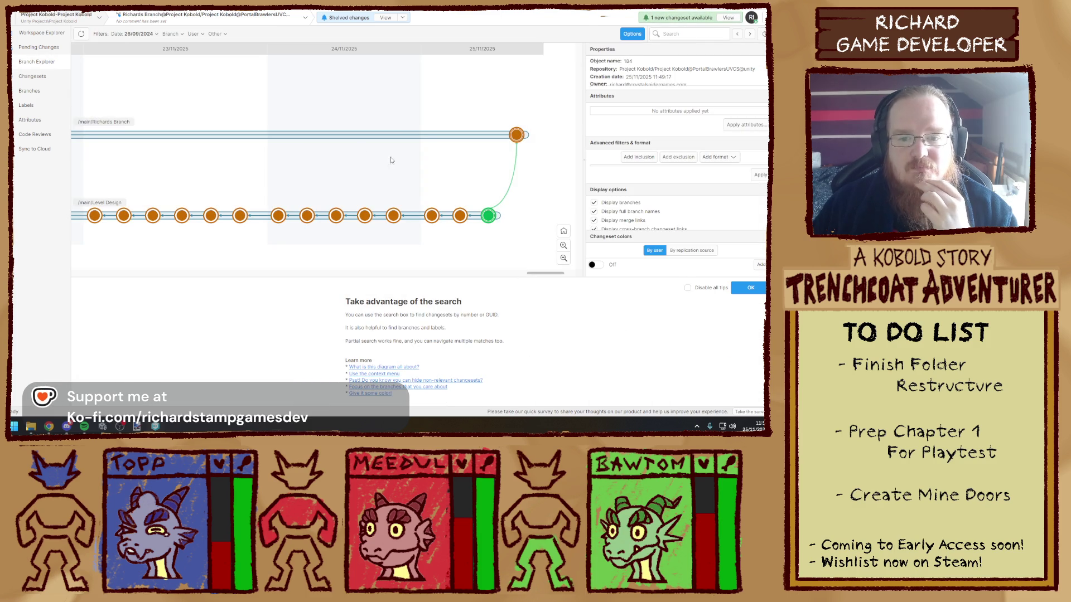
{"action": "scroll", "coordinate": [268, 131], "scroll_direction": "left", "scroll_amount": 5}
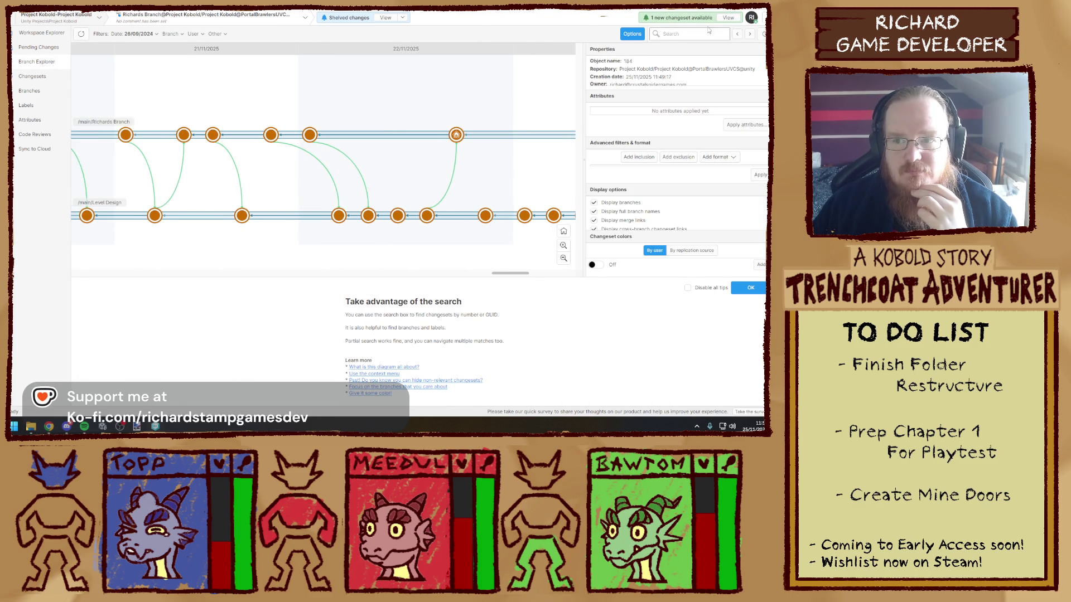
{"action": "left_click", "coordinate": [765, 9]}
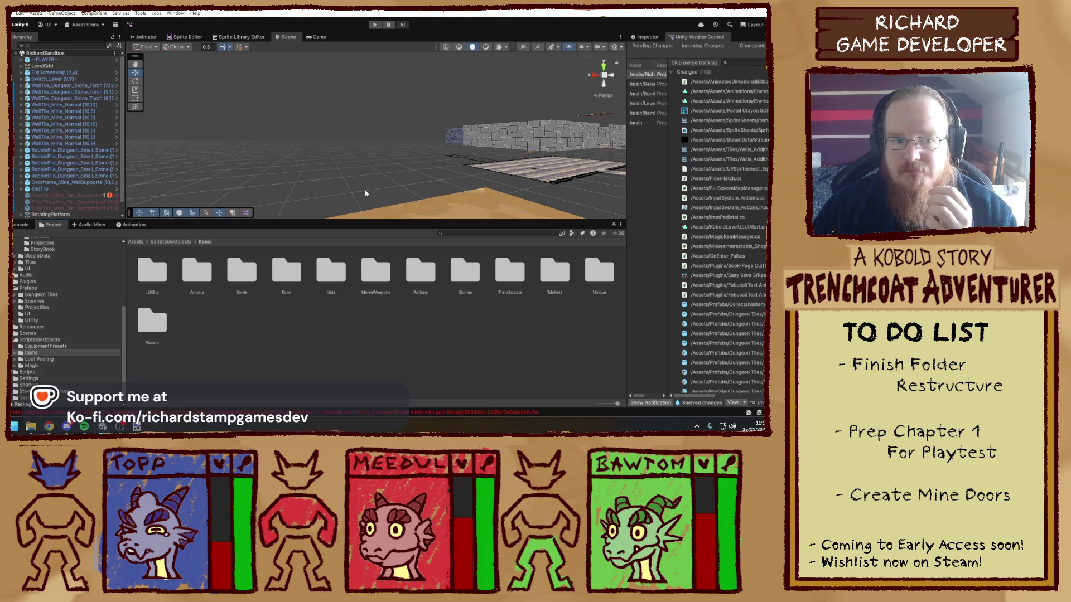
- Merge the conflicting incoming file from Richards Branch and reload the externally modified scene
{"action": "left_click", "coordinate": [687, 45]}
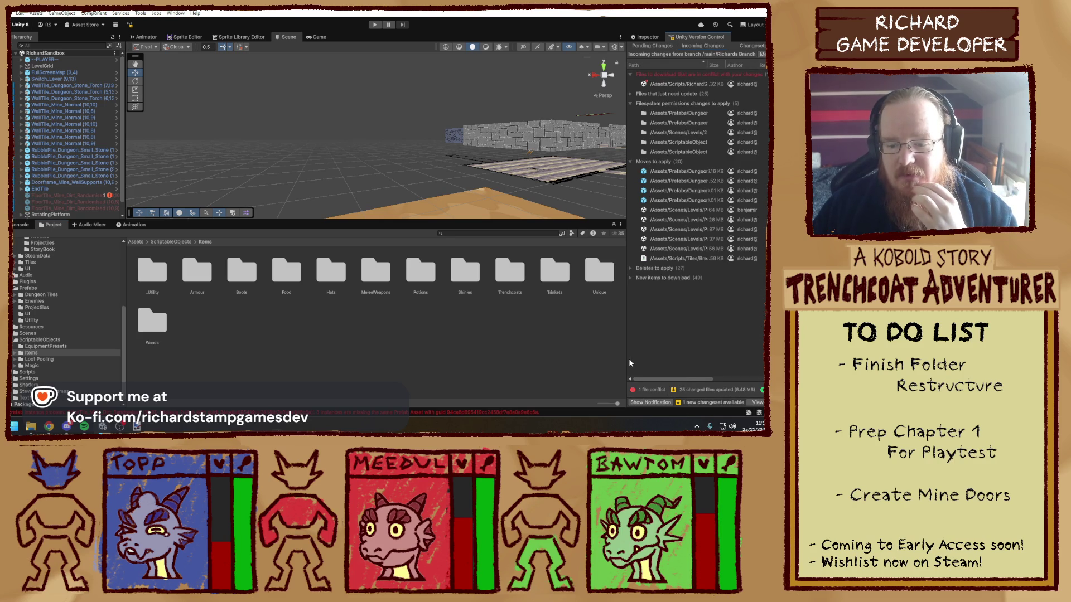
{"action": "left_click_drag", "start_coordinate": [626, 355], "coordinate": [410, 335]}
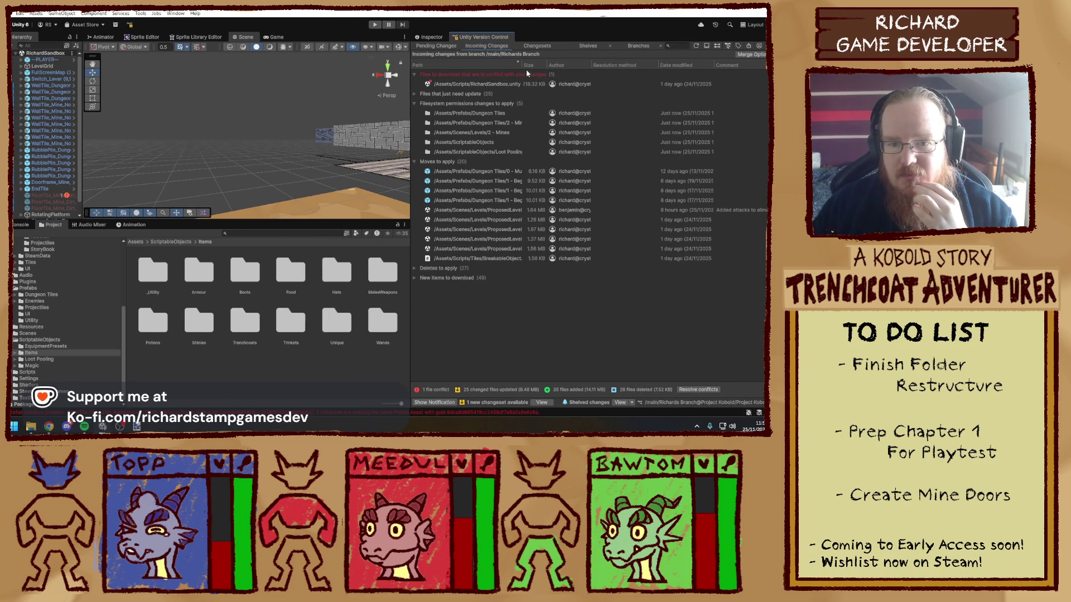
{"action": "left_click_drag", "start_coordinate": [522, 63], "coordinate": [555, 63]}
{"action": "right_click", "coordinate": [474, 84]}
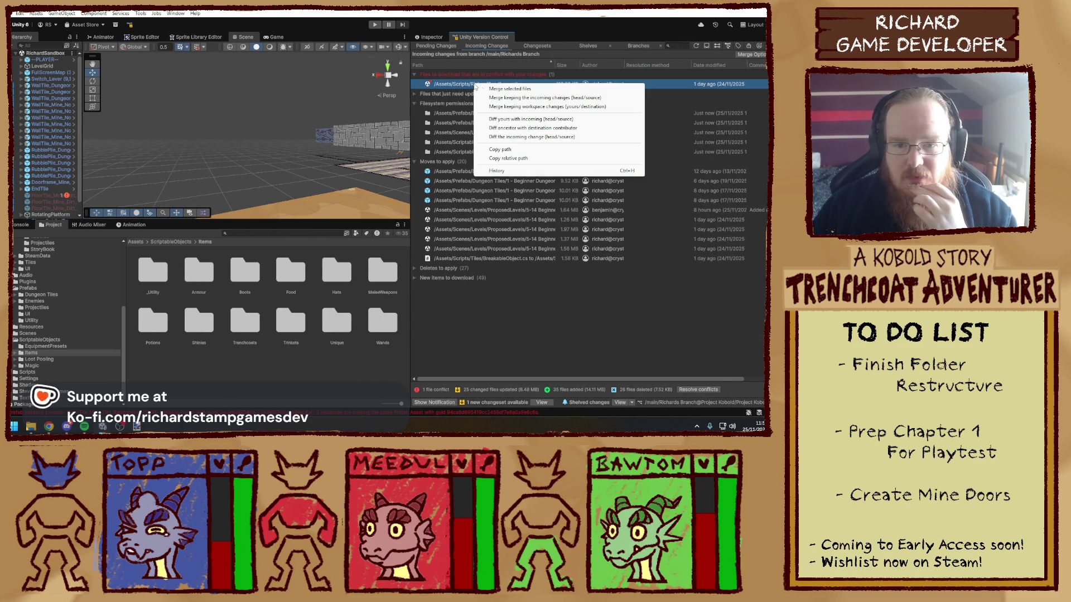
{"action": "left_click", "coordinate": [570, 98]}
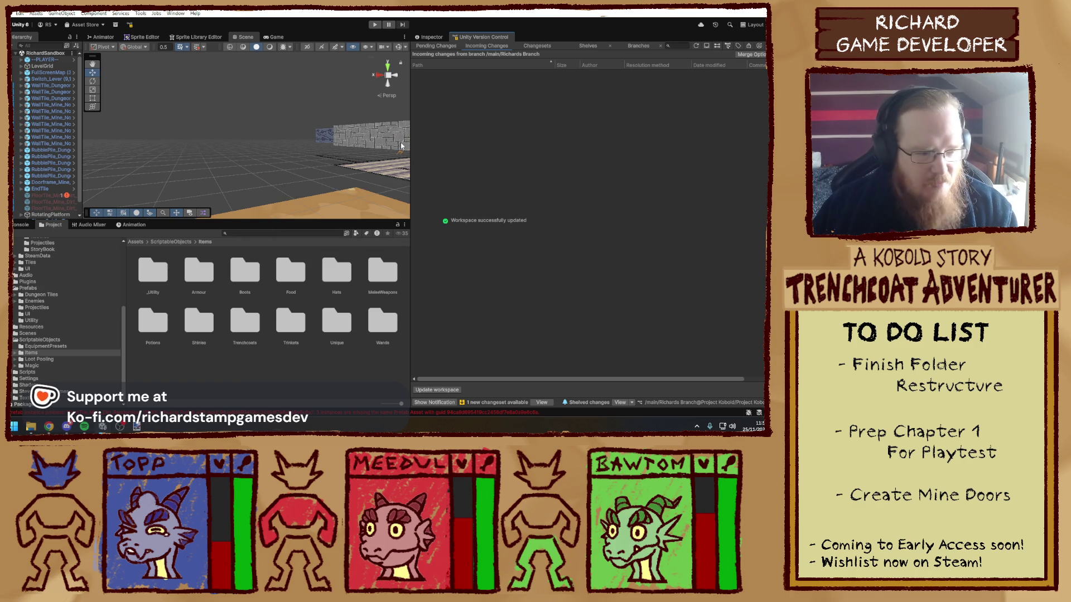
{"action": "left_click", "coordinate": [410, 229]}
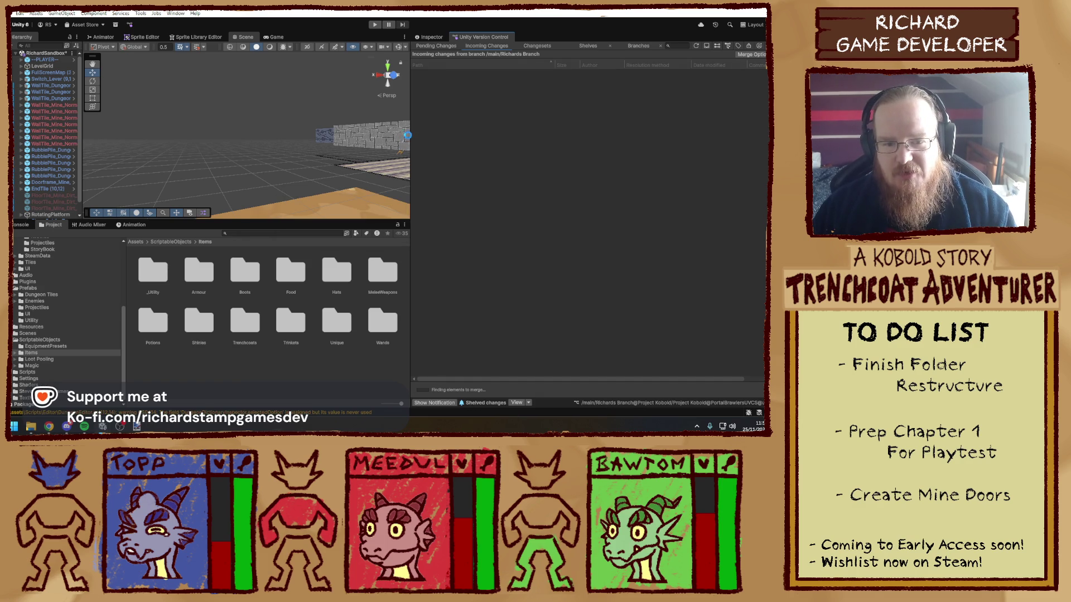
{"action": "left_click_drag", "start_coordinate": [411, 148], "coordinate": [587, 153]}
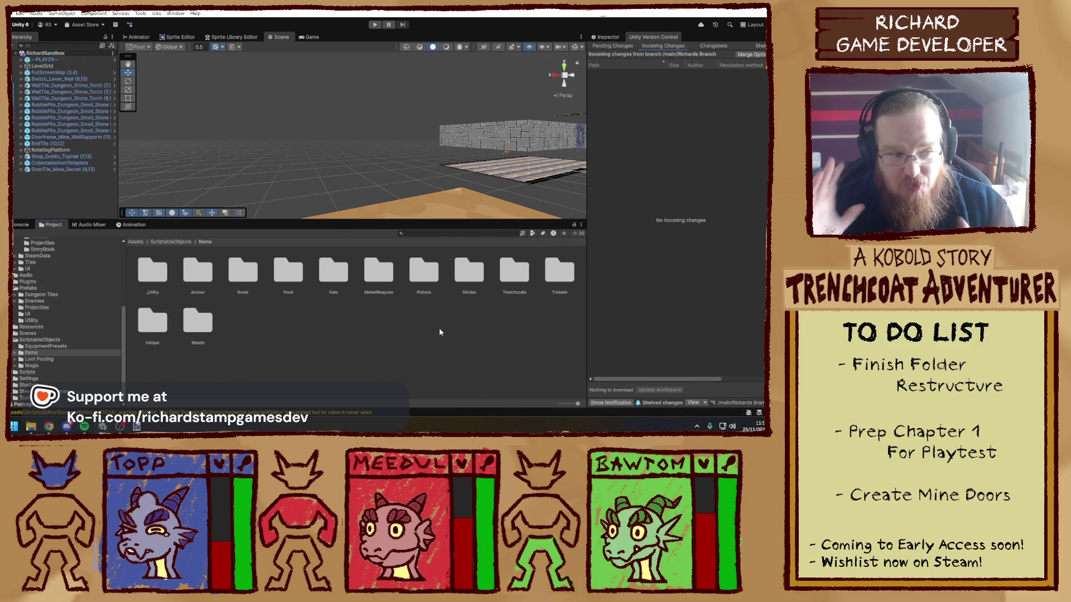
- Create a '0 - Multiple Environments' folder in Items and move Potions, Shinies and Trinkets into it
{"action": "right_click", "coordinate": [258, 329]}
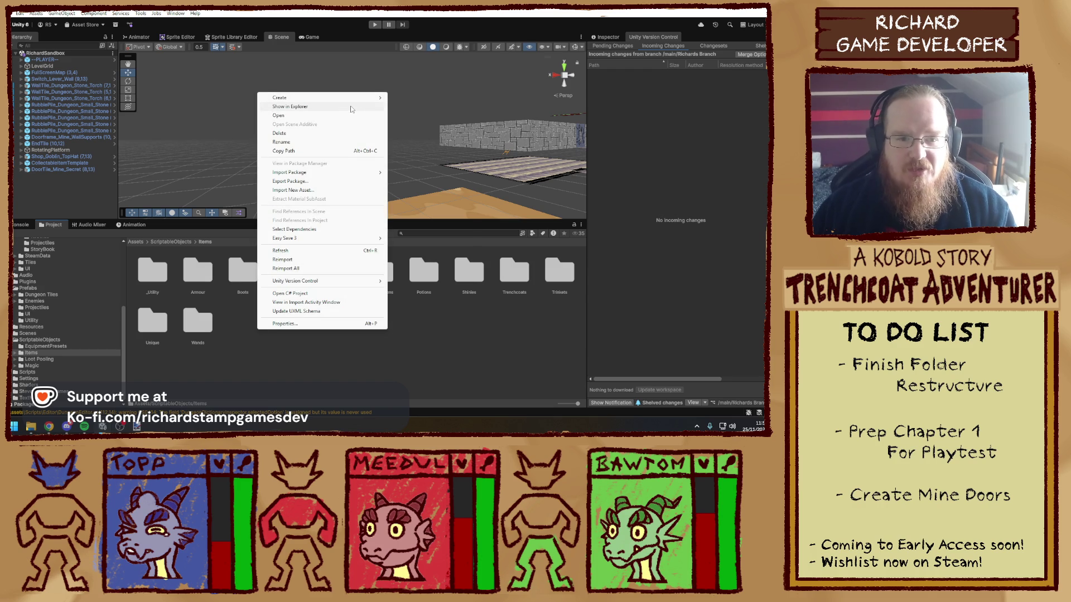
{"action": "mouse_move", "coordinate": [363, 97]}
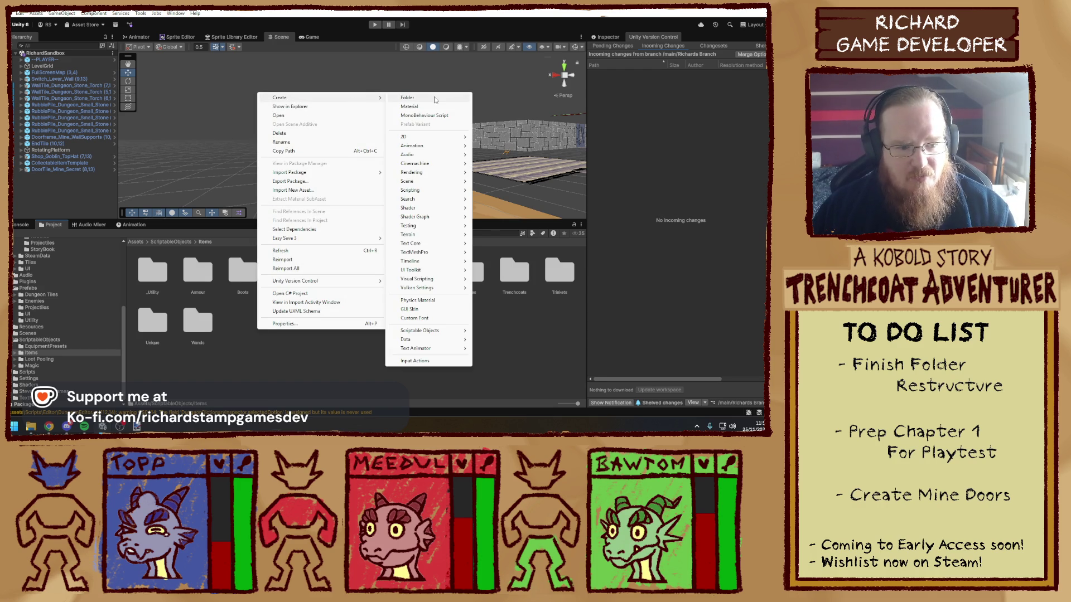
{"action": "left_click", "coordinate": [434, 100]}
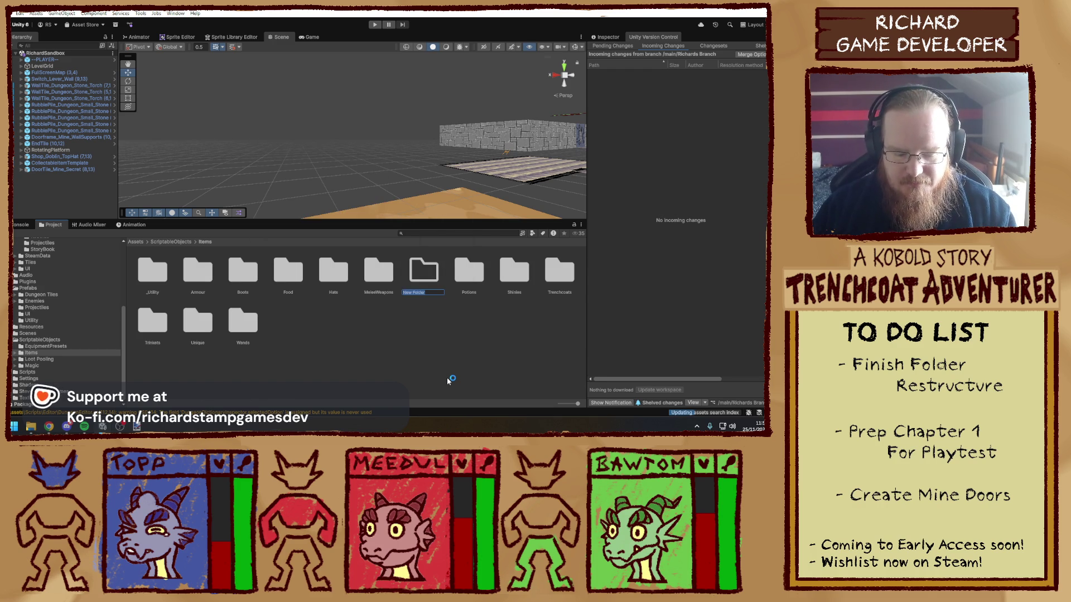
{"action": "type", "text": "0 - Mi"}
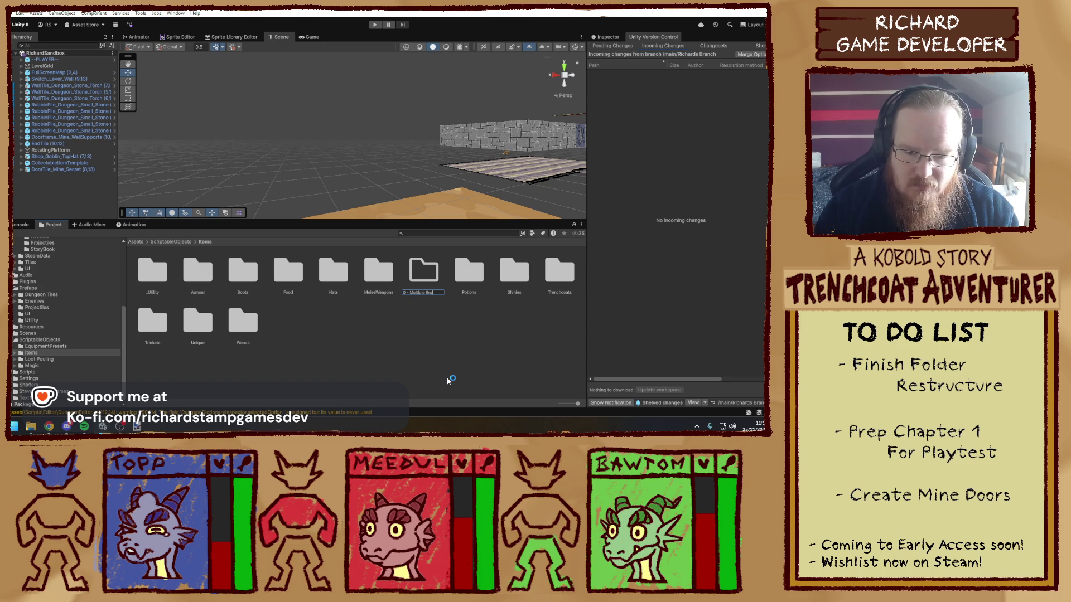
{"action": "type", "text": "ironments"}
{"action": "key", "text": "Return"}
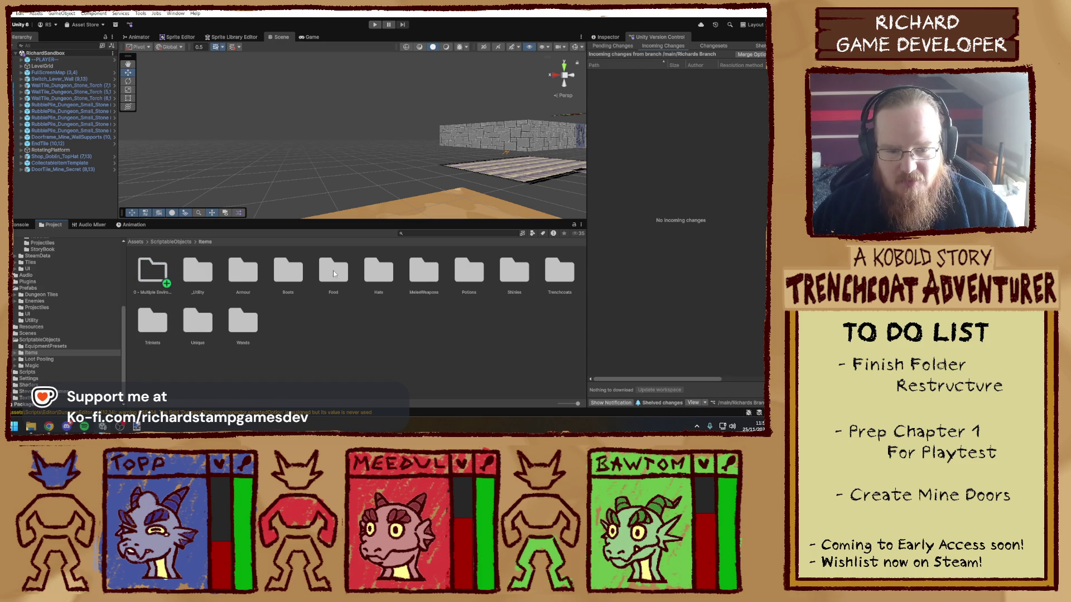
{"action": "left_click", "coordinate": [473, 272], "text": "ctrl"}
{"action": "left_click", "coordinate": [512, 277], "text": "ctrl"}
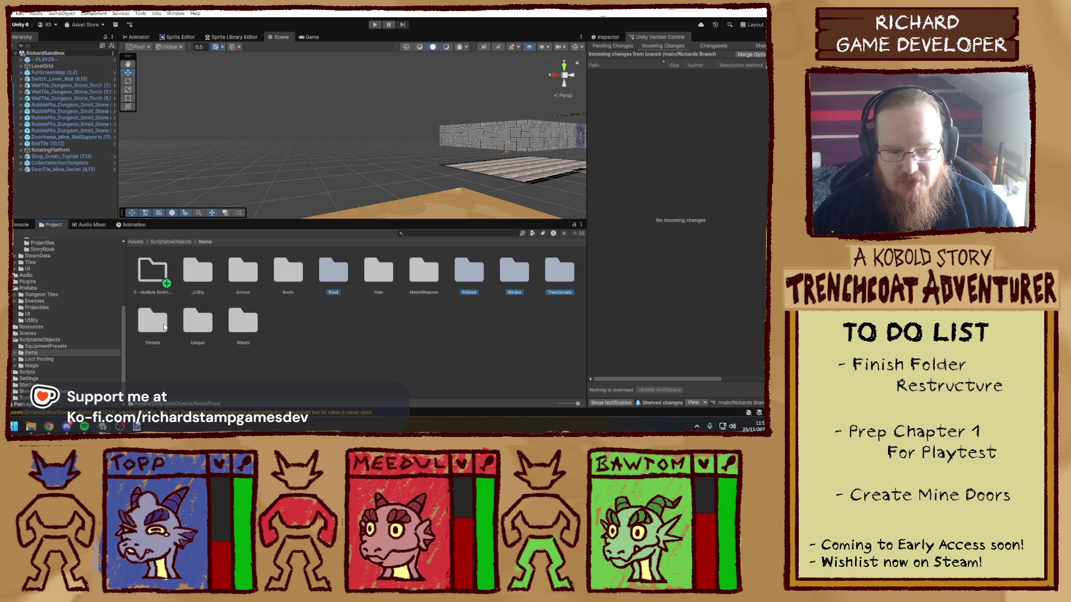
{"action": "left_click", "coordinate": [149, 329], "text": "ctrl"}
{"action": "left_click_drag", "start_coordinate": [148, 282], "coordinate": [150, 281]}
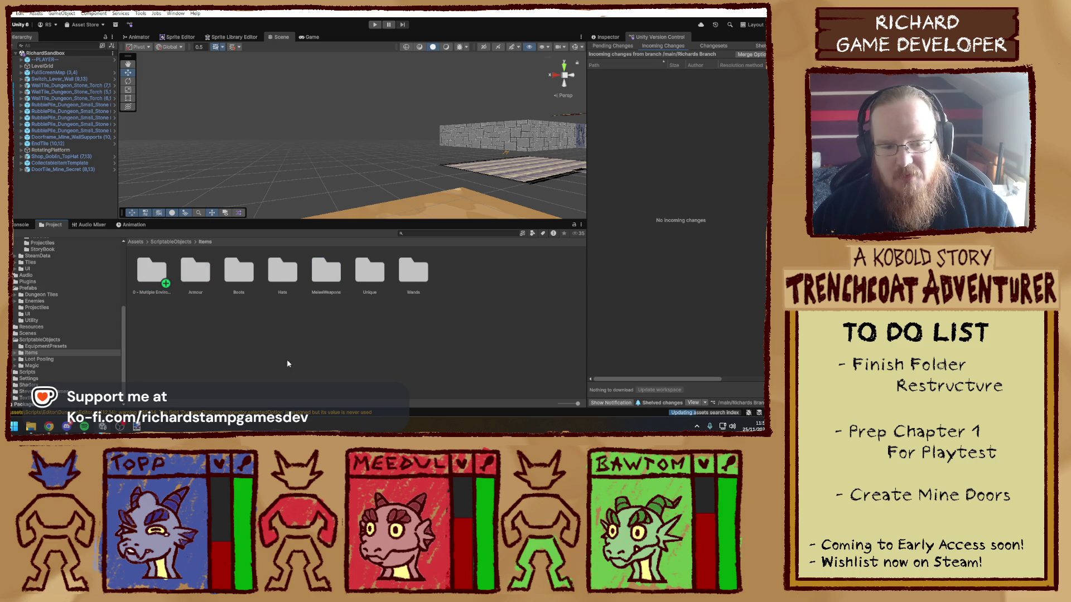
- Create a '1 - BeginnerDungeon' folder in Items and open the Armour folder
{"action": "right_click", "coordinate": [242, 346]}
{"action": "mouse_move", "coordinate": [294, 118]}
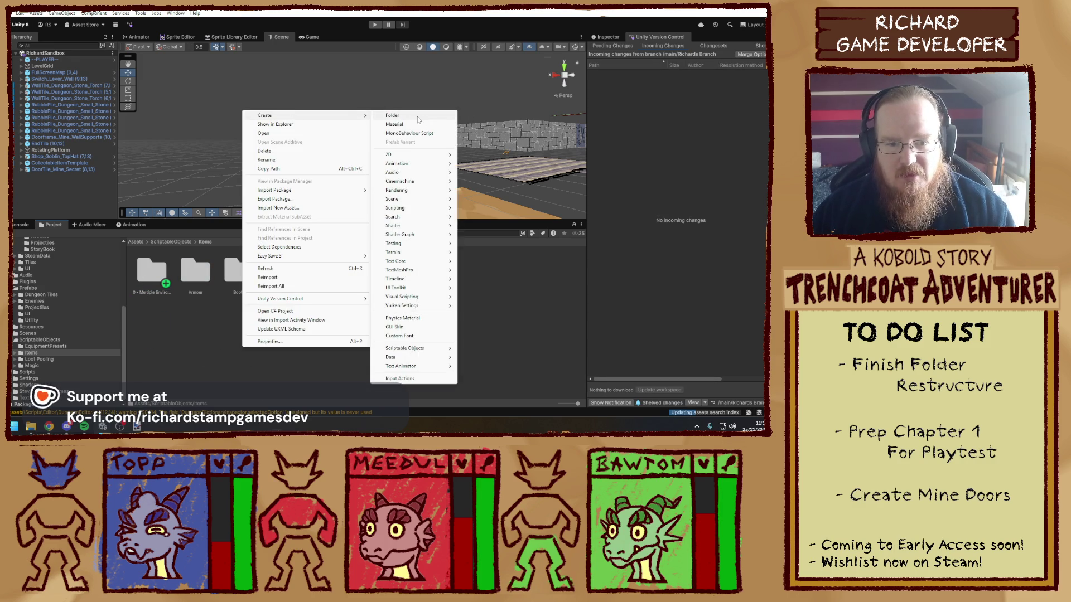
{"action": "left_click", "coordinate": [393, 115]}
{"action": "type", "text": "1 - BeginnerDungeon"}
{"action": "key", "text": "Return"}
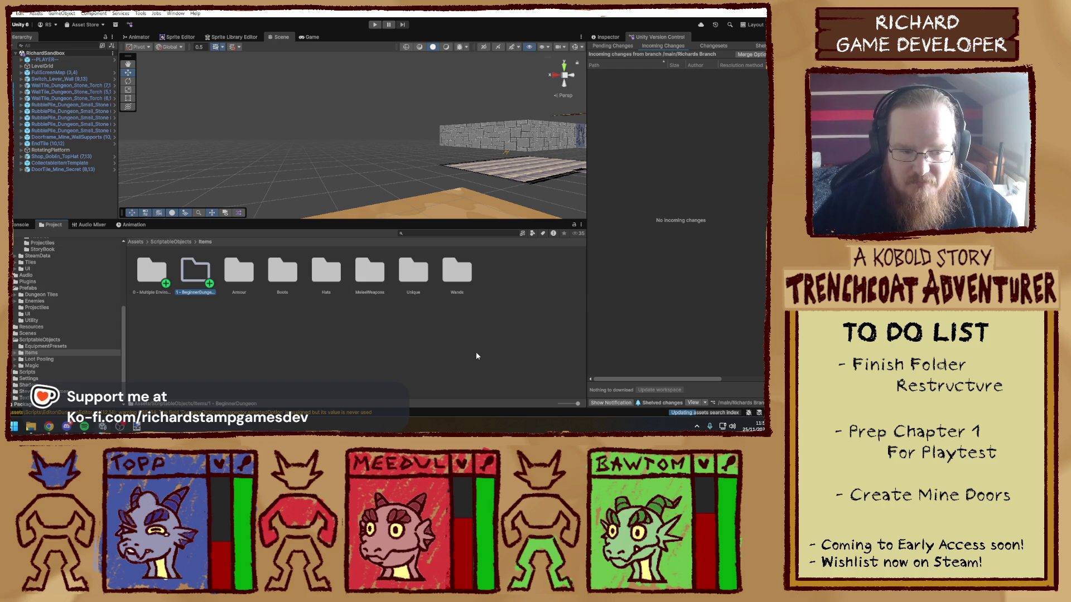
{"action": "double_click", "coordinate": [249, 271]}
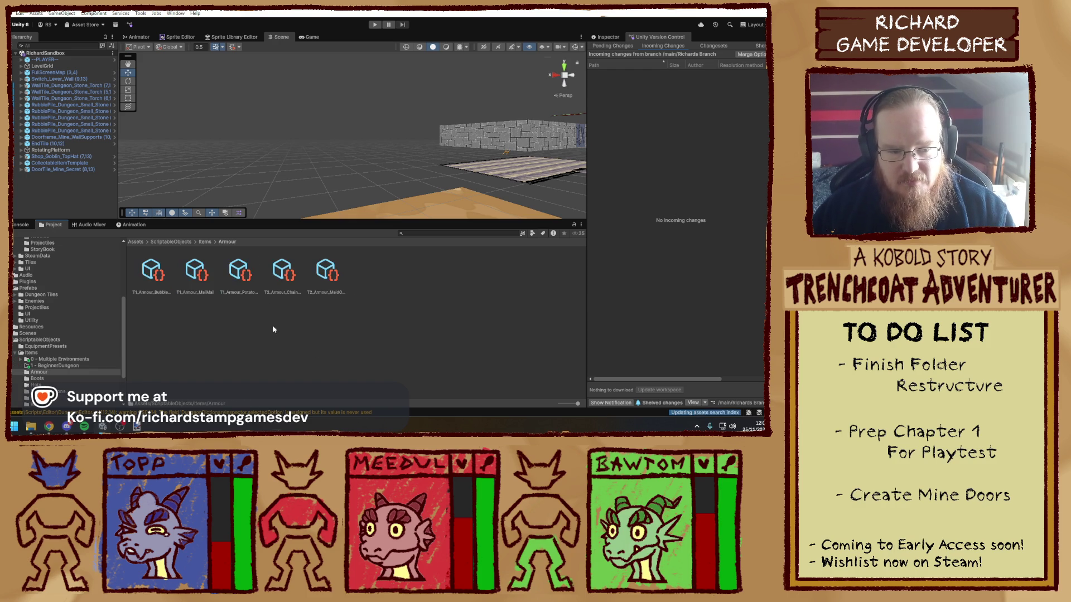
- Move the three T1 armour assets from Armour into 1 - BeginnerDungeon
{"action": "left_click", "coordinate": [169, 279]}
{"action": "left_click", "coordinate": [240, 272], "text": "ctrl"}
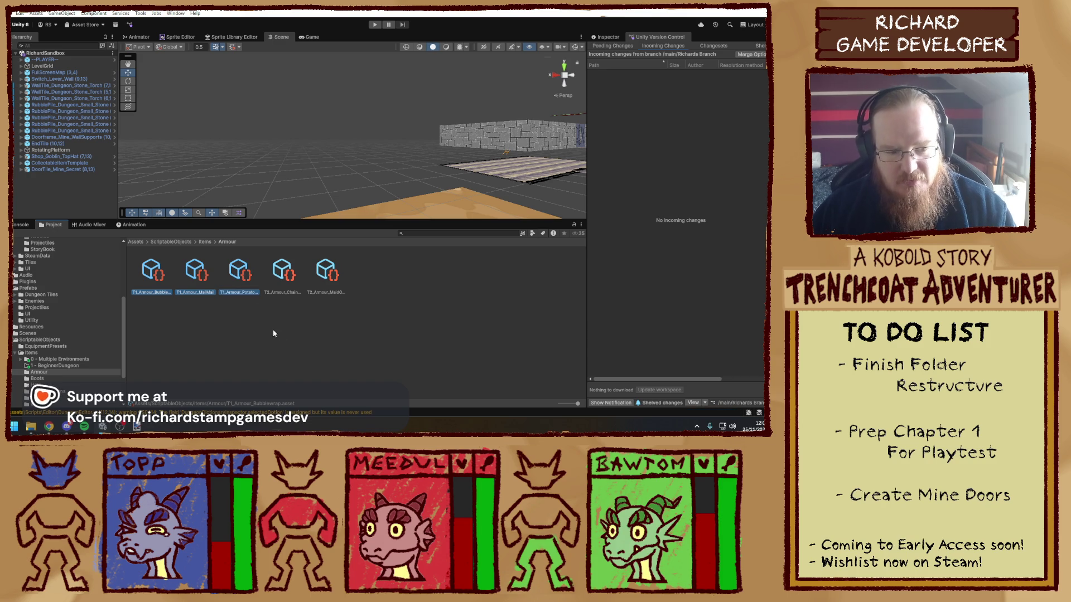
{"action": "left_click", "coordinate": [205, 242]}
{"action": "left_click", "coordinate": [193, 274]}
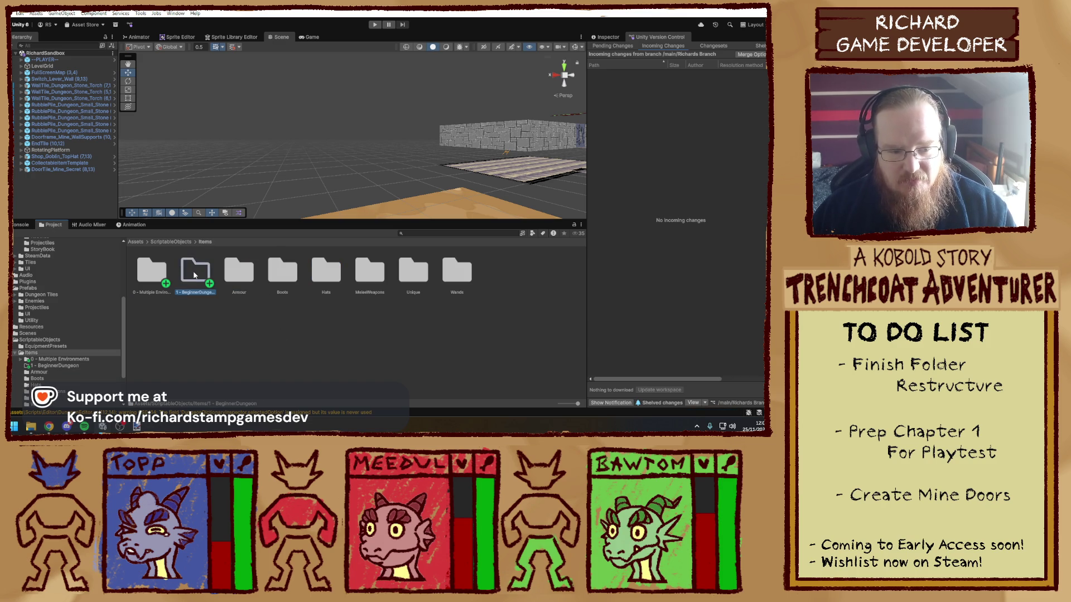
{"action": "double_click", "coordinate": [193, 274]}
{"action": "key", "text": "ctrl+v"}
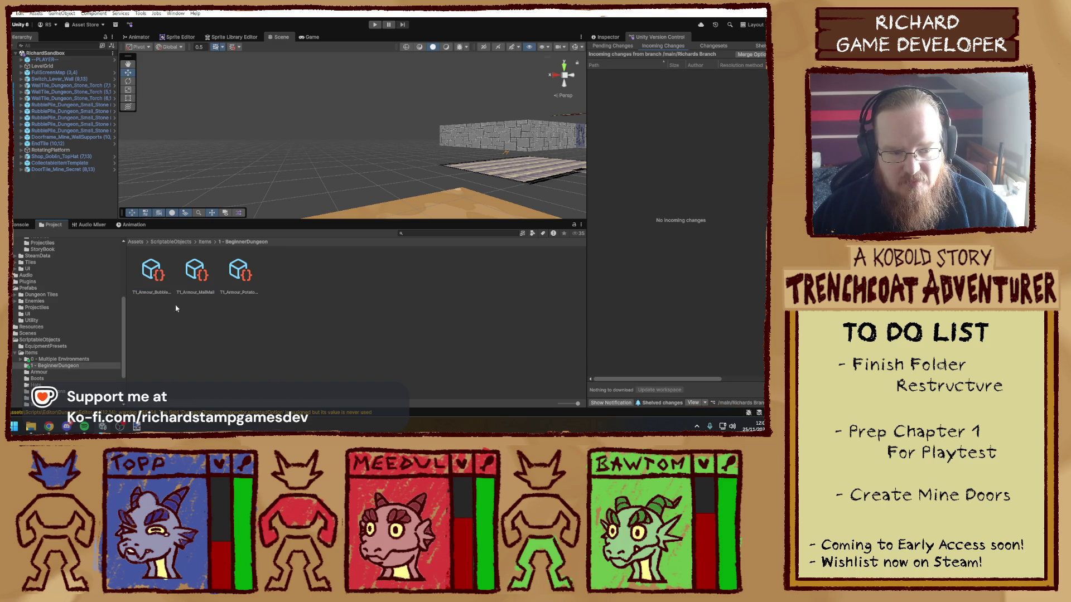
- Rename the moved armour assets with a 1_ prefix, e.g. 1_Armour_Bubblewrap and 1_Armour_MailMail
{"action": "key", "text": "Right"}
{"action": "key", "text": "F2"}
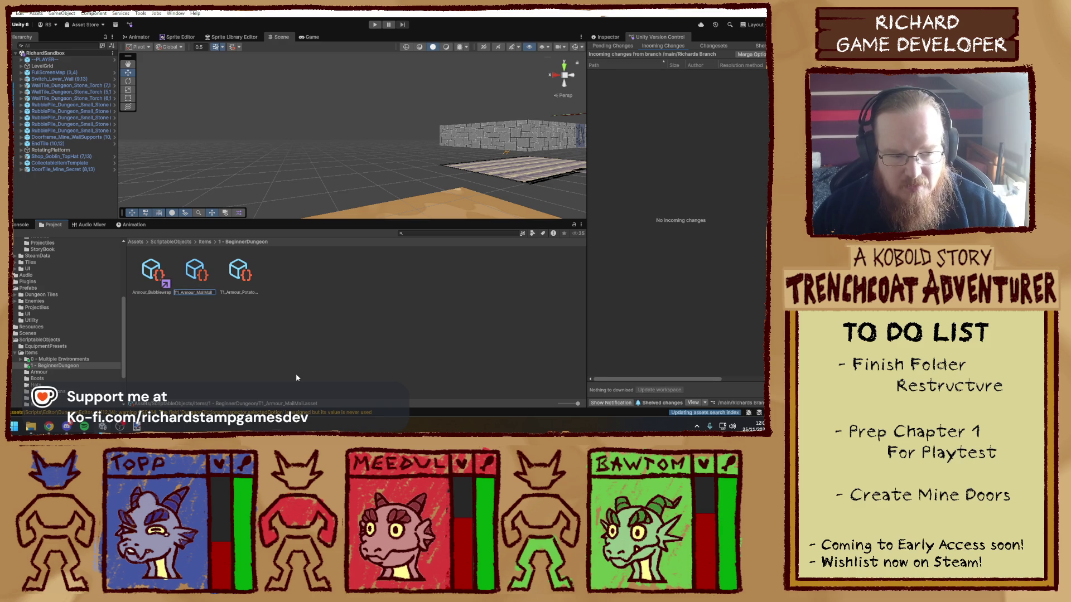
{"action": "key", "text": "Delete"}
{"action": "key", "text": "Delete"}
{"action": "key", "text": "Delete"}
{"action": "key", "text": "Return"}
{"action": "key", "text": "Left"}
{"action": "key", "text": "F2"}
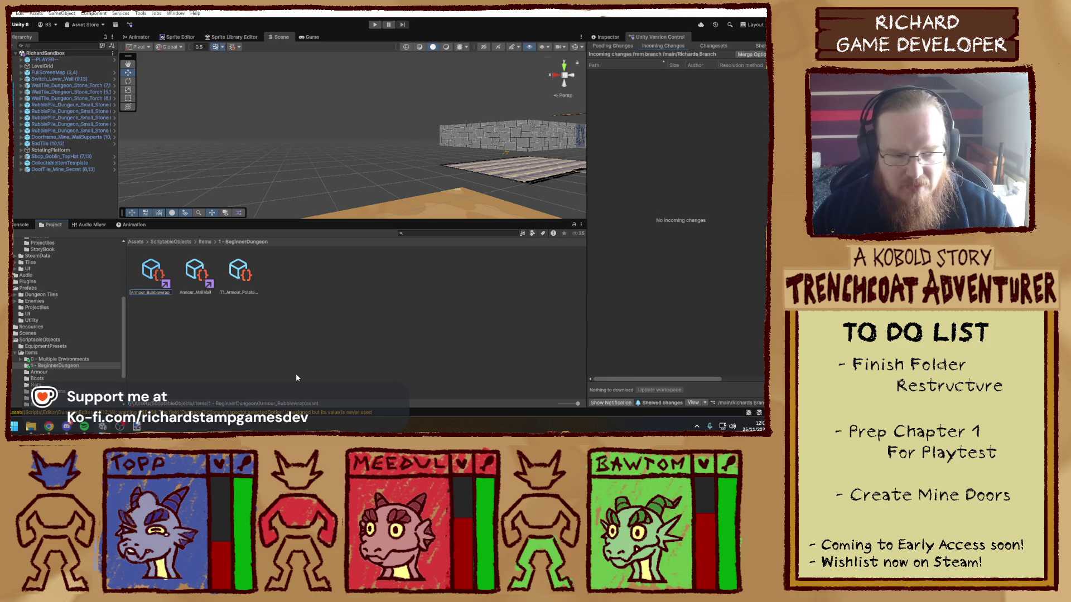
{"action": "key", "text": "Delete"}
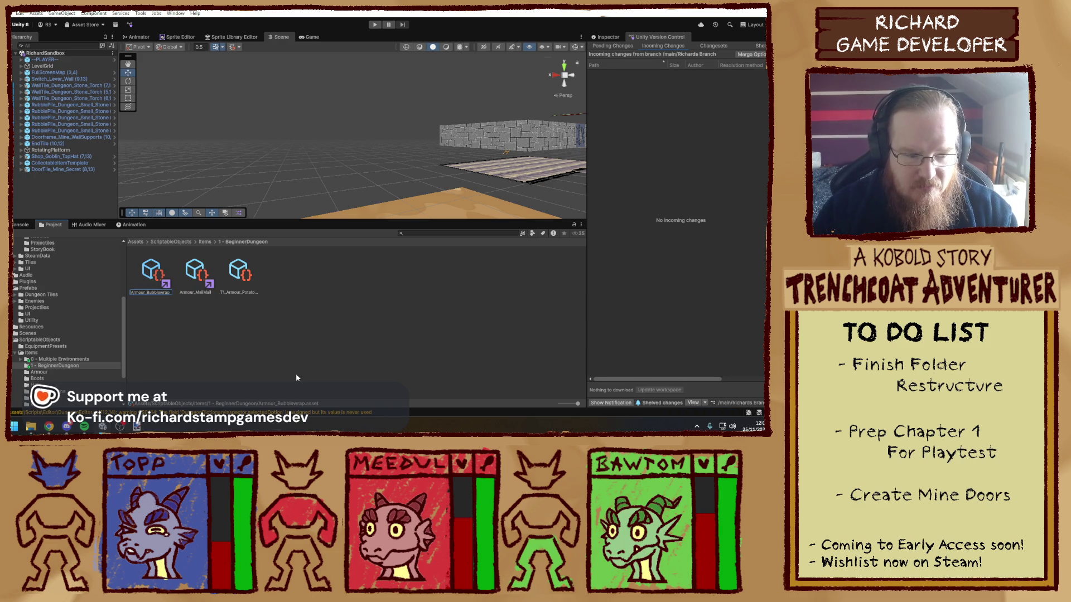
{"action": "type", "text": "1"}
{"action": "key", "text": "Return"}
{"action": "key", "text": "Right"}
{"action": "key", "text": "F2"}
{"action": "key", "text": "Home"}
{"action": "type", "text": "1_"}
{"action": "key", "text": "Return"}
{"action": "key", "text": "Right"}
{"action": "key", "text": "F2"}
{"action": "key", "text": "Home"}
{"action": "key", "text": "Delete"}
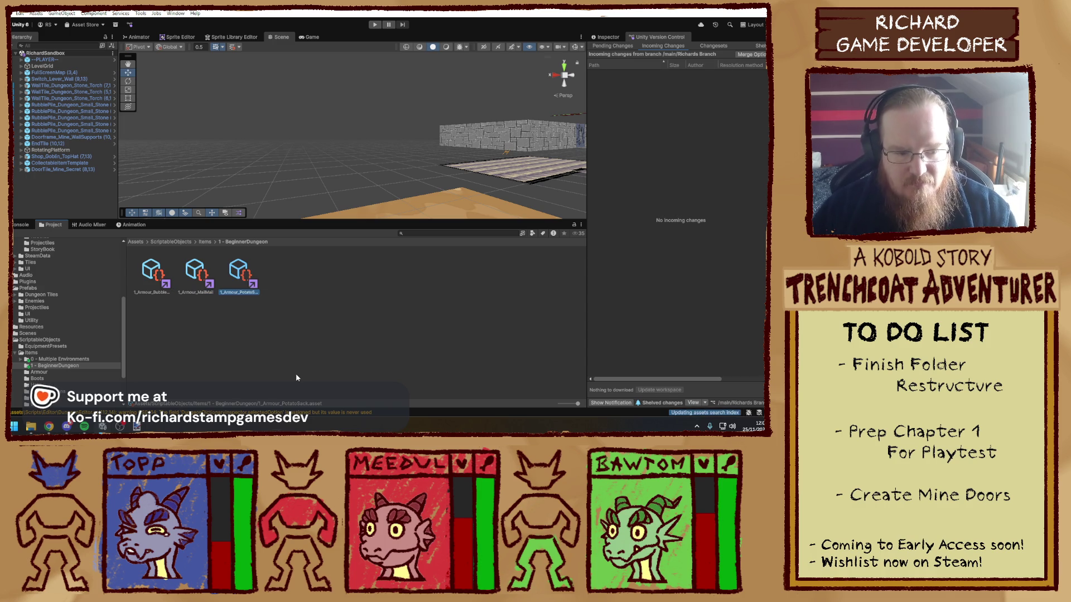
{"action": "left_click", "coordinate": [296, 378]}
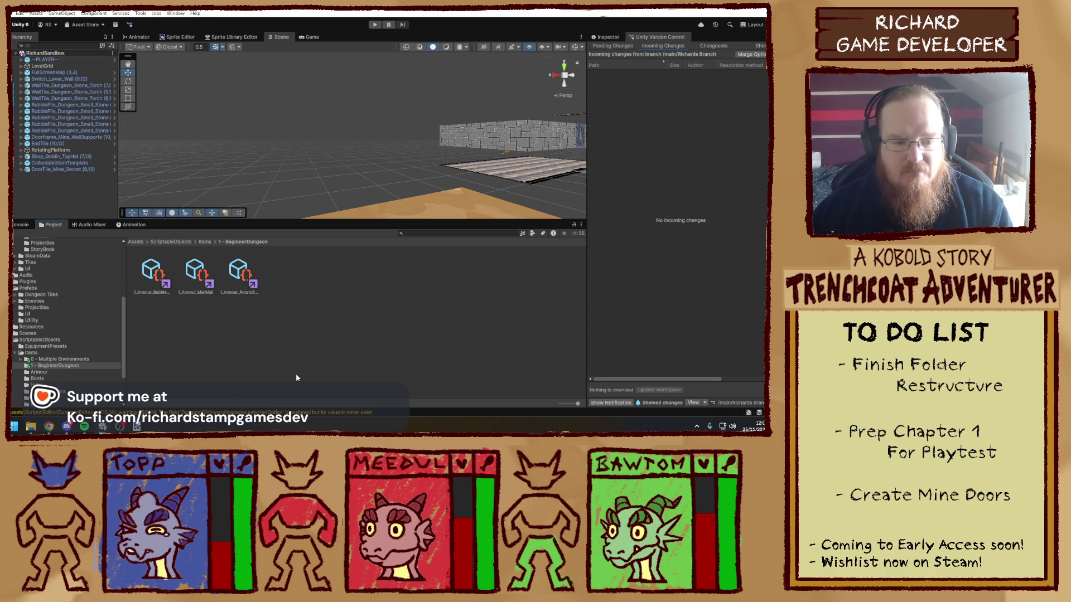
- Open the Boots folder and shrink the icons to a compact list view
{"action": "left_click", "coordinate": [205, 242]}
{"action": "double_click", "coordinate": [237, 272]}
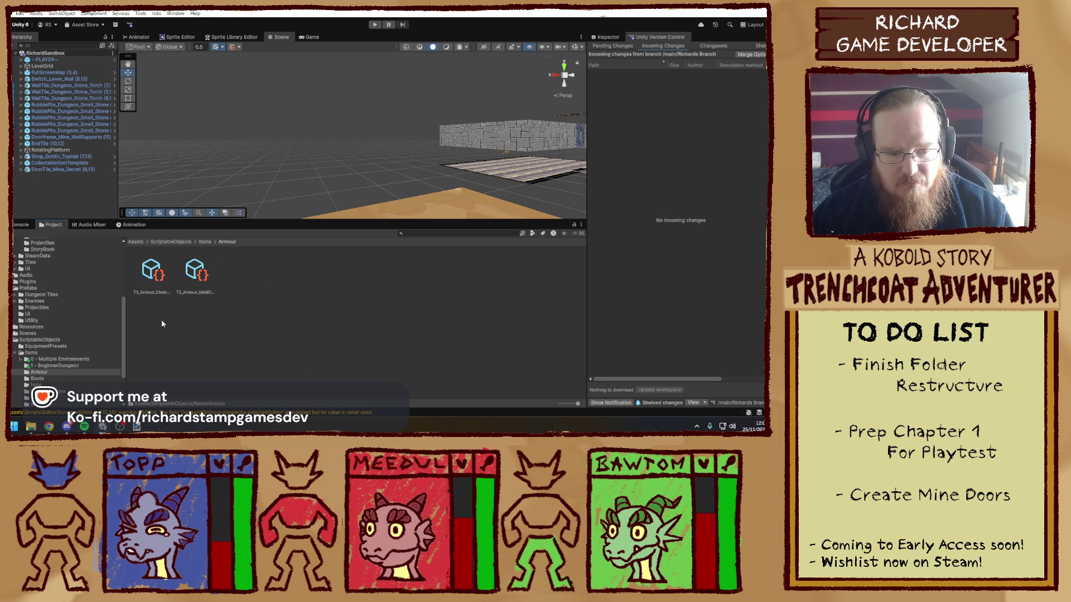
{"action": "left_click", "coordinate": [205, 242]}
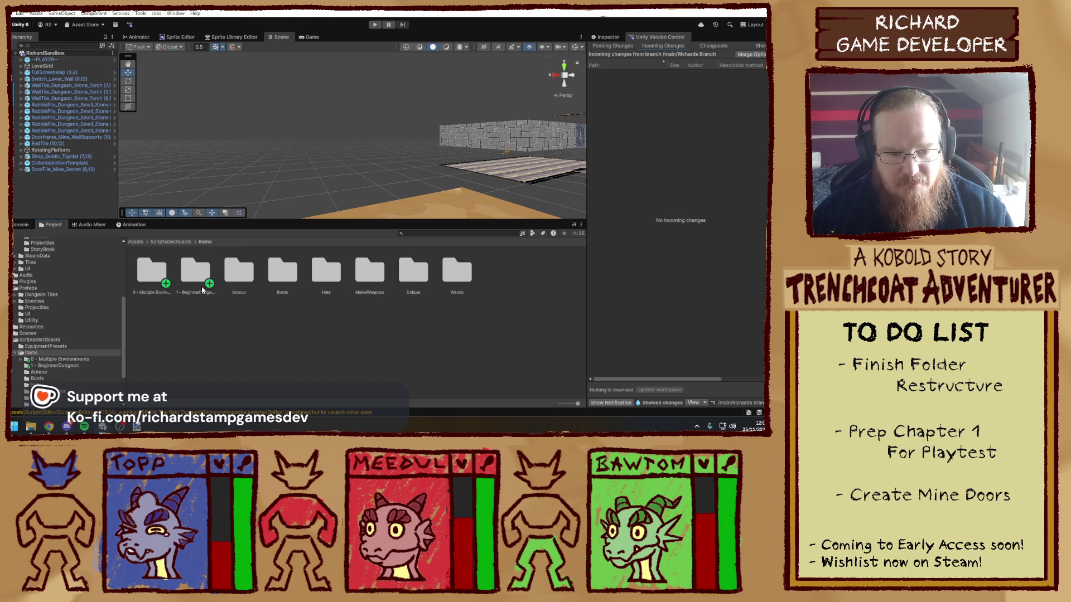
{"action": "double_click", "coordinate": [283, 273]}
{"action": "left_click", "coordinate": [156, 277]}
{"action": "left_click_drag", "start_coordinate": [572, 409], "coordinate": [558, 404]}
- Select the improvised, Bunny and Sexy boot pairs in the Boots list
{"action": "left_click", "coordinate": [162, 308]}
{"action": "left_click", "coordinate": [190, 251]}
{"action": "left_click", "coordinate": [190, 256], "text": "ctrl"}
{"action": "left_click", "coordinate": [183, 262], "text": "ctrl"}
{"action": "left_click", "coordinate": [181, 269], "text": "ctrl"}
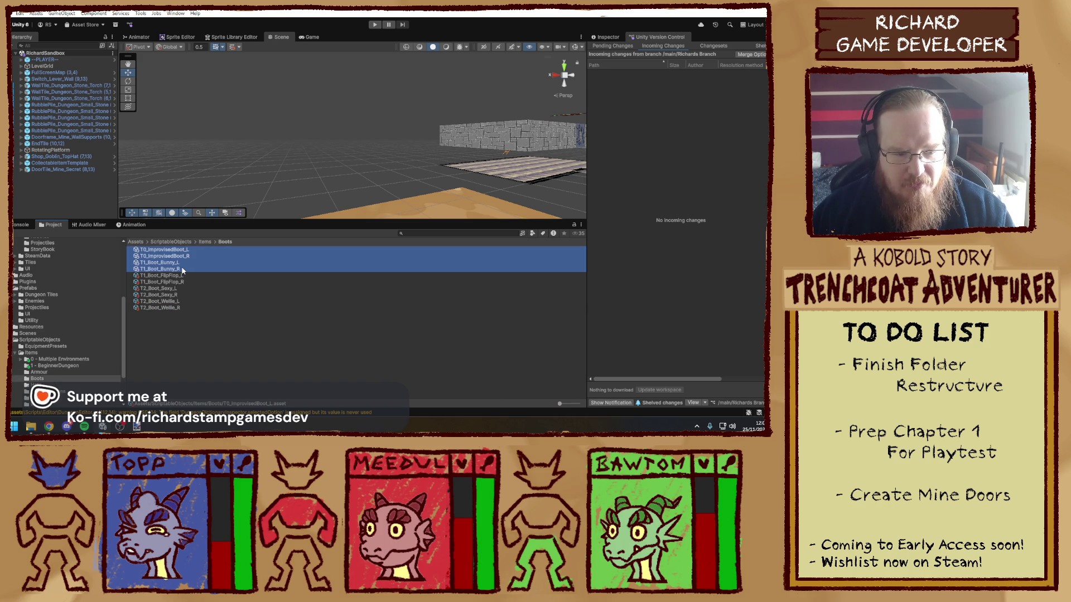
{"action": "left_click", "coordinate": [179, 288], "text": "ctrl"}
{"action": "left_click", "coordinate": [179, 295], "text": "ctrl"}
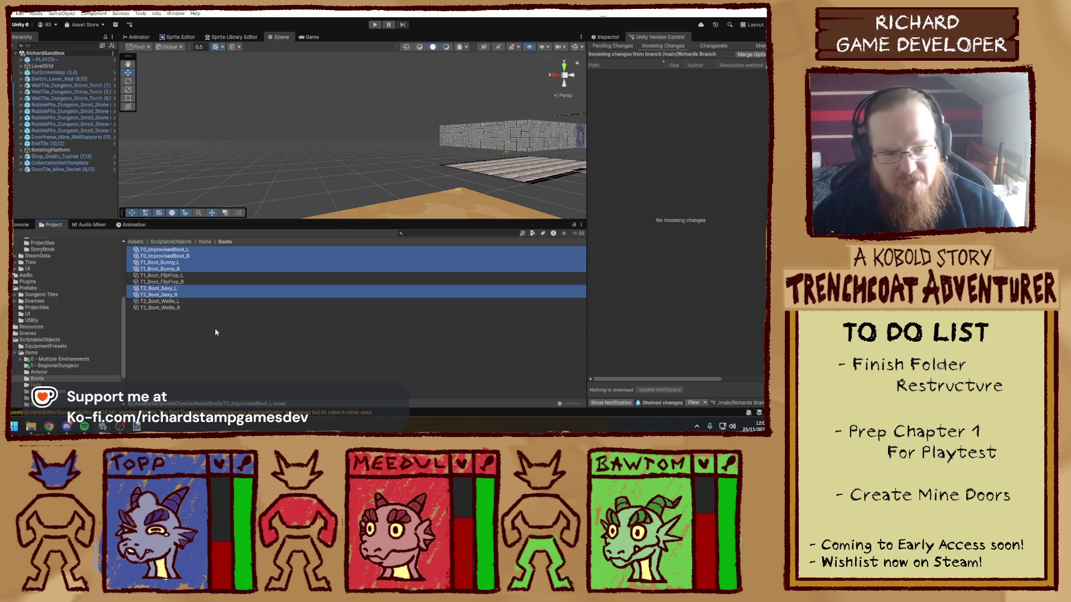
- Move the six selected boots into 1 - BeginnerDungeon and give the improvised pair a 1_ prefix
{"action": "left_click", "coordinate": [205, 242]}
{"action": "left_click_drag", "start_coordinate": [175, 256], "coordinate": [176, 257]}
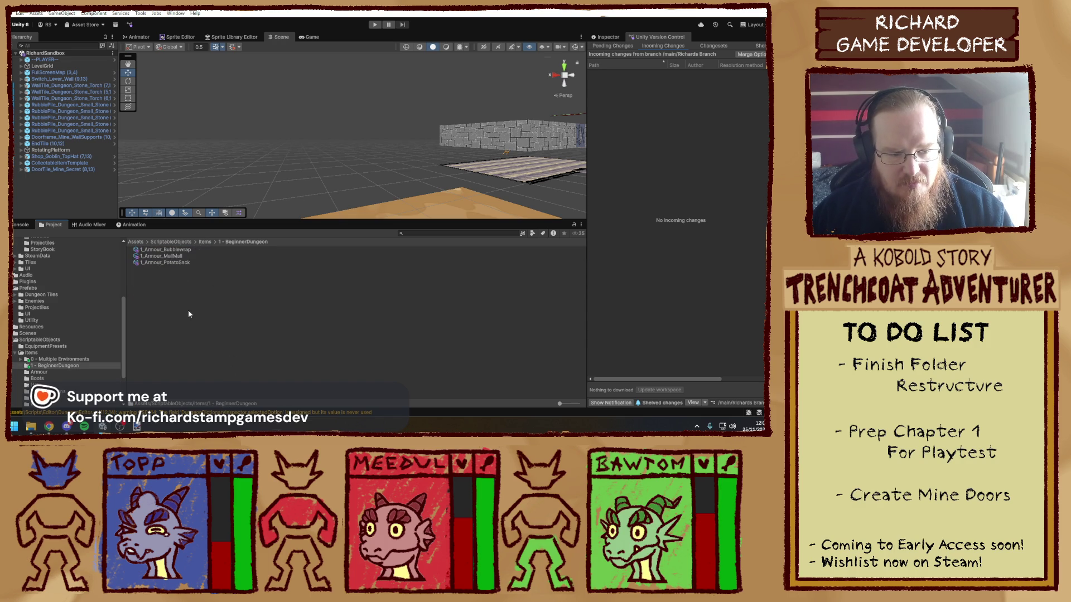
{"action": "left_click", "coordinate": [178, 269]}
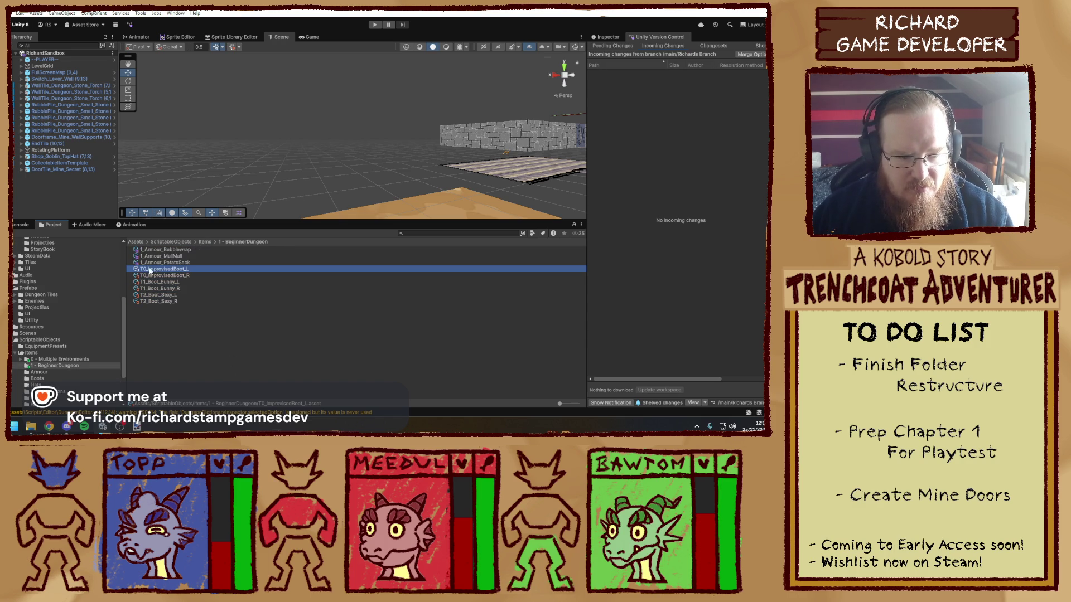
{"action": "type", "text": "1"}
{"action": "key", "text": "Return"}
{"action": "left_click", "coordinate": [156, 276]}
{"action": "left_click", "coordinate": [146, 276]}
{"action": "type", "text": "1"}
{"action": "key", "text": "Return"}
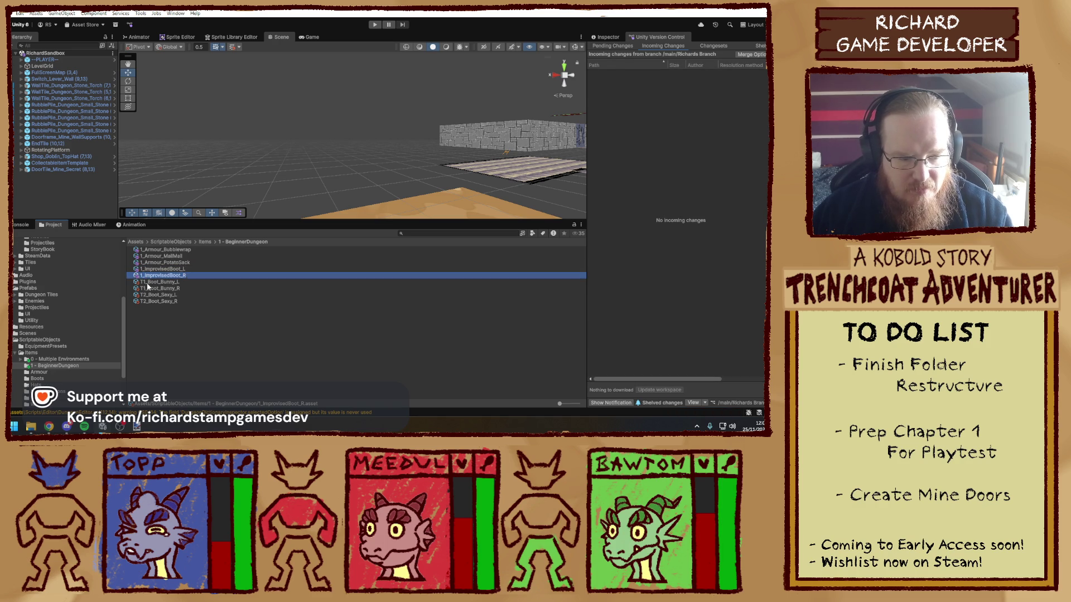
- Rename the Bunny and Sexy boot pairs to 1_Boot_Bunny_L/_R and 1_Boot_Sexy_L/_R
{"action": "left_click", "coordinate": [146, 282]}
{"action": "left_click", "coordinate": [145, 282]}
{"action": "type", "text": "1"}
{"action": "key", "text": "Return"}
{"action": "left_click", "coordinate": [156, 289]}
{"action": "left_click", "coordinate": [148, 288]}
{"action": "key", "text": "BackSpace"}
{"action": "key", "text": "Return"}
{"action": "left_click", "coordinate": [159, 295]}
{"action": "left_click", "coordinate": [144, 295]}
{"action": "key", "text": "Return"}
{"action": "left_click", "coordinate": [159, 301]}
{"action": "left_click", "coordinate": [160, 302]}
{"action": "key", "text": "BackSpace"}
{"action": "key", "text": "Return"}
- Rename the improvised boots to 1_Boot_Starter_L and 1_Boot_Starter_R, then return to Items
{"action": "left_click", "coordinate": [163, 295]}
{"action": "left_click", "coordinate": [167, 295]}
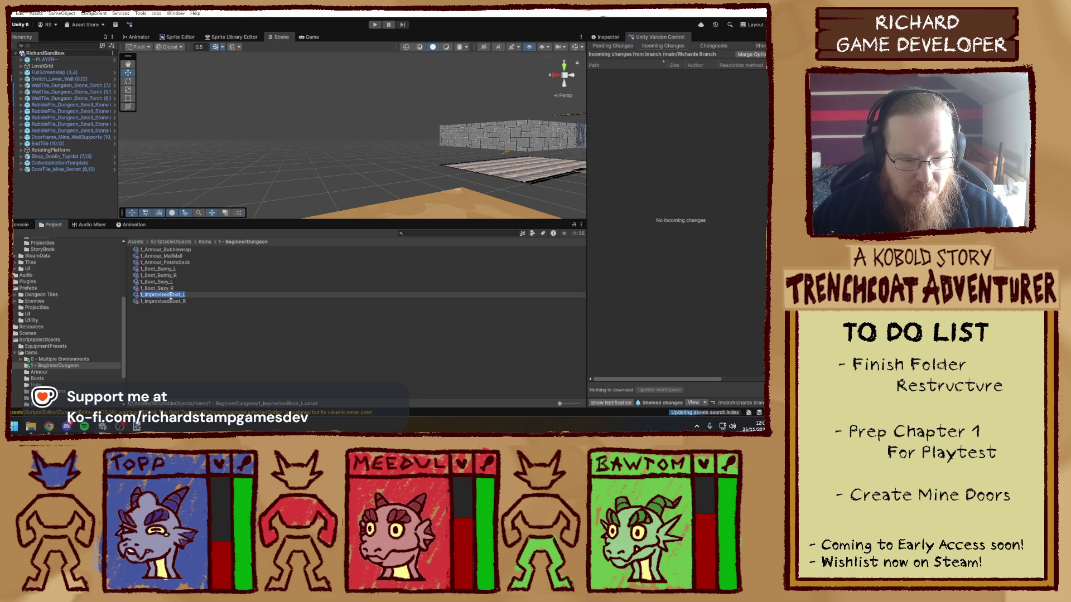
{"action": "left_click_drag", "start_coordinate": [169, 295], "coordinate": [145, 295]}
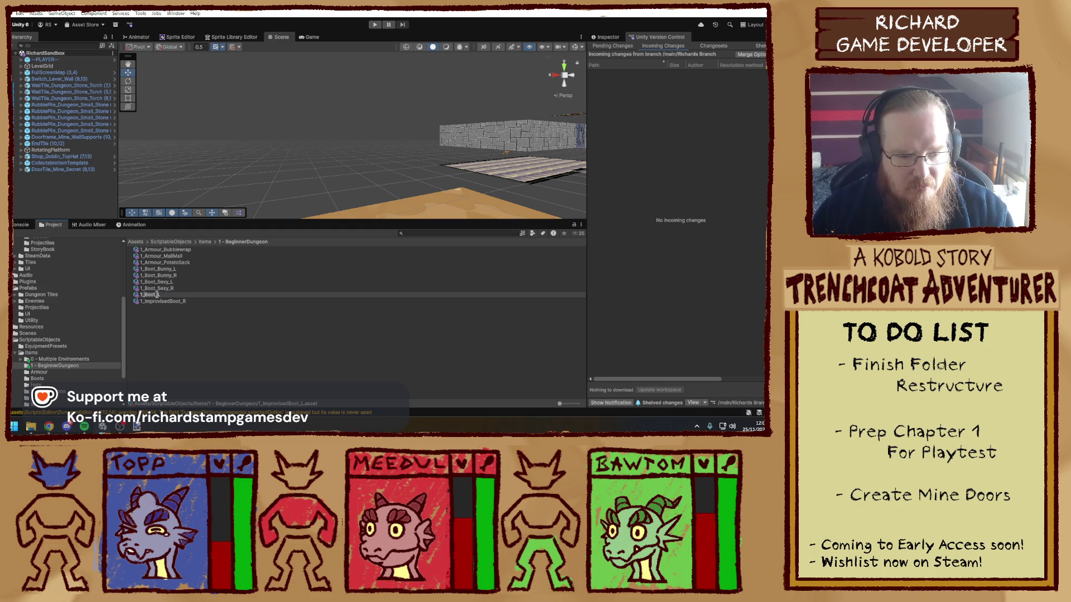
{"action": "type", "text": "Starter_"}
{"action": "key", "text": "Return"}
{"action": "key", "text": "Down"}
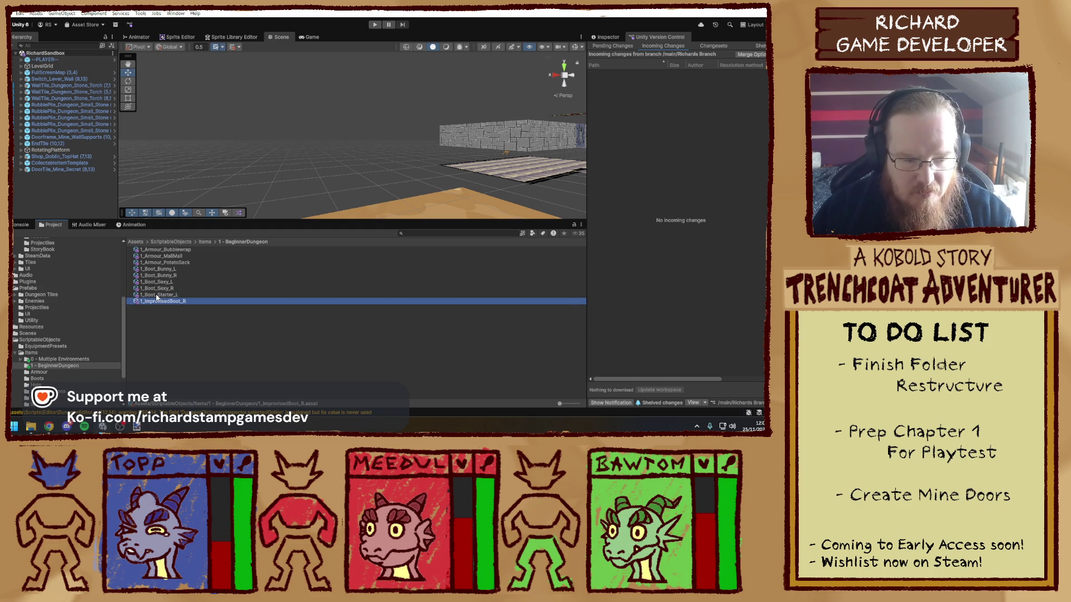
{"action": "key", "text": "BackSpace"}
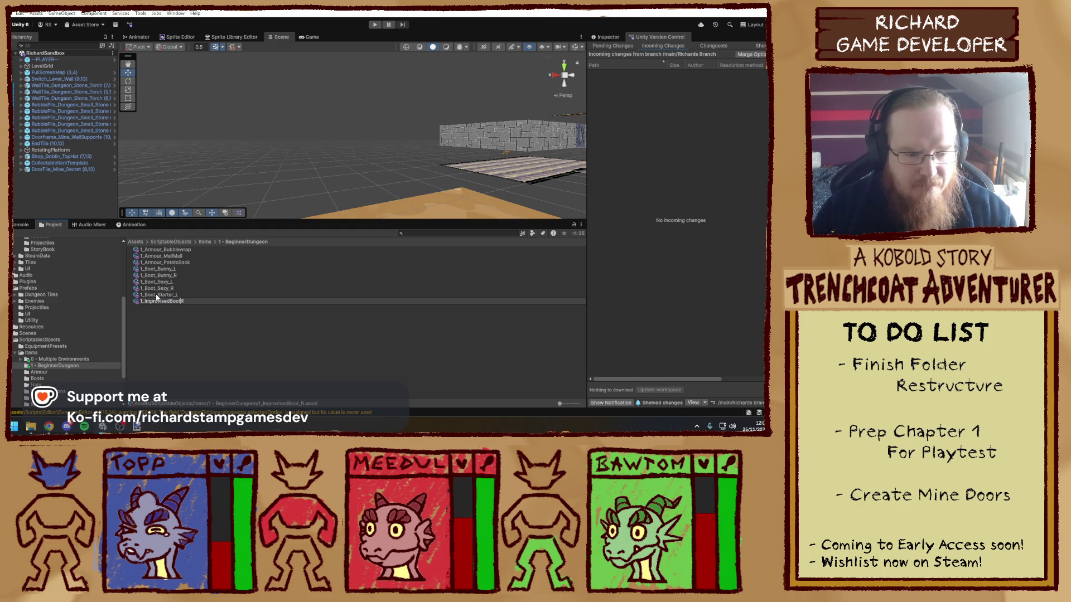
{"action": "key", "text": "Left"}
{"action": "key", "text": "Left"}
{"action": "key", "text": "Left"}
{"action": "key", "text": "BackSpace"}
{"action": "key", "text": "BackSpace"}
{"action": "key", "text": "BackSpace"}
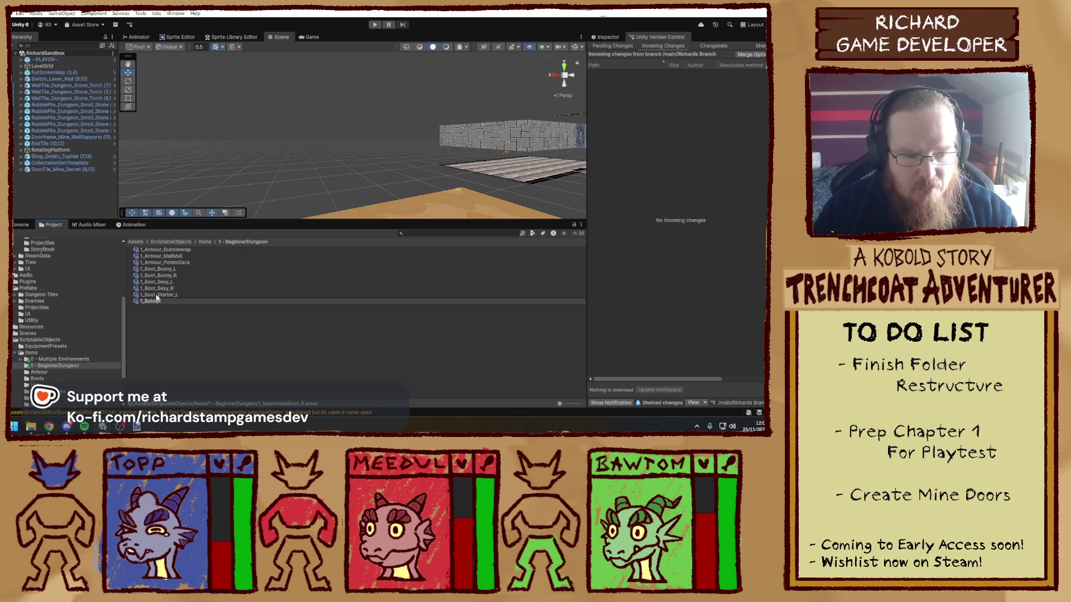
{"action": "type", "text": "ot_Starter_R"}
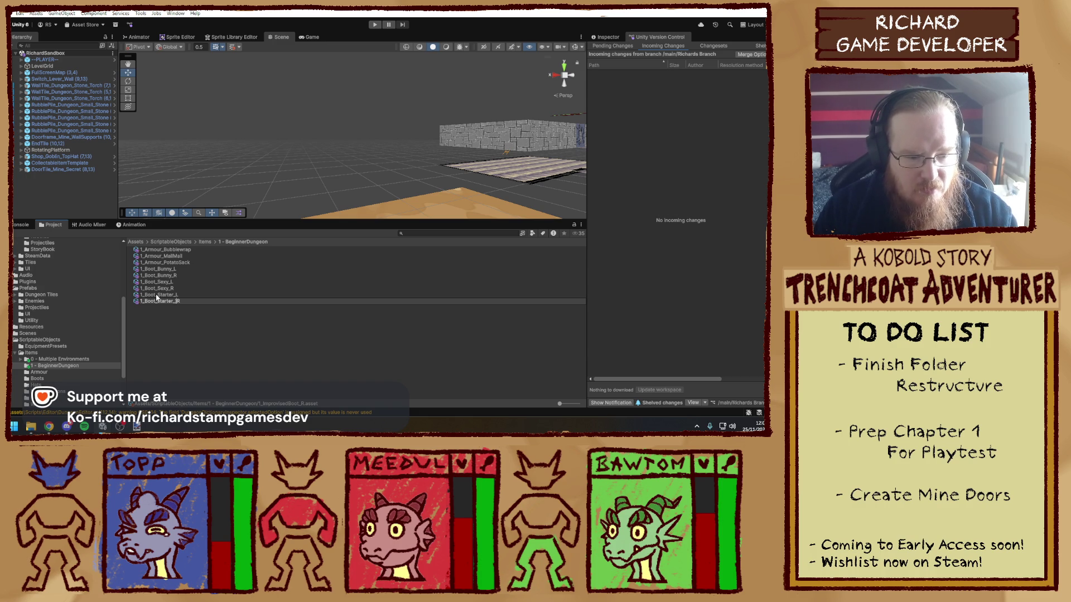
{"action": "key", "text": "Return"}
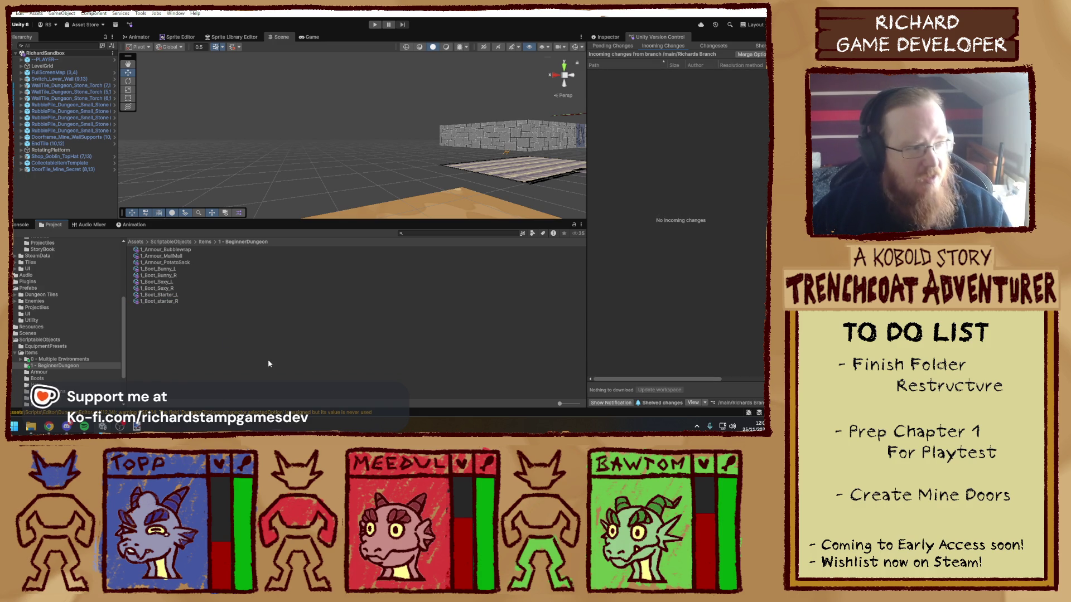
{"action": "left_click", "coordinate": [205, 242]}
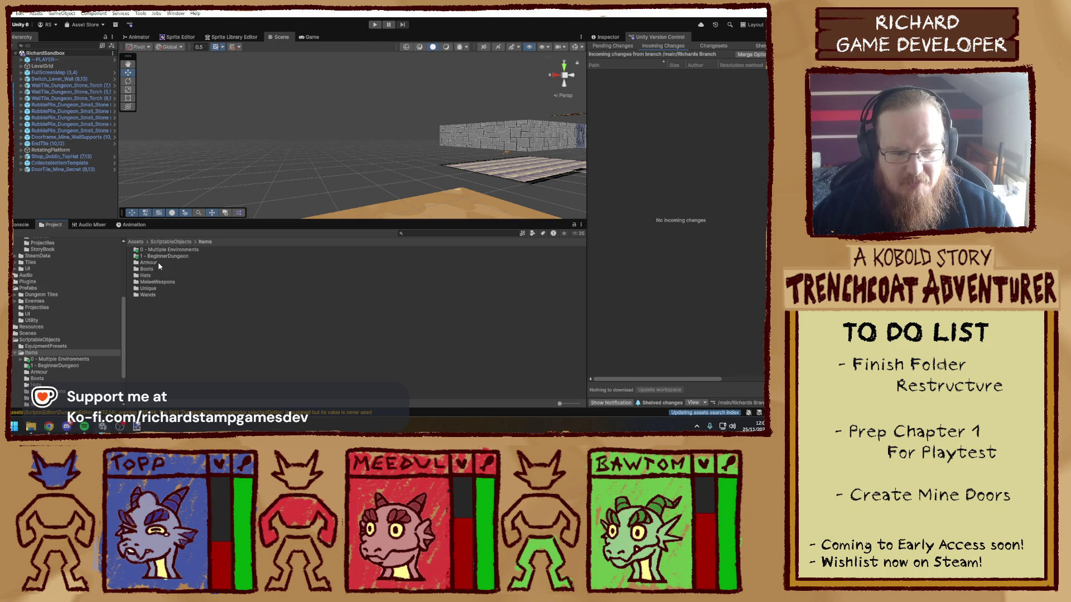
- Finish renaming the three tier-1 hats (CardboardBox, Fez, PropellorHat) in 1 - BeginnerDungeon
{"action": "double_click", "coordinate": [146, 276]}
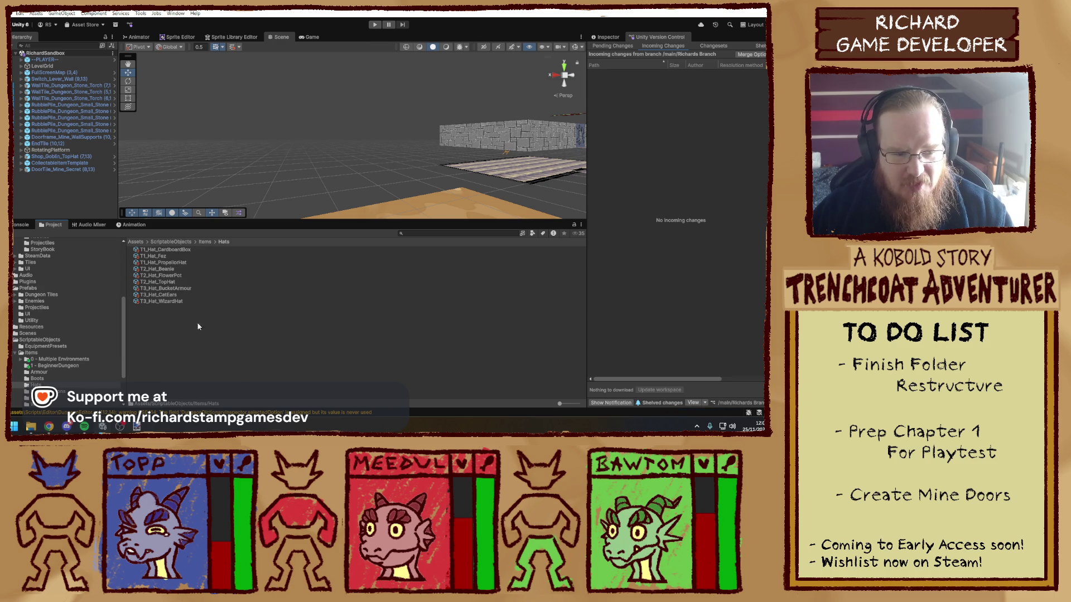
{"action": "left_click", "coordinate": [174, 252]}
{"action": "left_click", "coordinate": [174, 257], "text": "shift"}
{"action": "left_click", "coordinate": [176, 263], "text": "shift"}
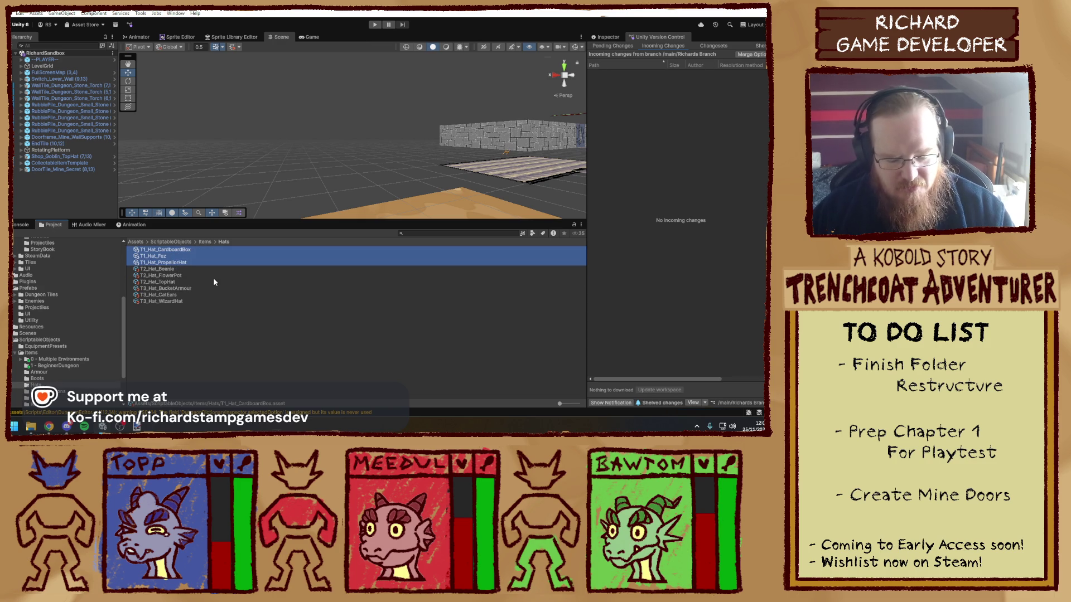
{"action": "double_click", "coordinate": [167, 256]}
{"action": "left_click_drag", "start_coordinate": [200, 330], "coordinate": [156, 309]}
{"action": "left_click", "coordinate": [156, 309]}
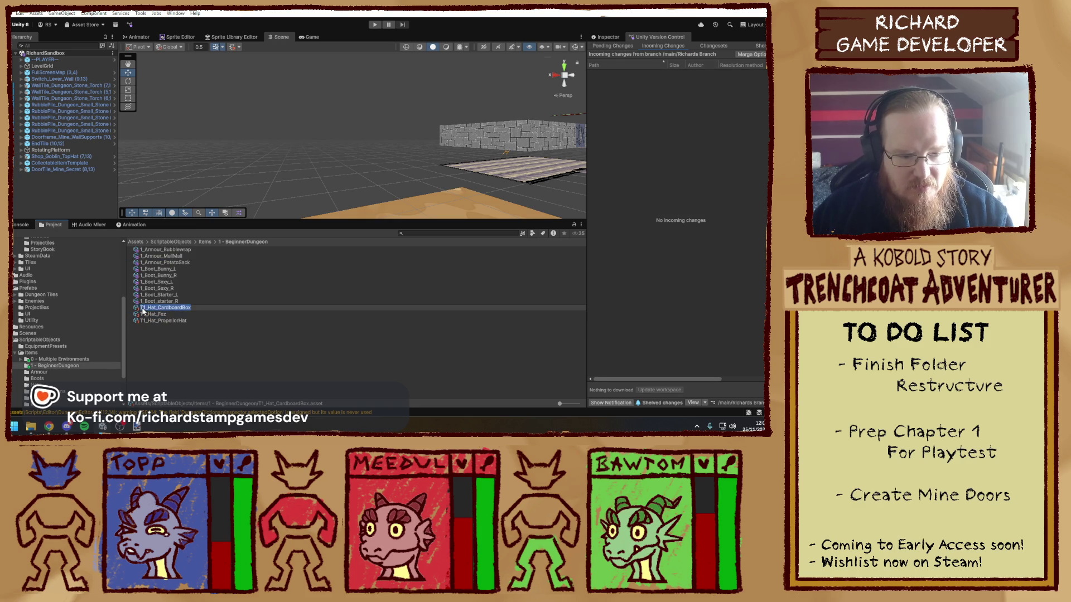
{"action": "left_click", "coordinate": [143, 316]}
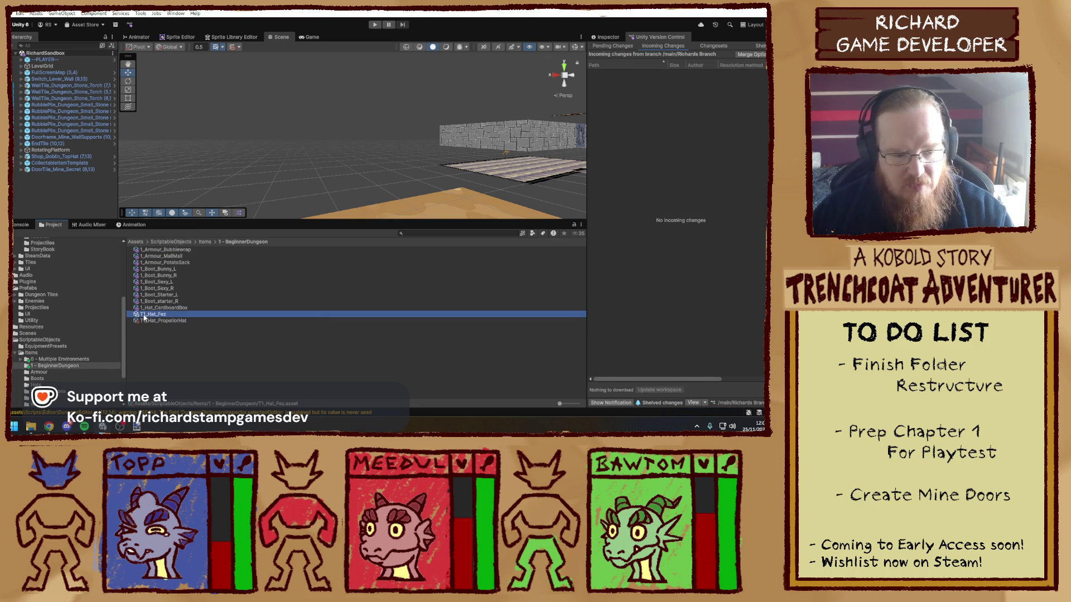
{"action": "key", "text": "Down"}
{"action": "key", "text": "F2"}
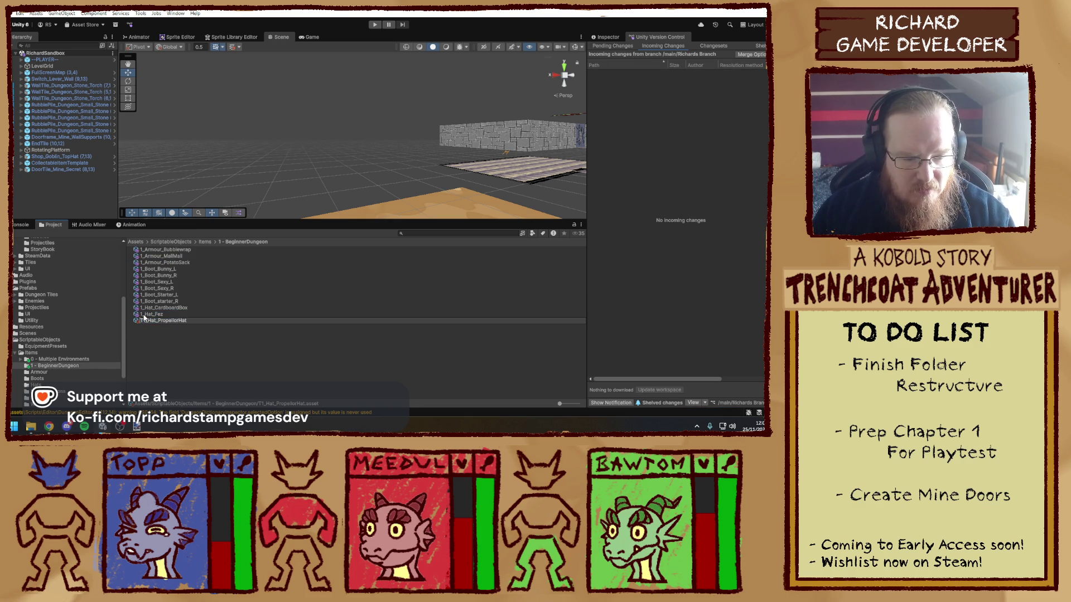
{"action": "left_click", "coordinate": [205, 242]}
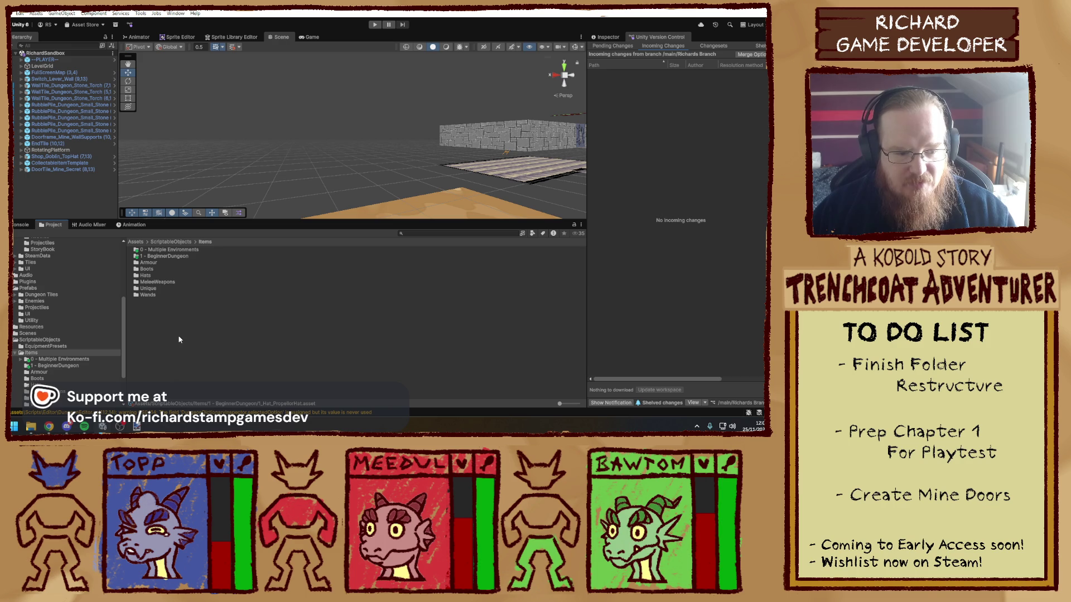
- Cut the six melee weapons from MeleeWeapons and paste them into 1 - BeginnerDungeon
{"action": "double_click", "coordinate": [149, 282]}
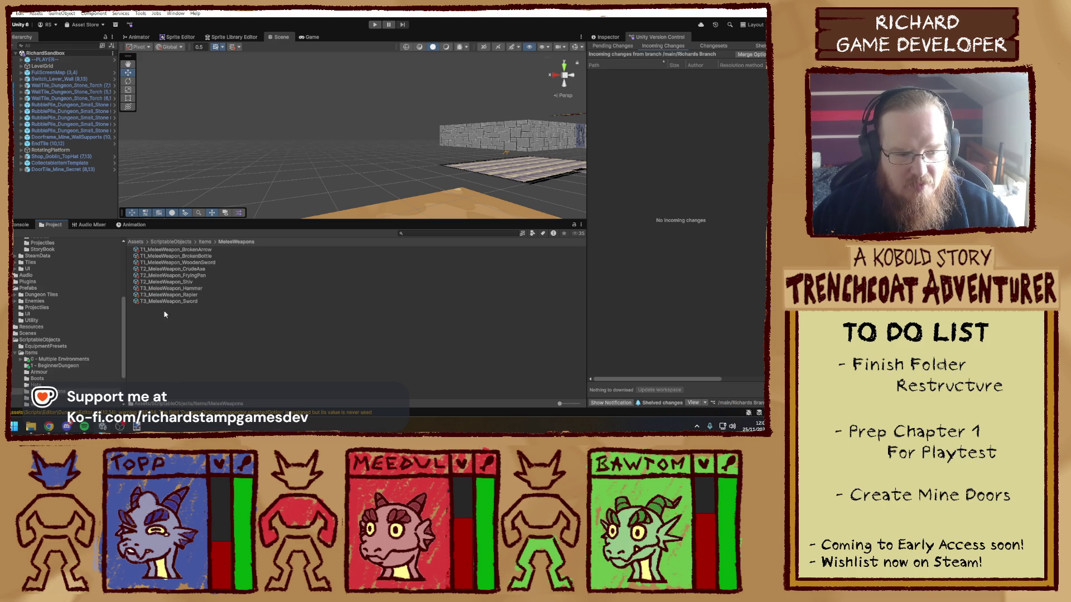
{"action": "left_click", "coordinate": [173, 282]}
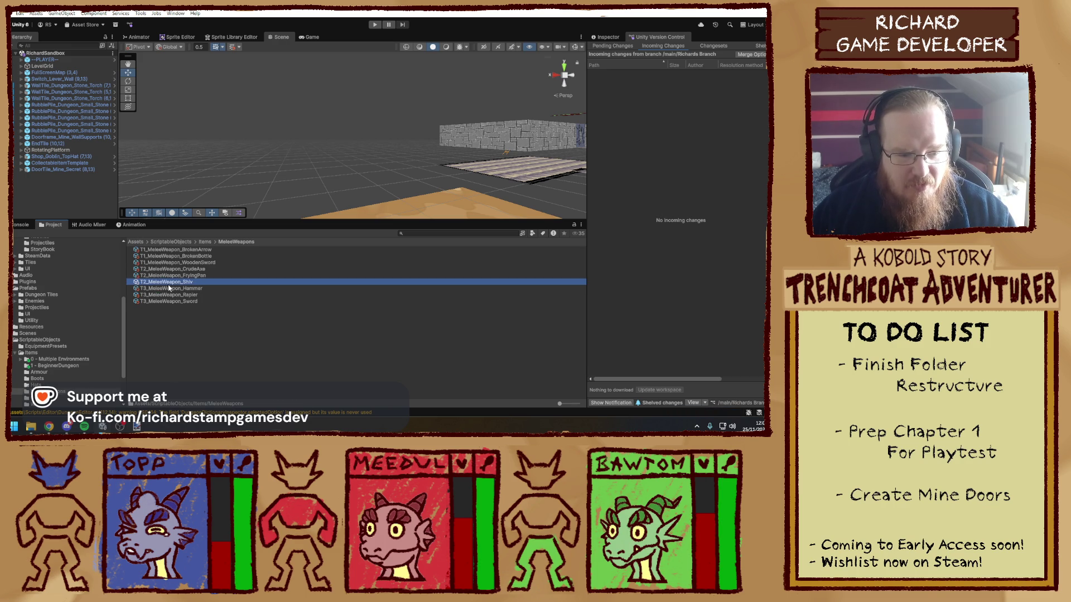
{"action": "left_click", "coordinate": [184, 256], "text": "shift"}
{"action": "left_click", "coordinate": [185, 252], "text": "shift"}
{"action": "key", "text": "ctrl+x"}
{"action": "left_click", "coordinate": [205, 243]}
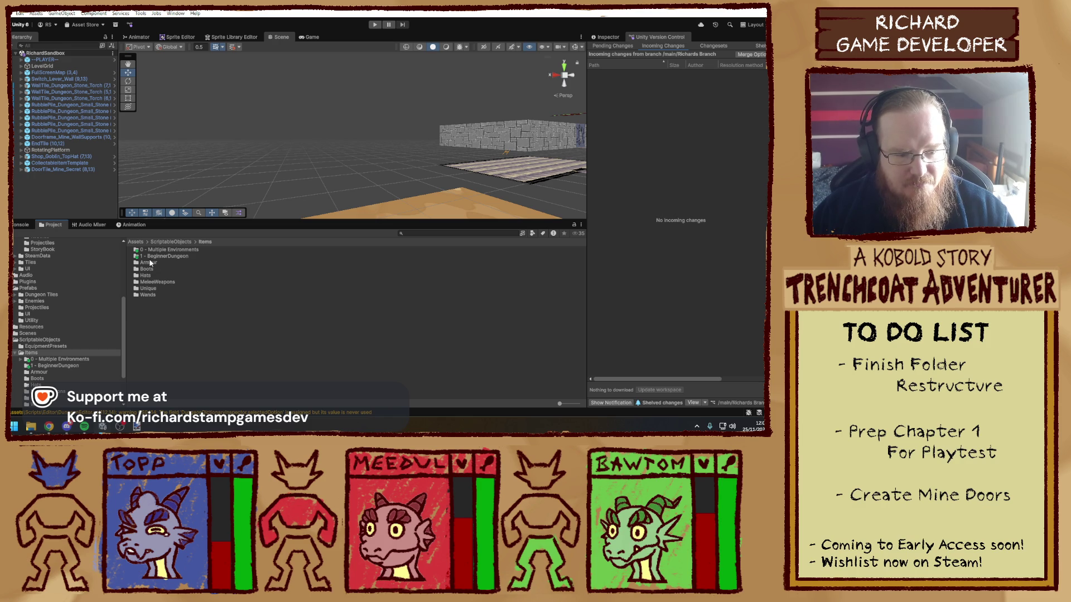
{"action": "double_click", "coordinate": [164, 256]}
{"action": "key", "text": "ctrl+v"}
- Rename BrokenArrow and BrokenBottle to 1_MeleeWeapon_ names, dropping the T prefix
{"action": "left_click", "coordinate": [144, 333]}
{"action": "key", "text": "Up"}
{"action": "key", "text": "F2"}
{"action": "key", "text": "Home"}
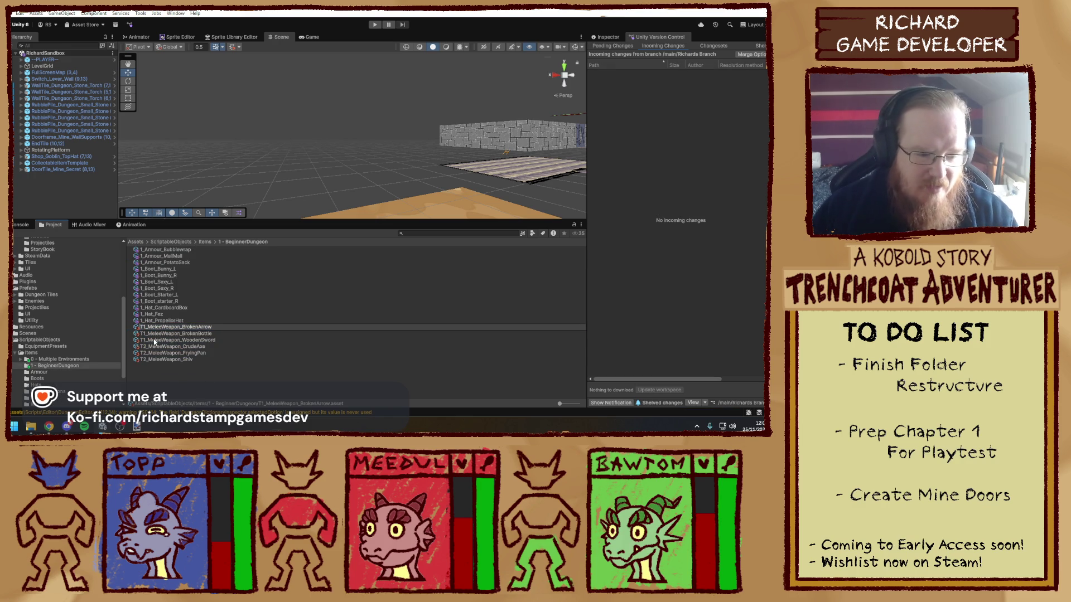
{"action": "key", "text": "Return"}
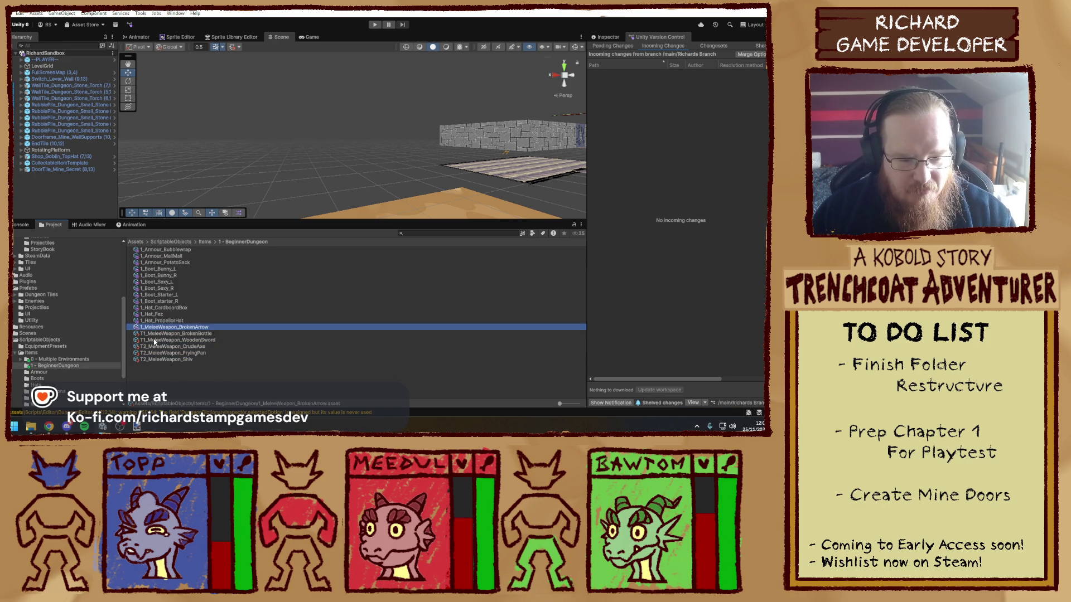
{"action": "key", "text": "Down"}
{"action": "key", "text": "F2"}
{"action": "key", "text": "Home"}
{"action": "key", "text": "Delete"}
{"action": "key", "text": "Return"}
- Rename WoodenSword and CrudeAxe to 1_MeleeWeapon_ names, dropping the T prefix
{"action": "key", "text": "Down"}
{"action": "key", "text": "F2"}
{"action": "key", "text": "Home"}
{"action": "key", "text": "Delete"}
{"action": "key", "text": "Return"}
{"action": "key", "text": "Down"}
{"action": "key", "text": "F2"}
{"action": "key", "text": "Home"}
{"action": "key", "text": "Delete"}
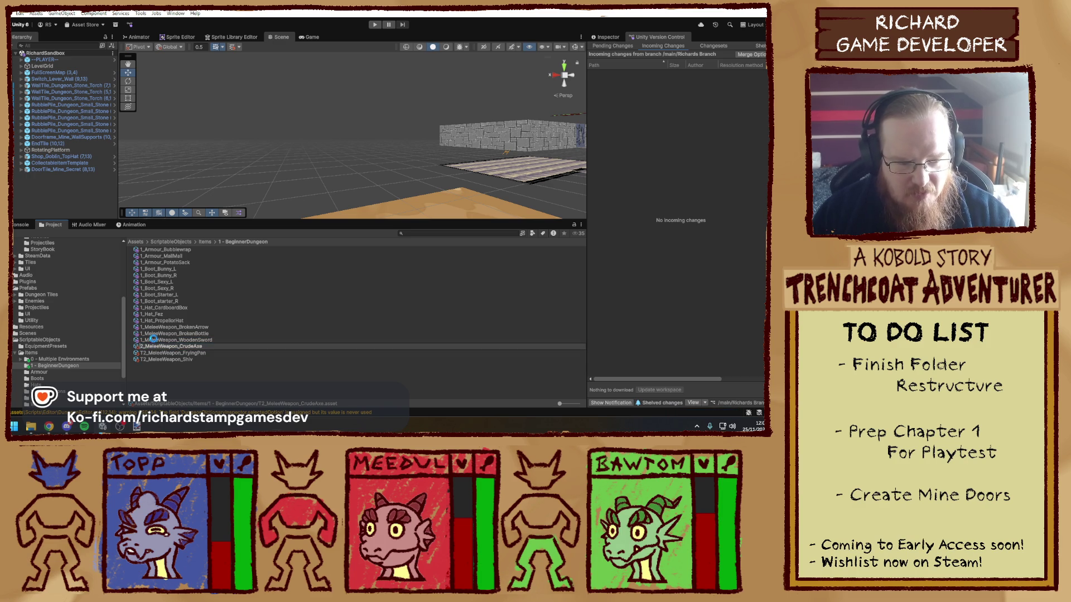
{"action": "key", "text": "Return"}
- Rename FryingPan and Shiv to 1_MeleeWeapon_FryingPan and 1_MeleeWeapon_Shiv
{"action": "key", "text": "Down"}
{"action": "key", "text": "F2"}
{"action": "key", "text": "Home"}
{"action": "key", "text": "Delete"}
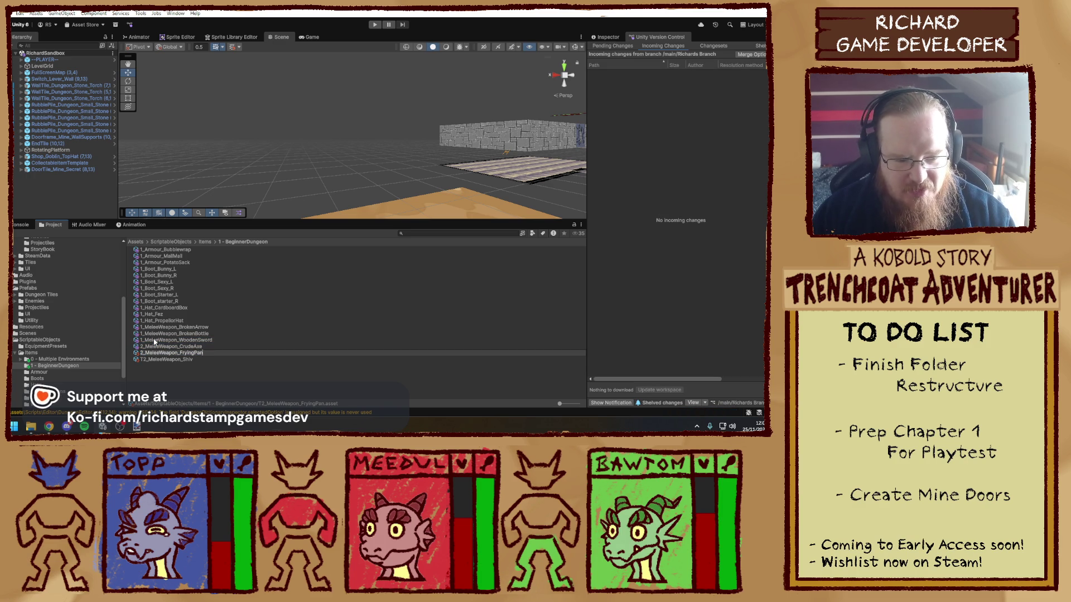
{"action": "key", "text": "Return"}
{"action": "left_click", "coordinate": [154, 341]}
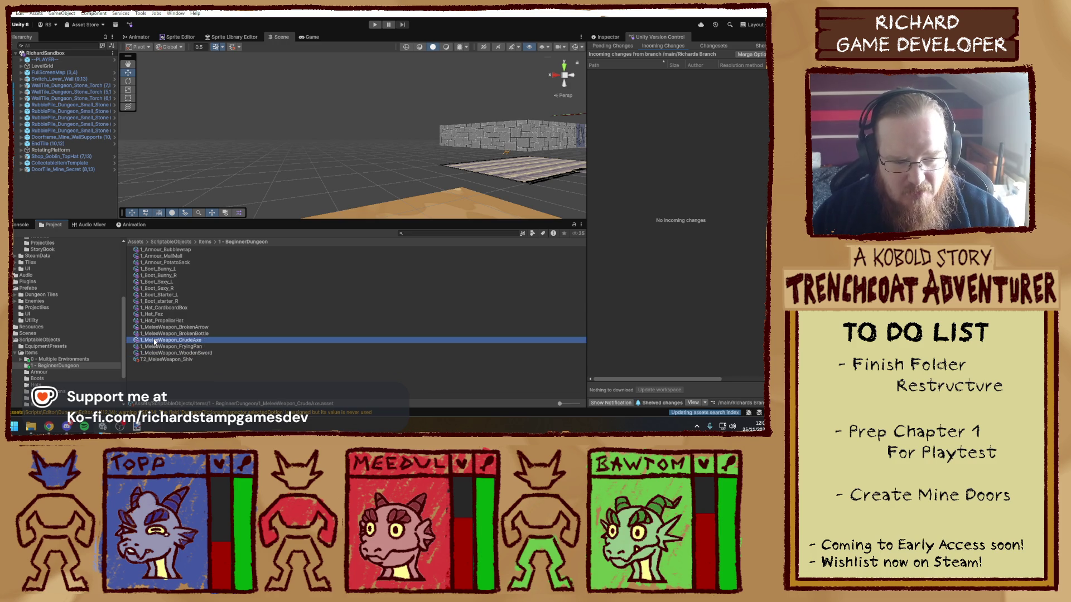
{"action": "key", "text": "Down"}
{"action": "key", "text": "Down"}
{"action": "key", "text": "Down"}
{"action": "key", "text": "F2"}
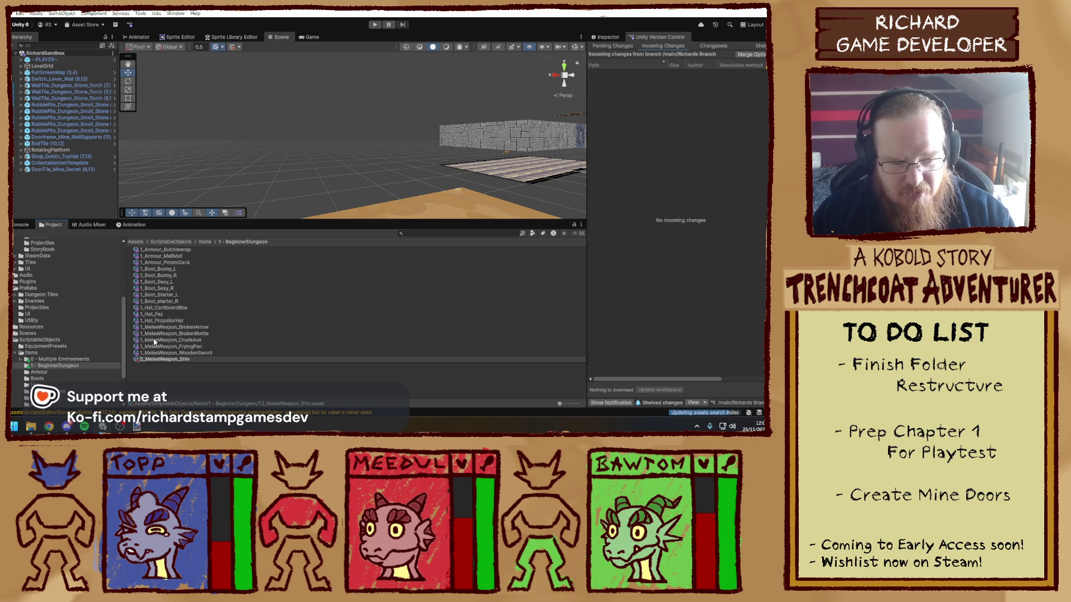
{"action": "key", "text": "Delete"}
{"action": "key", "text": "Delete"}
{"action": "type", "text": "1"}
{"action": "key", "text": "Return"}
{"action": "left_click", "coordinate": [259, 387]}
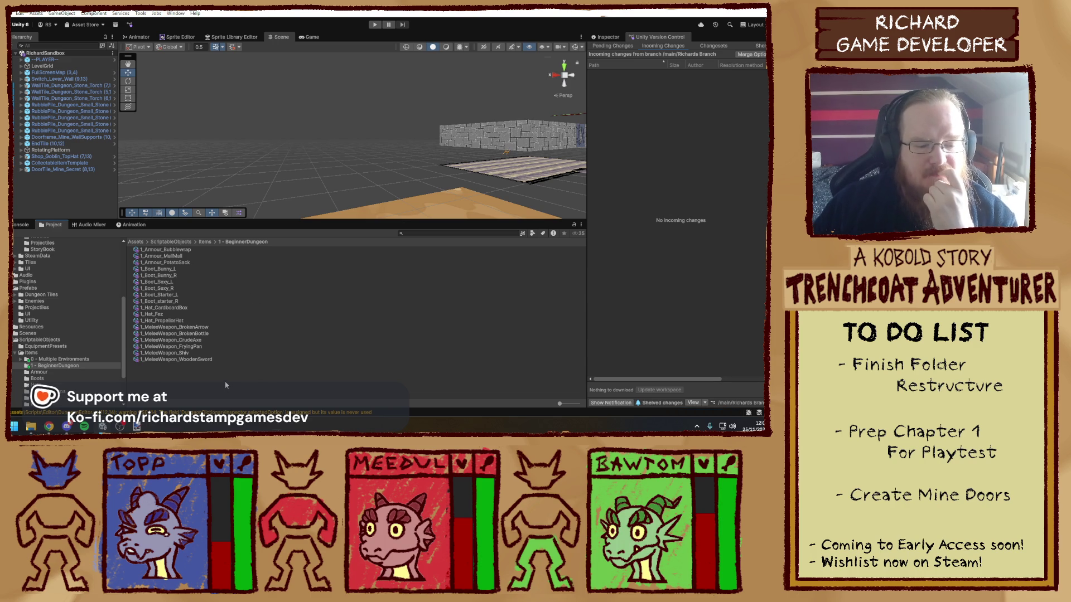
- Look inside the Unique folder at the GoblinKingCrown asset
{"action": "left_click", "coordinate": [204, 242]}
{"action": "double_click", "coordinate": [161, 287]}
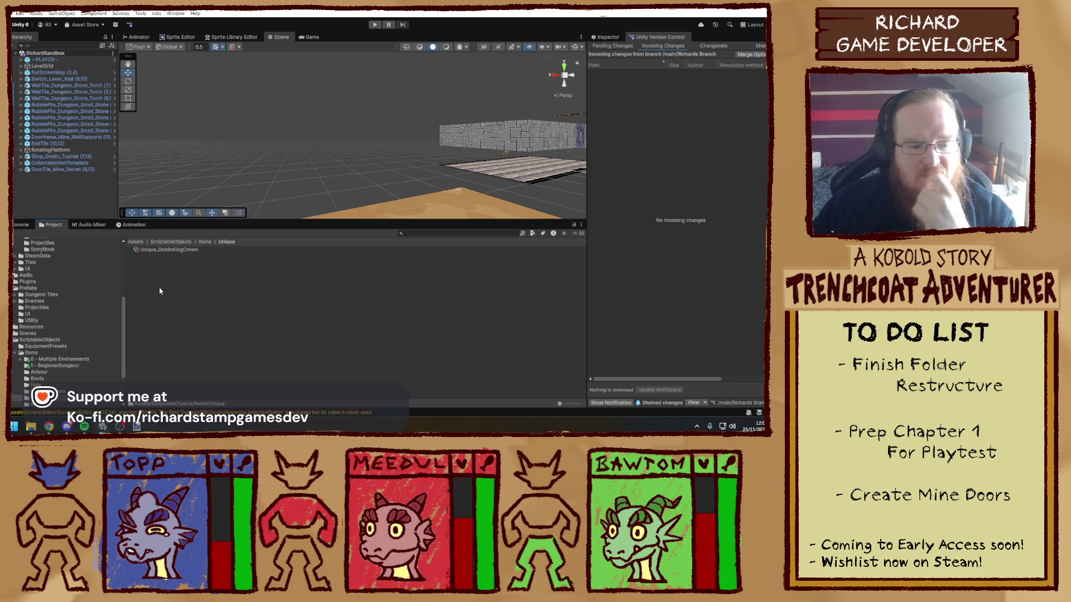
{"action": "left_click", "coordinate": [176, 250]}
{"action": "left_click", "coordinate": [245, 309]}
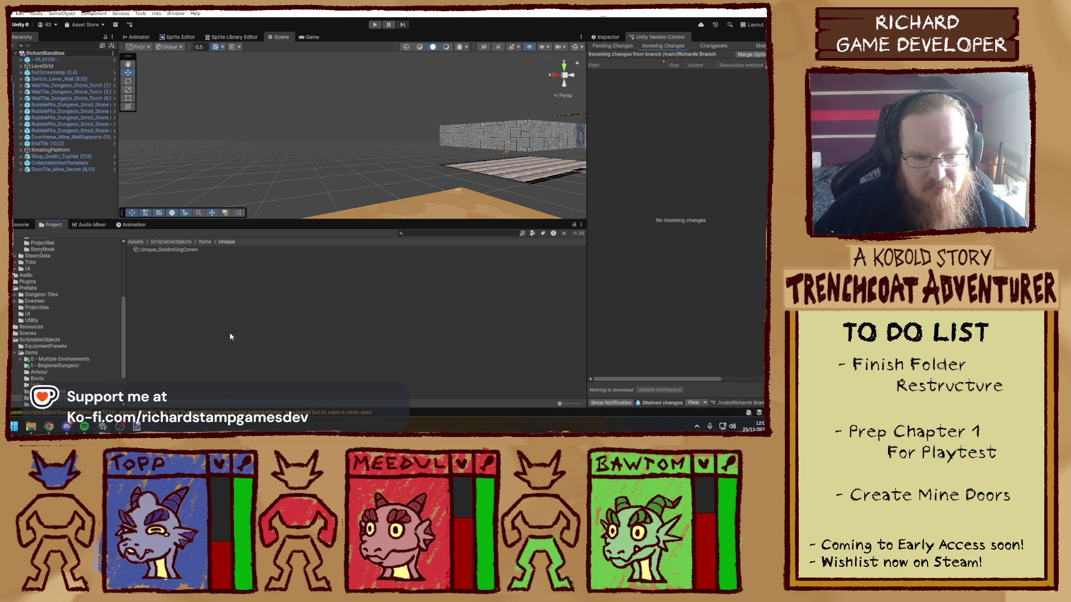
- Rename the Unique folder to '12 - Unique'
{"action": "left_click", "coordinate": [203, 242]}
{"action": "left_click", "coordinate": [149, 288]}
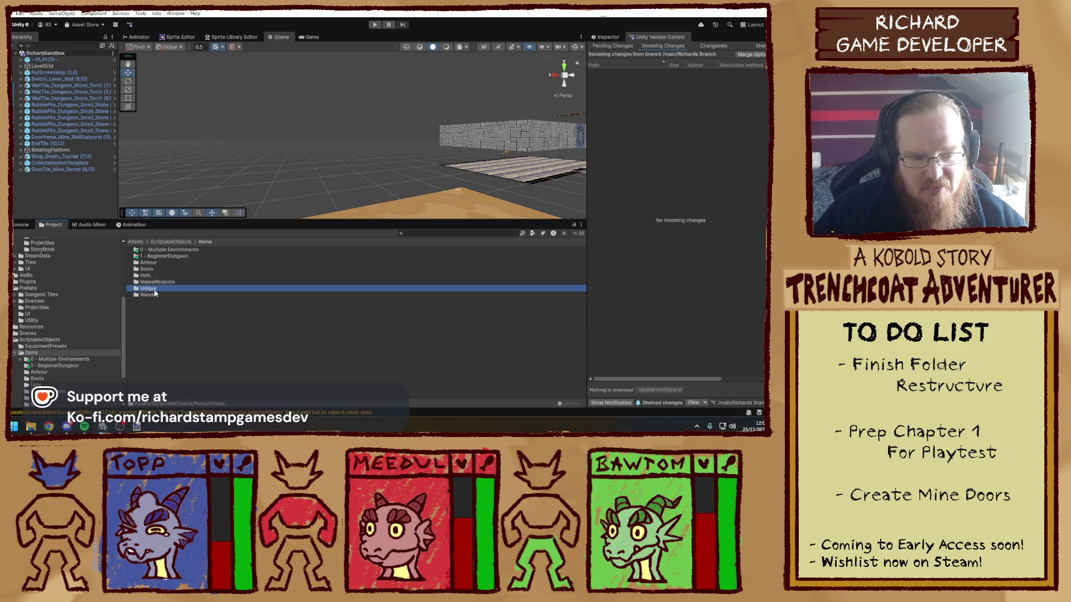
{"action": "key", "text": "F2"}
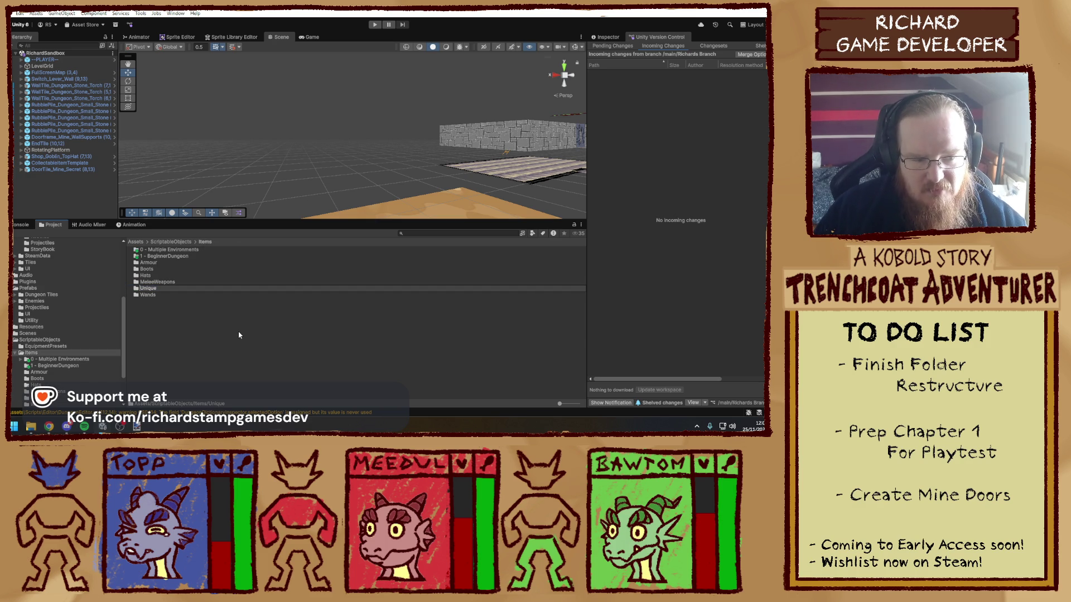
{"action": "key", "text": "Return"}
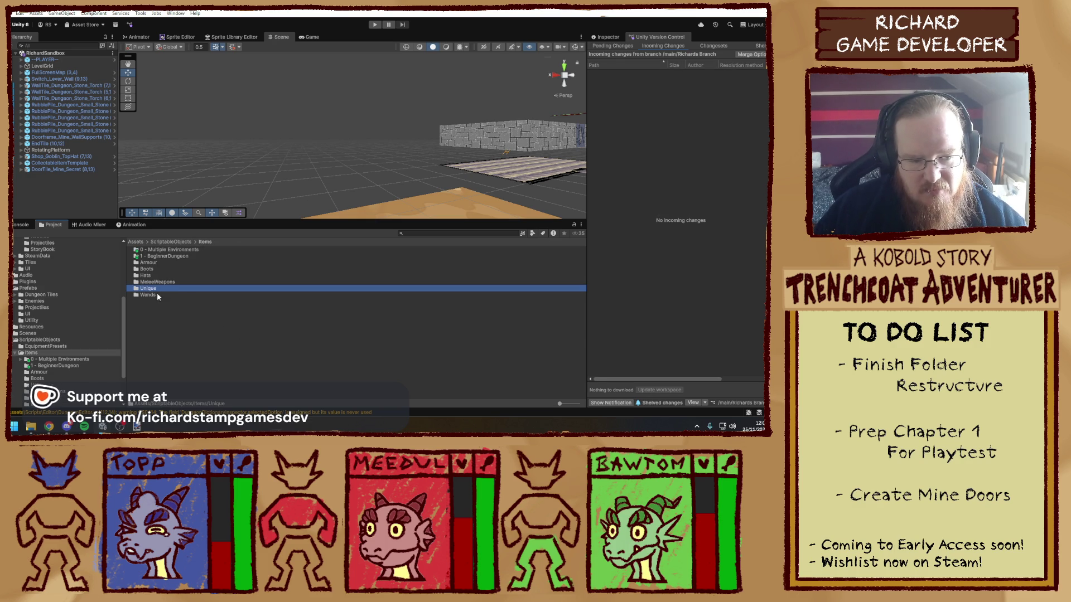
{"action": "left_click", "coordinate": [156, 322]}
{"action": "left_click", "coordinate": [159, 291]}
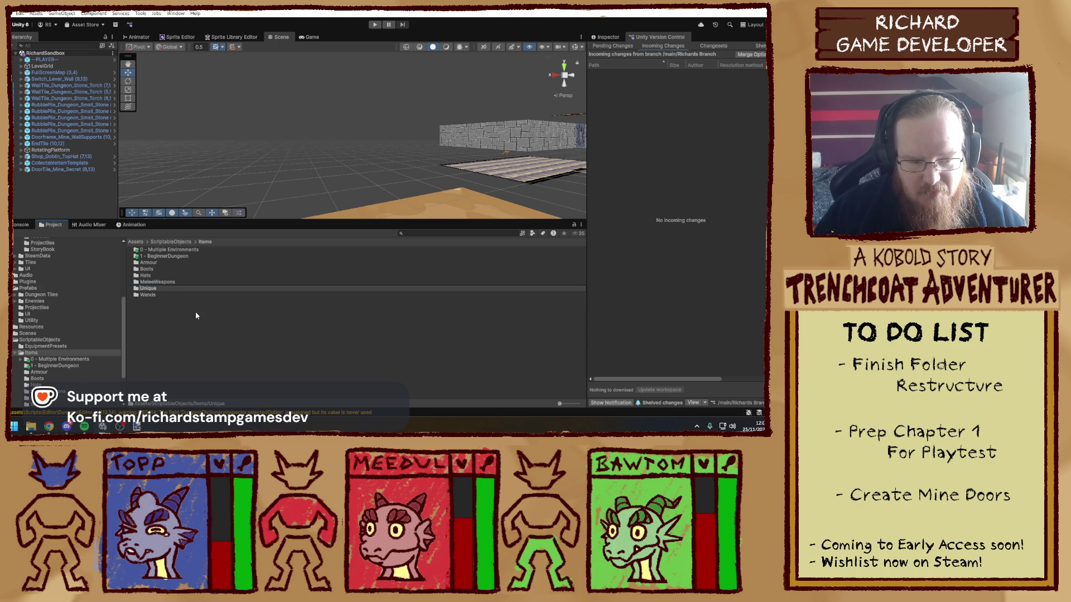
{"action": "type", "text": "12 -"}
{"action": "key", "text": "Return"}
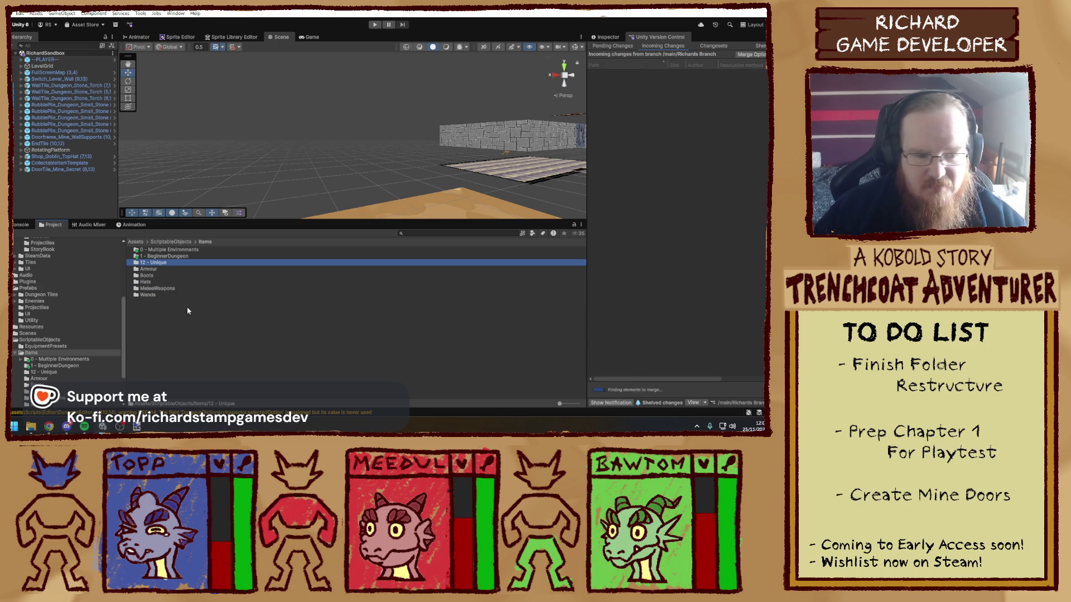
{"action": "left_click", "coordinate": [196, 313]}
- Check the Wands folder, then move it into 0 - Multiple Environments
{"action": "left_click", "coordinate": [159, 295]}
{"action": "double_click", "coordinate": [156, 297]}
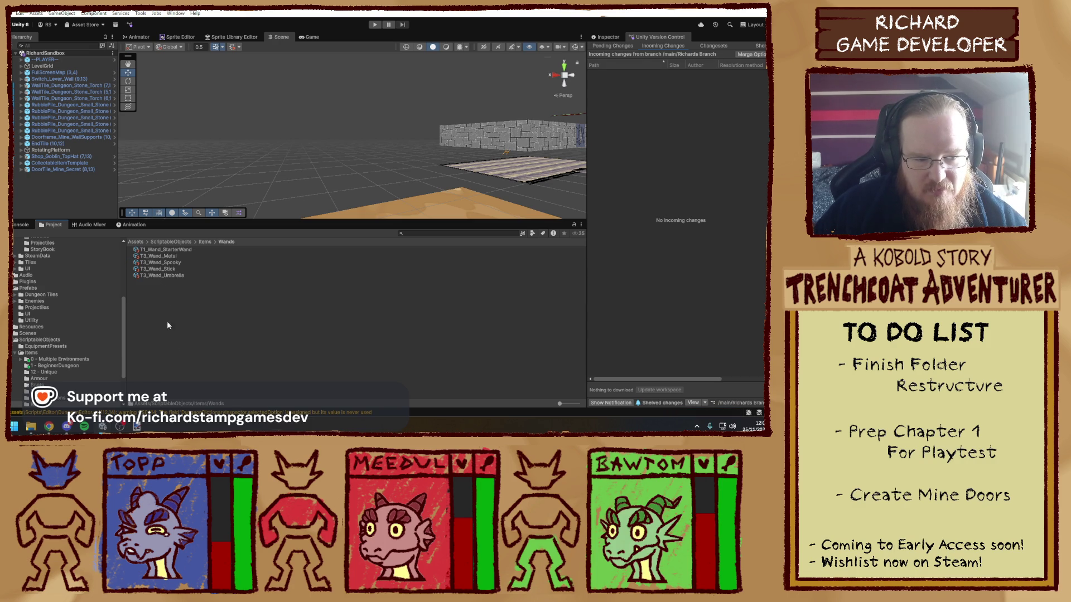
{"action": "left_click", "coordinate": [202, 242]}
{"action": "left_click_drag", "start_coordinate": [151, 295], "coordinate": [179, 250]}
- Create a new folder named '2 - Mines' inside Items
{"action": "right_click", "coordinate": [153, 313]}
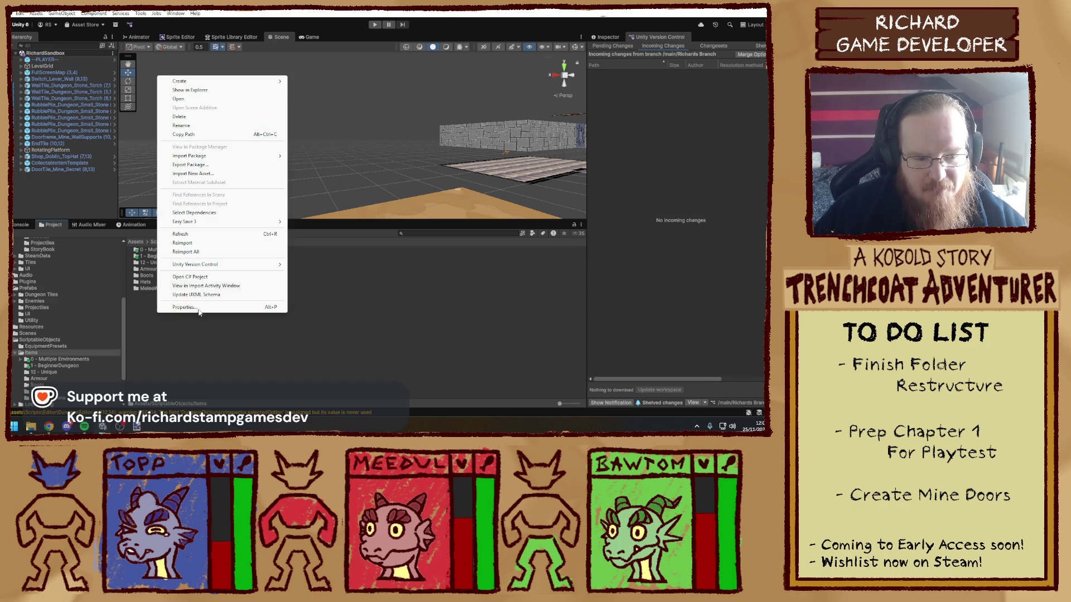
{"action": "mouse_move", "coordinate": [252, 84]}
{"action": "left_click", "coordinate": [340, 84]}
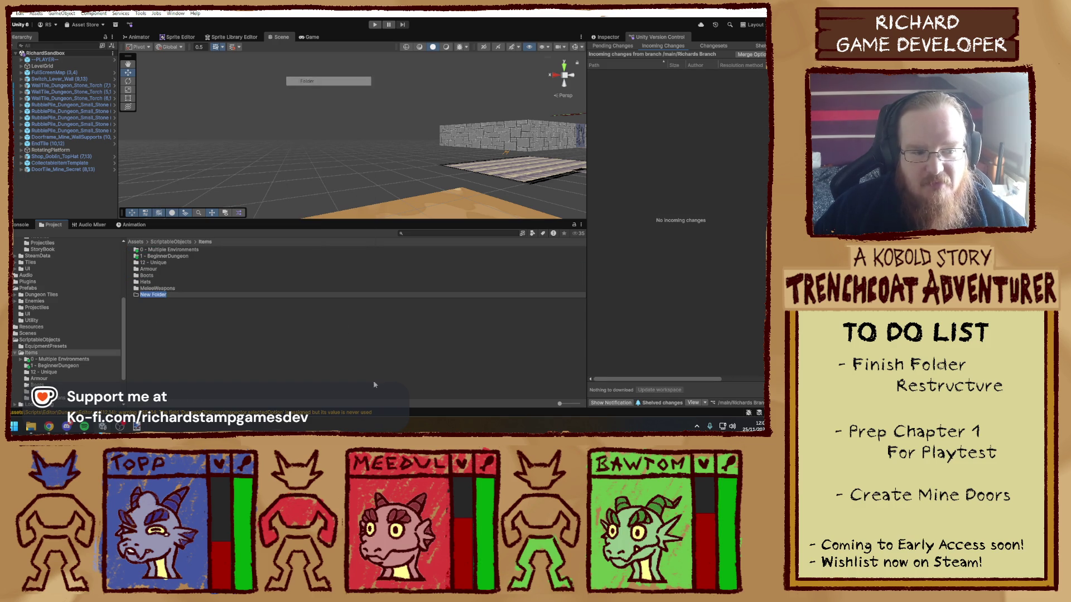
{"action": "type", "text": "2 - Mines"}
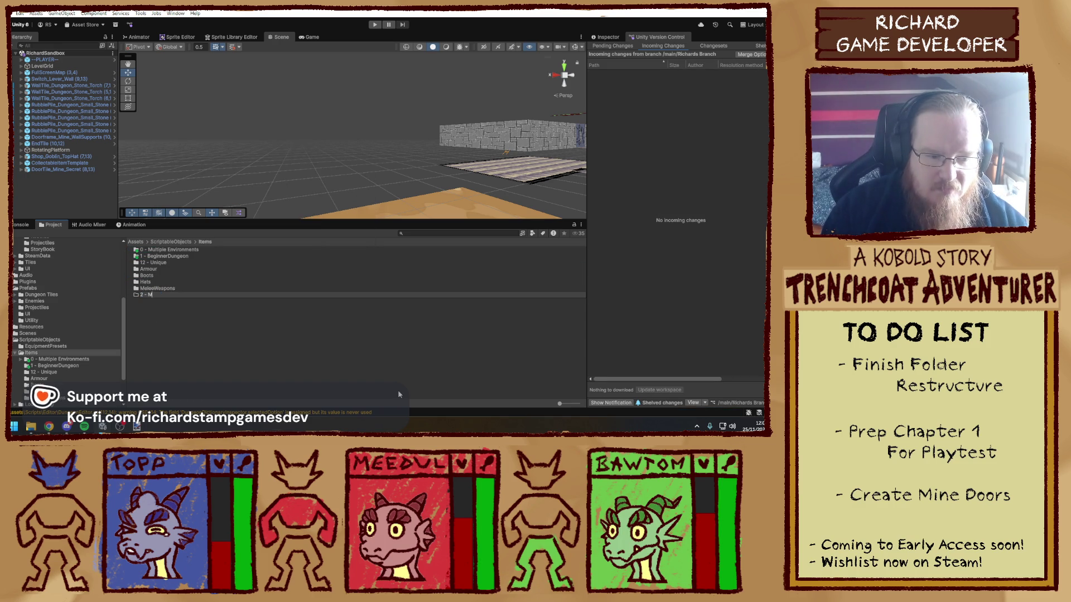
{"action": "key", "text": "Return"}
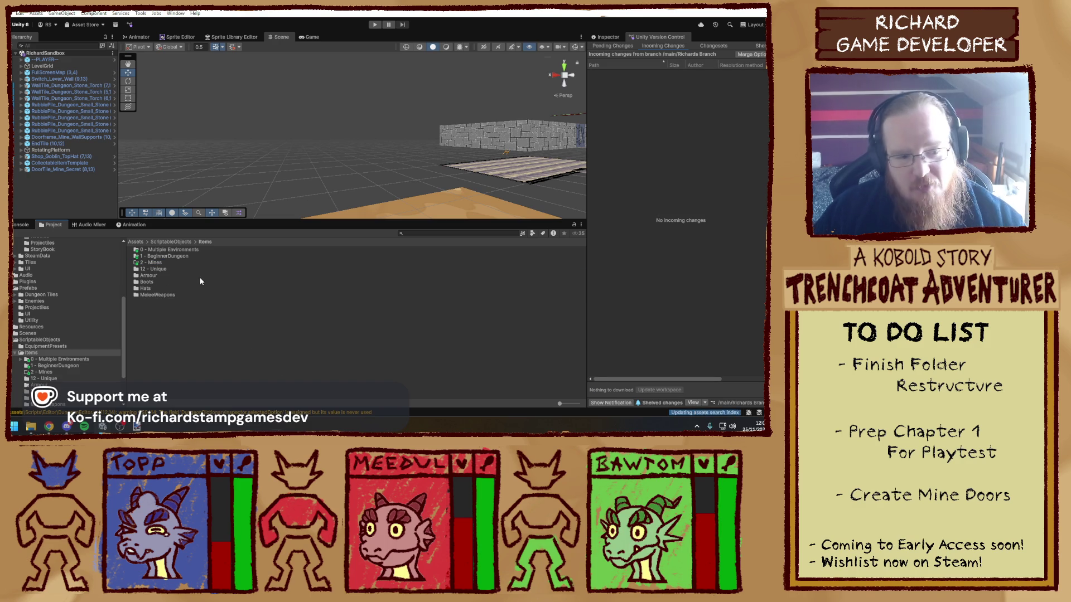
- Move the two T2 Wellie boots from Boots into 2 - Mines
{"action": "left_click", "coordinate": [184, 275]}
{"action": "left_click", "coordinate": [163, 283]}
{"action": "double_click", "coordinate": [163, 283]}
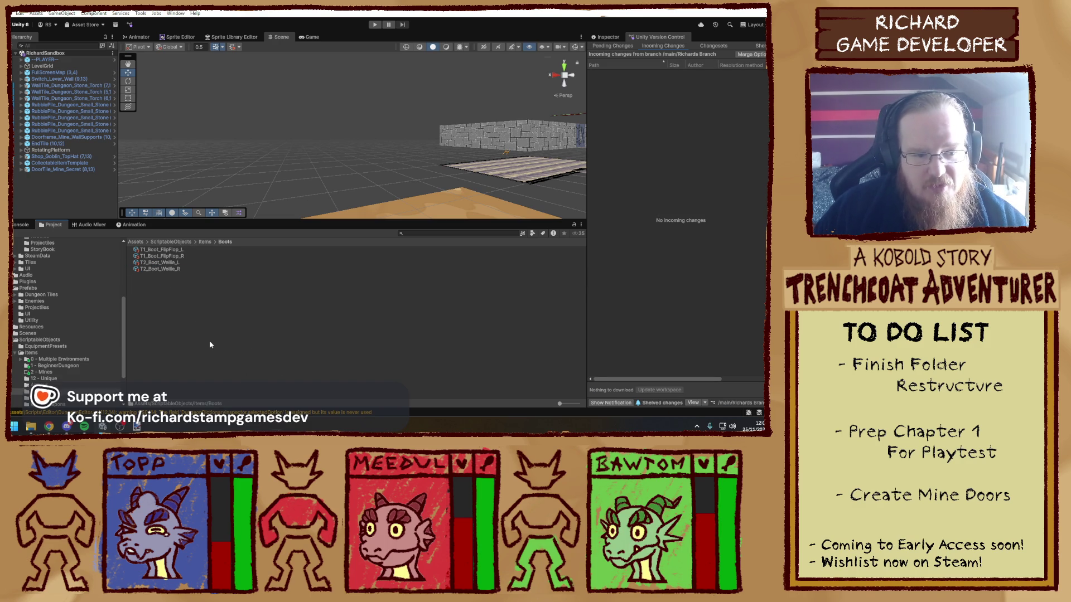
{"action": "left_click", "coordinate": [167, 263]}
{"action": "left_click", "coordinate": [174, 270], "text": "shift"}
{"action": "key", "text": "ctrl+x"}
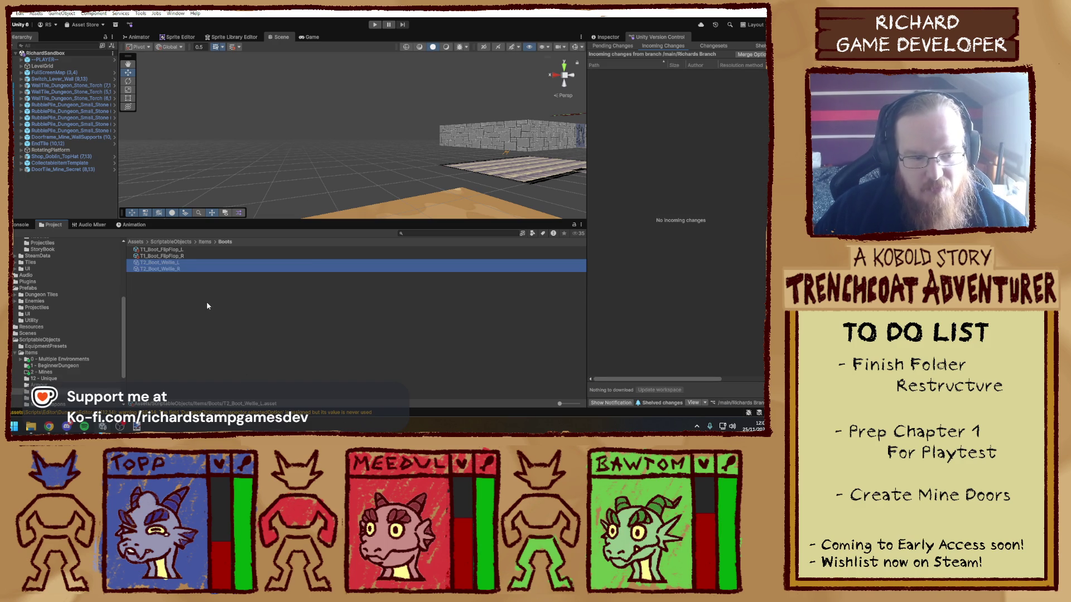
{"action": "left_click", "coordinate": [203, 242]}
{"action": "double_click", "coordinate": [153, 263]}
{"action": "key", "text": "ctrl+v"}
- Rename the boots to 2_Boot_Wellie_L and 2_Boot_Wellie_R
{"action": "left_click", "coordinate": [147, 250]}
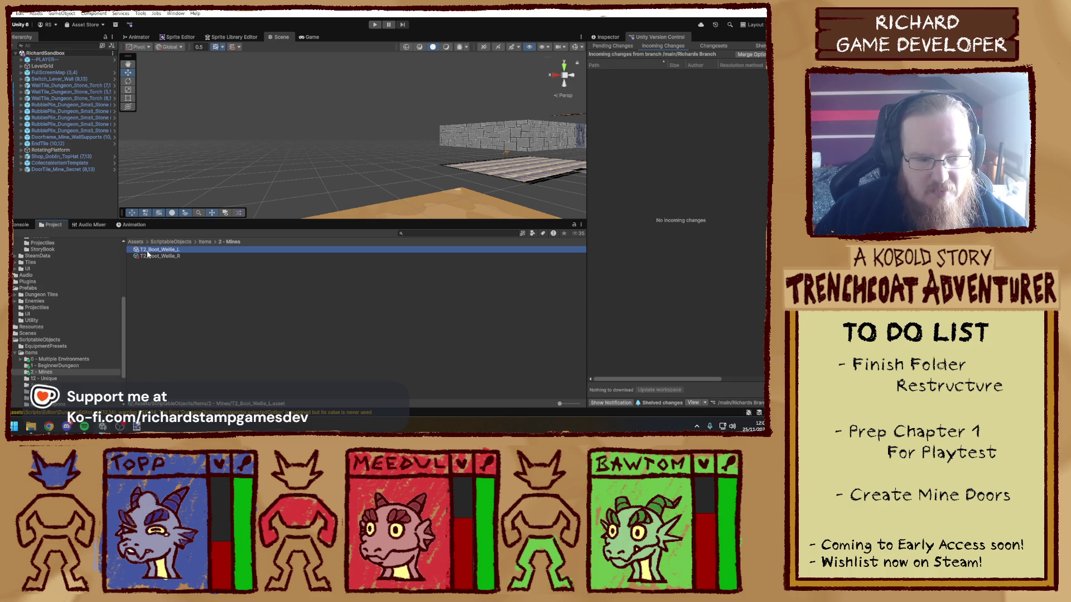
{"action": "key", "text": "F2"}
{"action": "key", "text": "Home"}
{"action": "key", "text": "Delete"}
{"action": "key", "text": "Return"}
{"action": "key", "text": "Down"}
{"action": "key", "text": "Return"}
{"action": "left_click", "coordinate": [266, 290]}
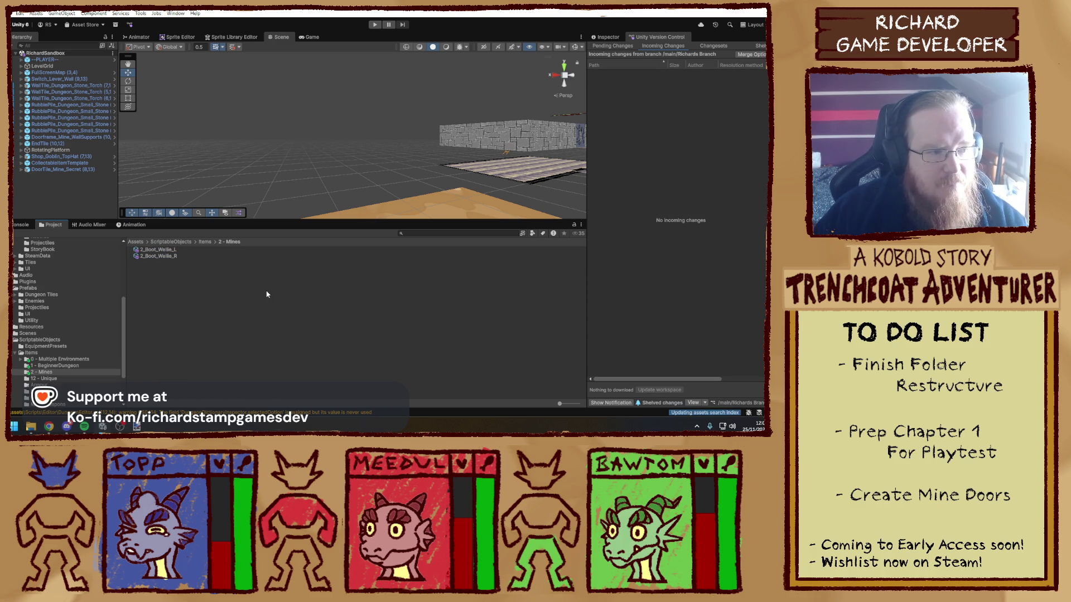
- Move the BucketArmour hat and the chainmail into 2 - Mines
{"action": "left_click", "coordinate": [205, 242]}
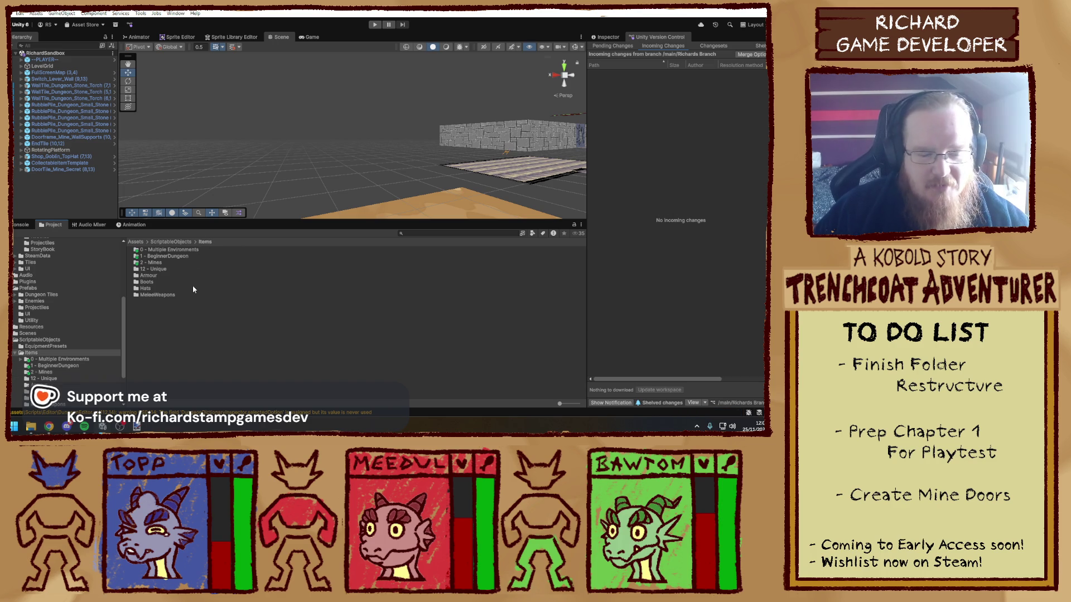
{"action": "double_click", "coordinate": [164, 289]}
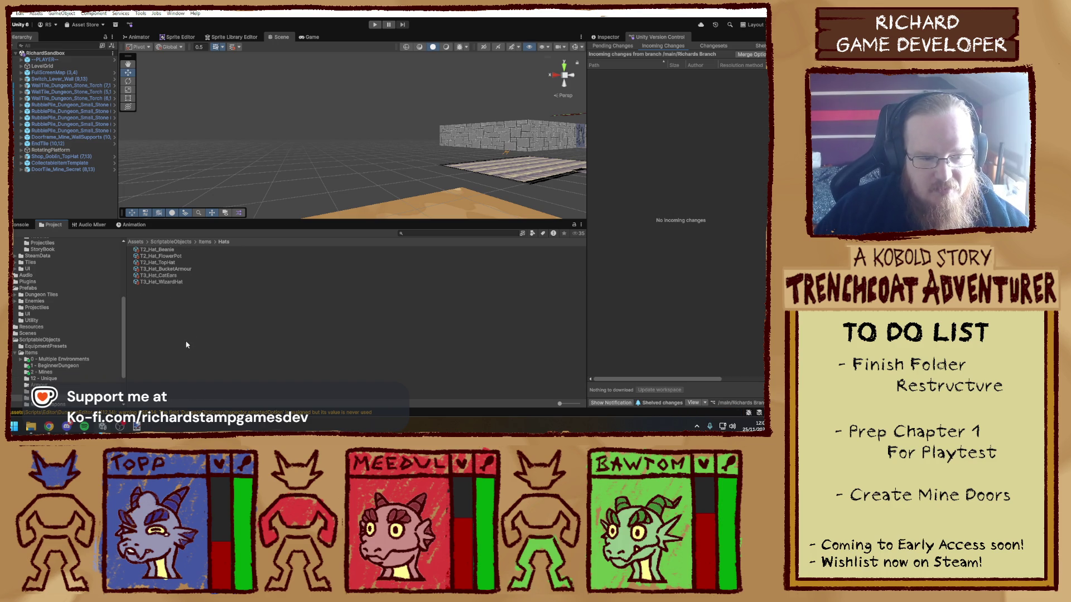
{"action": "left_click", "coordinate": [184, 268]}
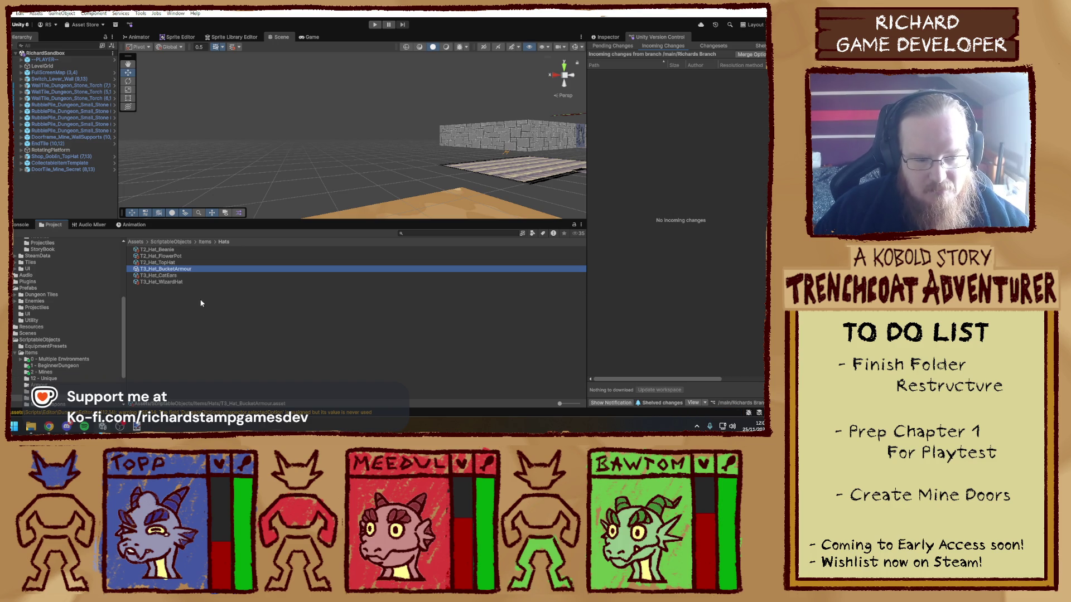
{"action": "mouse_move", "coordinate": [191, 242]}
{"action": "left_mouse_down"}
{"action": "mouse_move", "coordinate": [156, 277]}
{"action": "mouse_move", "coordinate": [178, 342]}
{"action": "left_mouse_up"}
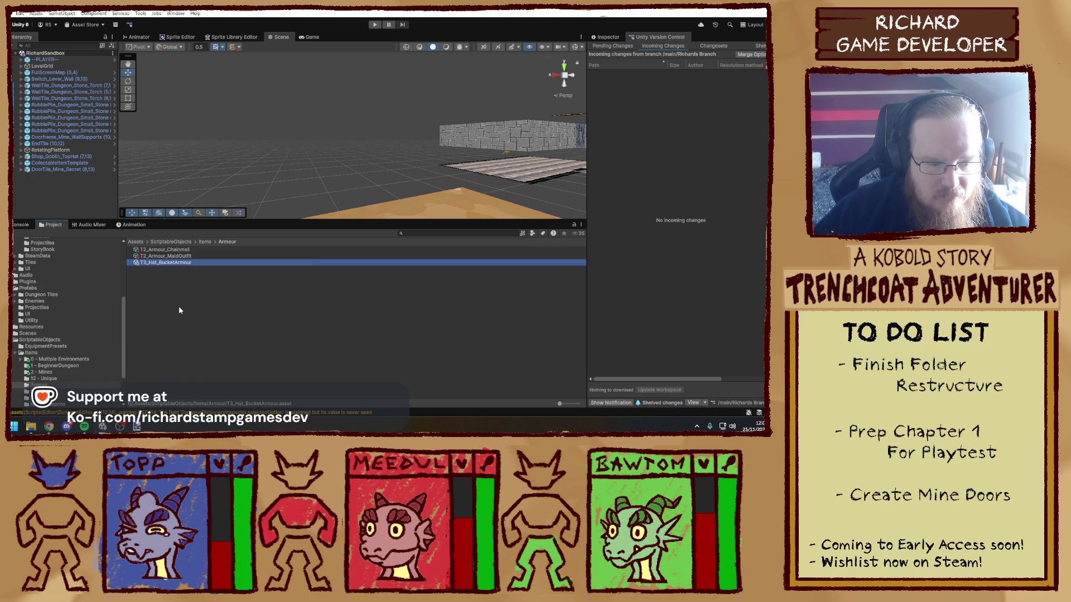
{"action": "left_click", "coordinate": [184, 251], "text": "shift"}
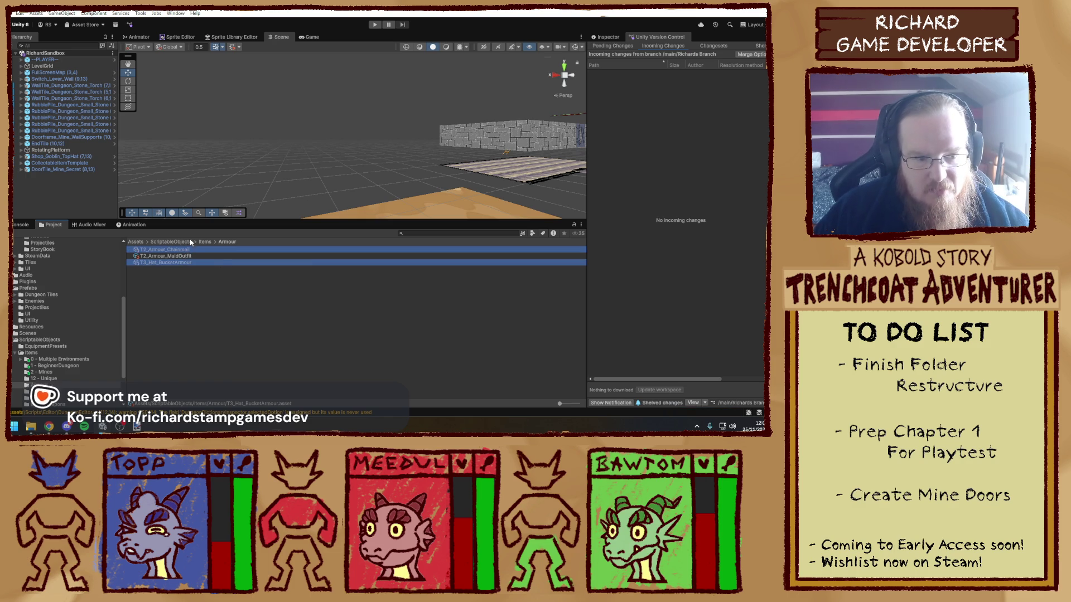
{"action": "left_click", "coordinate": [42, 372]}
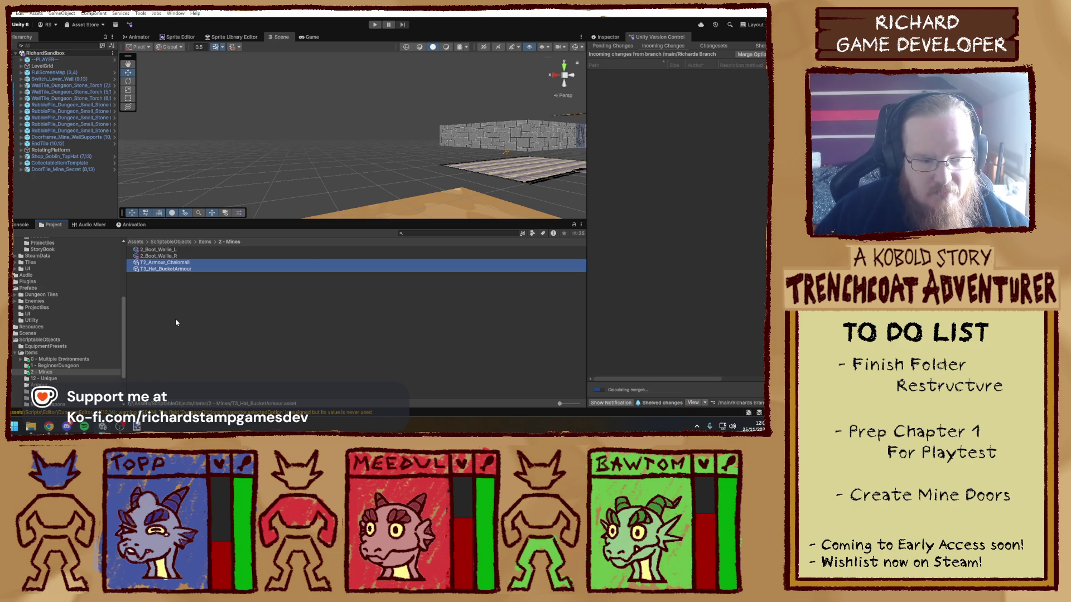
- Rename them to 2_Armour_Chainmail and 2_Hat_BucketArmour
{"action": "key", "text": "Delete"}
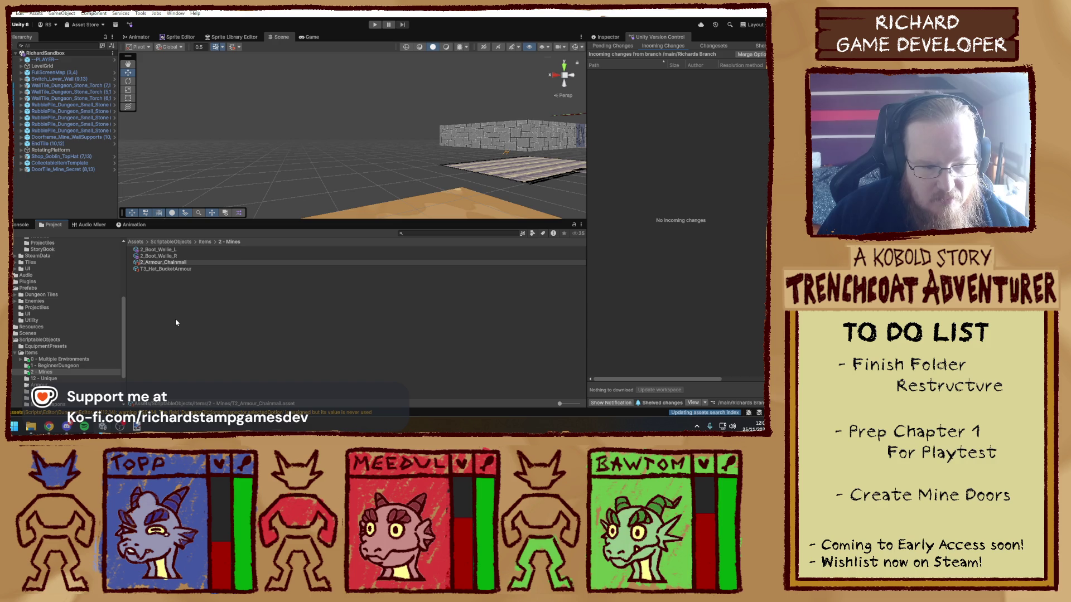
{"action": "key", "text": "Return"}
{"action": "key", "text": "Down"}
{"action": "key", "text": "Down"}
{"action": "key", "text": "Down"}
{"action": "key", "text": "F2"}
{"action": "key", "text": "Home"}
{"action": "key", "text": "Delete"}
{"action": "key", "text": "Delete"}
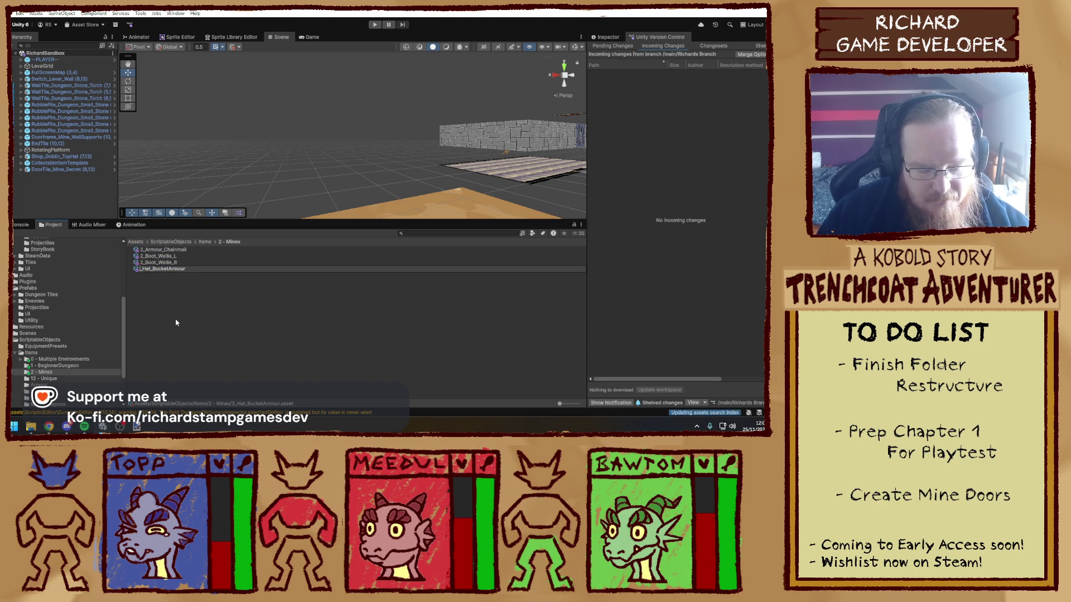
{"action": "type", "text": "2"}
{"action": "key", "text": "Return"}
{"action": "key", "text": "Up"}
{"action": "key", "text": "Up"}
{"action": "key", "text": "Up"}
- Rename the chainmail to 2_Armour_RustedChainmail
{"action": "key", "text": "F2"}
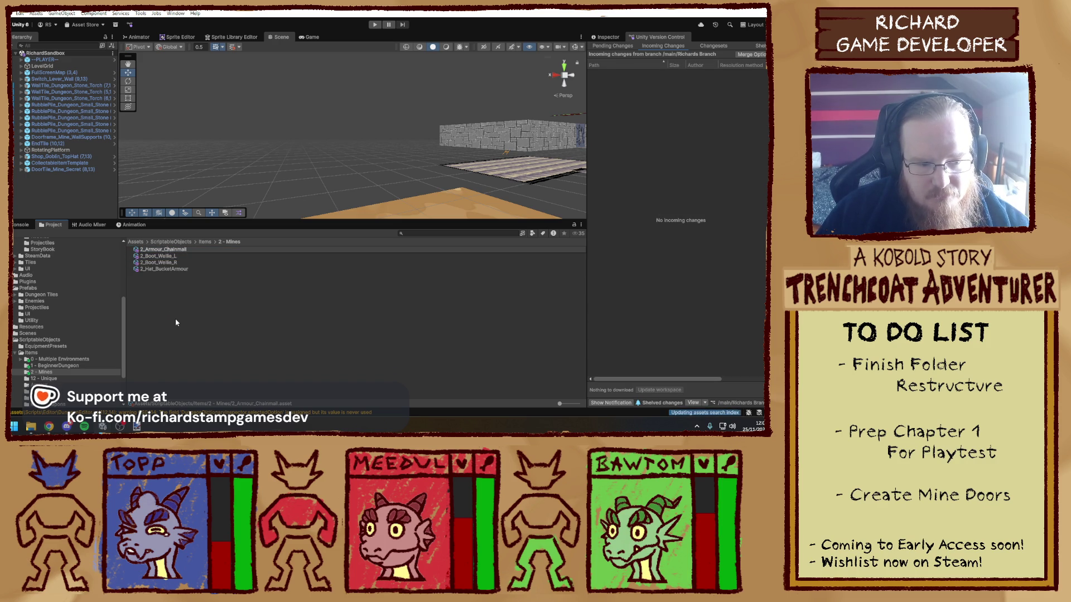
{"action": "key", "text": "ctrl+Left"}
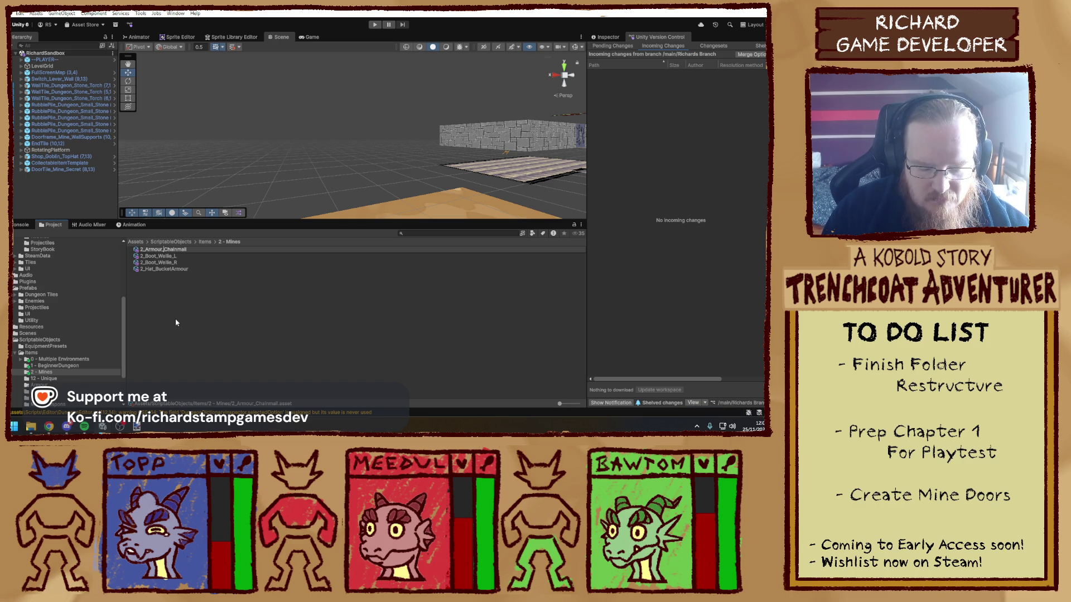
{"action": "type", "text": "Rusted"}
{"action": "key", "text": "Return"}
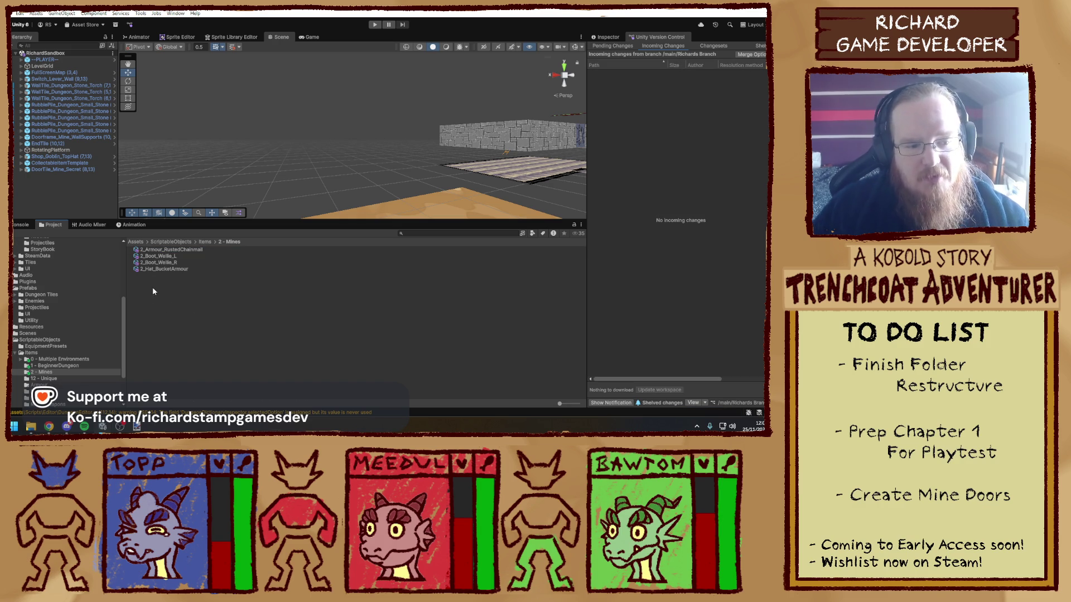
{"action": "left_click", "coordinate": [38, 385]}
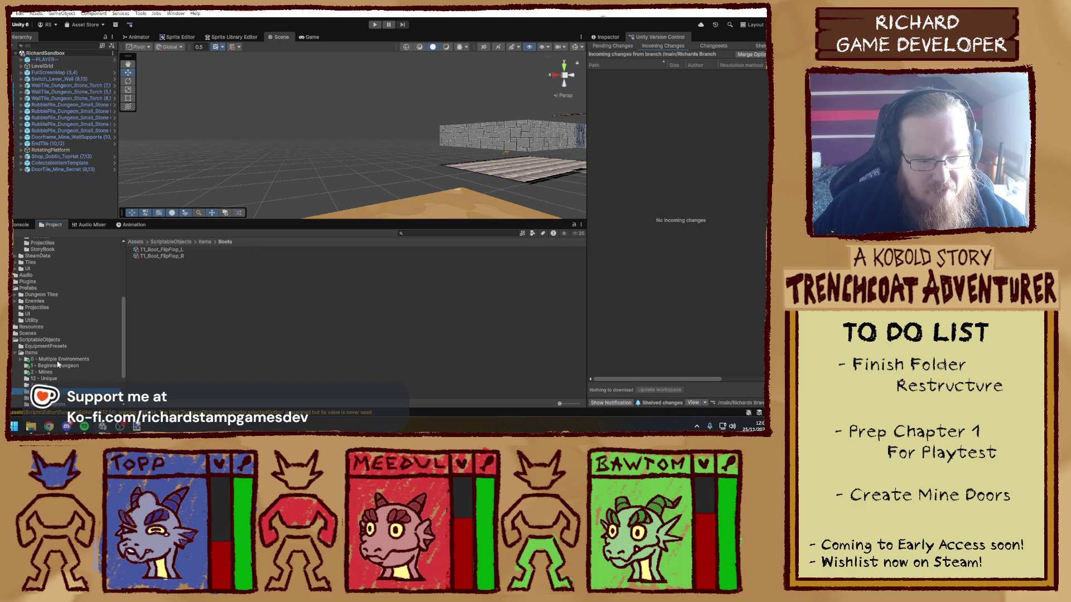
- Create a new folder named '11 - UNSORTED' inside Items
{"action": "left_click", "coordinate": [31, 352]}
{"action": "left_click", "coordinate": [170, 335]}
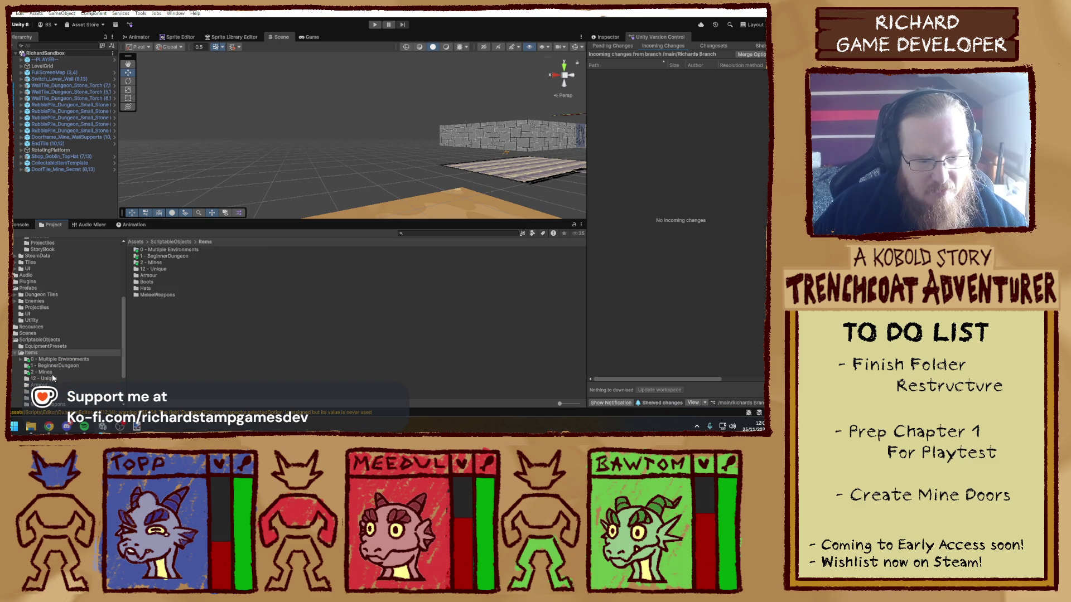
{"action": "right_click", "coordinate": [164, 353]}
{"action": "mouse_move", "coordinate": [239, 115]}
{"action": "left_click", "coordinate": [330, 118]}
{"action": "type", "text": "11 - UNSORTED"}
{"action": "key", "text": "Return"}
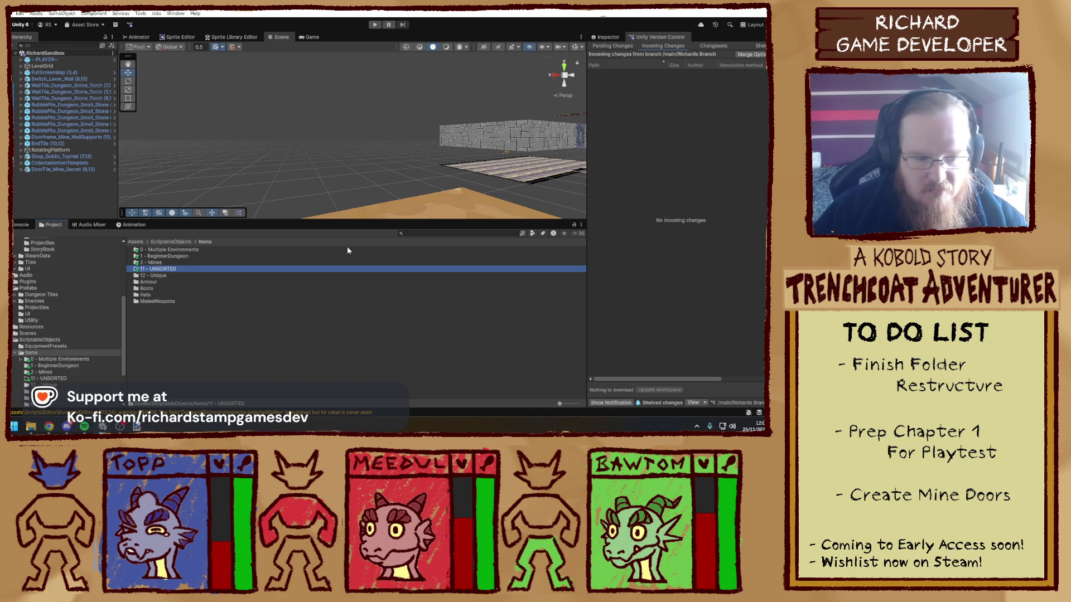
- Move the remaining melee weapons, hats, boots and maid outfit into 11 - UNSORTED
{"action": "double_click", "coordinate": [157, 302]}
{"action": "key", "text": "ctrl+a"}
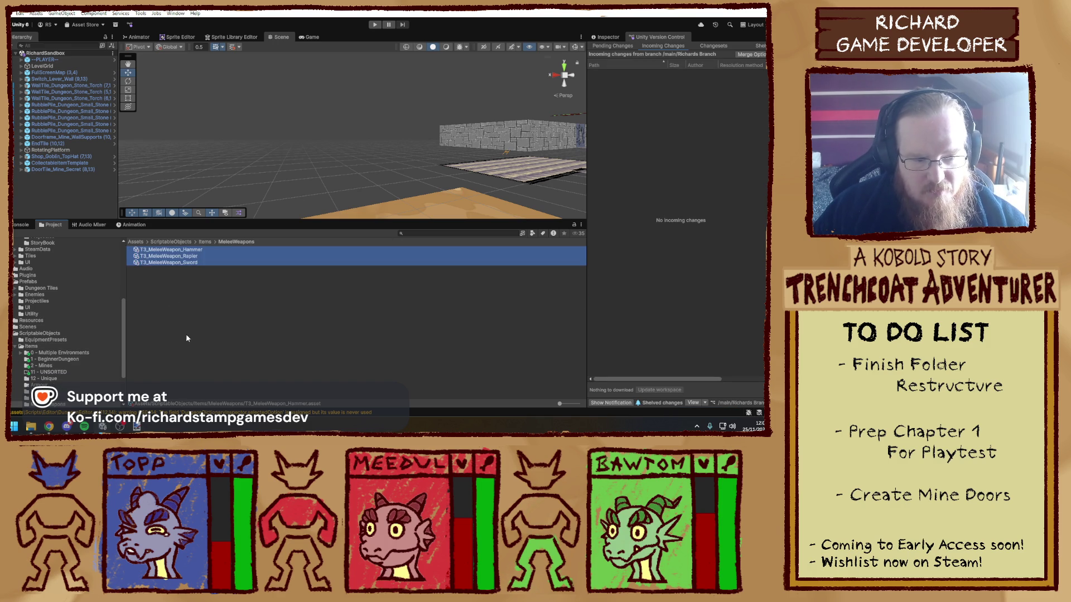
{"action": "mouse_move", "coordinate": [162, 261]}
{"action": "left_mouse_down"}
{"action": "mouse_move", "coordinate": [83, 370]}
{"action": "mouse_move", "coordinate": [58, 376]}
{"action": "left_mouse_up"}
{"action": "left_click", "coordinate": [39, 391]}
{"action": "key", "text": "ctrl+a"}
{"action": "left_click", "coordinate": [44, 392]}
{"action": "key", "text": "ctrl+a"}
{"action": "left_click", "coordinate": [39, 385]}
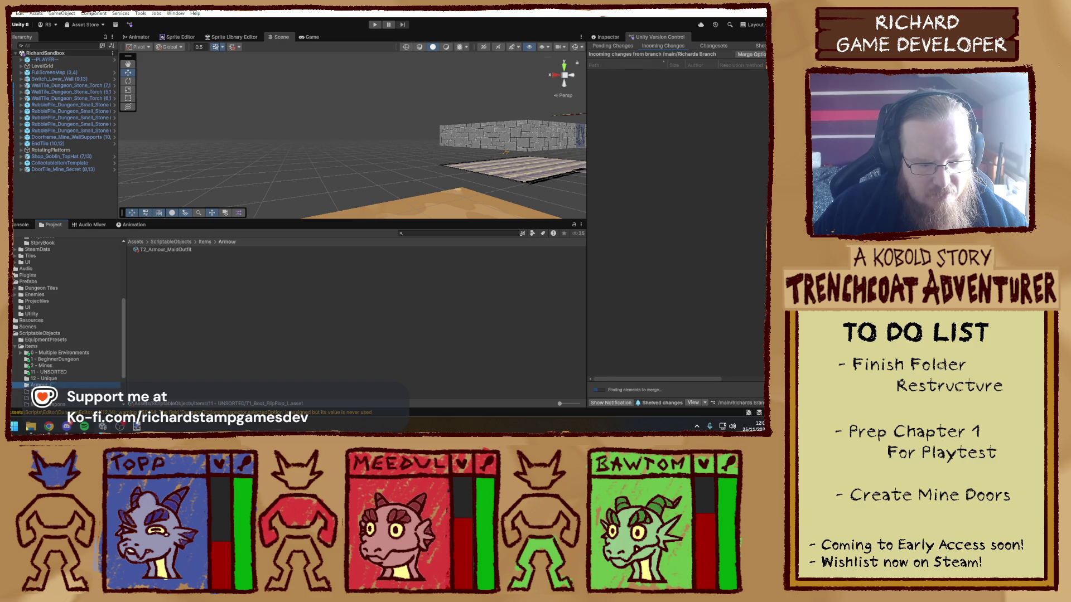
{"action": "left_click", "coordinate": [176, 250]}
{"action": "left_click_drag", "start_coordinate": [177, 251], "coordinate": [56, 373]}
- Delete the emptied category folders and begin renaming the left flip-flop
{"action": "key", "text": "Delete"}
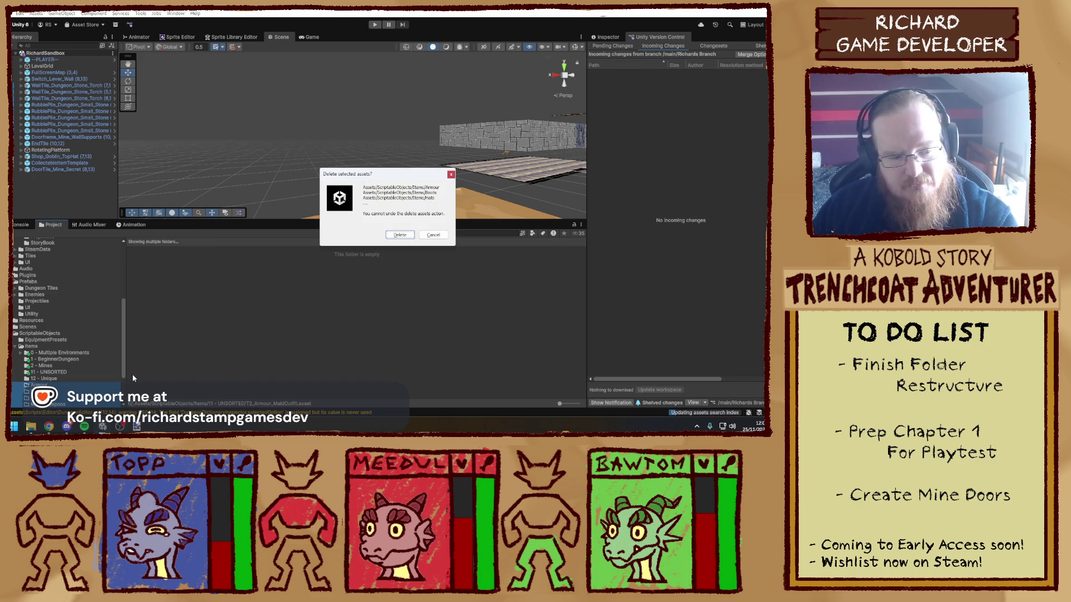
{"action": "left_click", "coordinate": [393, 239]}
{"action": "left_click", "coordinate": [49, 372]}
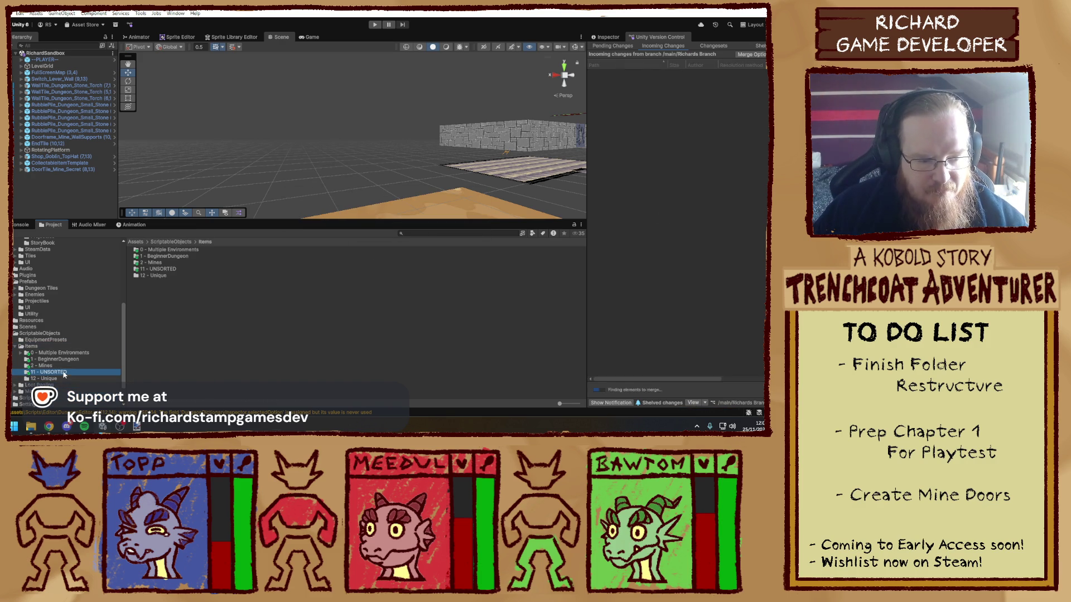
{"action": "left_click", "coordinate": [166, 249]}
{"action": "key", "text": "F2"}
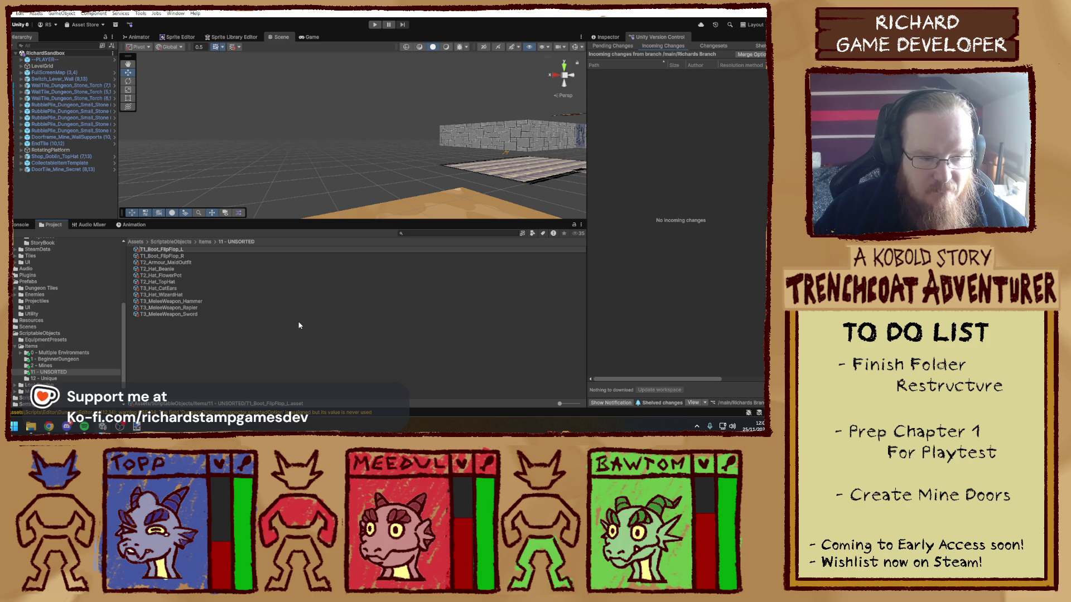
- Rename the left flip-flop and sword to X_Boot_FlipFlop_L and X_MeleeWeapon_Sword, fixing a mistyped C
{"action": "type", "text": "X"}
{"action": "key", "text": "Return"}
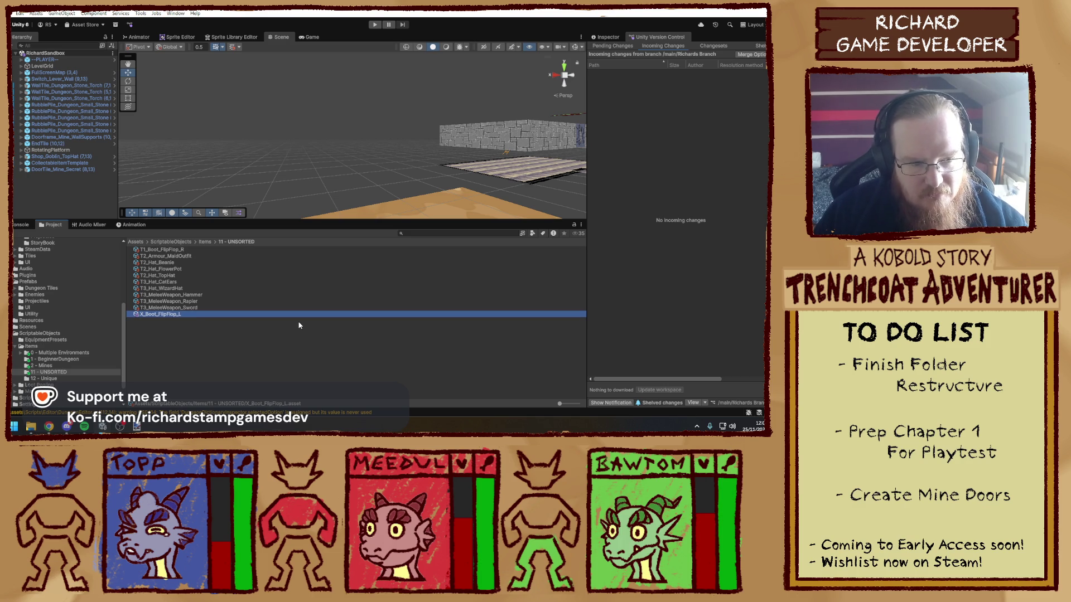
{"action": "type", "text": "C"}
{"action": "key", "text": "Return"}
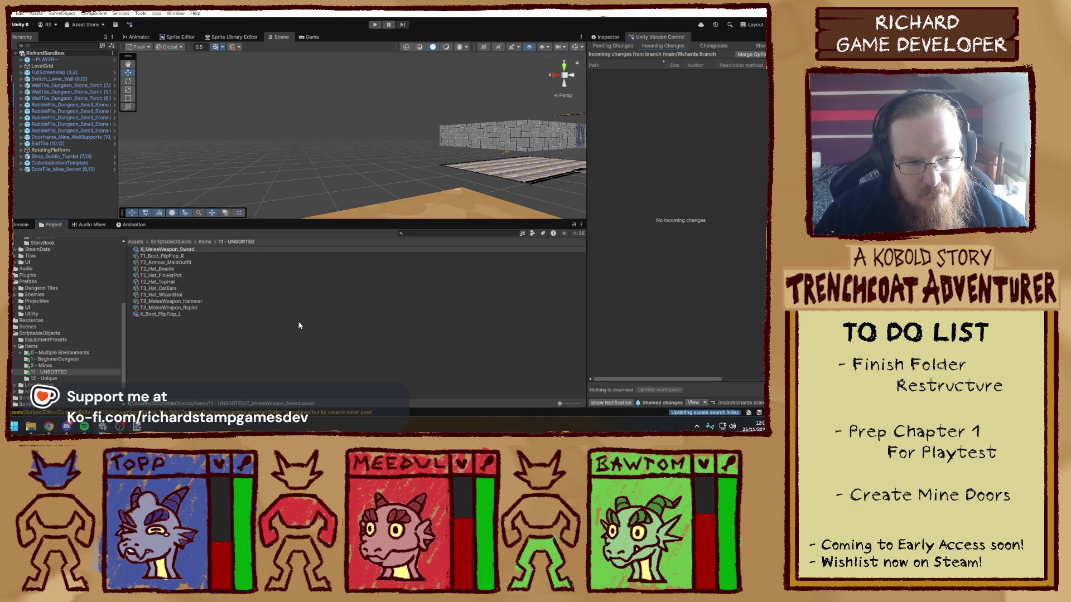
{"action": "key", "text": "BackSpace"}
{"action": "type", "text": "X"}
{"action": "key", "text": "Return"}
{"action": "key", "text": "Up"}
{"action": "key", "text": "Up"}
{"action": "key", "text": "Up"}
- Replace the T3 prefix with X_ to make X_MeleeWeapon_Rapier and X_MeleeWeapon_Hammer
{"action": "key", "text": "Down"}
{"action": "key", "text": "F2"}
{"action": "key", "text": "Home"}
{"action": "key", "text": "Delete"}
{"action": "key", "text": "Delete"}
{"action": "key", "text": "Return"}
{"action": "key", "text": "Up"}
{"action": "key", "text": "F2"}
{"action": "key", "text": "Home"}
{"action": "key", "text": "Delete"}
{"action": "key", "text": "Delete"}
{"action": "type", "text": "X"}
{"action": "key", "text": "Return"}
- Rename the hats to X_Hat_WizardHat and X_Hat_CatEars
{"action": "key", "text": "Up"}
{"action": "key", "text": "Up"}
{"action": "key", "text": "F2"}
{"action": "key", "text": "Home"}
{"action": "key", "text": "Delete"}
{"action": "key", "text": "Delete"}
{"action": "type", "text": "X"}
{"action": "key", "text": "Return"}
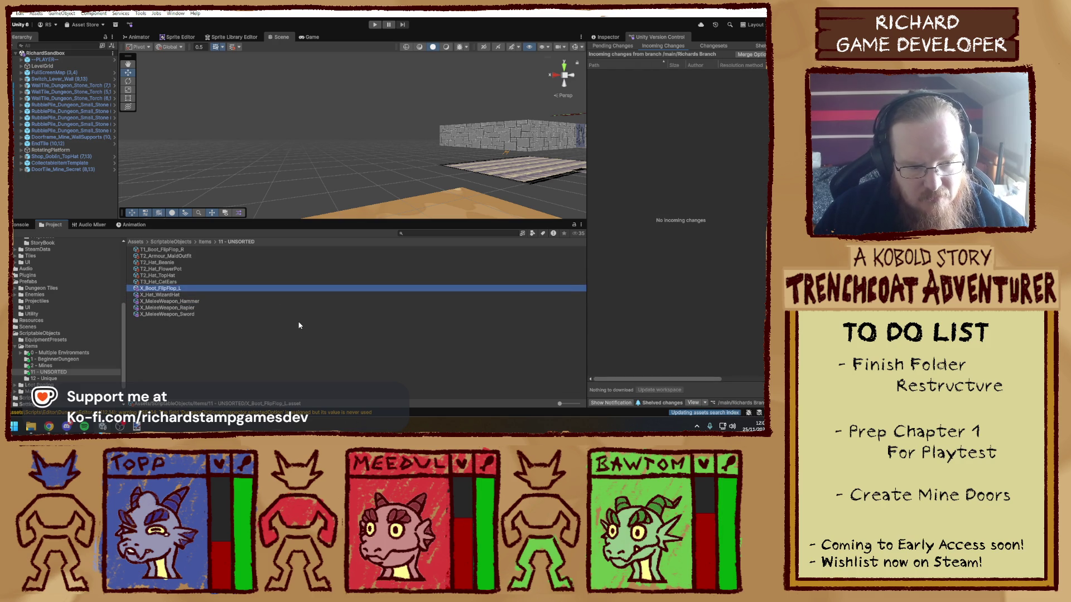
{"action": "key", "text": "Up"}
{"action": "key", "text": "F2"}
{"action": "key", "text": "Return"}
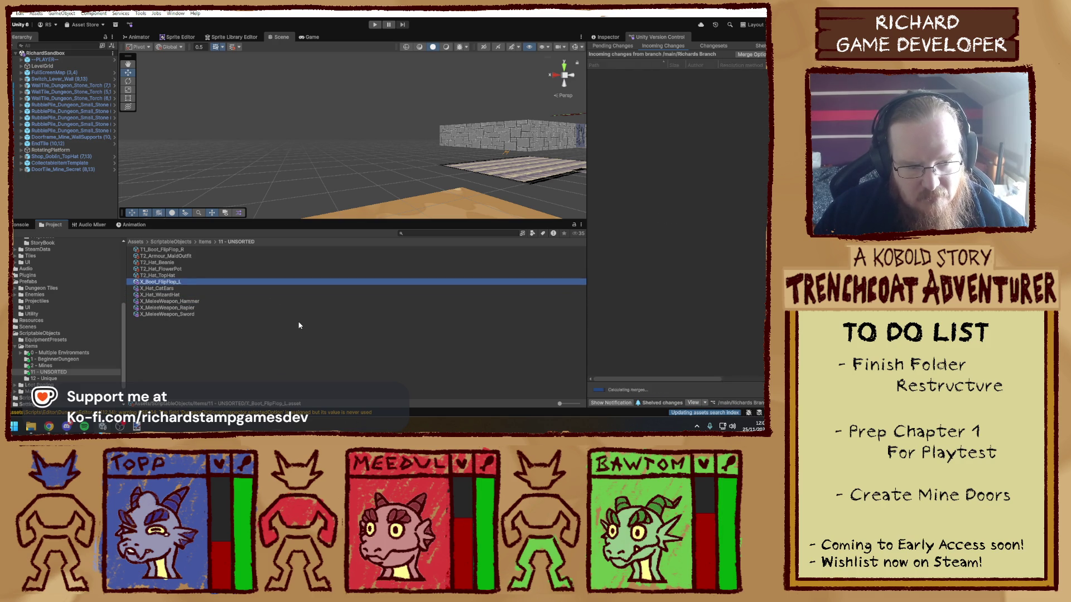
- Rename the top hat and flower pot hat to X_Hat_TopHat and X_Hat_FlowerPot
{"action": "key", "text": "Up"}
{"action": "key", "text": "F2"}
{"action": "key", "text": "Home"}
{"action": "key", "text": "Delete"}
{"action": "key", "text": "Delete"}
{"action": "type", "text": "X"}
{"action": "key", "text": "Return"}
{"action": "key", "text": "Up"}
{"action": "key", "text": "Up"}
{"action": "key", "text": "Up"}
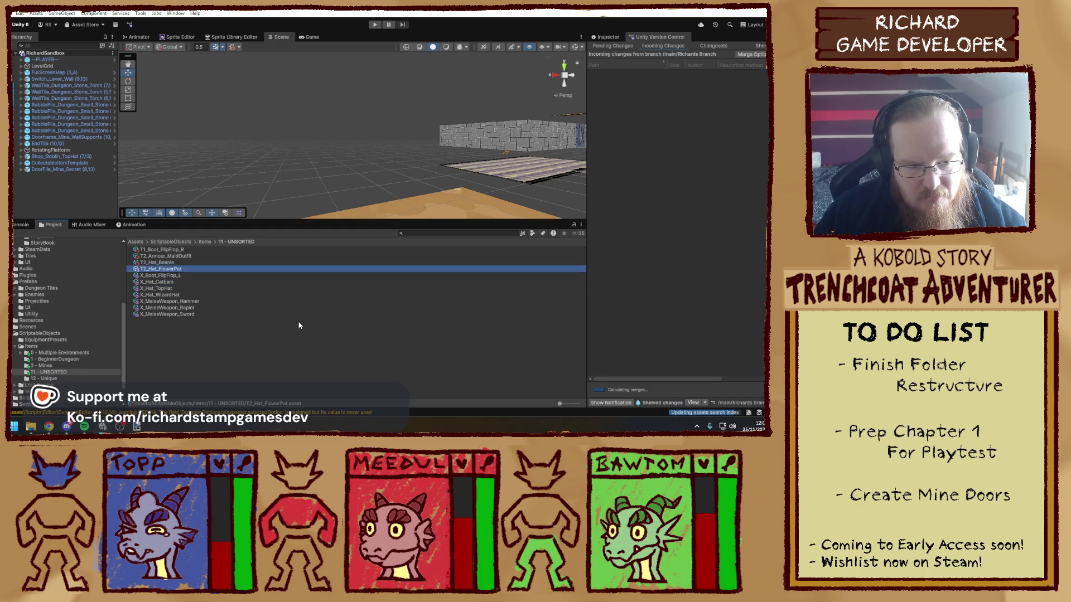
{"action": "key", "text": "F2"}
{"action": "key", "text": "Home"}
{"action": "key", "text": "Delete"}
{"action": "key", "text": "Return"}
- Rename the beanie and maid outfit to X_Hat_Beanie and X_Armour_MaidOutfit
{"action": "key", "text": "Up"}
{"action": "key", "text": "Up"}
{"action": "key", "text": "Up"}
{"action": "key", "text": "F2"}
{"action": "type", "text": "X"}
{"action": "key", "text": "Return"}
{"action": "key", "text": "Up"}
{"action": "key", "text": "Up"}
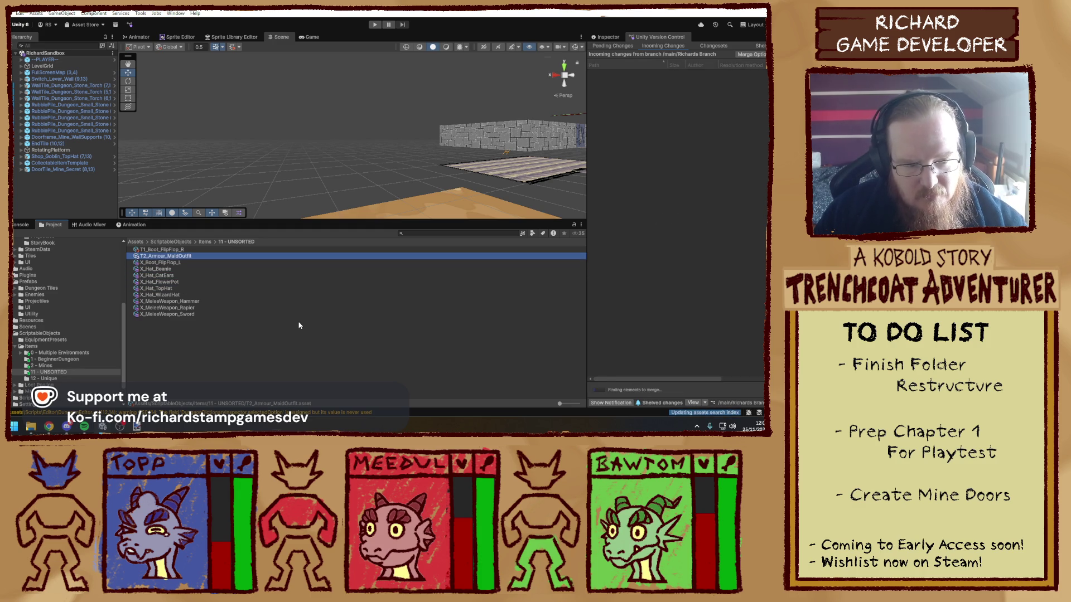
{"action": "key", "text": "F2"}
{"action": "key", "text": "Home"}
{"action": "key", "text": "Delete"}
{"action": "type", "text": "X"}
{"action": "key", "text": "Return"}
{"action": "key", "text": "Up"}
- Swap the right flip-flop's tier prefix for X_
{"action": "key", "text": "F2"}
{"action": "key", "text": "Home"}
{"action": "key", "text": "Delete"}
{"action": "key", "text": "Delete"}
{"action": "type", "text": "X"}
{"action": "key", "text": "Return"}
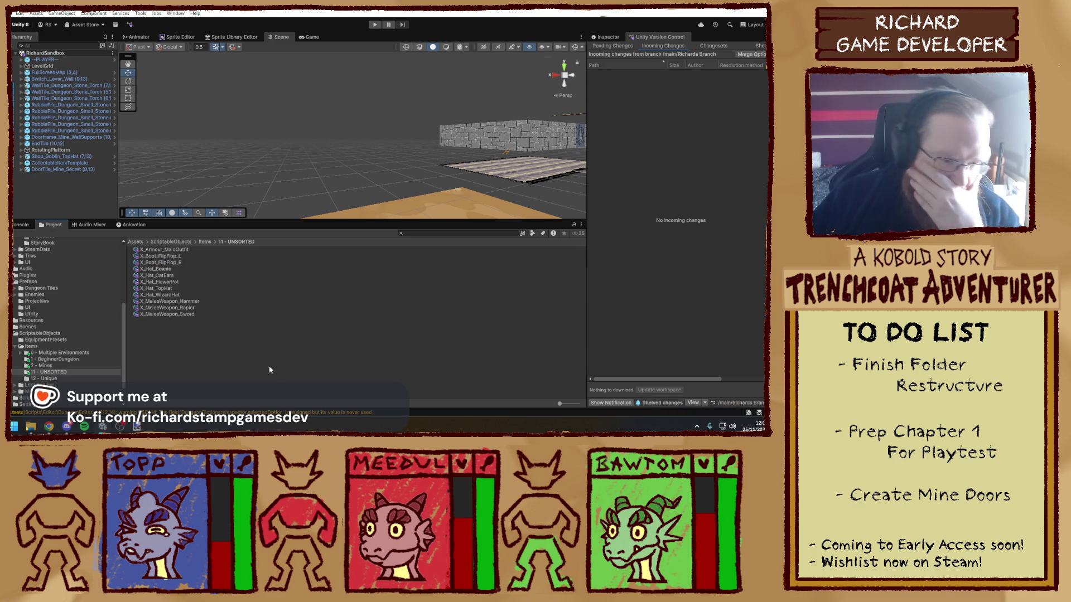
{"action": "left_click", "coordinate": [44, 365]}
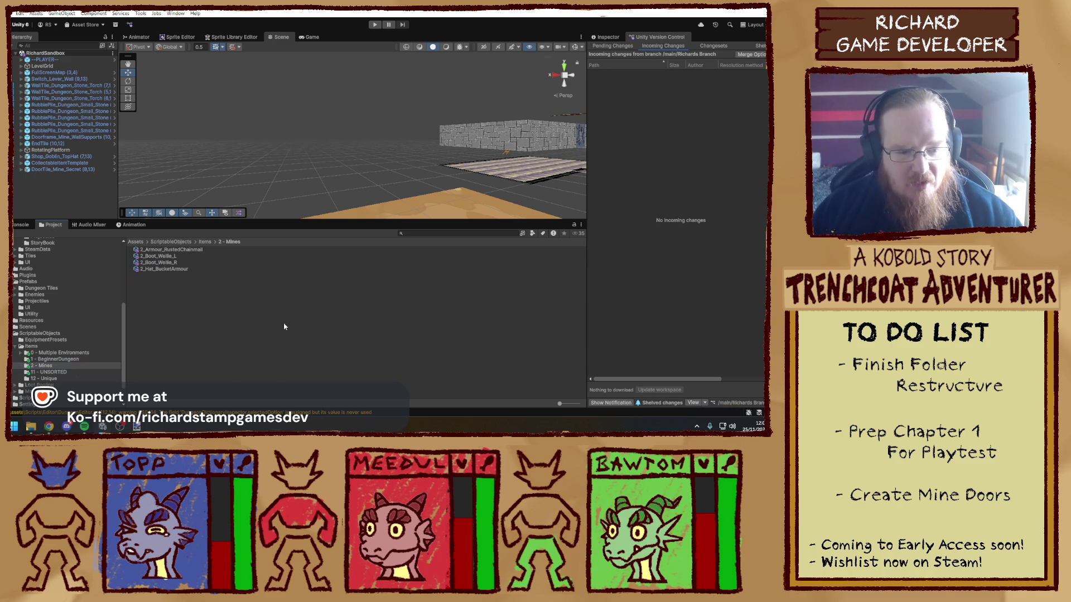
- Duplicate the 2_Armour_RustedChainmail asset and rename the copy as a gambeson armour asset
{"action": "left_click", "coordinate": [190, 250]}
{"action": "key", "text": "ctrl+d"}
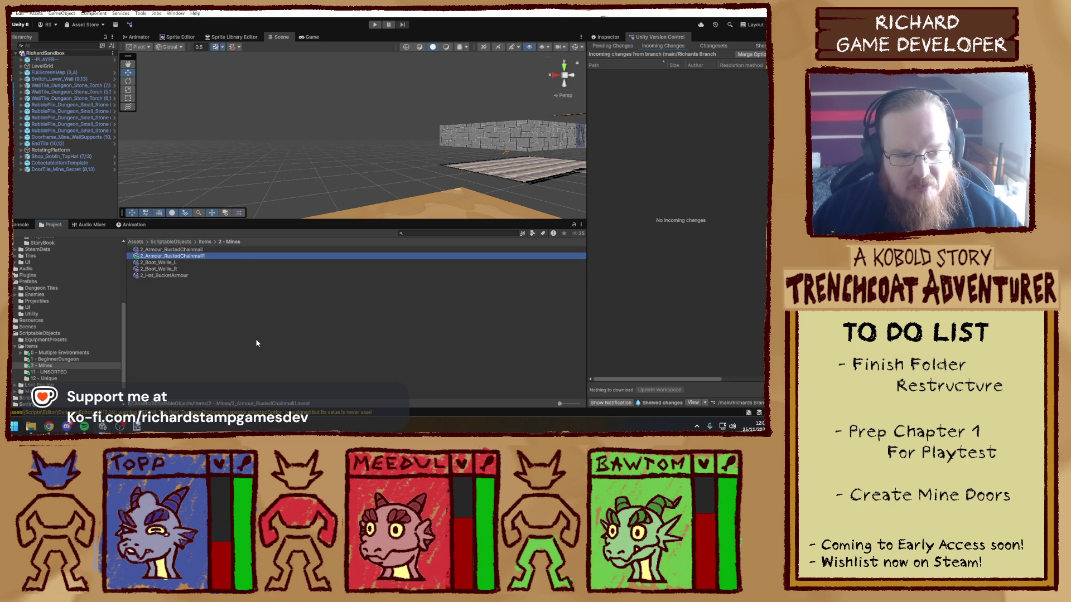
{"action": "key", "text": "ctrl+BackSpace"}
{"action": "type", "text": "2_Armour_SmallGambes"}
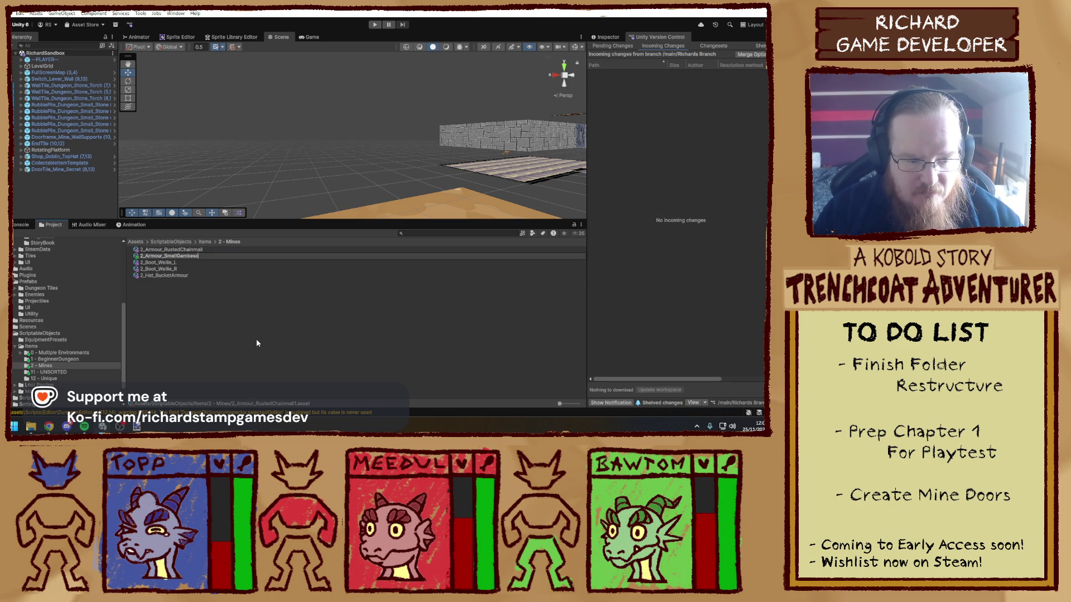
{"action": "type", "text": "n"}
{"action": "key", "text": "Return"}
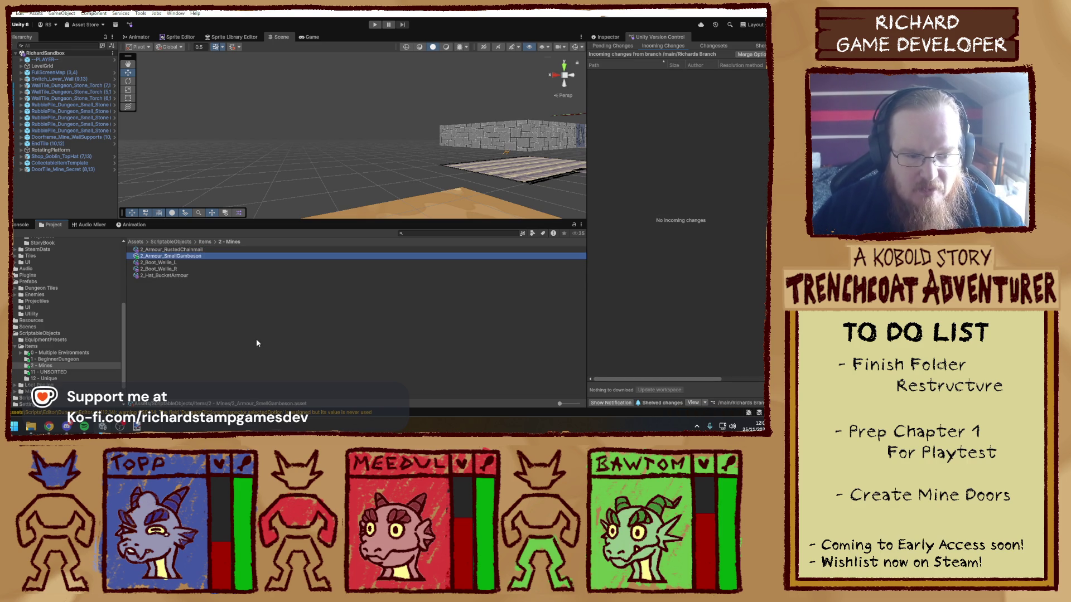
- Set the gambeson's Item Icon to the X_Armour_Gambeson sprite
{"action": "left_click", "coordinate": [608, 36]}
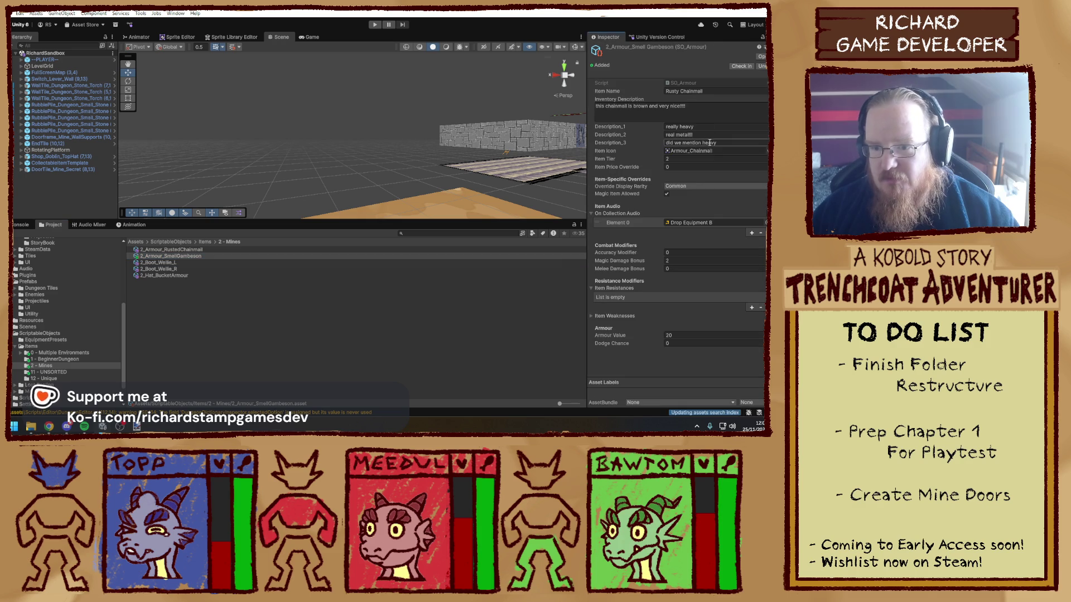
{"action": "left_click", "coordinate": [761, 151]}
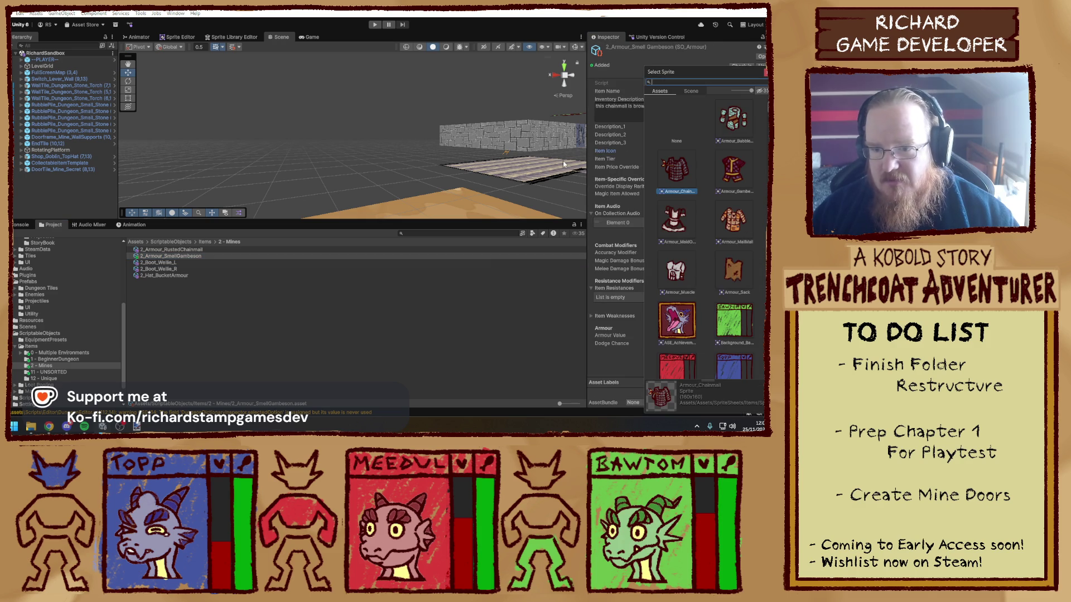
{"action": "double_click", "coordinate": [732, 180]}
{"action": "left_click", "coordinate": [331, 334]}
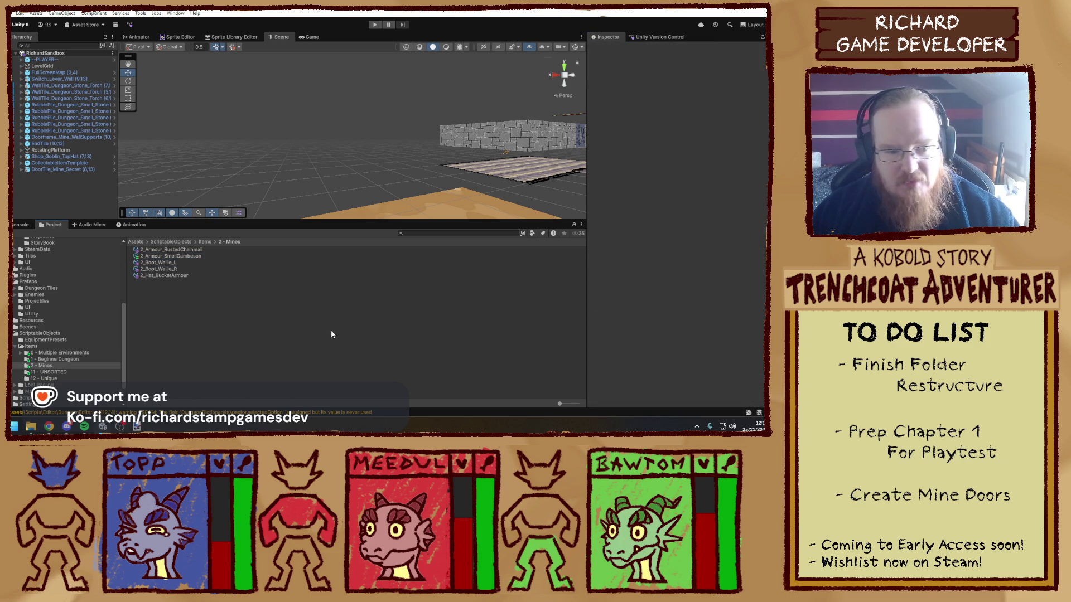
- Correct the asset's name to 2_Armour_SmellyGambeson
{"action": "left_click", "coordinate": [202, 258]}
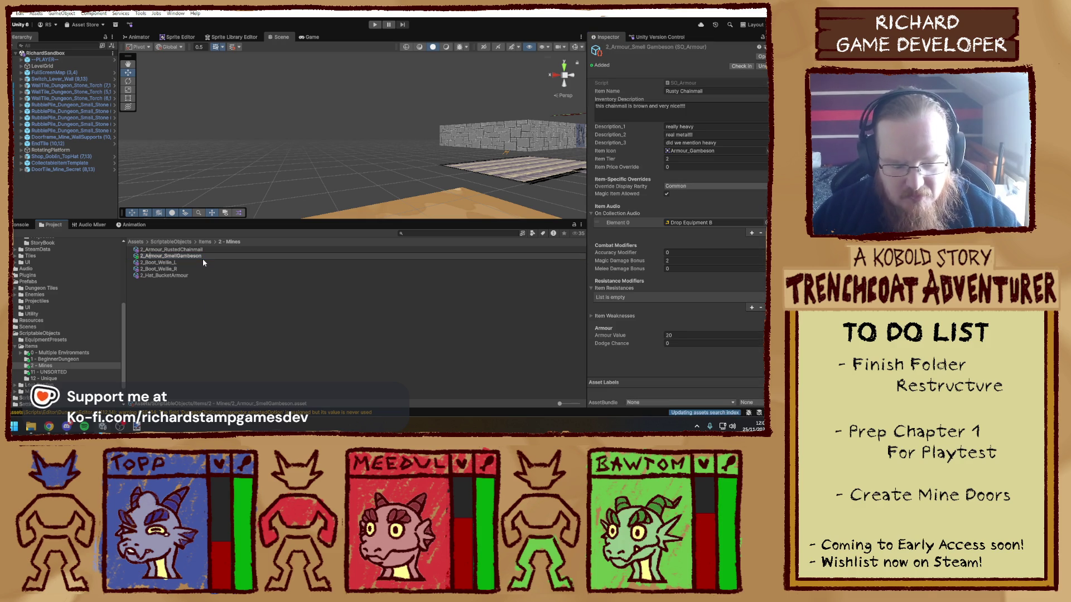
{"action": "type", "text": "y"}
{"action": "key", "text": "Return"}
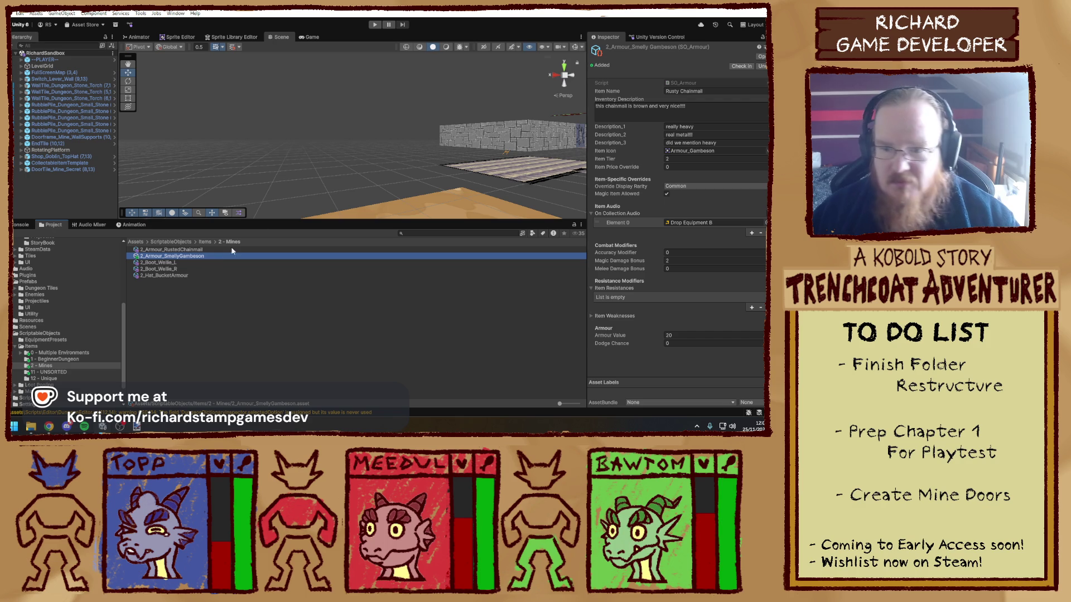
{"action": "left_click", "coordinate": [713, 91]}
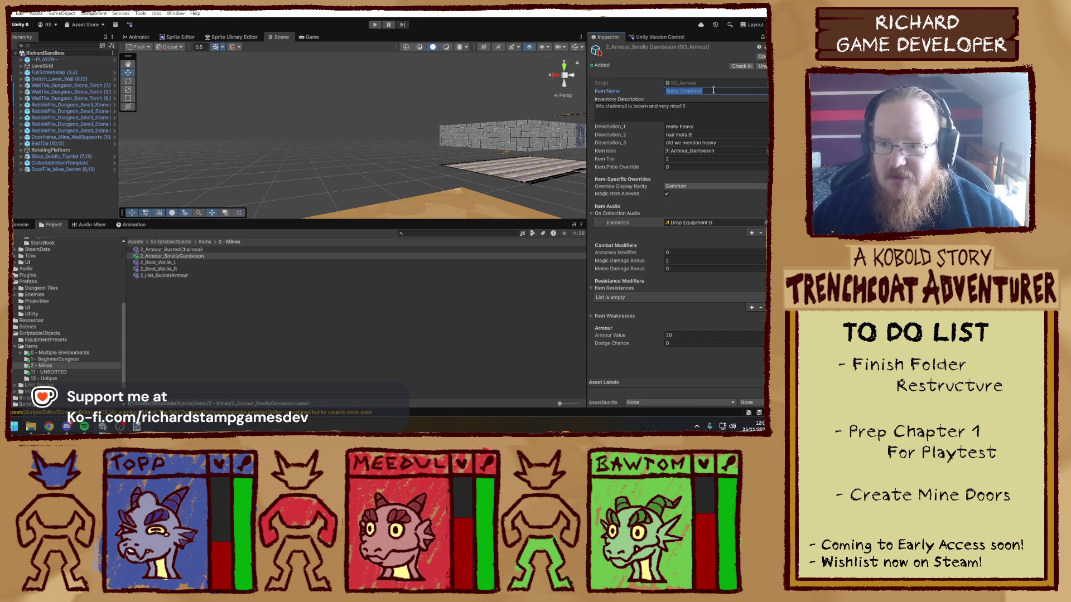
- Name the item Smelly Gambeson with description 'an old thick gambeson, full of stains and mould. Maybe mushrooms.'
{"action": "type", "text": "Smelly Ga"}
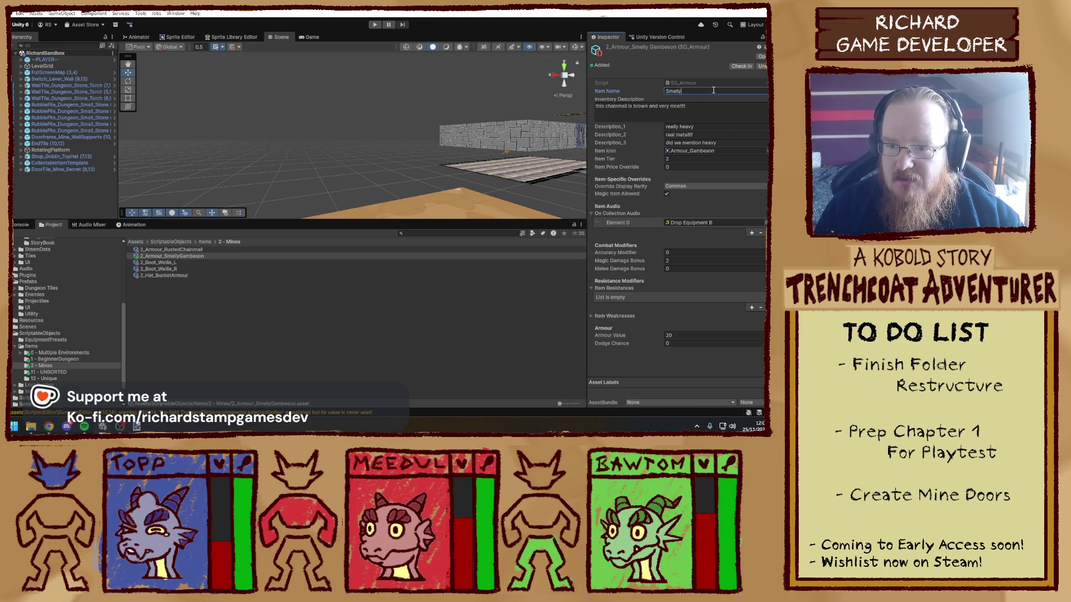
{"action": "type", "text": "mbeson"}
{"action": "key", "text": "Tab"}
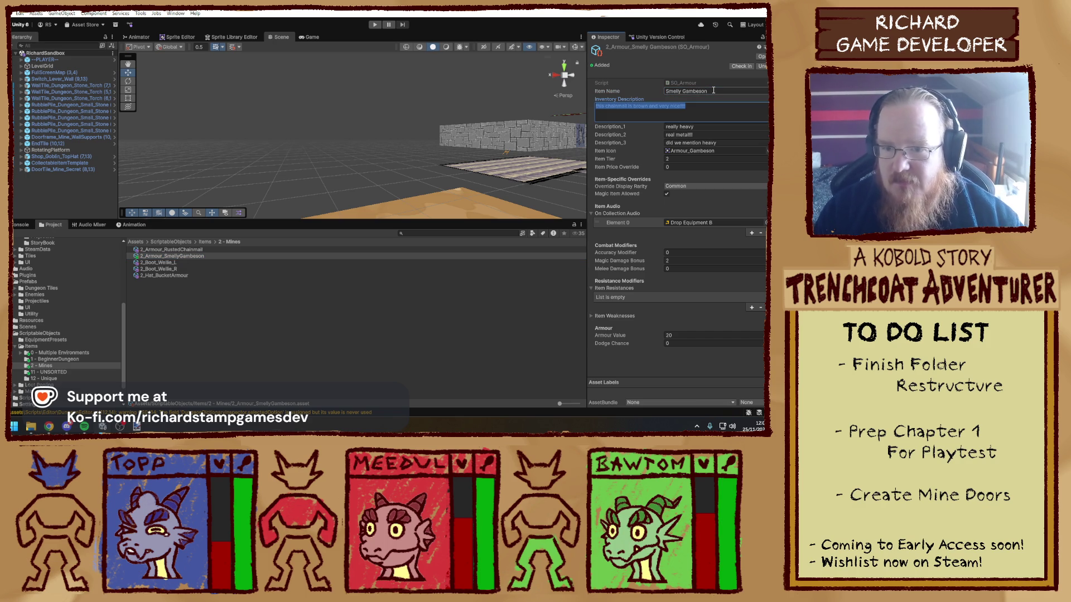
{"action": "type", "text": "an old "}
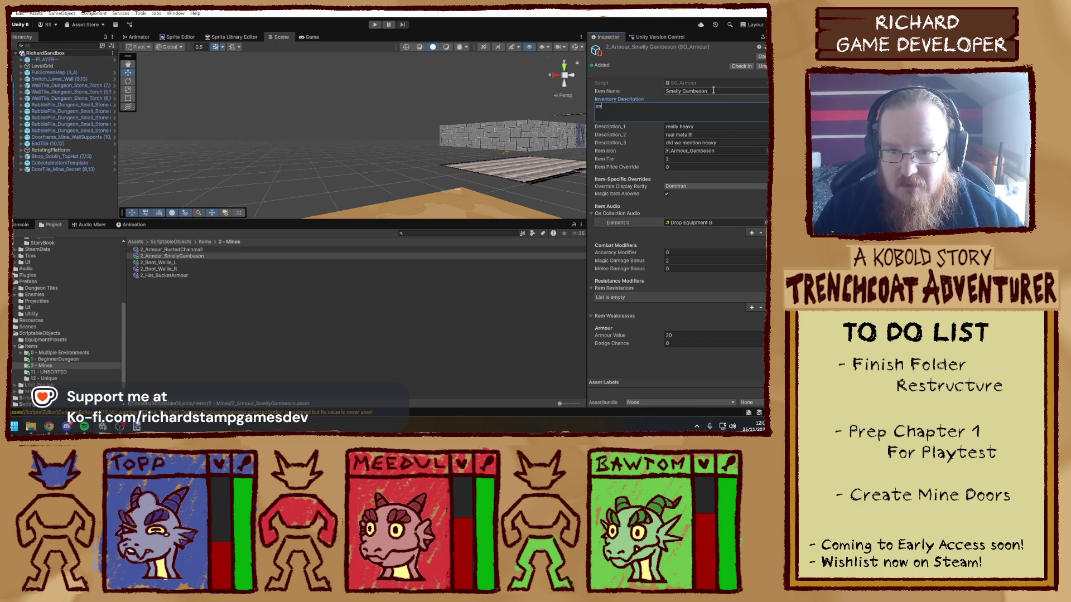
{"action": "type", "text": "thick gambeson"}
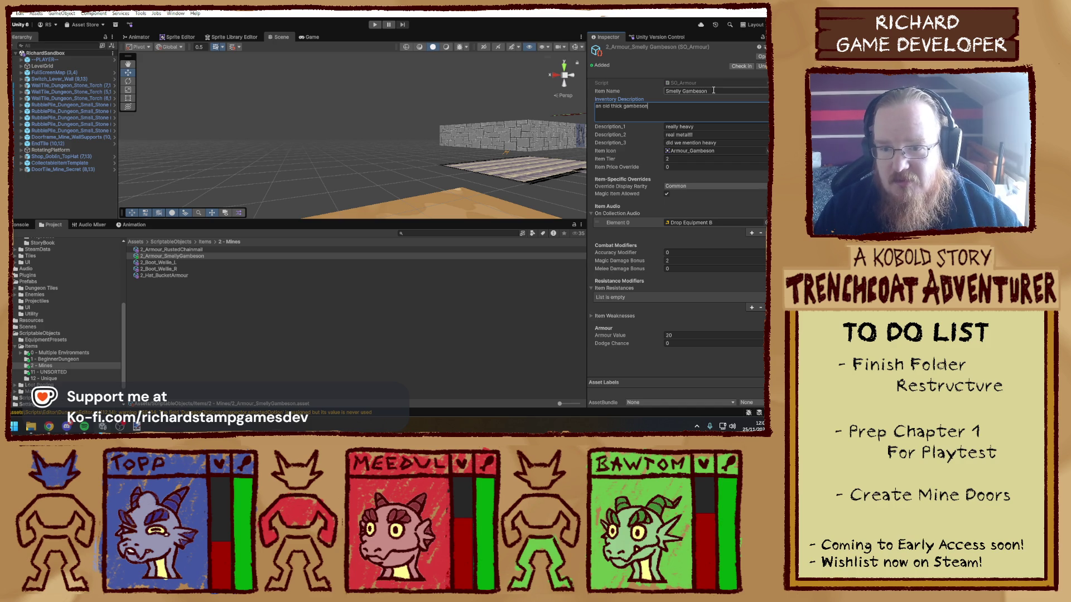
{"action": "type", "text": ", full of stains and mould. "}
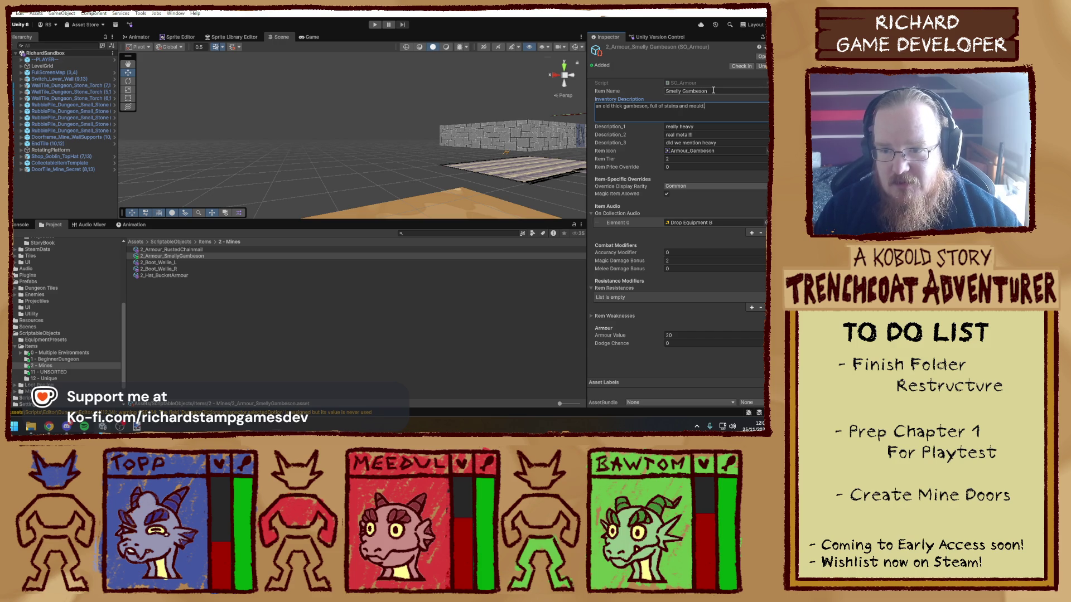
{"action": "type", "text": "Maybe mushrooms."}
- Fill the three flavour lines: very very warm!, can we eat the mould, bit stinky
{"action": "left_click", "coordinate": [691, 127]}
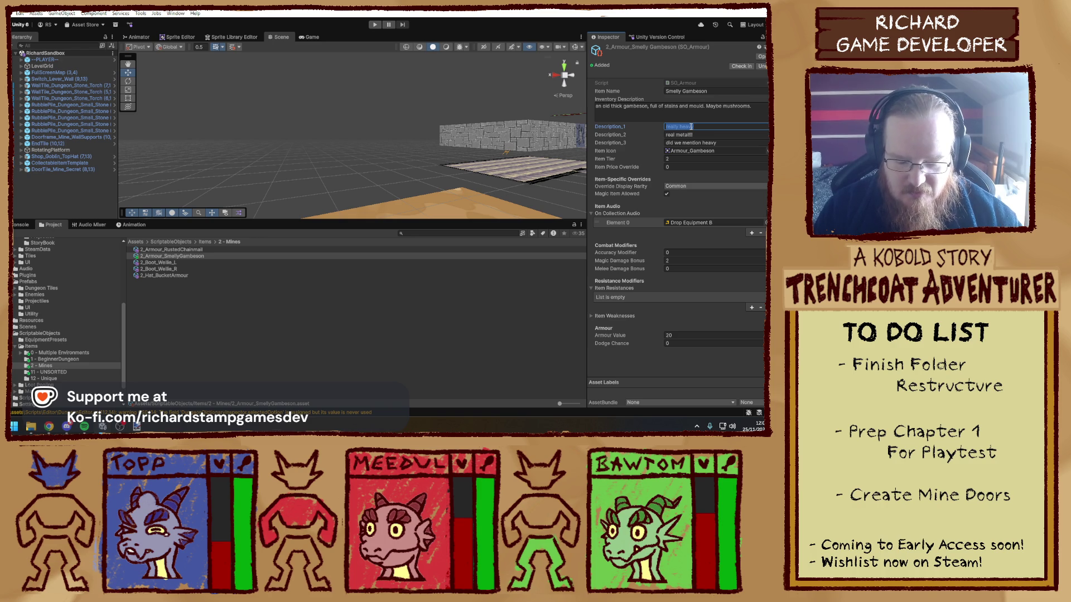
{"action": "type", "text": "surprisingly heavy"}
{"action": "key", "text": "Tab"}
{"action": "left_click", "coordinate": [693, 126]}
{"action": "type", "text": "v"}
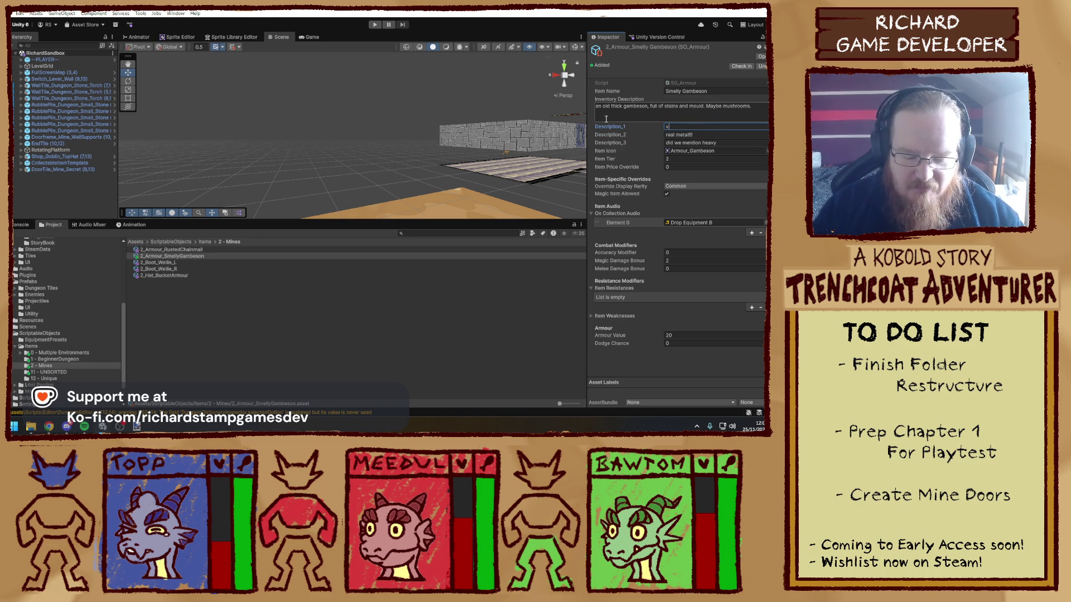
{"action": "type", "text": "ery very warm!"}
{"action": "key", "text": "Tab"}
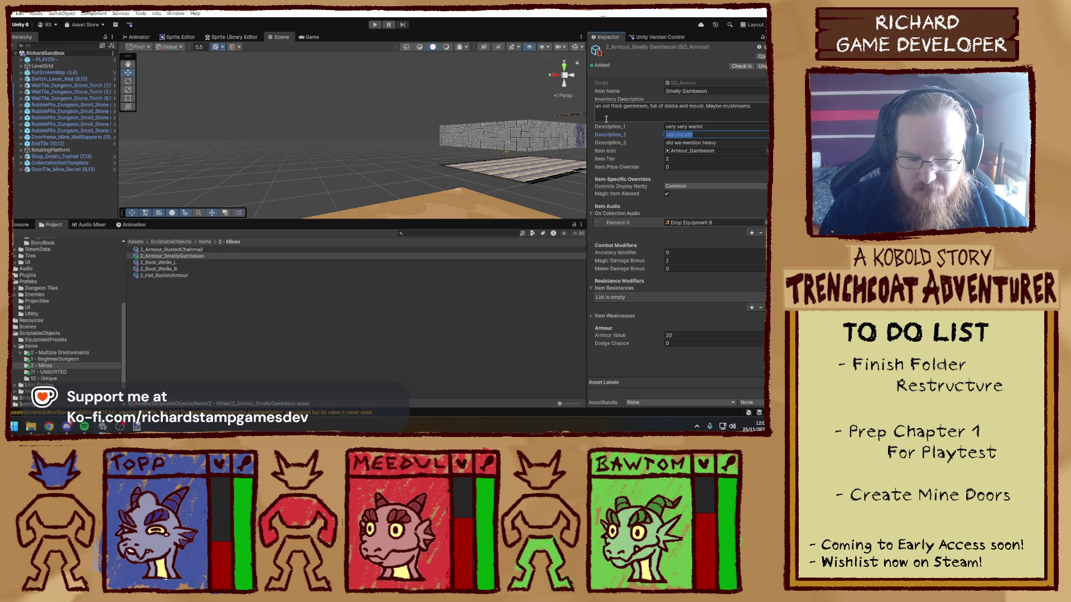
{"action": "type", "text": "can we wat the moul"}
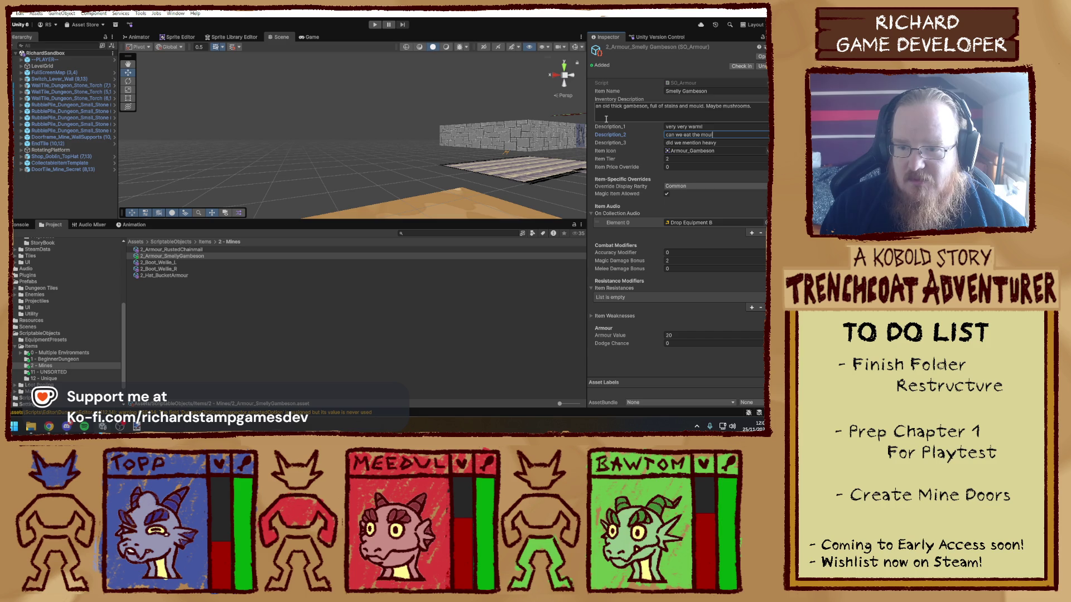
{"action": "type", "text": "d"}
{"action": "key", "text": "Tab"}
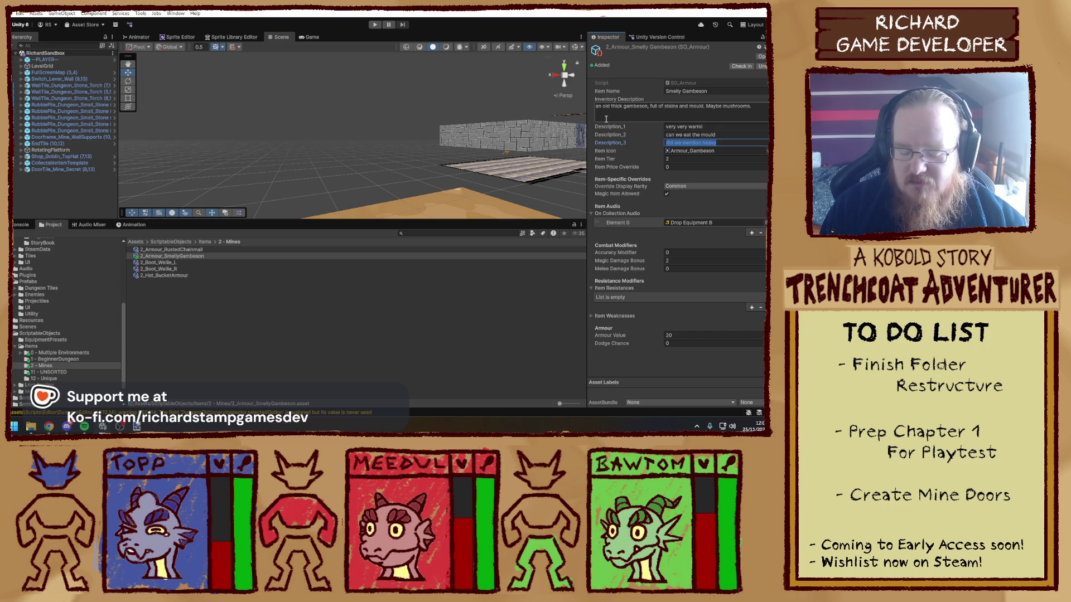
{"action": "type", "text": "bit stinky"}
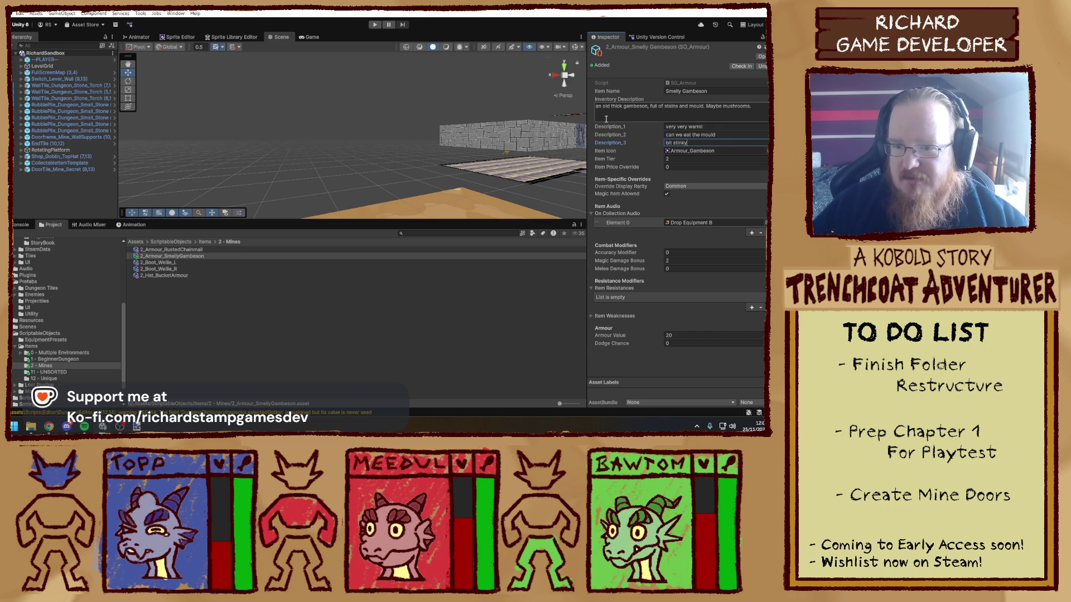
{"action": "left_click", "coordinate": [610, 161]}
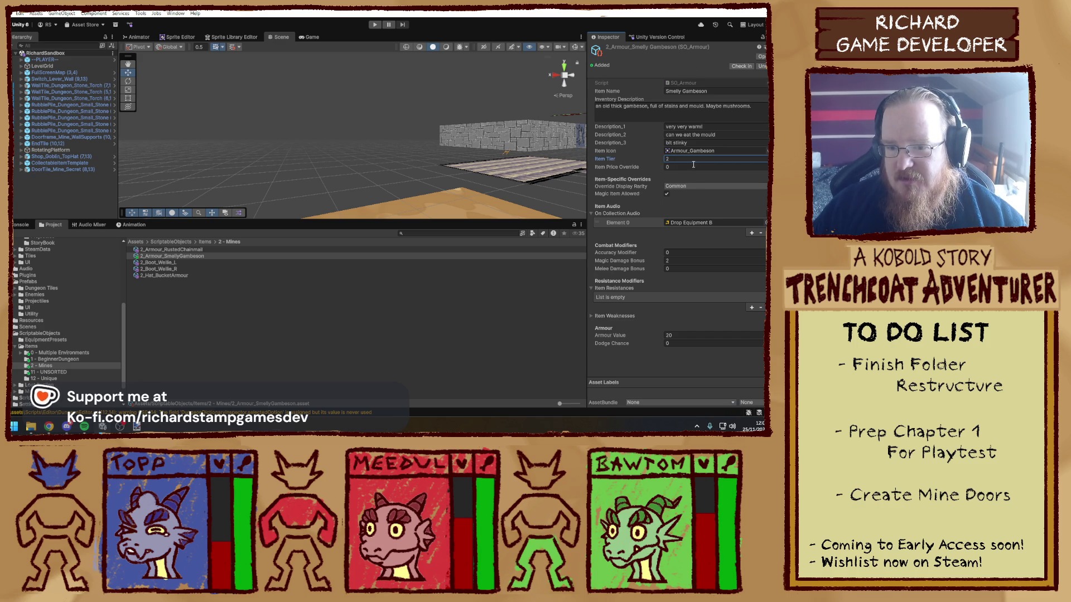
- Leave Item Tier unchanged and edit the Magic Damage Bonus value
{"action": "left_click", "coordinate": [624, 198]}
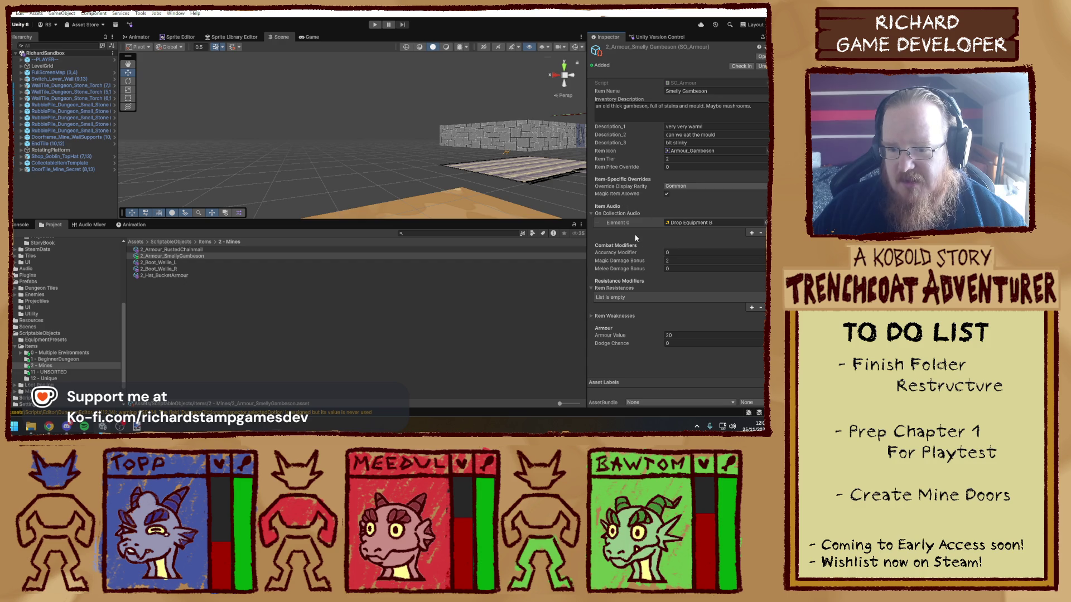
{"action": "left_click", "coordinate": [685, 261]}
{"action": "type", "text": "2"}
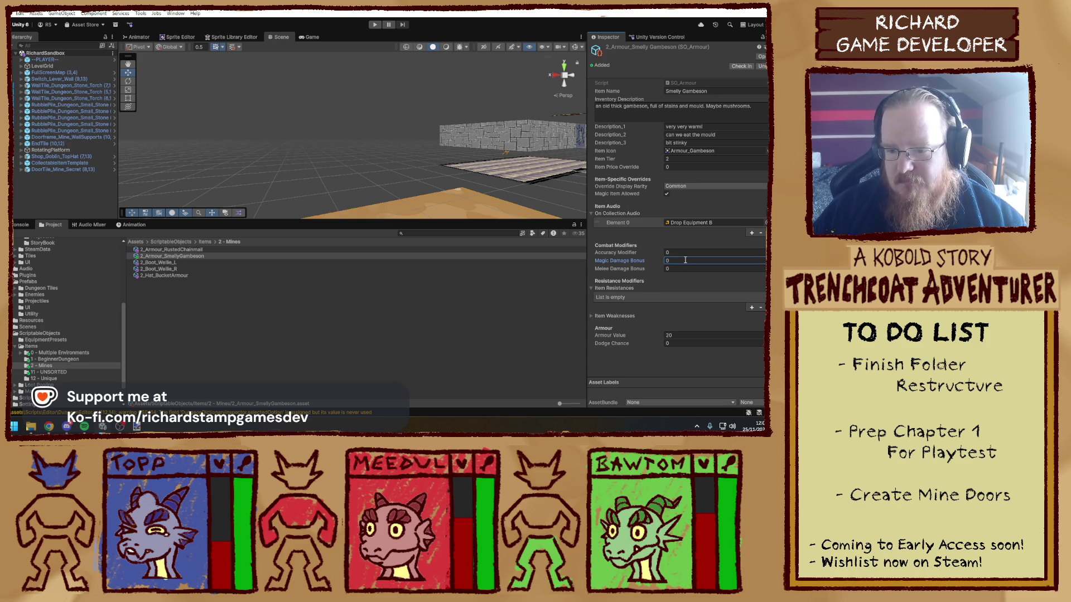
- Give Rusty Chainmail a Magic Damage Bonus of 0 and end its description with 'full of holes!!!'
{"action": "left_click", "coordinate": [215, 250]}
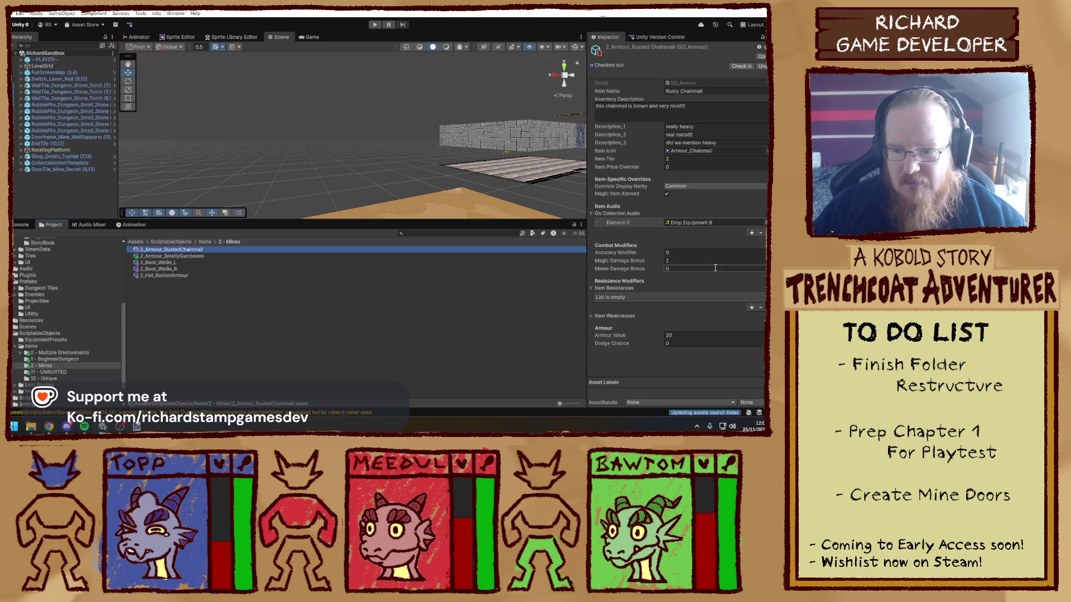
{"action": "left_click", "coordinate": [694, 261]}
{"action": "type", "text": "0"}
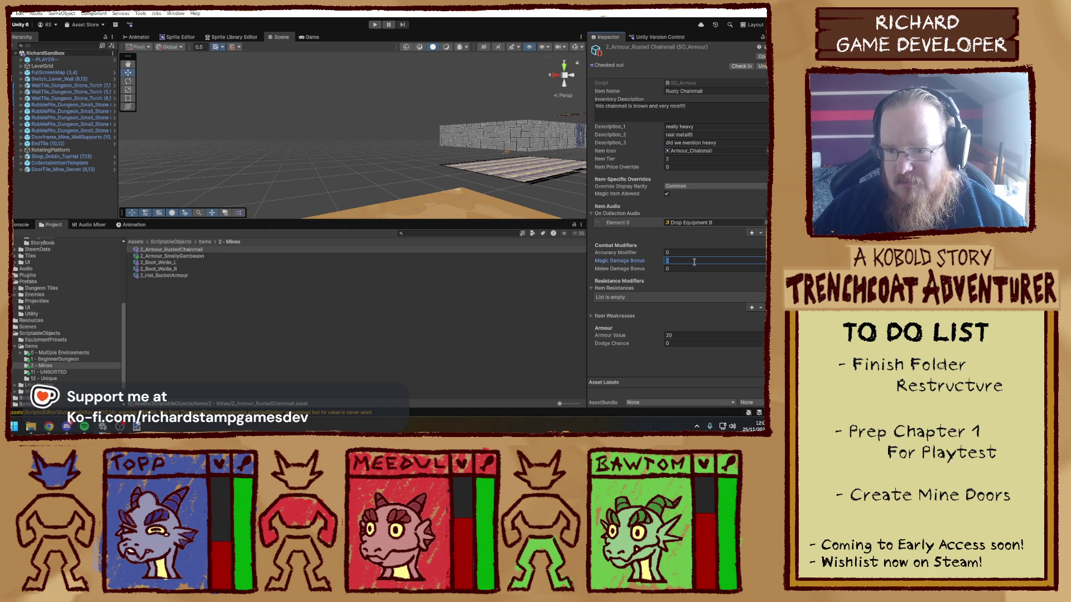
{"action": "left_click", "coordinate": [685, 107]}
{"action": "left_click_drag", "start_coordinate": [685, 106], "coordinate": [675, 108]}
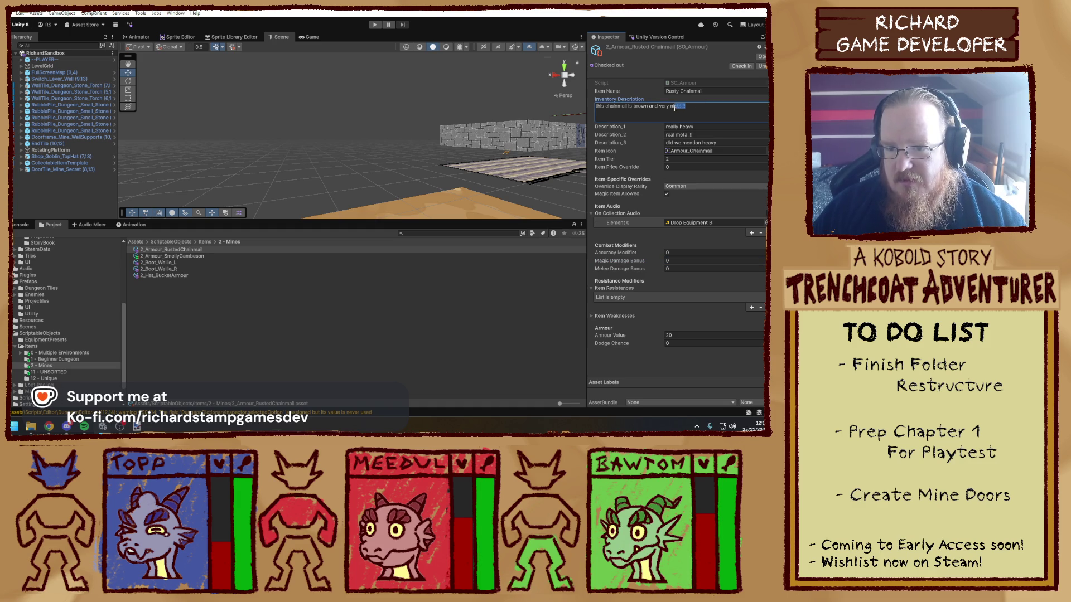
{"action": "type", "text": "full of holes"}
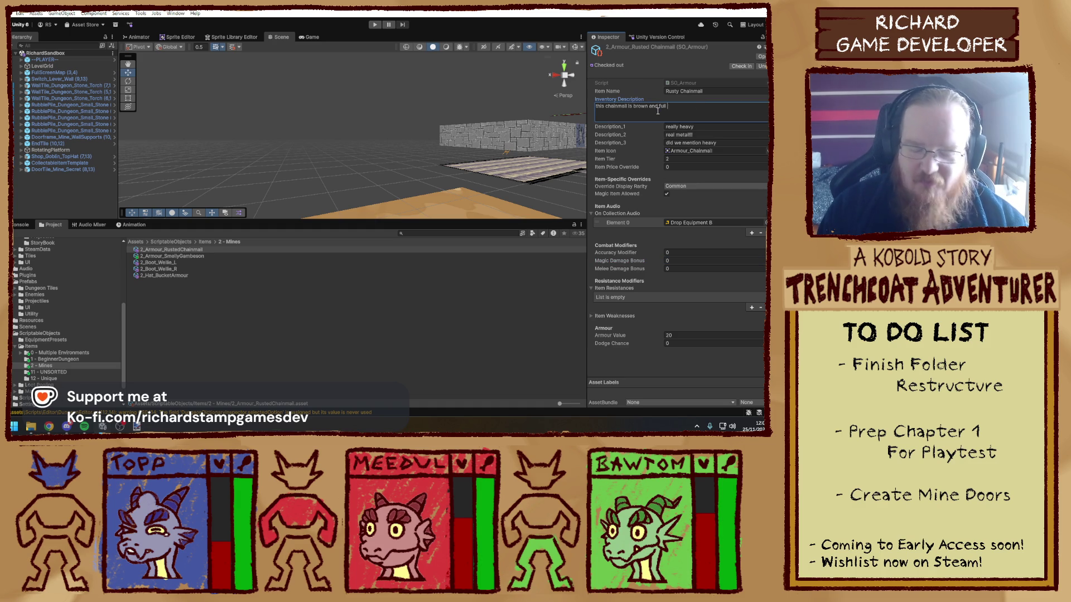
{"action": "type", "text": "!!!"}
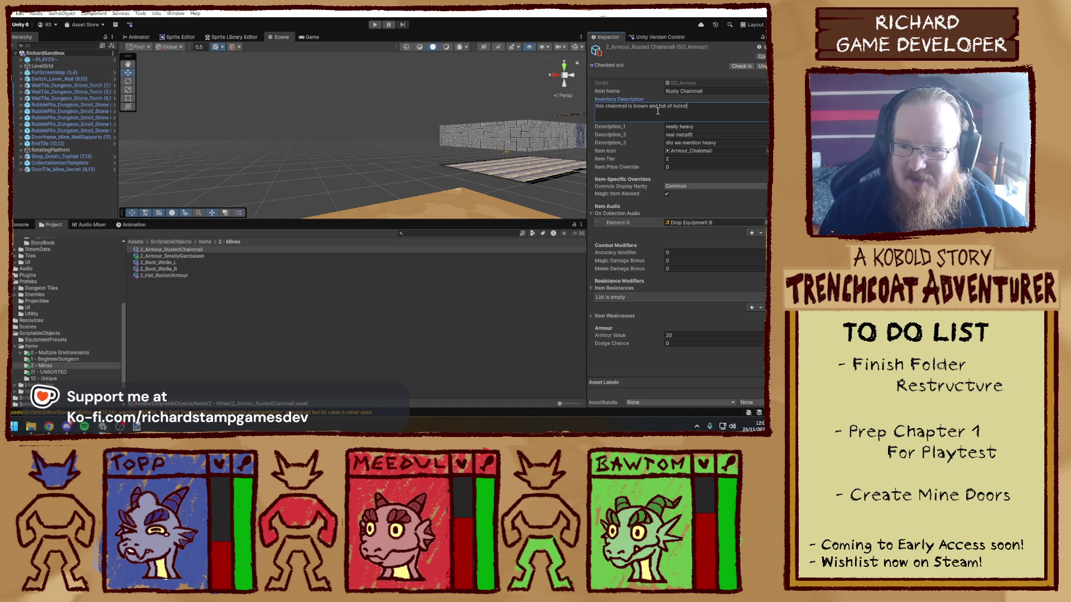
{"action": "left_click", "coordinate": [694, 123]}
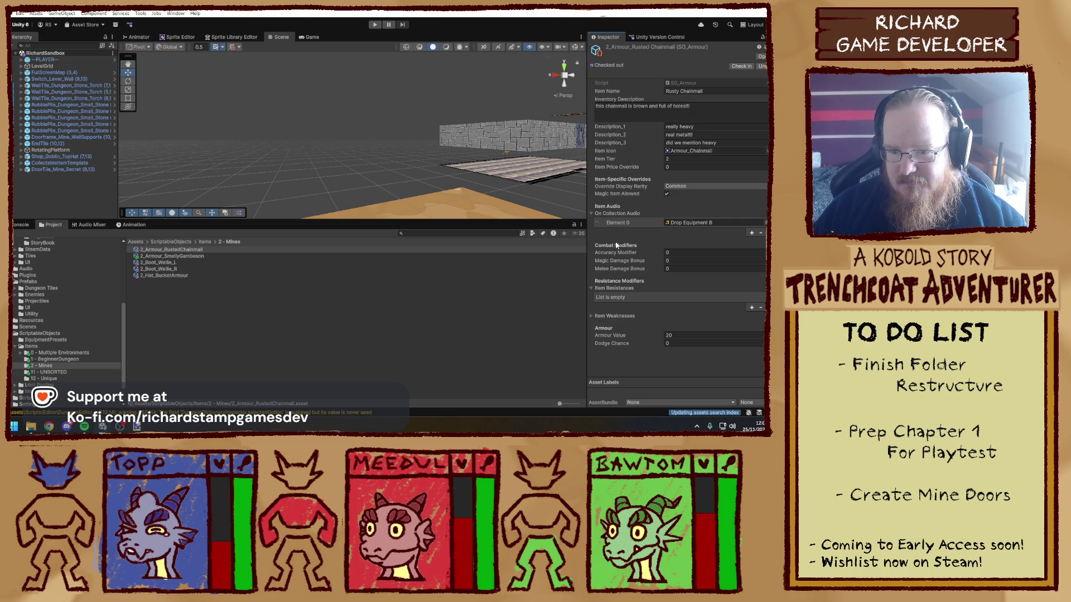
- Review the other Mines assets, SmellyGambeson and the Wellie boots, then deselect
{"action": "left_click", "coordinate": [379, 313]}
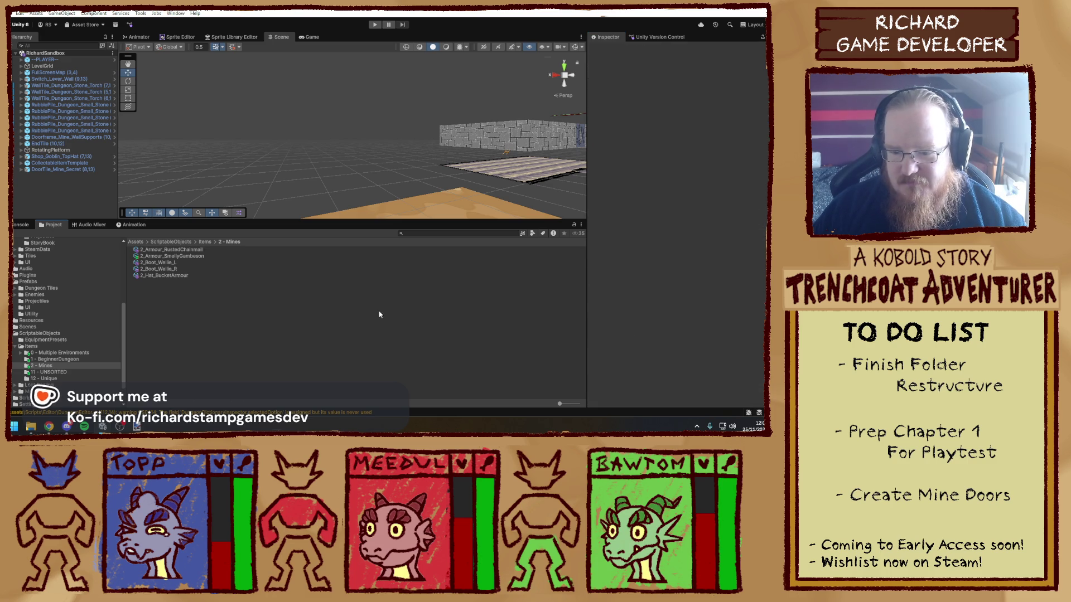
{"action": "left_click", "coordinate": [191, 258]}
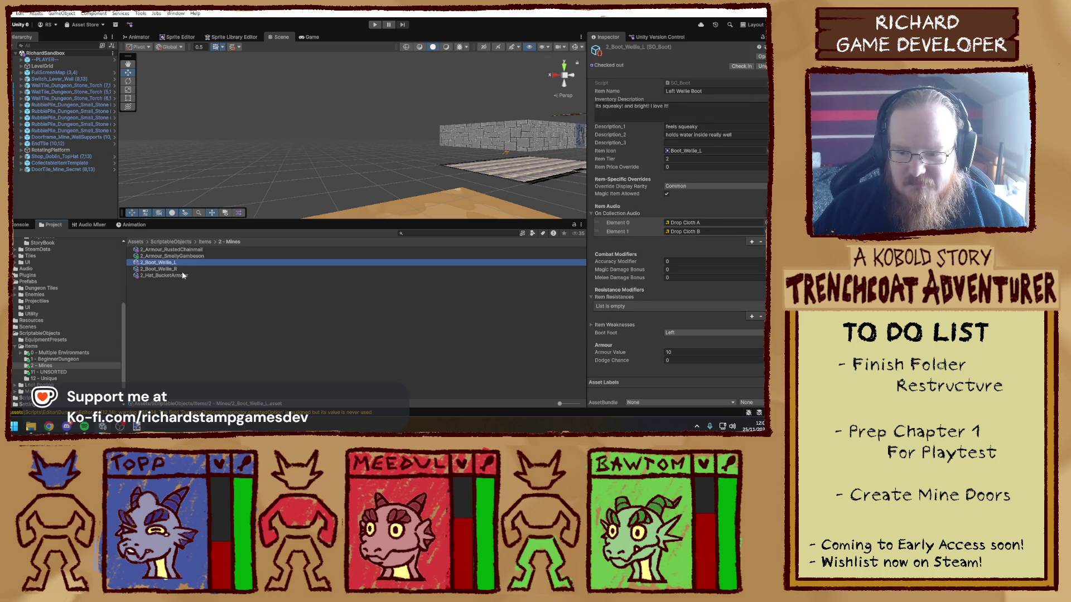
{"action": "left_click", "coordinate": [182, 276]}
{"action": "left_click", "coordinate": [198, 311]}
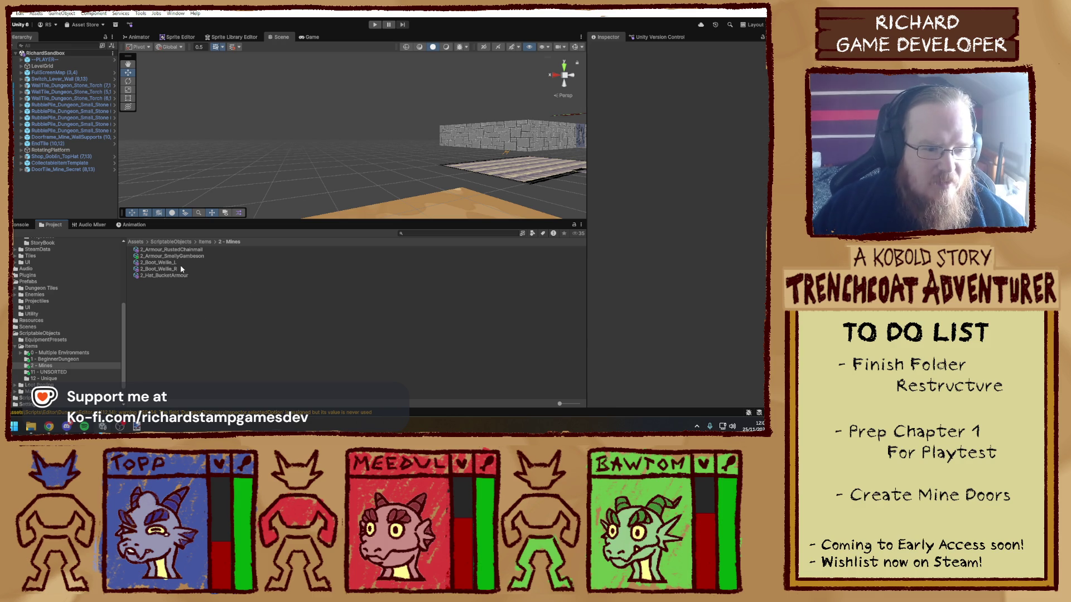
{"action": "left_click", "coordinate": [192, 263]}
{"action": "left_click", "coordinate": [195, 289]}
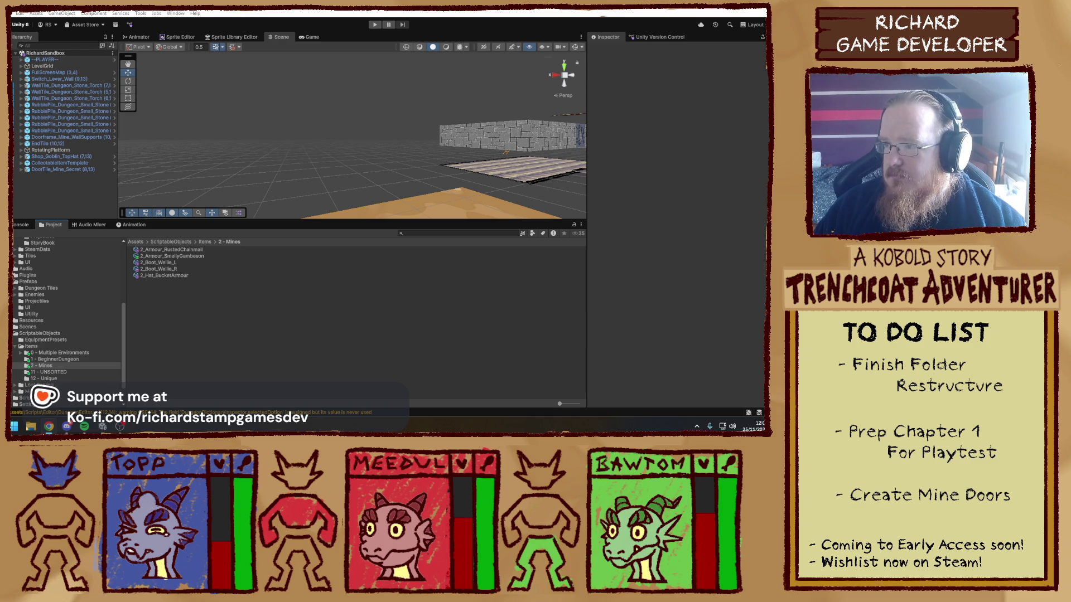
{"action": "key", "text": "alt+Tab"}
{"action": "double_click", "coordinate": [457, 73]}
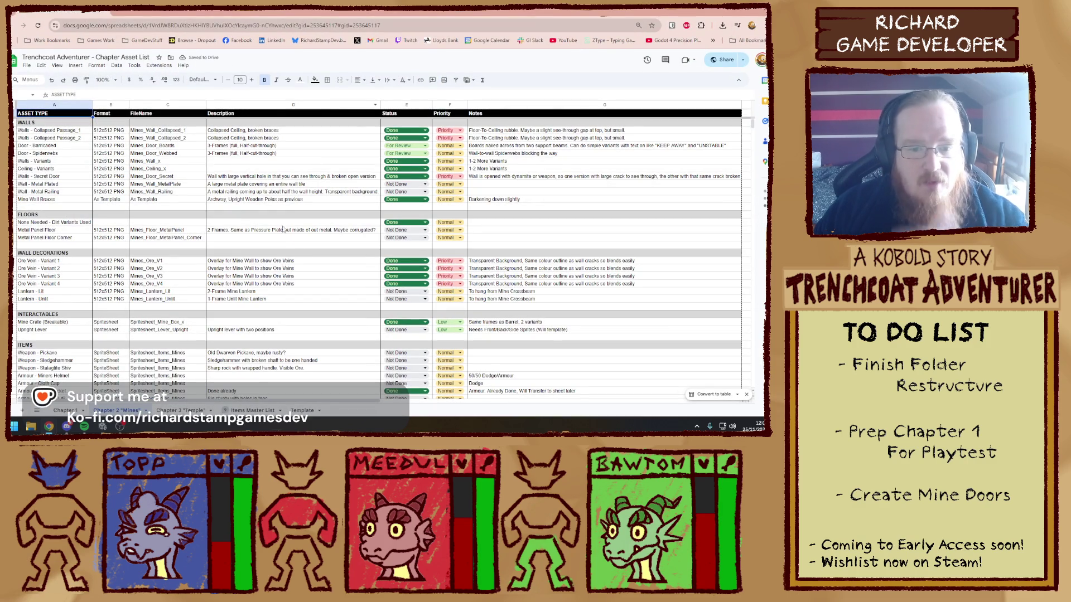
{"action": "left_click", "coordinate": [409, 145]}
{"action": "left_click", "coordinate": [410, 158]}
{"action": "left_click", "coordinate": [410, 158]}
{"action": "left_click", "coordinate": [388, 200]}
{"action": "scroll", "coordinate": [377, 215], "scroll_direction": "down", "scroll_amount": 15}
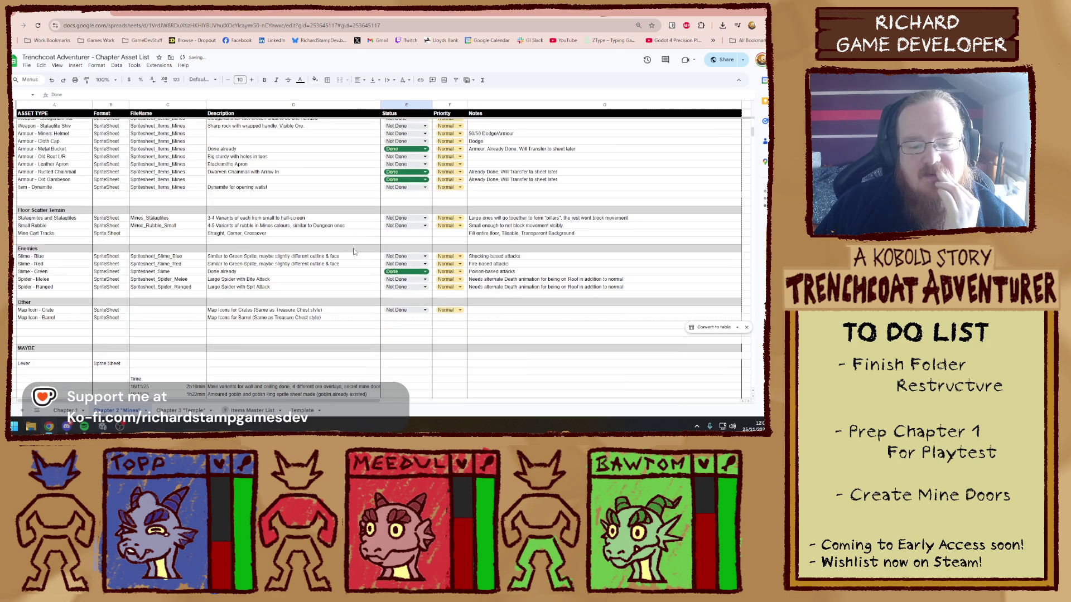
{"action": "left_click", "coordinate": [296, 317]}
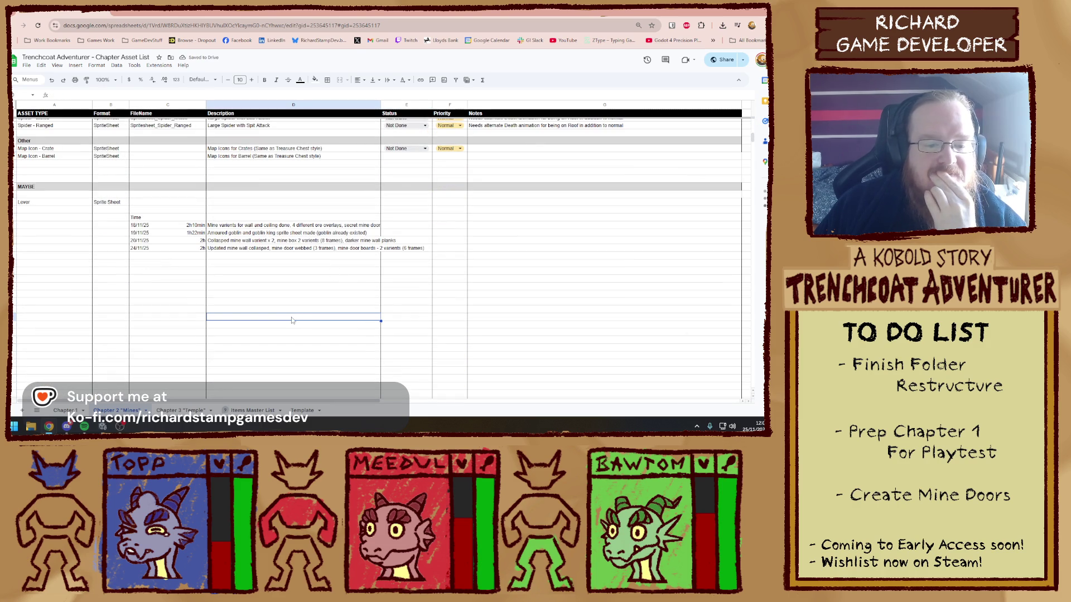
{"action": "scroll", "coordinate": [292, 317], "scroll_direction": "up", "scroll_amount": 15}
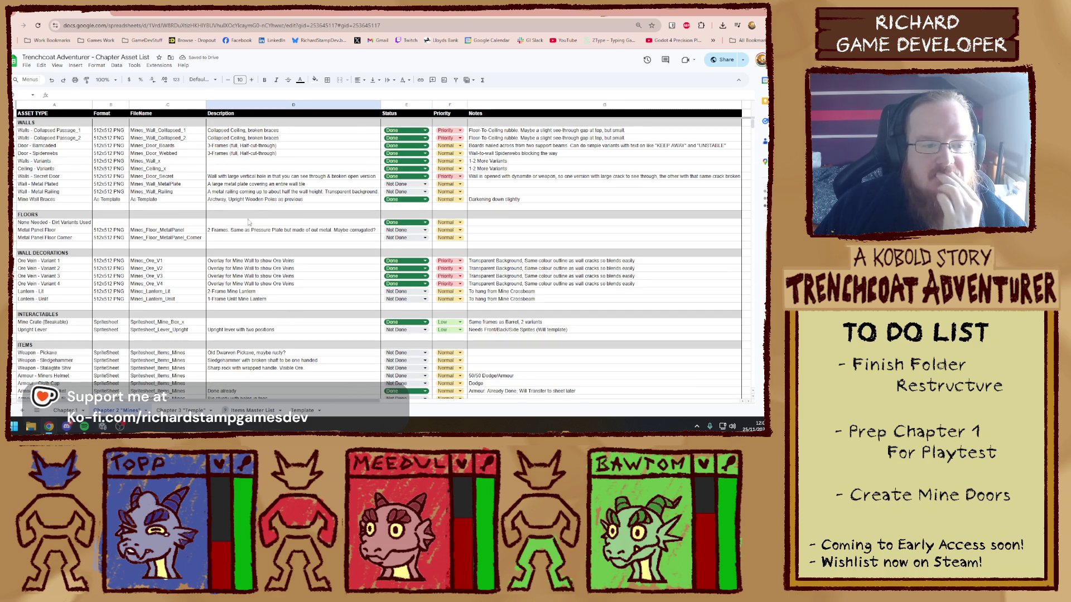
{"action": "scroll", "coordinate": [253, 261], "scroll_direction": "down", "scroll_amount": 3}
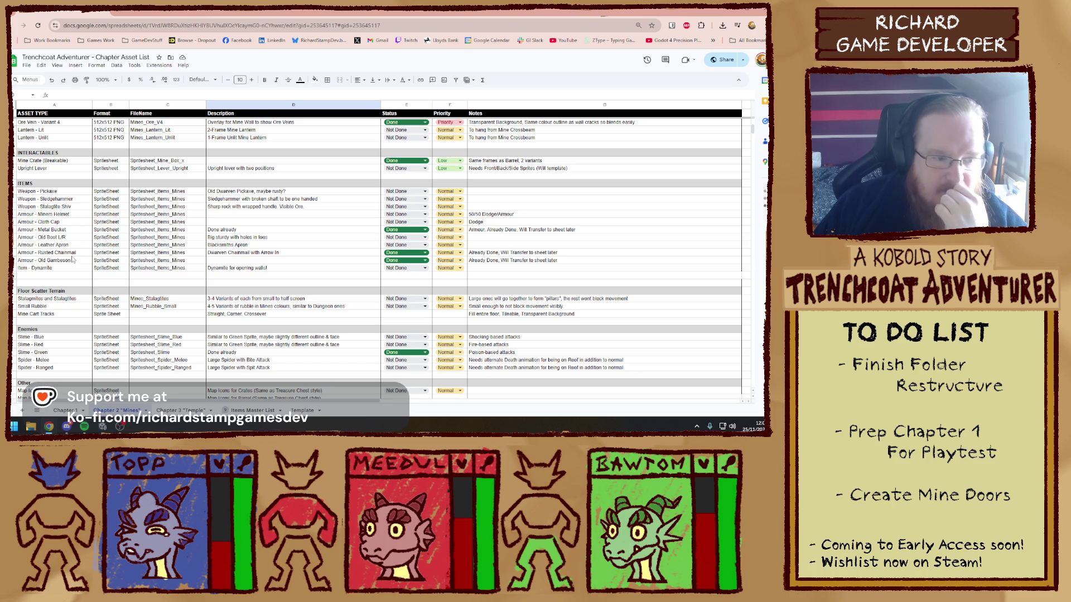
{"action": "left_click", "coordinate": [14, 237]}
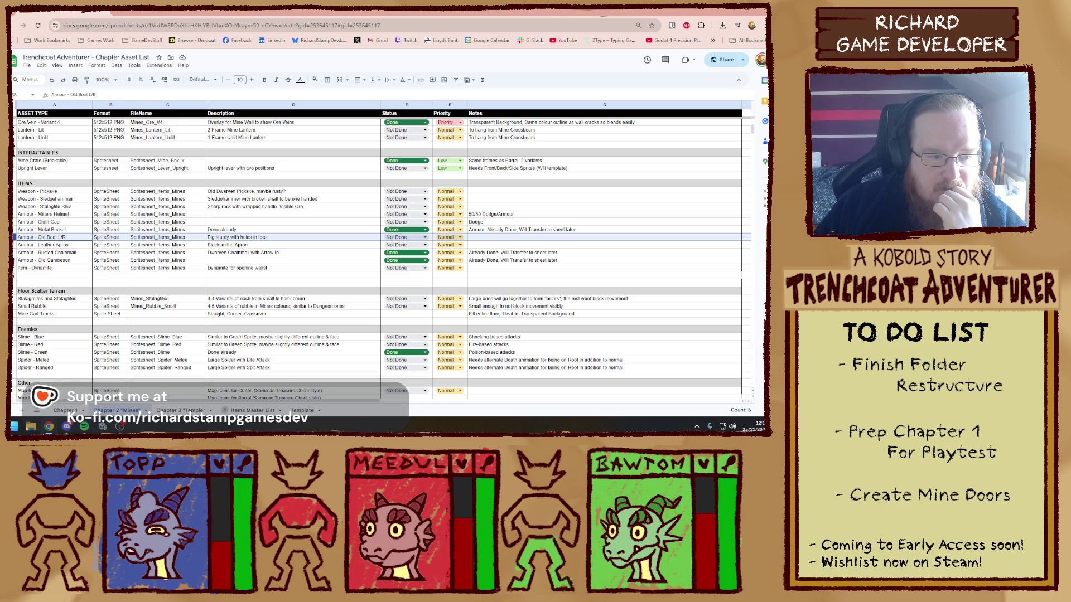
- Insert an Armour - Wellies L/R row above Old Boot L/R with SpriteSheet, Spritesheet_Items_Mines and Done Already
{"action": "right_click", "coordinate": [14, 237]}
{"action": "left_click", "coordinate": [63, 285]}
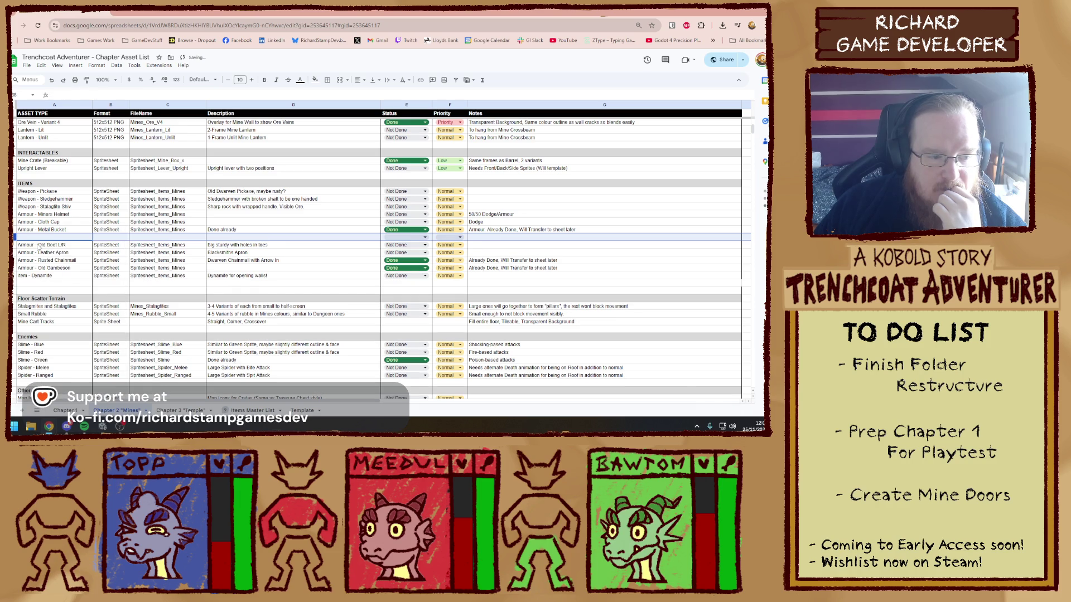
{"action": "left_click", "coordinate": [52, 238]}
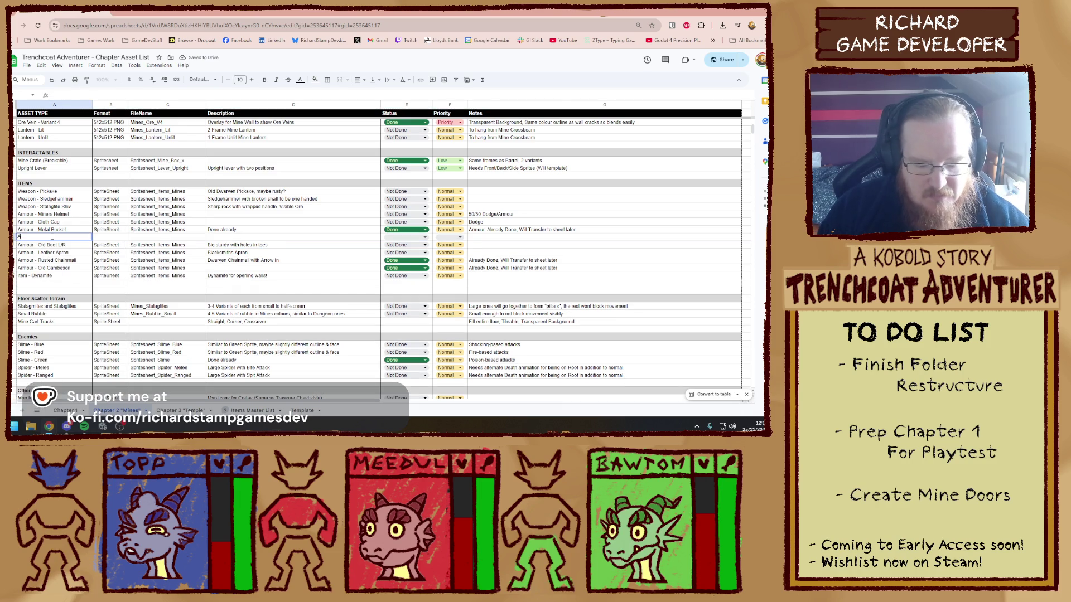
{"action": "type", "text": "Armour - Wellies L/R"}
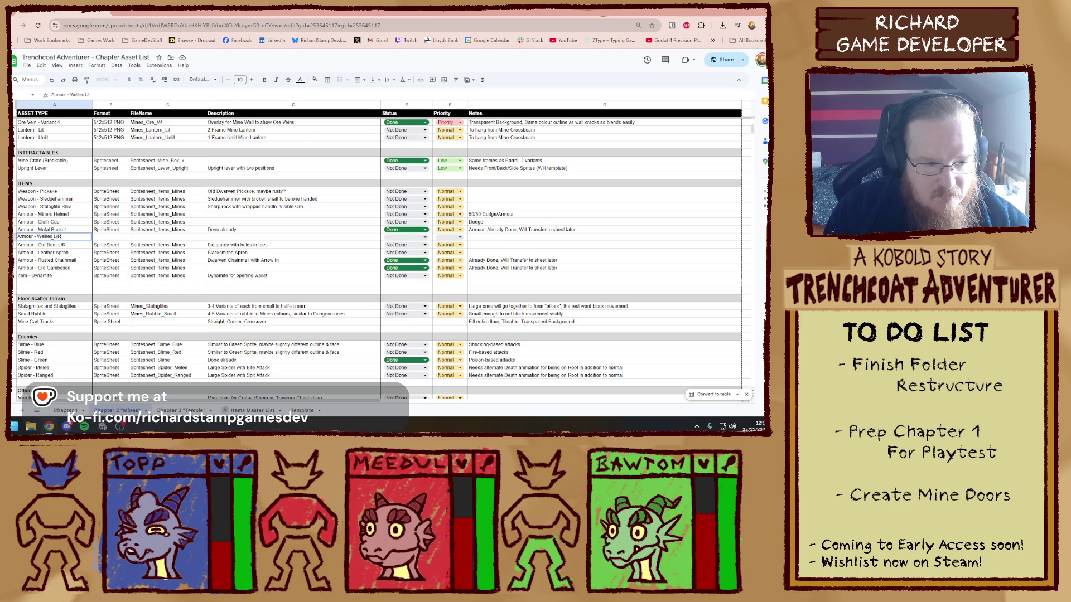
{"action": "key", "text": "Tab"}
{"action": "type", "text": "Spr"}
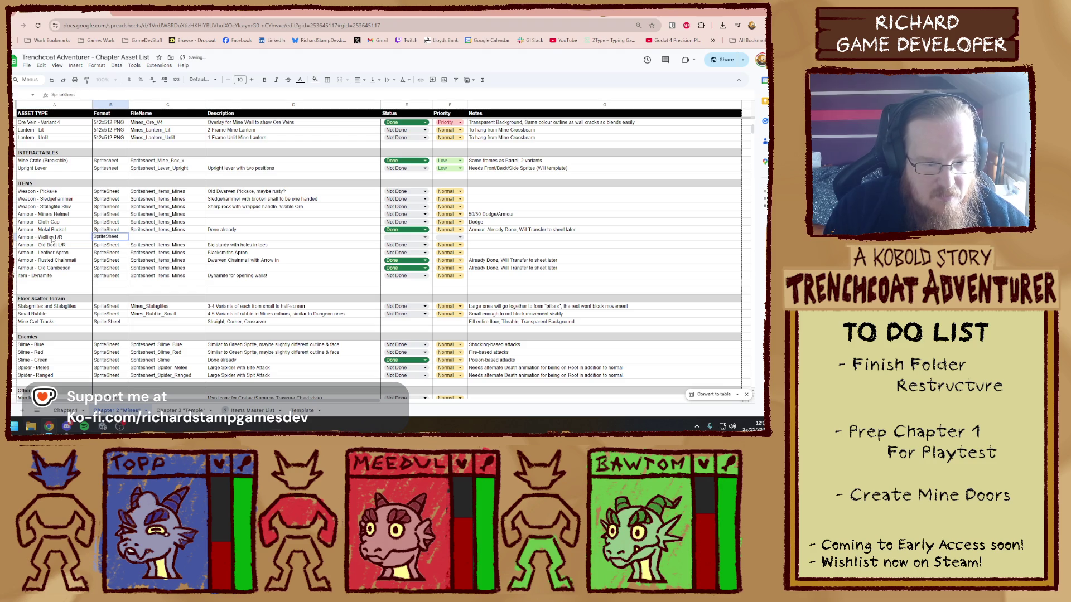
{"action": "key", "text": "Tab"}
{"action": "type", "text": "SpriteSh"}
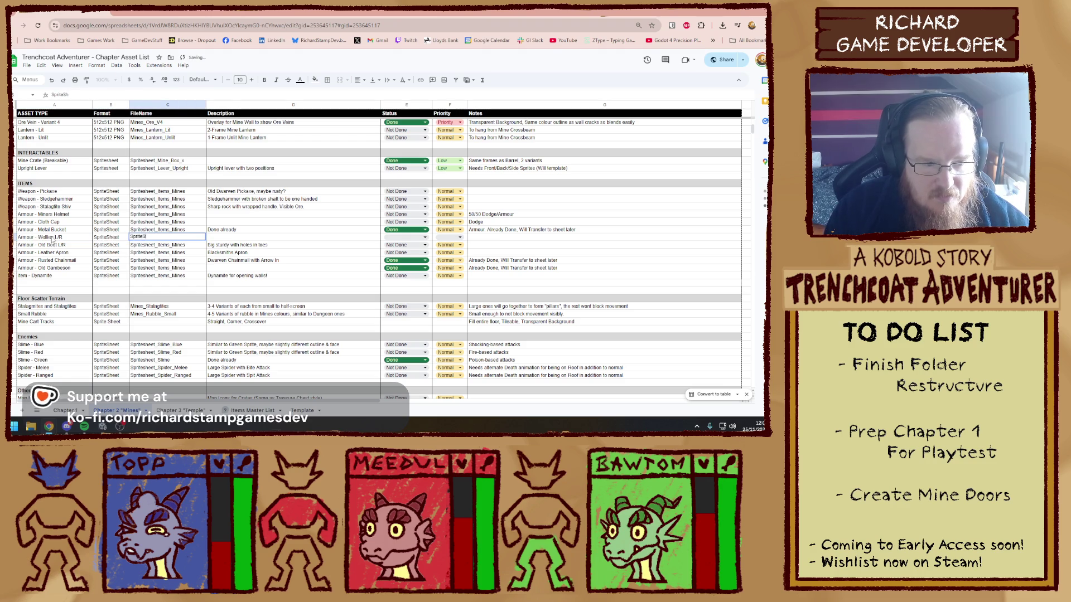
{"action": "type", "text": "eet"}
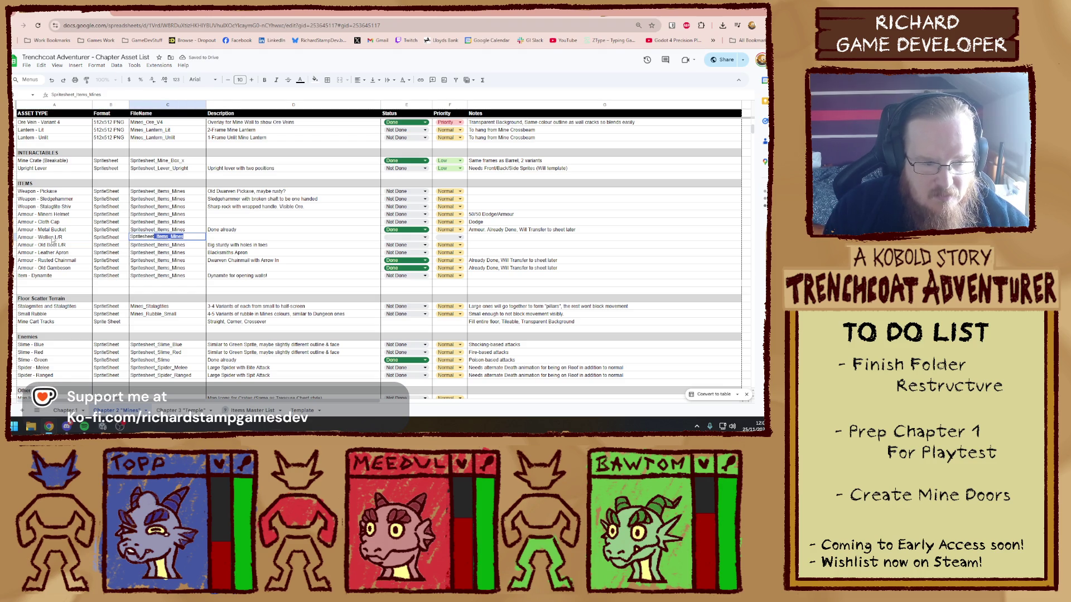
{"action": "key", "text": "Tab"}
{"action": "type", "text": "Done Already"}
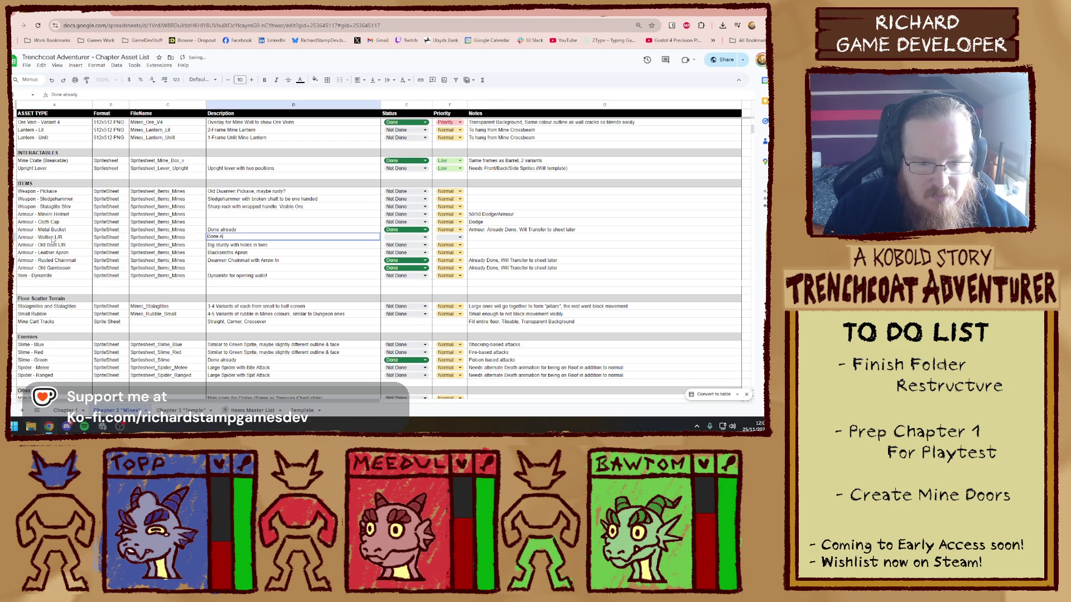
{"action": "key", "text": "Tab"}
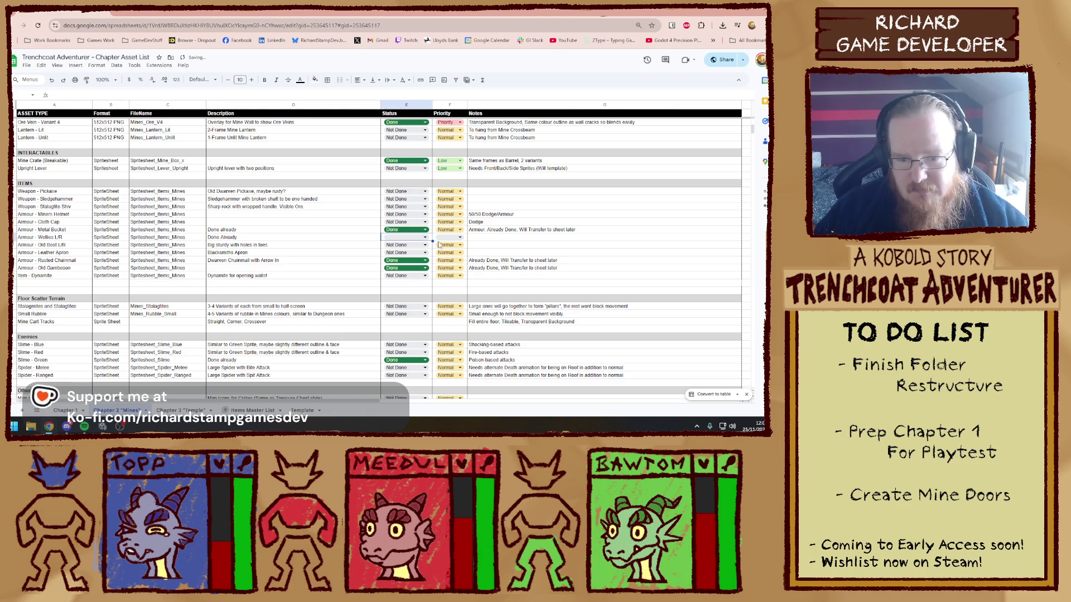
- Copy the Done status from Metal Bucket into the Wellies row and set its priority to Normal
{"action": "left_click", "coordinate": [415, 230]}
{"action": "key", "text": "Delete"}
{"action": "key", "text": "ctrl+z"}
{"action": "left_click", "coordinate": [420, 240]}
{"action": "key", "text": "Escape"}
{"action": "key", "text": "Left"}
{"action": "left_click", "coordinate": [407, 239]}
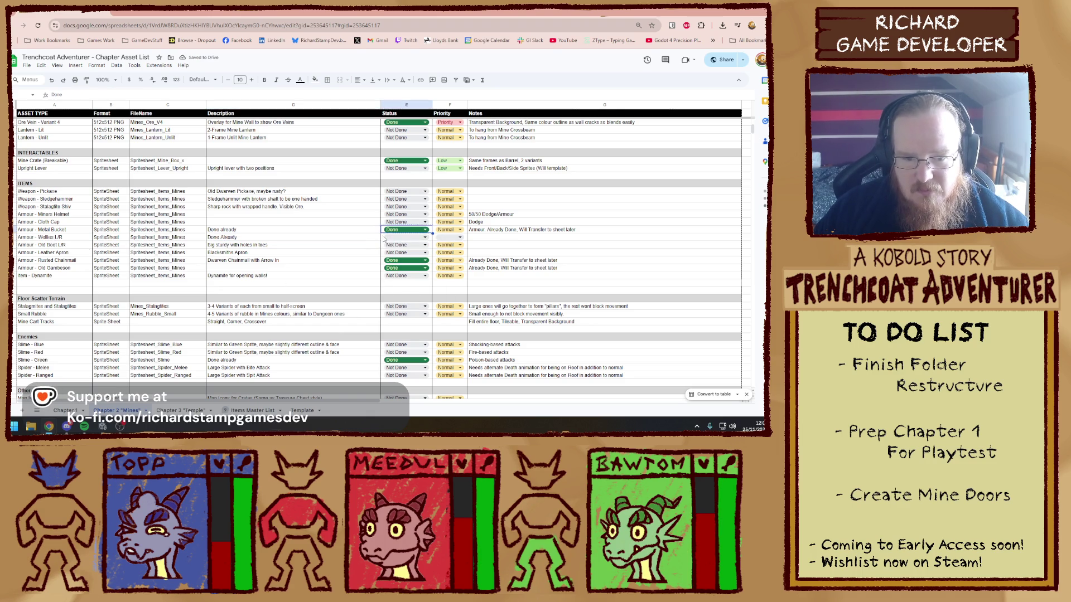
{"action": "key", "text": "ctrl+v"}
{"action": "left_click", "coordinate": [446, 238]}
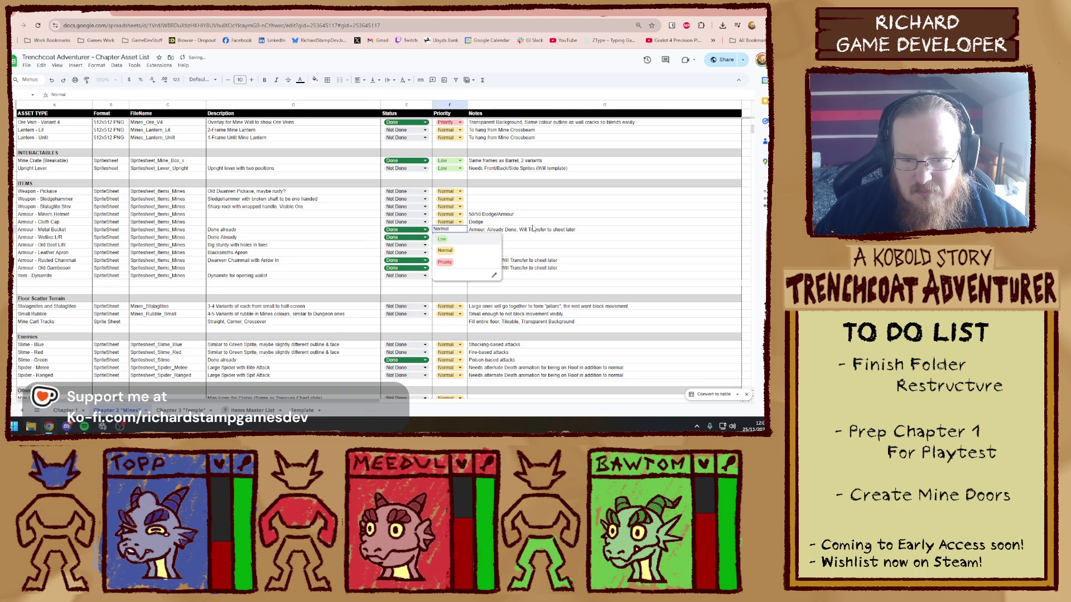
{"action": "left_click", "coordinate": [445, 258]}
- Copy the 'Already Done, Will Transfer to sheet later' note into the Wellies row
{"action": "left_click", "coordinate": [558, 230]}
{"action": "key", "text": "ctrl+c"}
{"action": "left_click", "coordinate": [574, 261]}
{"action": "key", "text": "ctrl+c"}
{"action": "key", "text": "Up"}
{"action": "key", "text": "Up"}
{"action": "key", "text": "Up"}
{"action": "key", "text": "ctrl+v"}
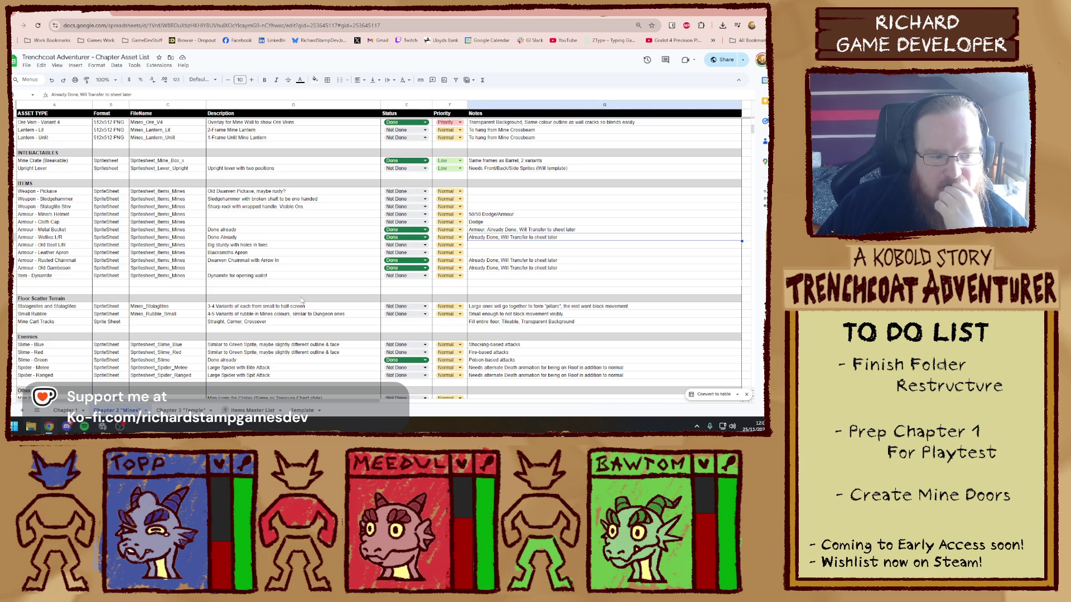
{"action": "scroll", "coordinate": [301, 301], "scroll_direction": "down", "scroll_amount": 3}
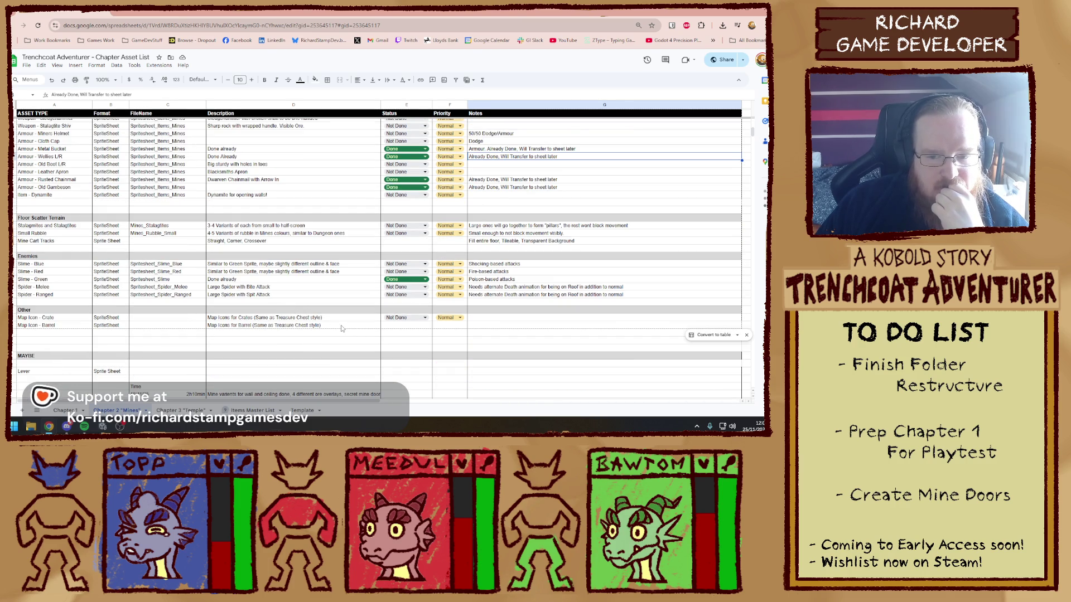
{"action": "scroll", "coordinate": [324, 339], "scroll_direction": "down", "scroll_amount": 3}
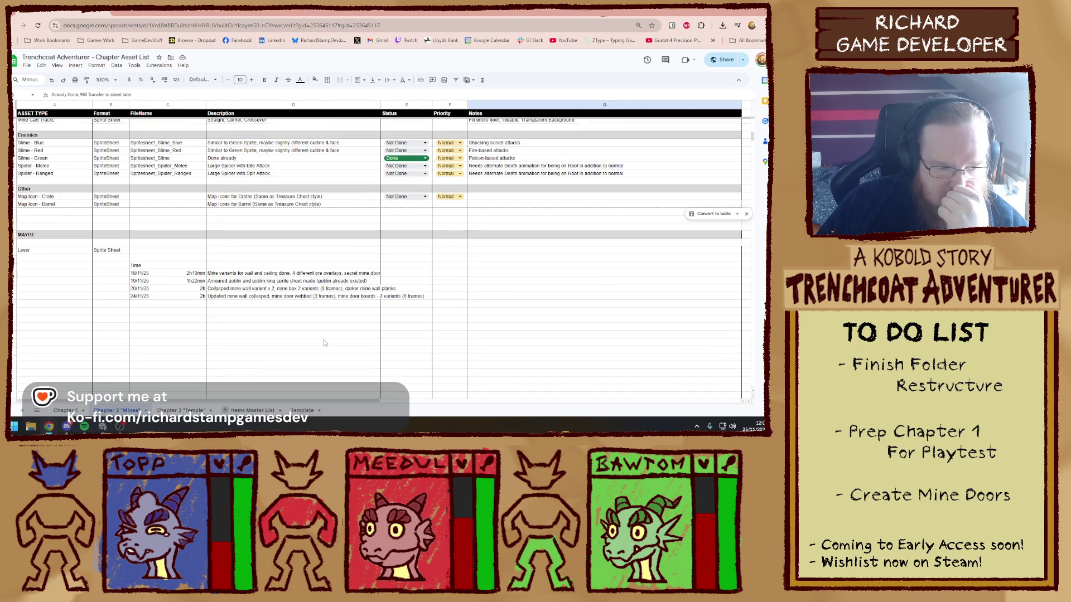
{"action": "scroll", "coordinate": [324, 340], "scroll_direction": "up", "scroll_amount": 5}
{"action": "scroll", "coordinate": [323, 341], "scroll_direction": "up", "scroll_amount": 1}
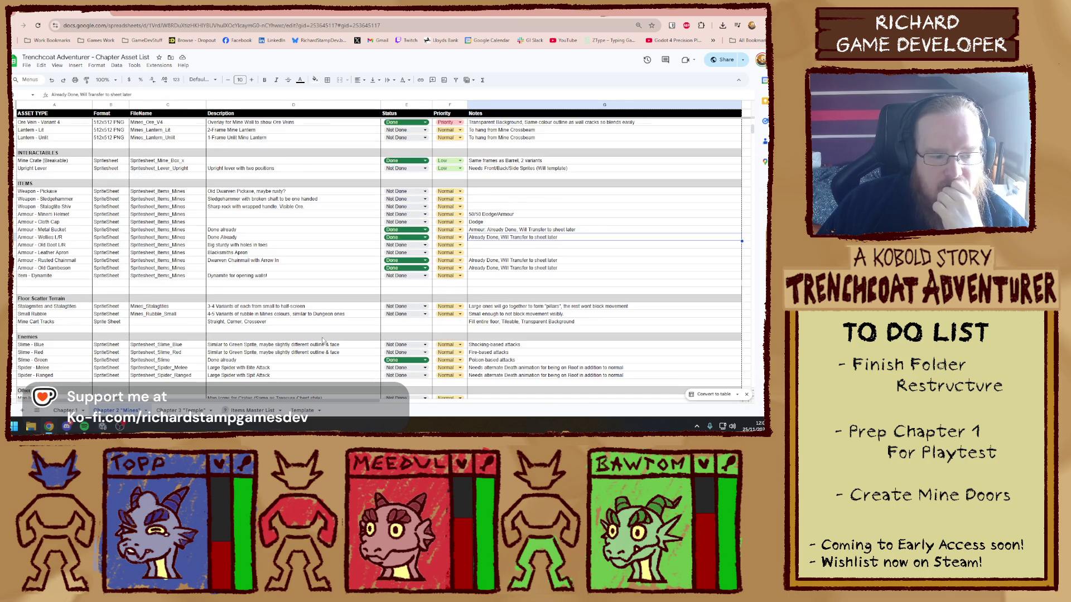
{"action": "scroll", "coordinate": [323, 340], "scroll_direction": "down", "scroll_amount": 3}
{"action": "scroll", "coordinate": [321, 339], "scroll_direction": "up", "scroll_amount": 3}
{"action": "scroll", "coordinate": [321, 339], "scroll_direction": "up", "scroll_amount": 8}
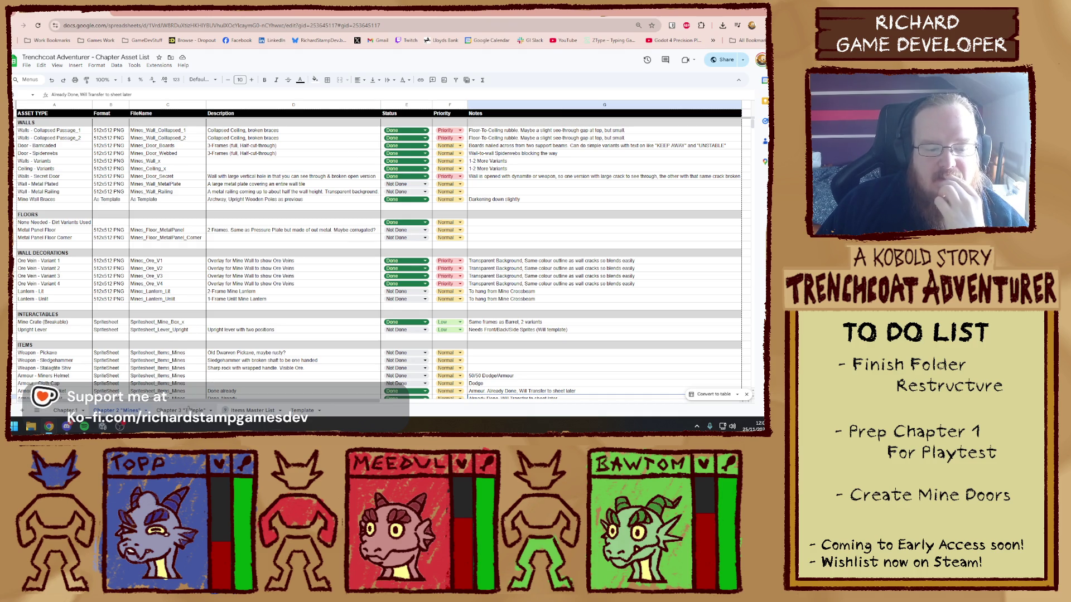
- Browse the Items Master List, then check the Chapter 3 Temple sheet's empty filename cells
{"action": "left_click", "coordinate": [251, 411]}
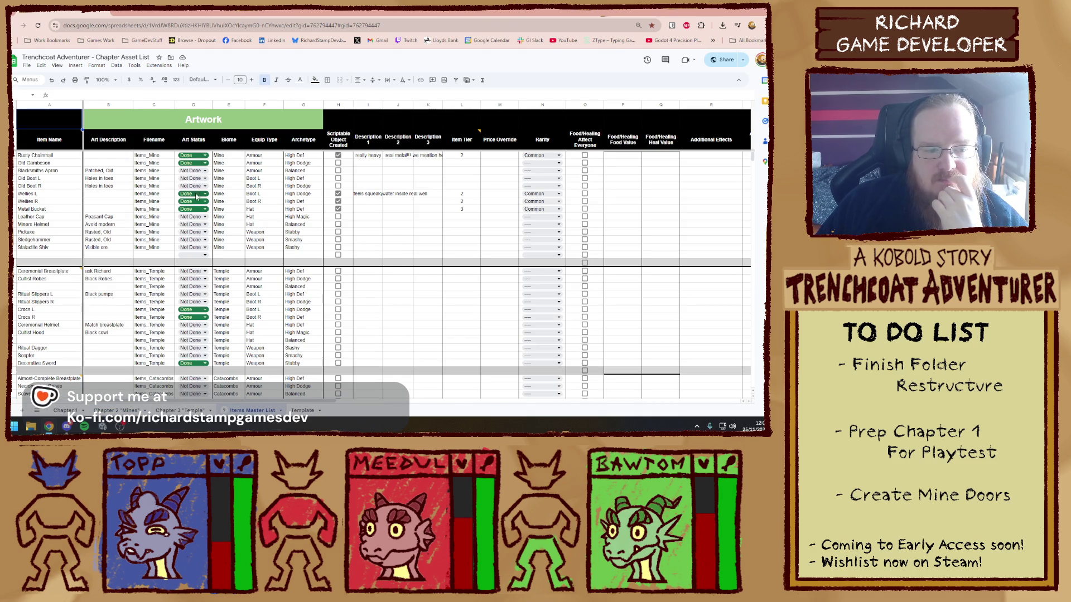
{"action": "scroll", "coordinate": [389, 266], "scroll_direction": "down", "scroll_amount": 15}
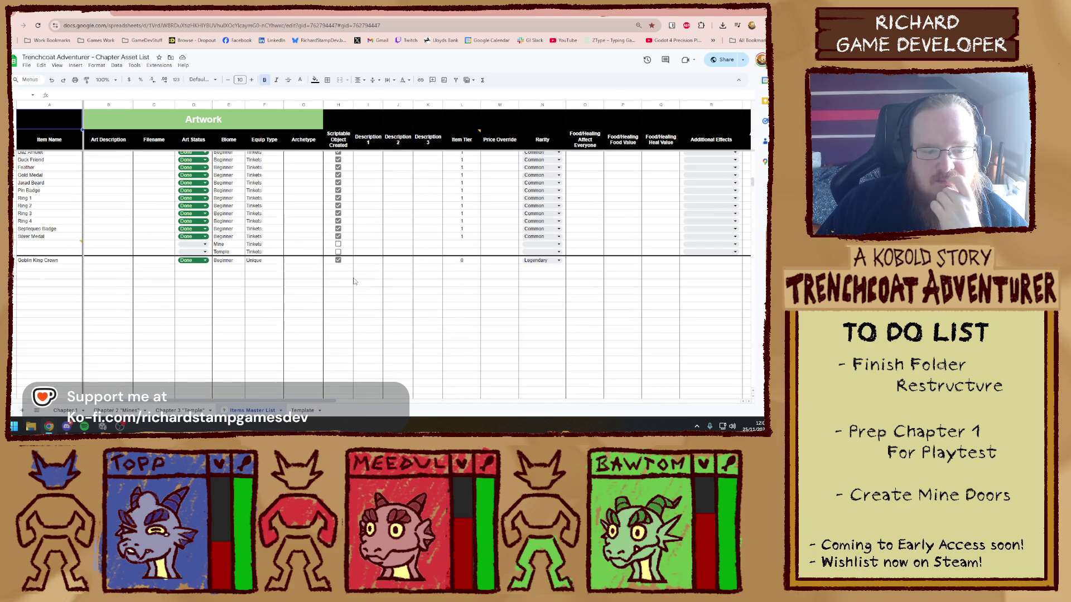
{"action": "scroll", "coordinate": [352, 281], "scroll_direction": "up", "scroll_amount": 15}
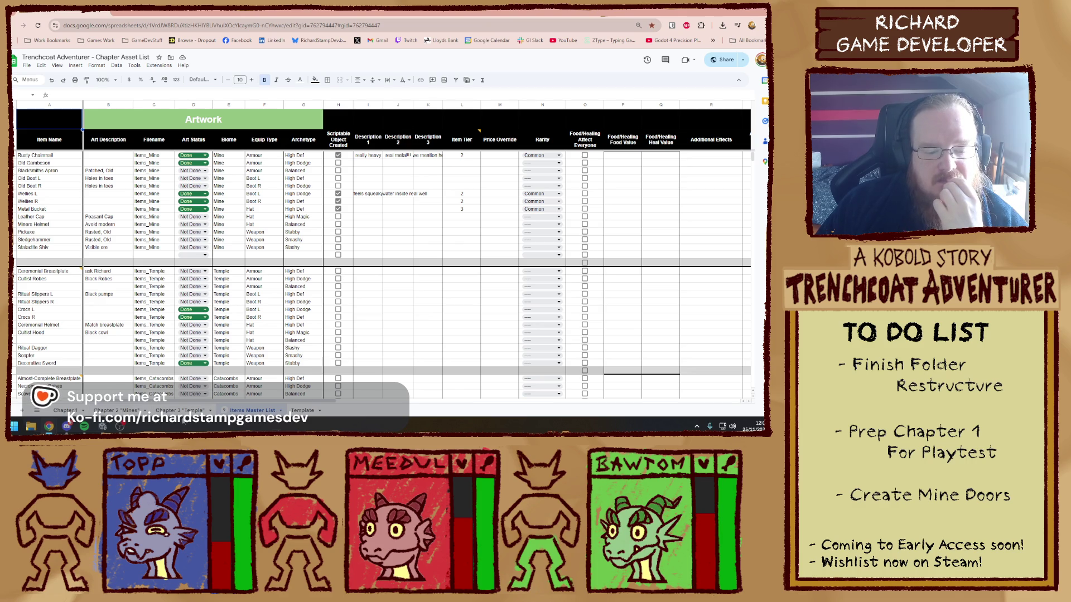
{"action": "left_click", "coordinate": [180, 411]}
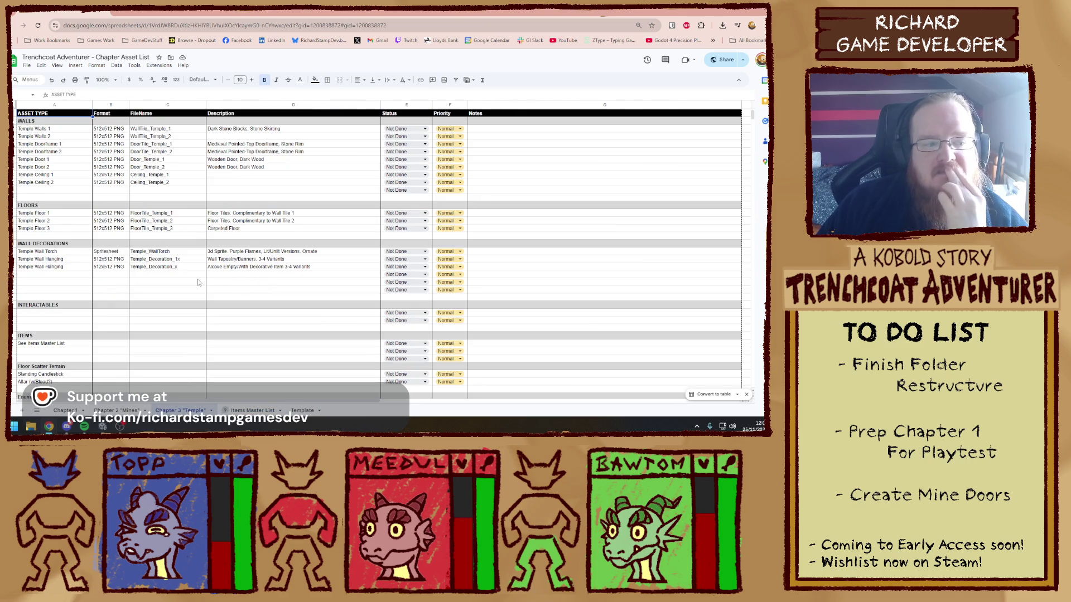
{"action": "scroll", "coordinate": [188, 278], "scroll_direction": "down", "scroll_amount": 3}
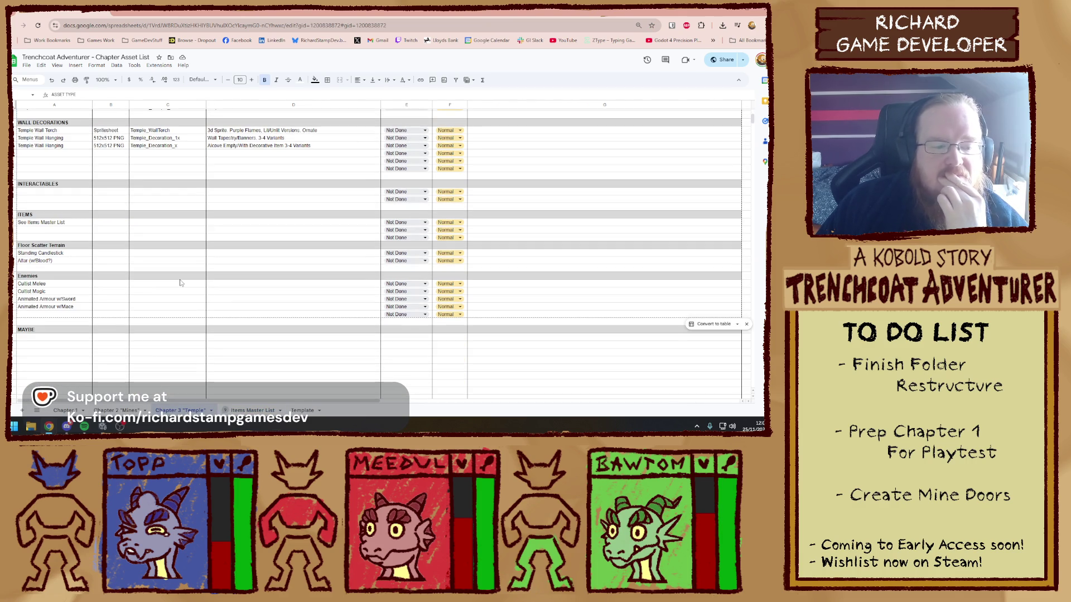
{"action": "scroll", "coordinate": [178, 279], "scroll_direction": "up", "scroll_amount": 3}
{"action": "left_click", "coordinate": [147, 307]}
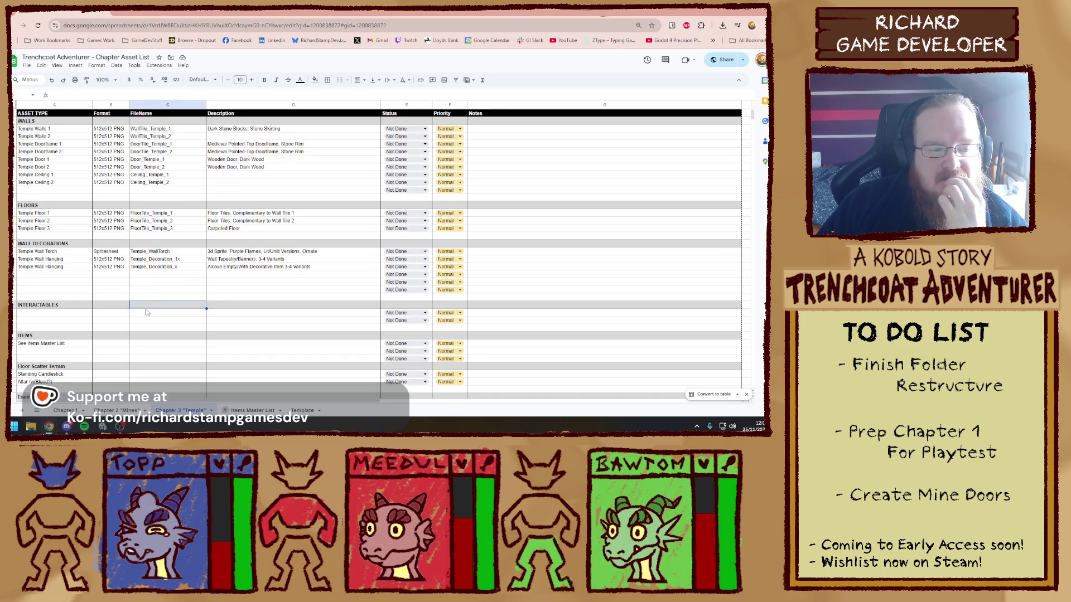
{"action": "left_click", "coordinate": [152, 291]}
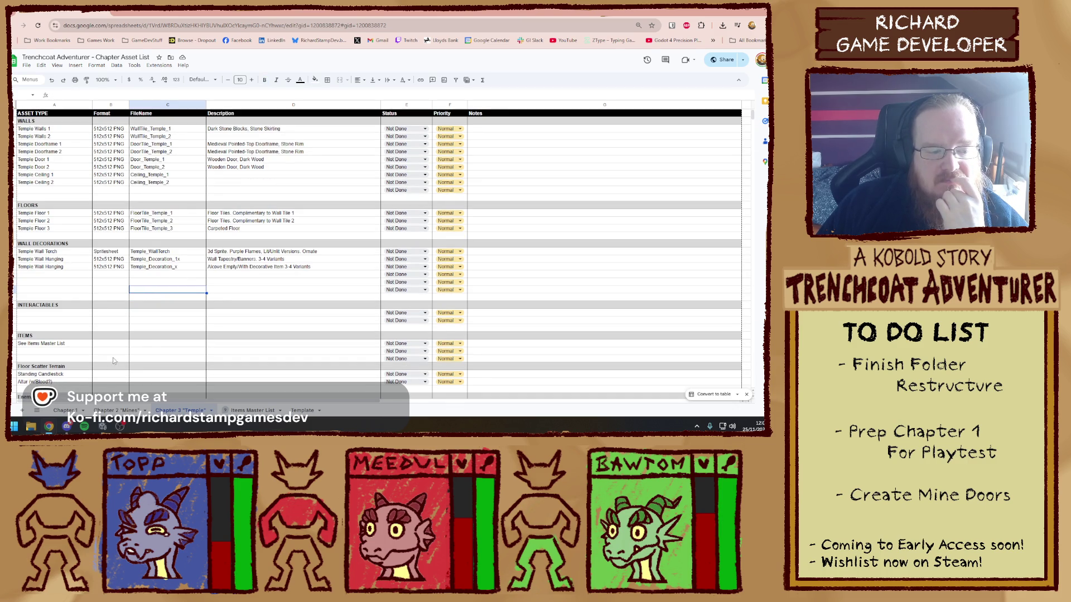
- Return to Items Master List and select the empty item name cell below Cultist Robes
{"action": "left_click", "coordinate": [252, 410]}
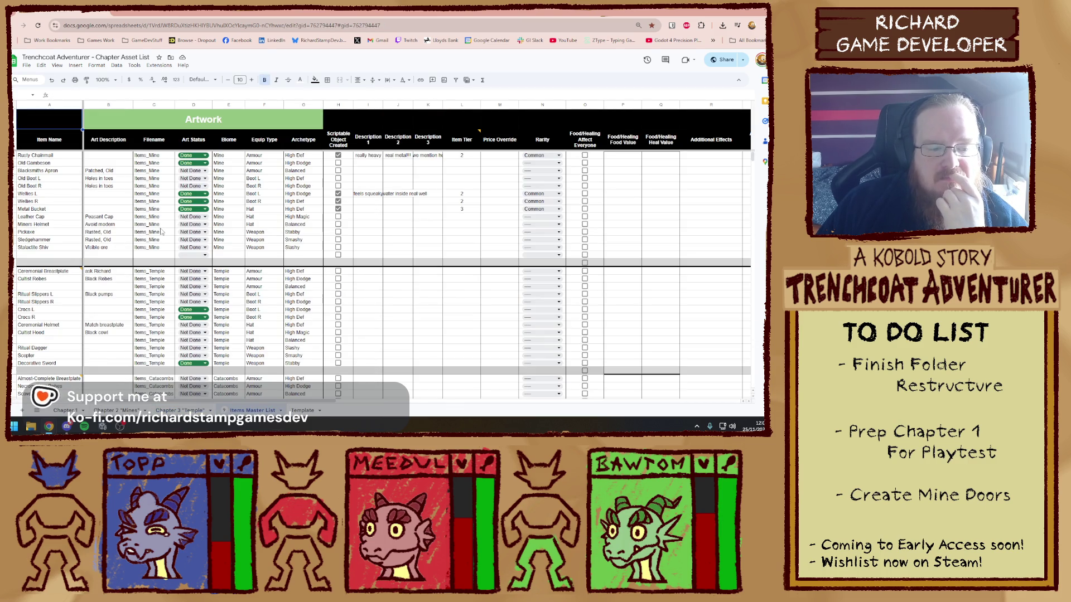
{"action": "mouse_move", "coordinate": [79, 271]}
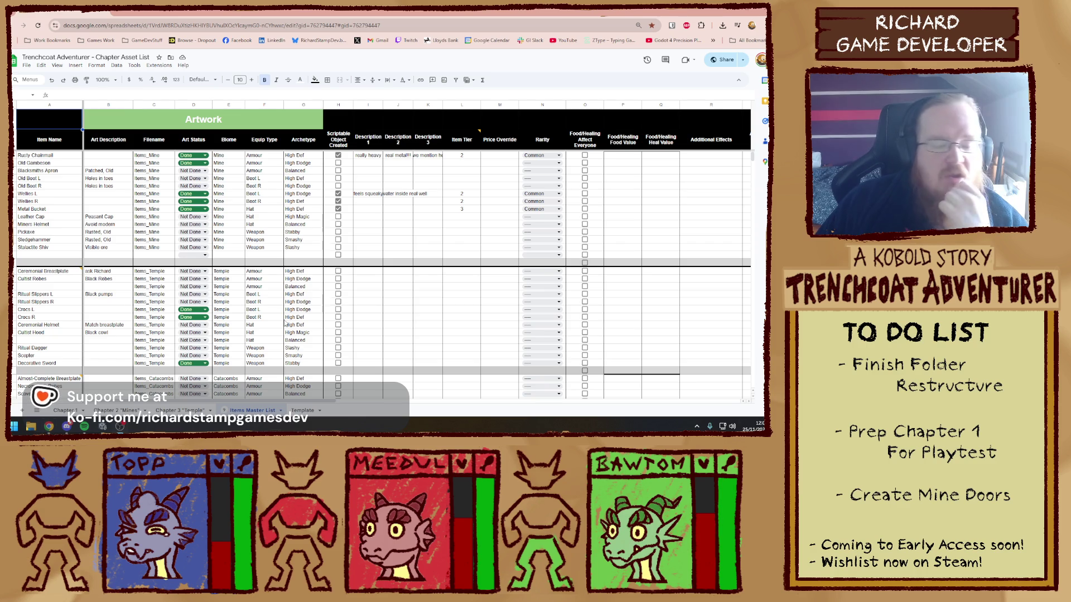
{"action": "left_click", "coordinate": [32, 286]}
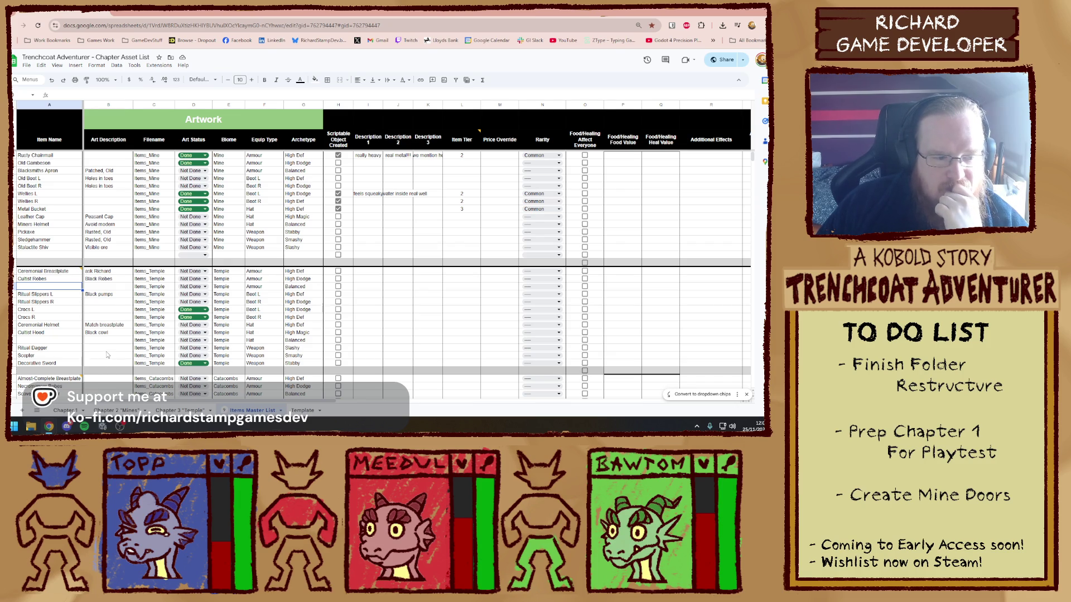
- Enter Cheap Leather Armour, then rename it to Cheap Thieves Armour
{"action": "type", "text": "Cheap Leather Armour"}
{"action": "key", "text": "Return"}
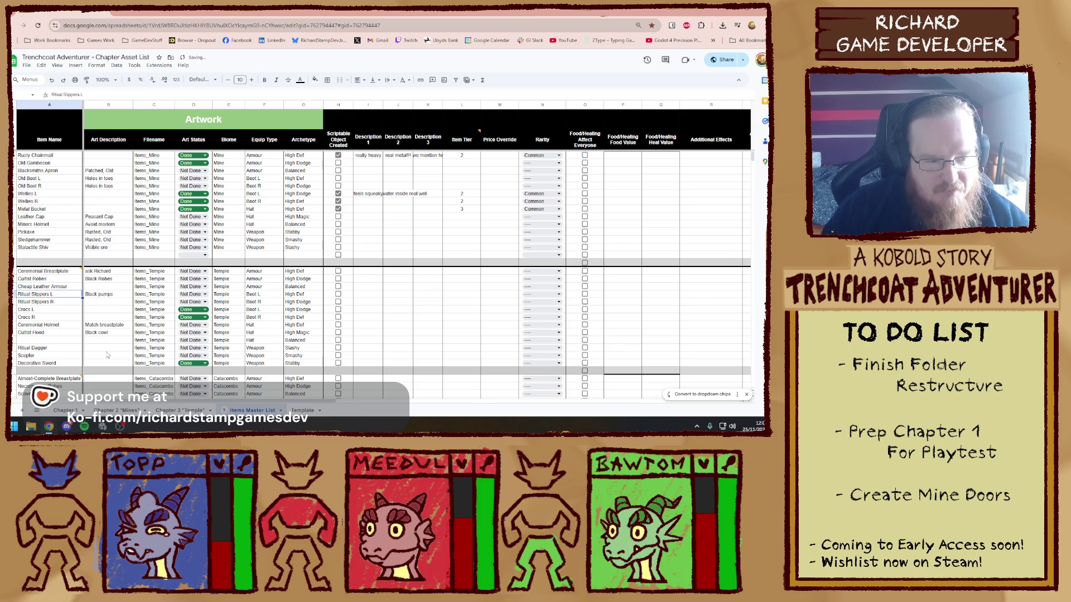
{"action": "key", "text": "Down"}
{"action": "key", "text": "Down"}
{"action": "key", "text": "Down"}
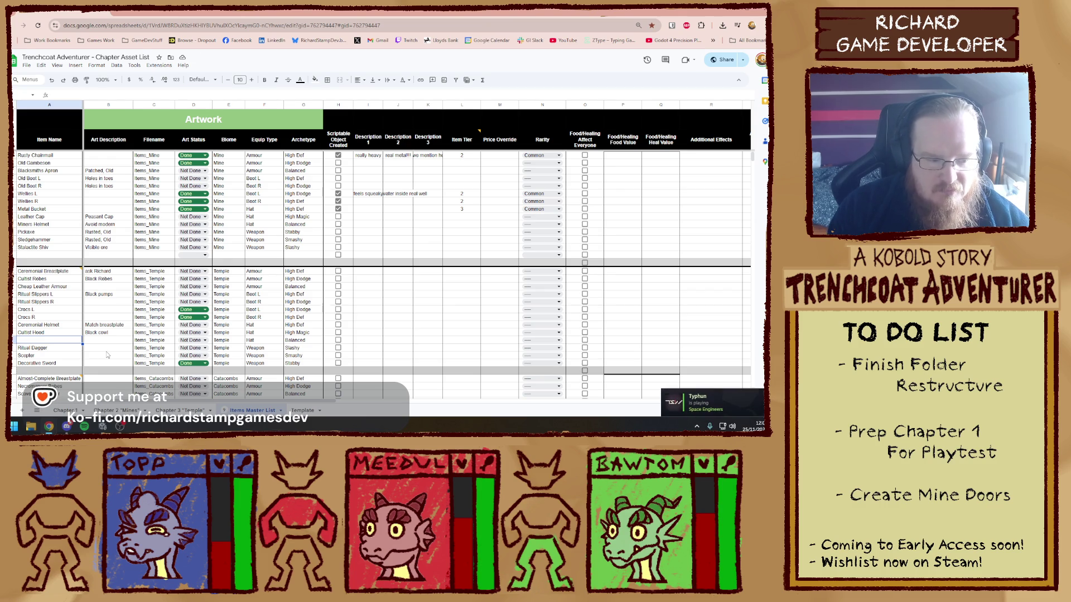
{"action": "key", "text": "Up"}
{"action": "key", "text": "Up"}
{"action": "key", "text": "Up"}
{"action": "key", "text": "Up"}
{"action": "key", "text": "Up"}
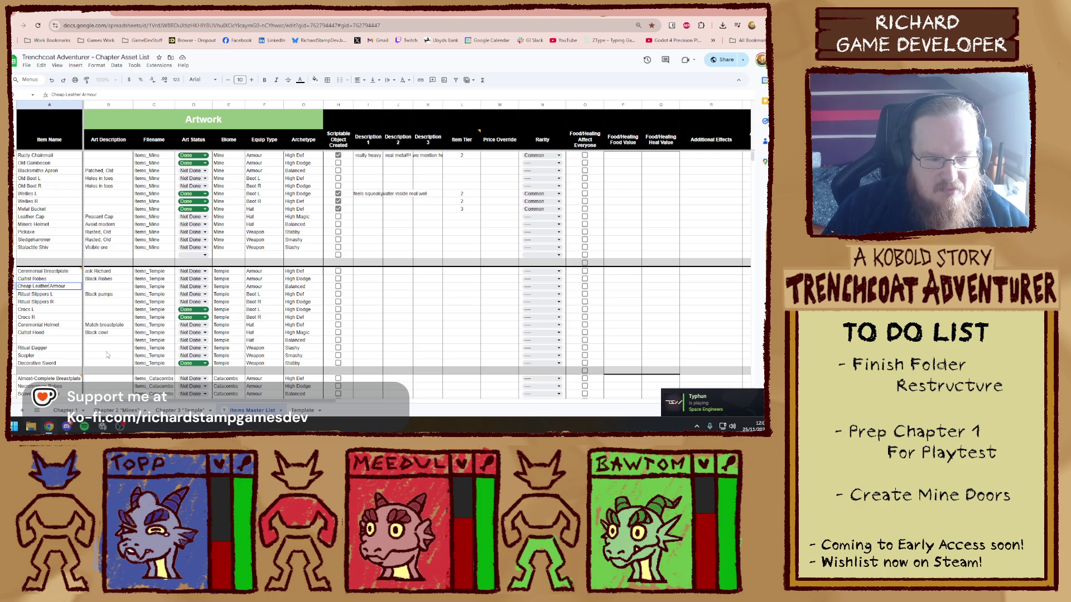
{"action": "key", "text": "F2"}
{"action": "key", "text": "ctrl+Left"}
{"action": "key", "text": "BackSpace"}
{"action": "key", "text": "BackSpace"}
{"action": "key", "text": "BackSpace"}
{"action": "type", "text": "Thieves"}
{"action": "key", "text": "Return"}
{"action": "key", "text": "Down"}
{"action": "key", "text": "Down"}
{"action": "key", "text": "Down"}
{"action": "key", "text": "Down"}
{"action": "key", "text": "Down"}
- Add a Cheap Thieves Helmet row and set the descriptions to dark studded leather and dark studded cap
{"action": "type", "text": "Cheap T"}
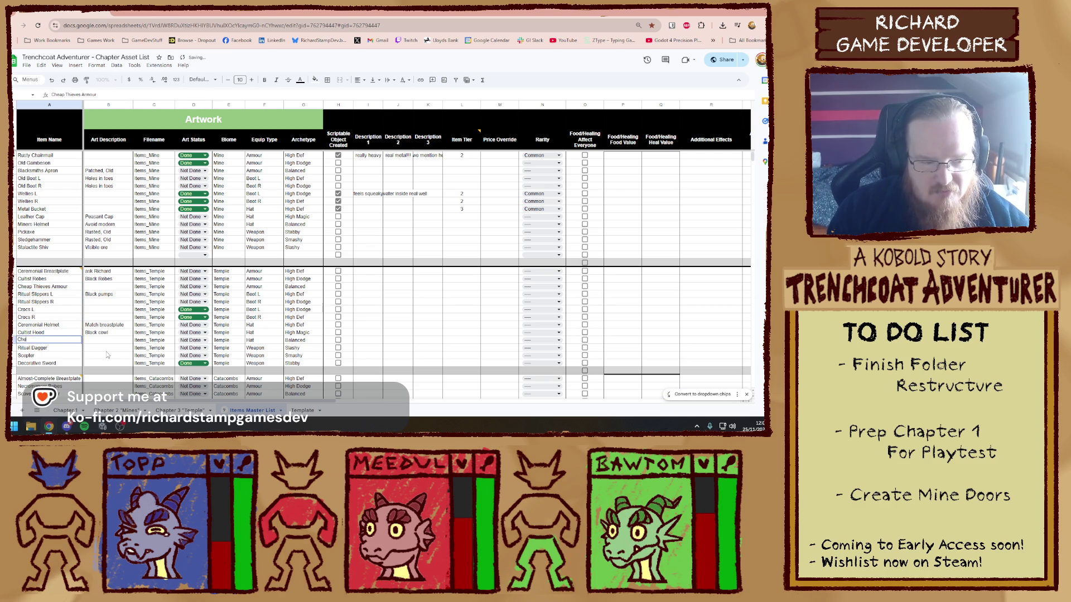
{"action": "type", "text": "hieves H"}
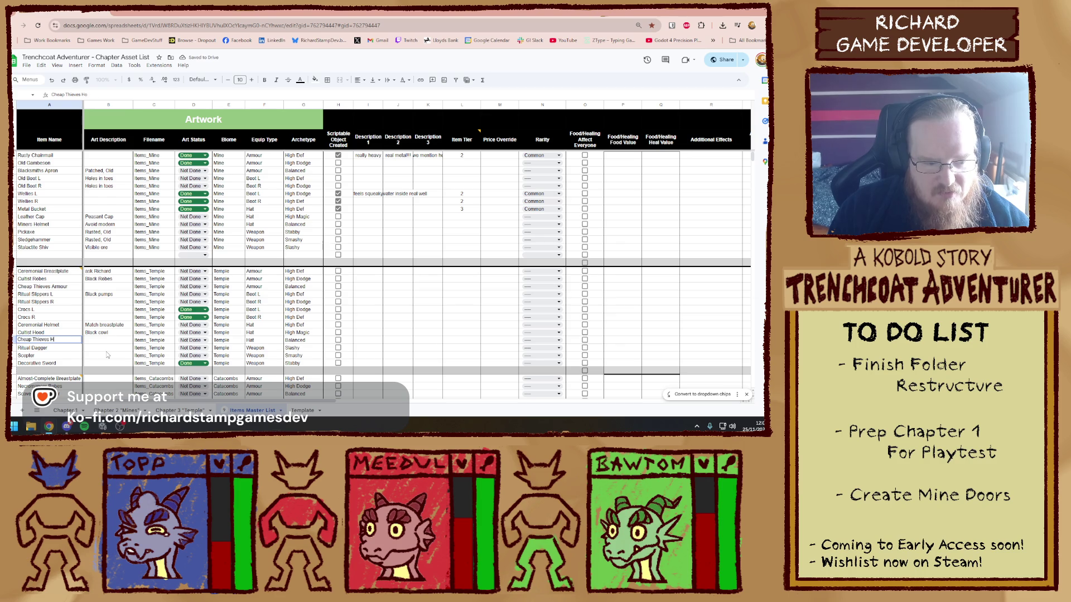
{"action": "type", "text": "elmet"}
{"action": "key", "text": "Tab"}
{"action": "key", "text": "Up"}
{"action": "key", "text": "Up"}
{"action": "key", "text": "Up"}
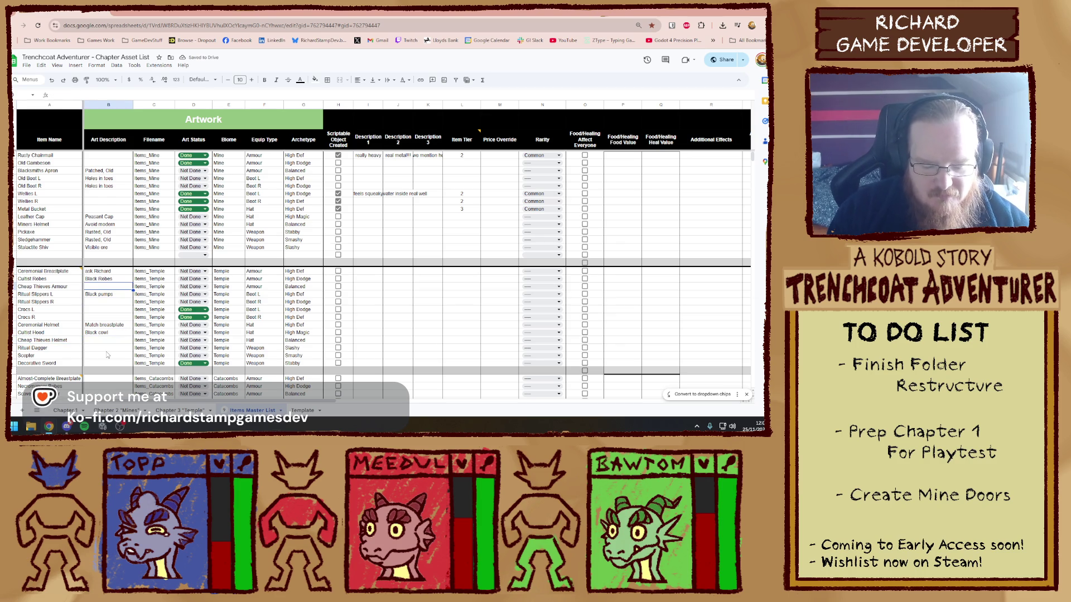
{"action": "type", "text": "Dark studde"}
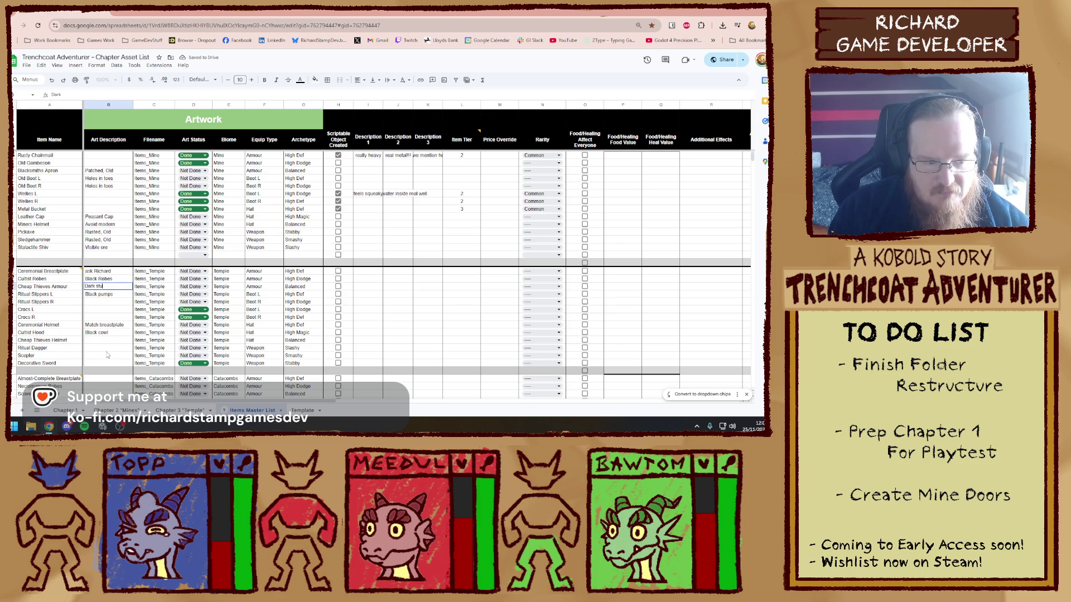
{"action": "type", "text": "d leather"}
{"action": "key", "text": "Return"}
{"action": "key", "text": "Down"}
{"action": "key", "text": "Down"}
{"action": "key", "text": "Down"}
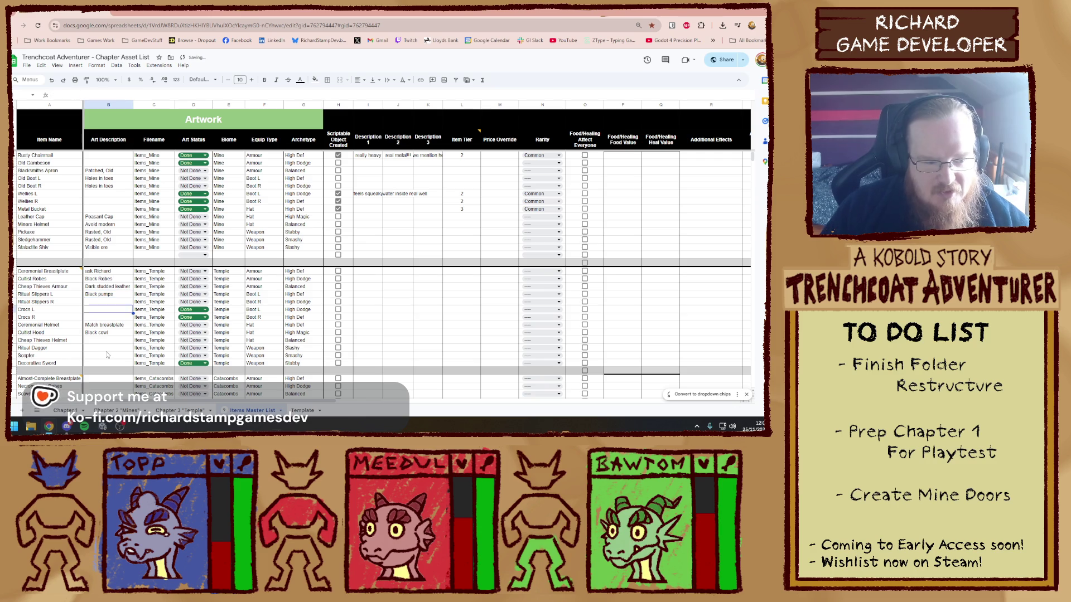
{"action": "key", "text": "Down"}
{"action": "type", "text": "Dadded cap"}
{"action": "key", "text": "Return"}
{"action": "key", "text": "Down"}
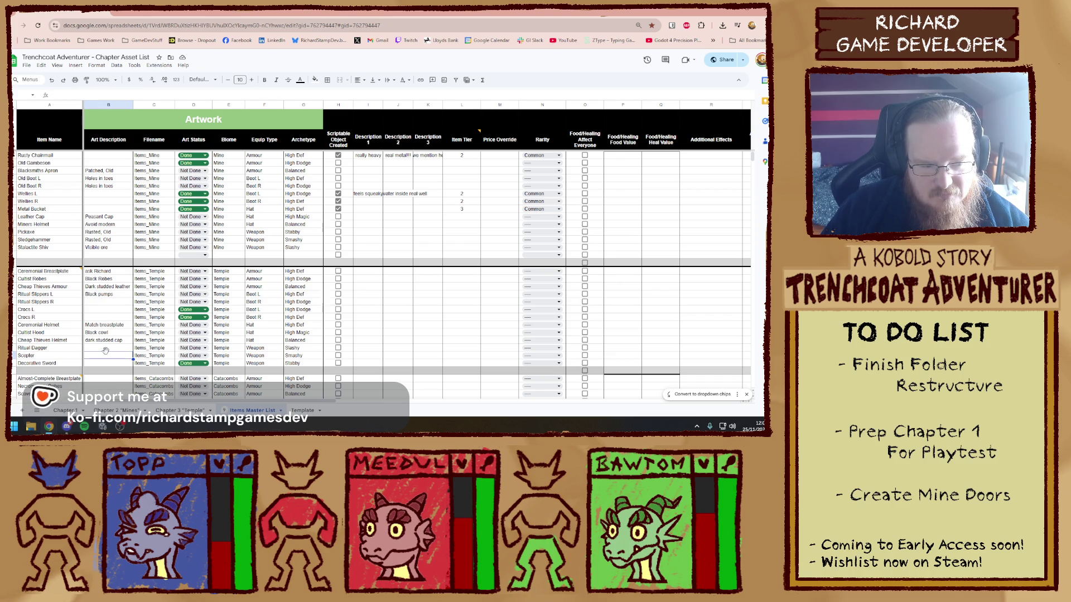
- Check the new rows and switch back to the Unity editor
{"action": "key", "text": "Up"}
{"action": "key", "text": "Up"}
{"action": "key", "text": "Up"}
{"action": "key", "text": "Up"}
{"action": "key", "text": "Up"}
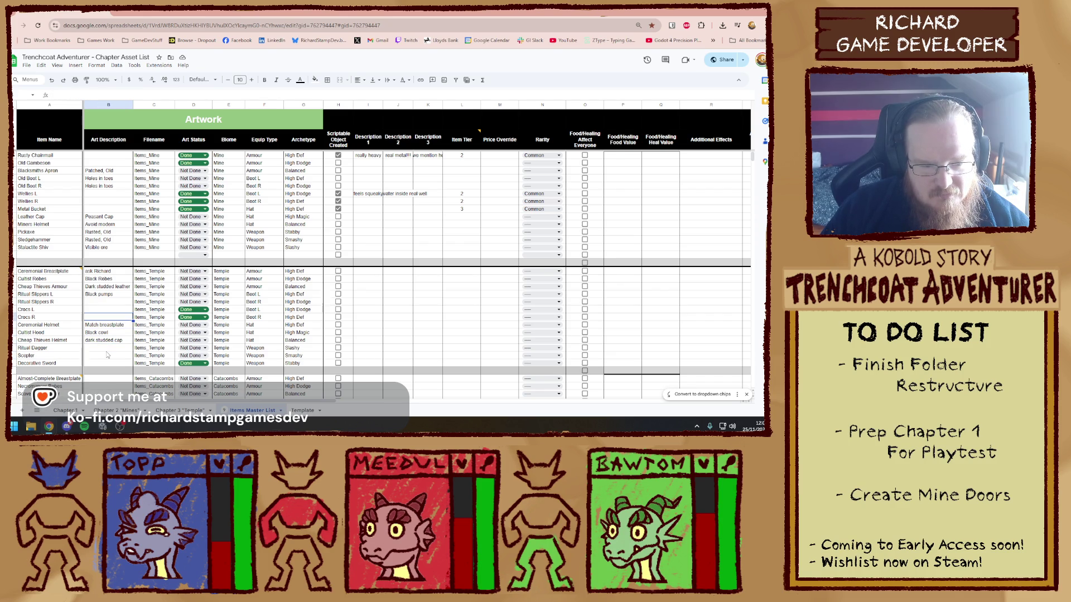
{"action": "key", "text": "Down"}
{"action": "key", "text": "Down"}
{"action": "key", "text": "Down"}
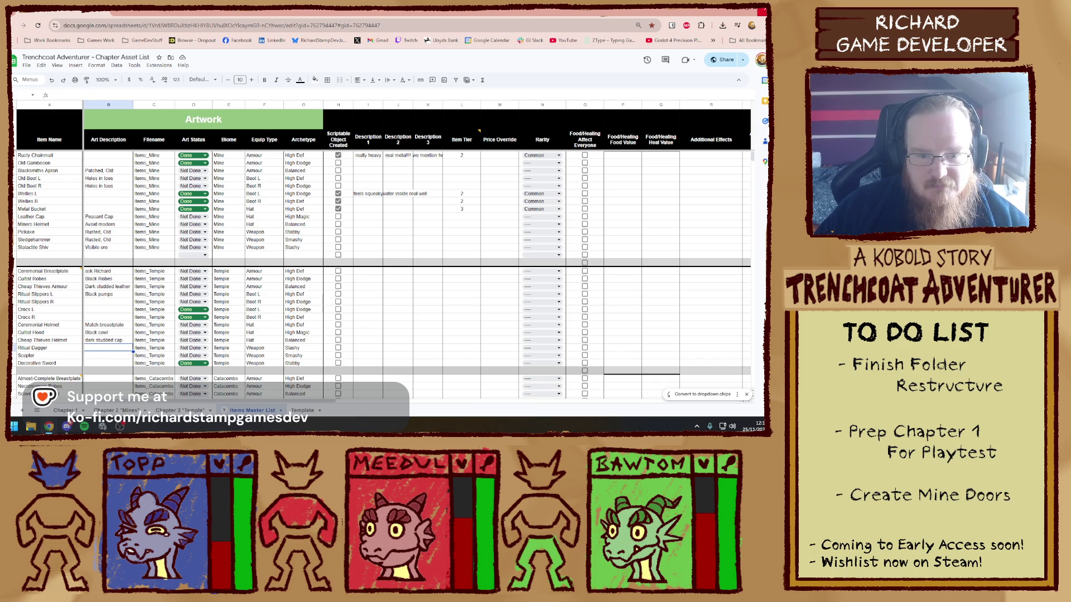
{"action": "key", "text": "alt+Tab"}
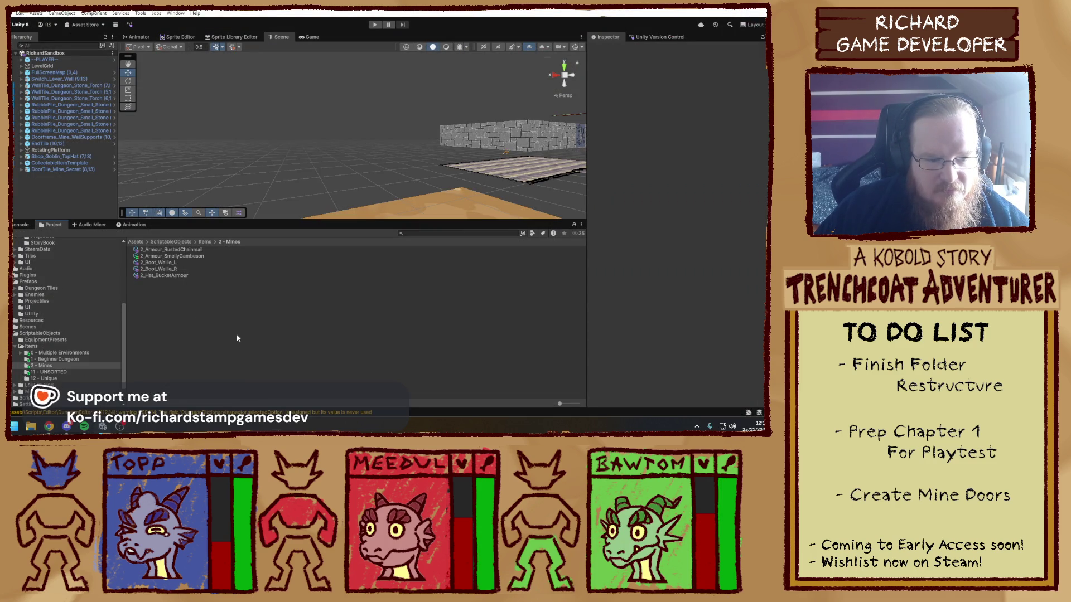
- Duplicate 2_Boot_Wellie_L twice and rename one copy with Crocs
{"action": "left_click", "coordinate": [185, 263]}
{"action": "key", "text": "ctrl+d"}
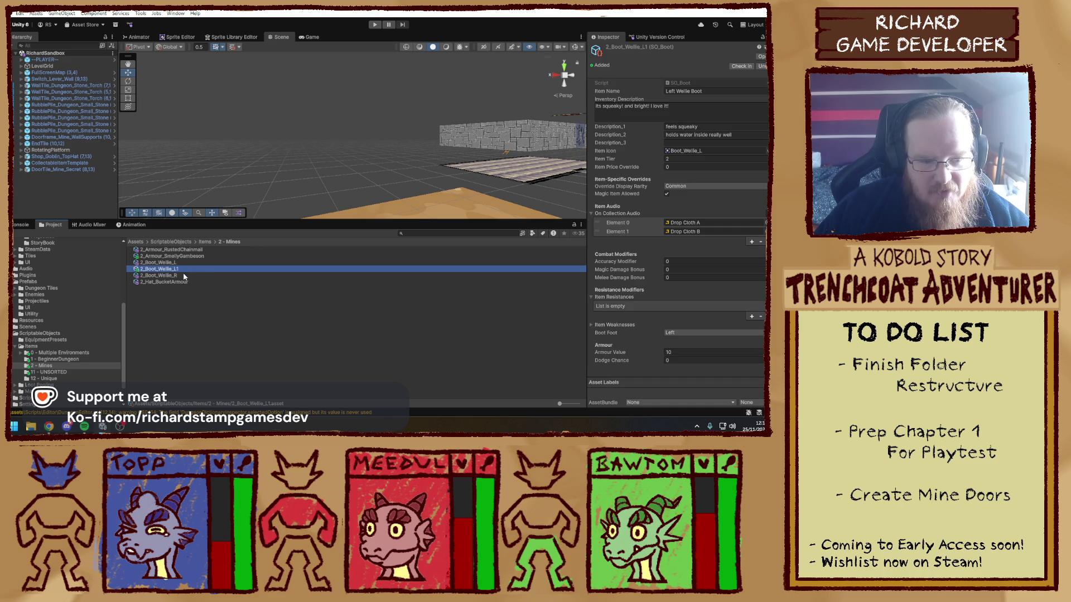
{"action": "key", "text": "ctrl+d"}
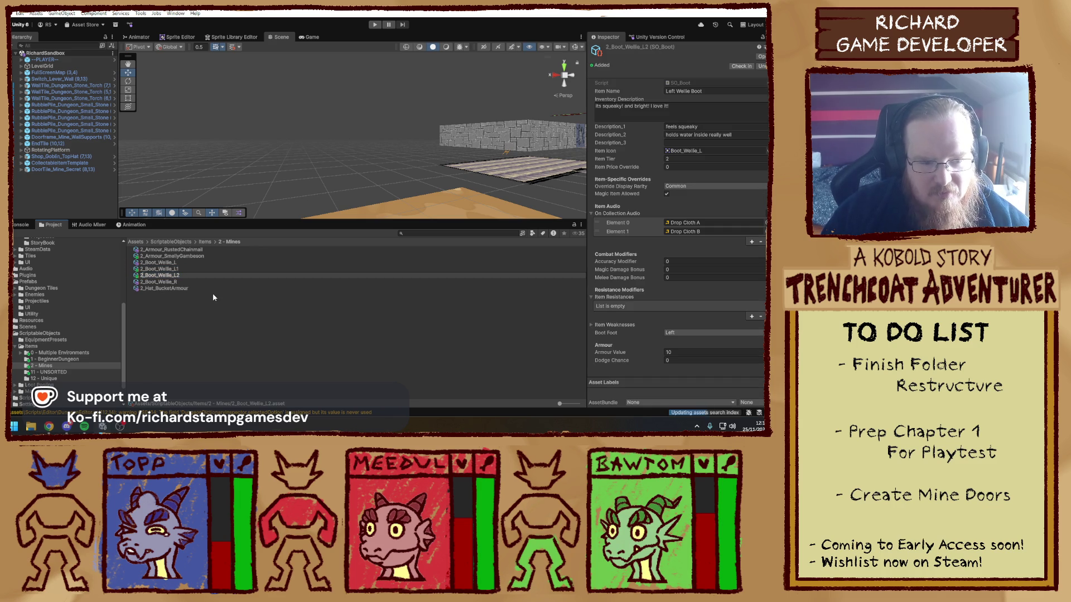
{"action": "key", "text": "F2"}
{"action": "key", "text": "BackSpace"}
{"action": "key", "text": "BackSpace"}
{"action": "key", "text": "BackSpace"}
{"action": "type", "text": "C"}
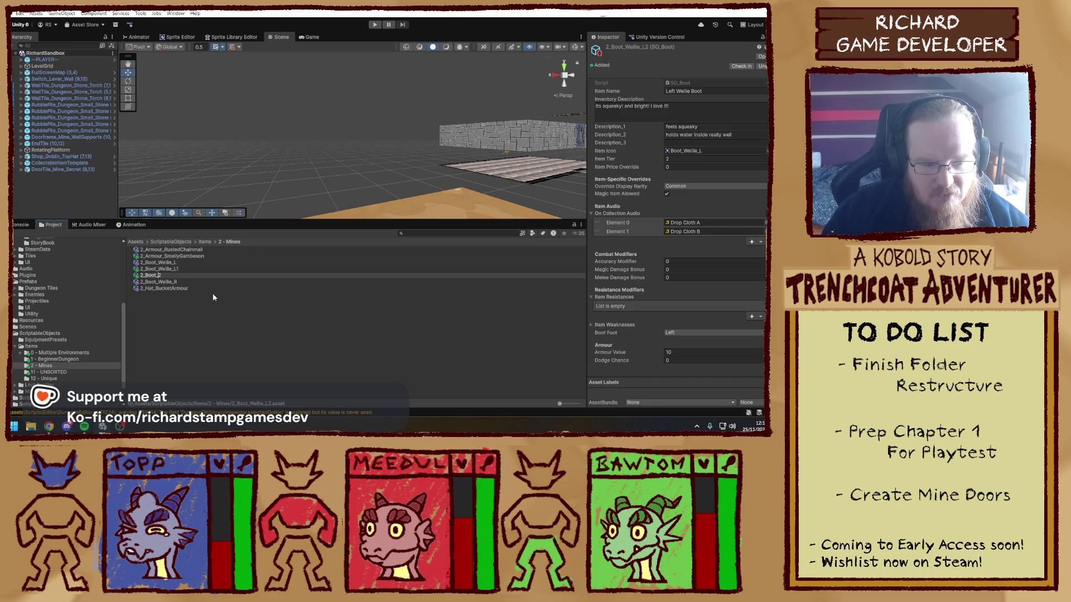
{"action": "type", "text": "rocs_"}
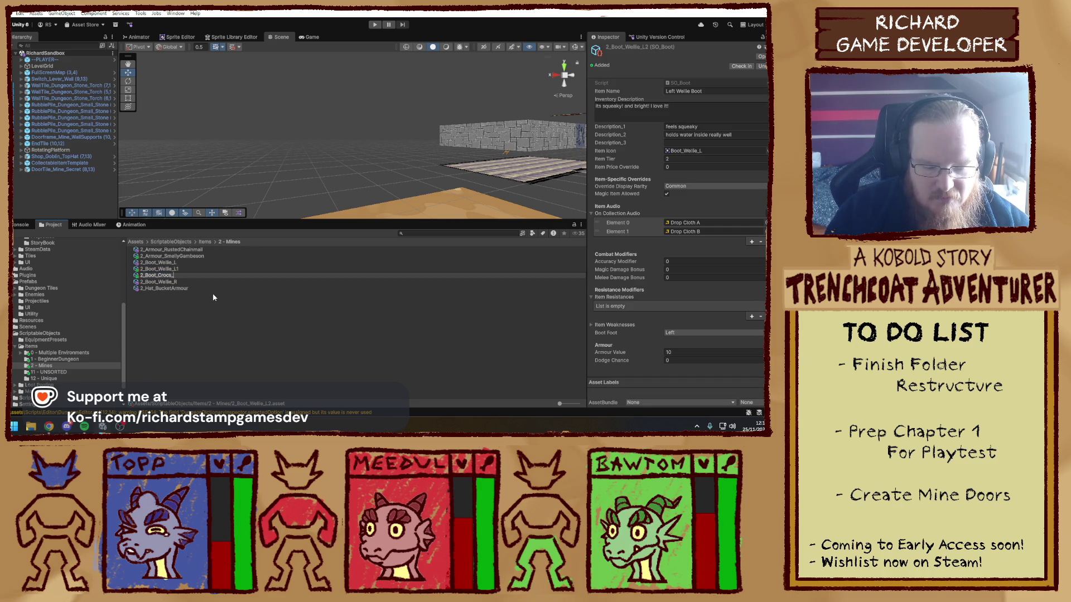
{"action": "key", "text": "Return"}
- Name the two copies 2_Boot_Crocs_R and 2_Boot_Crocs_L
{"action": "key", "text": "Down"}
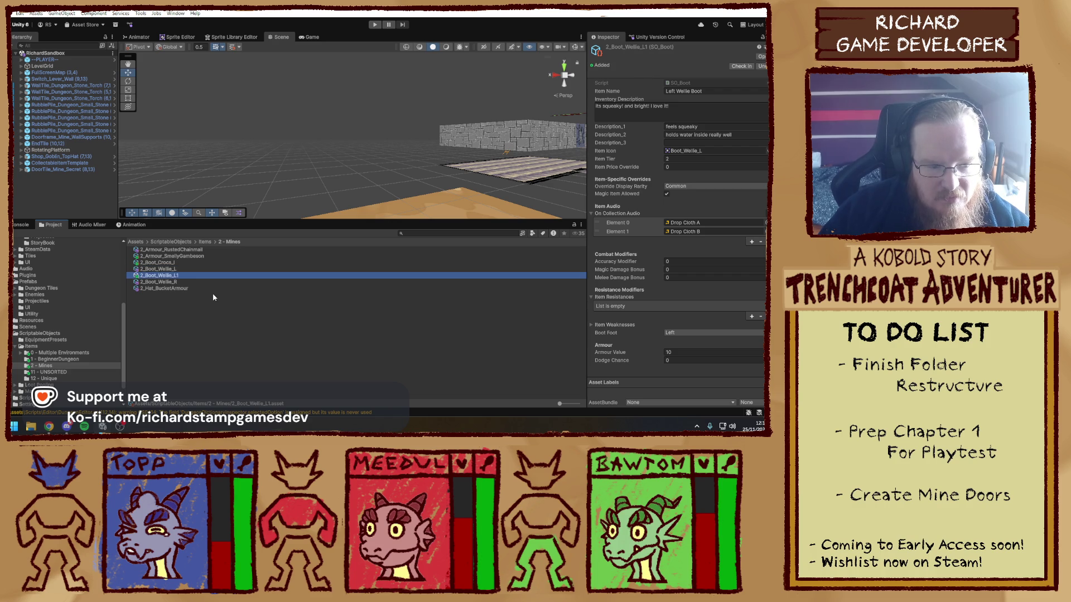
{"action": "key", "text": "F2"}
{"action": "key", "text": "BackSpace"}
{"action": "key", "text": "BackSpace"}
{"action": "key", "text": "BackSpace"}
{"action": "type", "text": "Crocs_R"}
{"action": "key", "text": "Return"}
{"action": "key", "text": "Up"}
{"action": "key", "text": "F2"}
{"action": "type", "text": "L"}
{"action": "key", "text": "Return"}
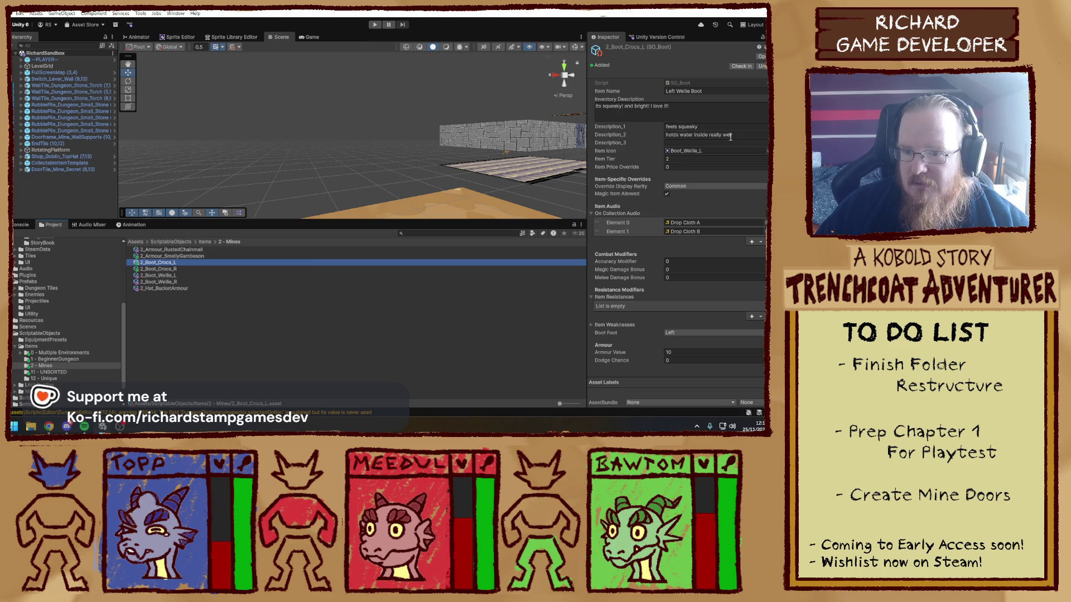
- Set 2_Boot_Crocs_L's Item Icon to the Boot_Crocs_L sprite
{"action": "left_click", "coordinate": [767, 153]}
{"action": "type", "text": "bo"}
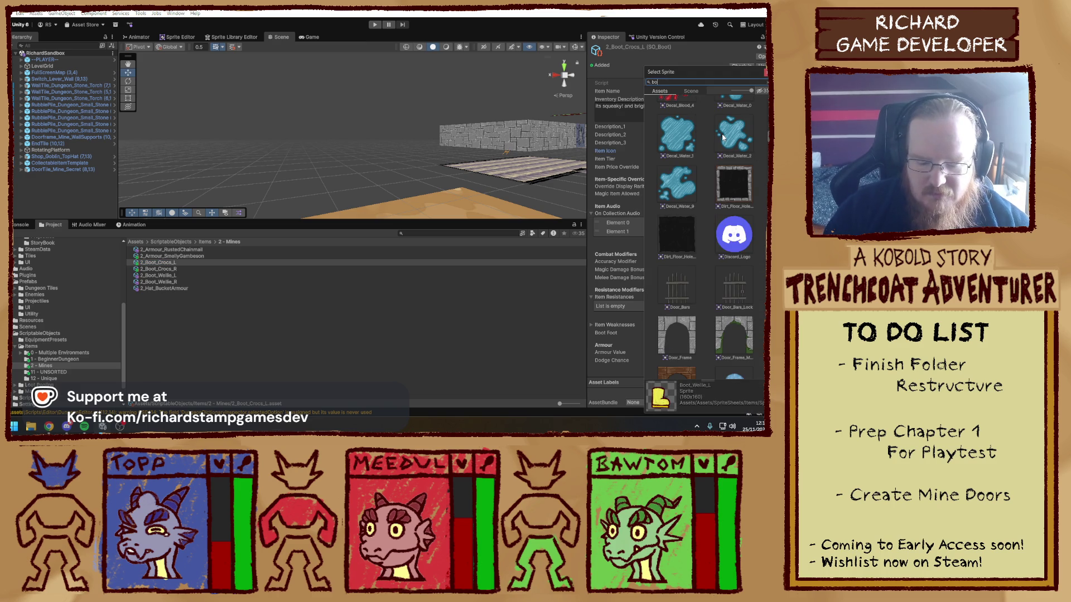
{"action": "type", "text": "ot_"}
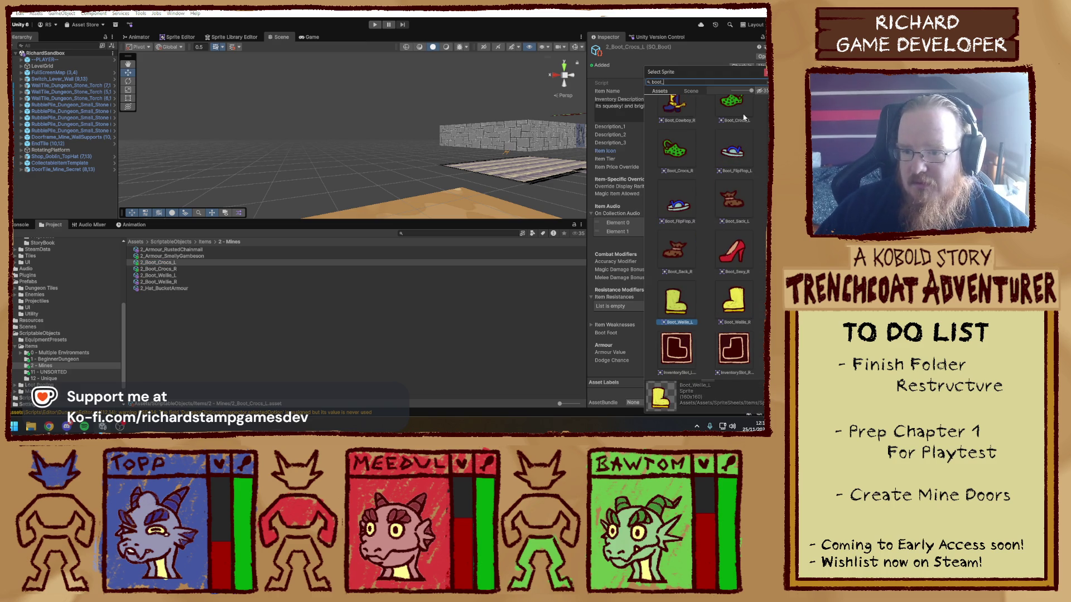
{"action": "left_click", "coordinate": [743, 118]}
{"action": "double_click", "coordinate": [743, 118]}
- Give 2_Boot_Crocs_R the Boot_Crocs_R icon and clear its description lines
{"action": "key", "text": "Down"}
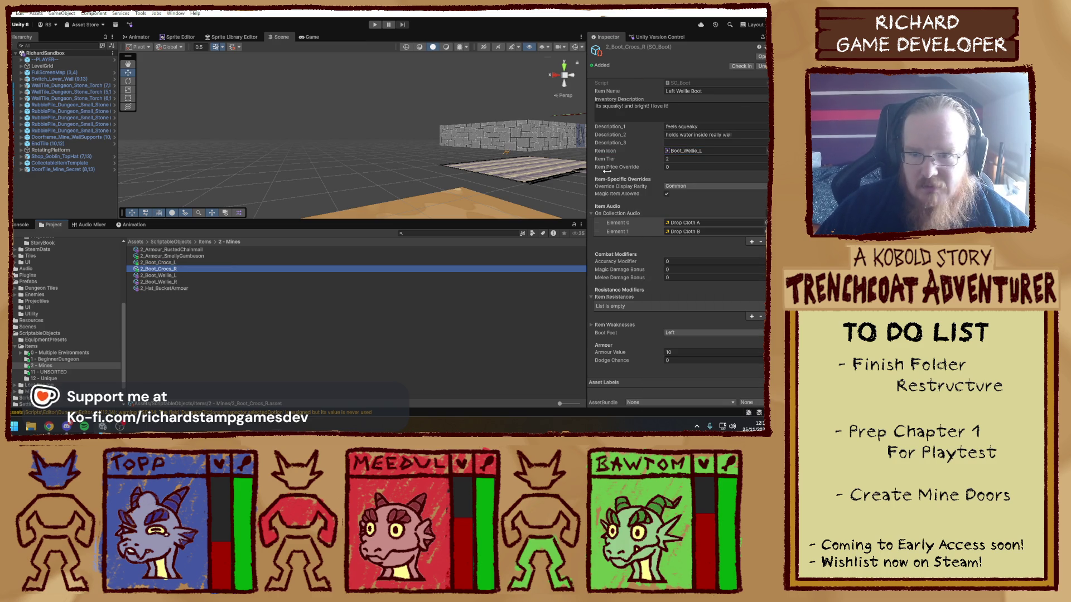
{"action": "left_click", "coordinate": [766, 151]}
{"action": "type", "text": "boot"}
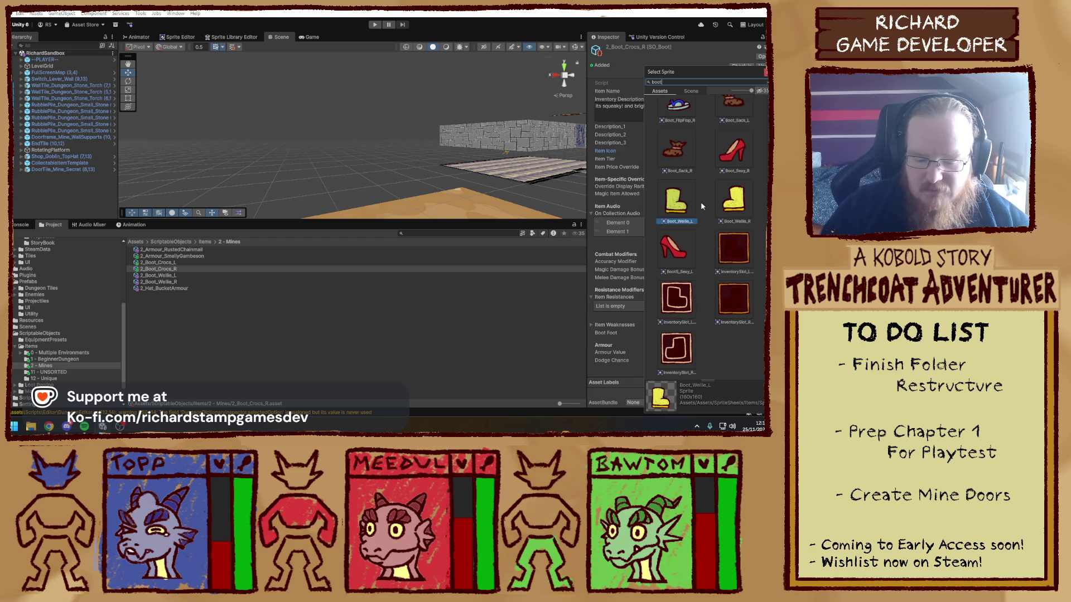
{"action": "type", "text": "_cr"}
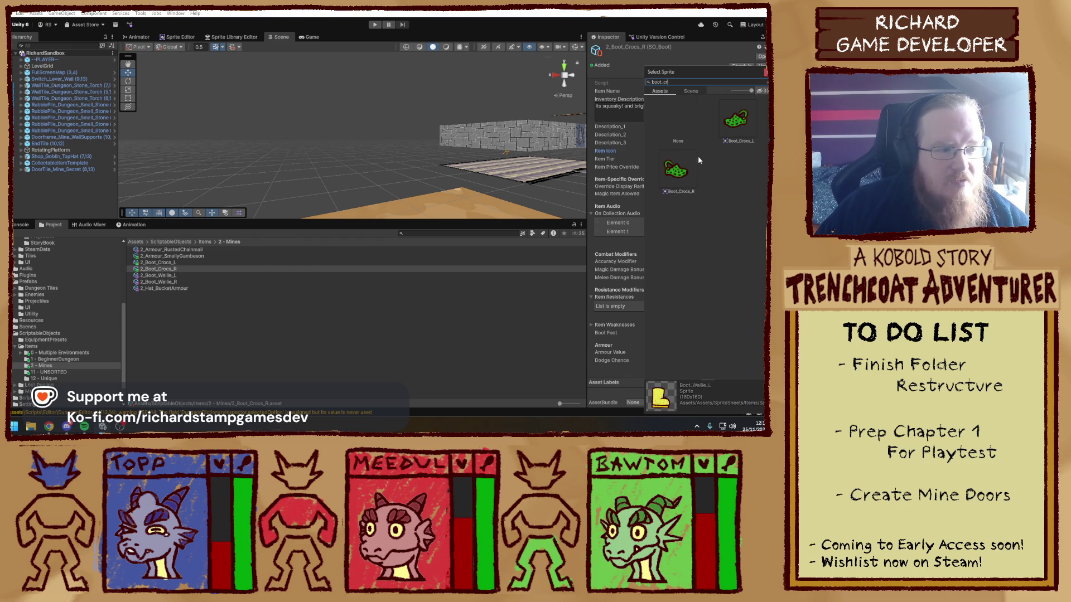
{"action": "double_click", "coordinate": [686, 164]}
{"action": "left_click", "coordinate": [703, 134]}
{"action": "key", "text": "BackSpace"}
{"action": "left_click", "coordinate": [724, 126]}
{"action": "key", "text": "BackSpace"}
{"action": "key", "text": "BackSpace"}
{"action": "key", "text": "BackSpace"}
- Replace Wellie Boot with Plastic Shoe in both crocs items' names
{"action": "left_click_drag", "start_coordinate": [676, 91], "coordinate": [741, 90]}
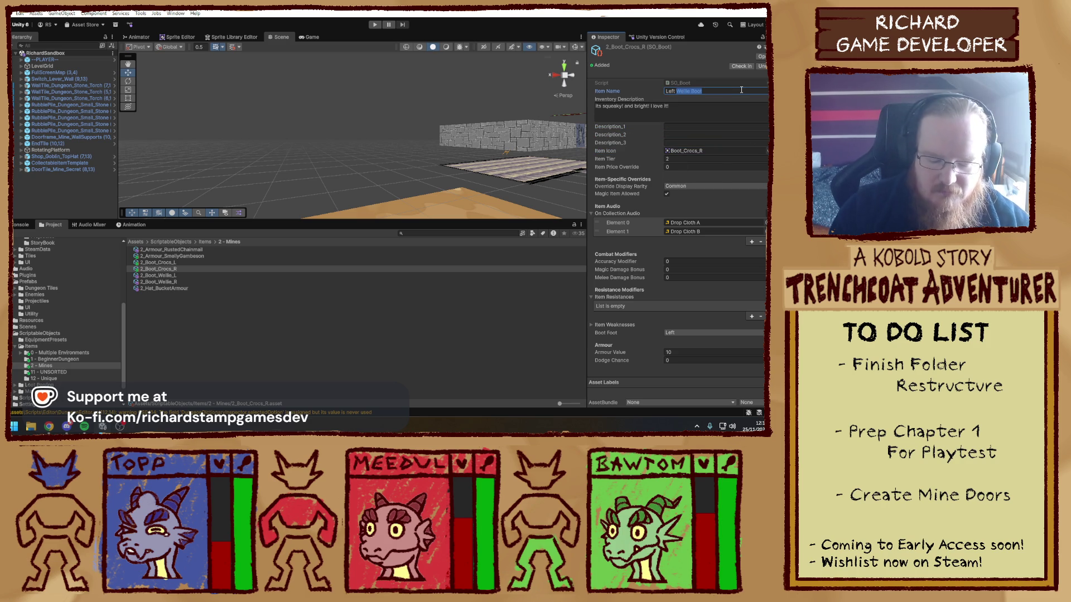
{"action": "type", "text": "Plastic Shoe"}
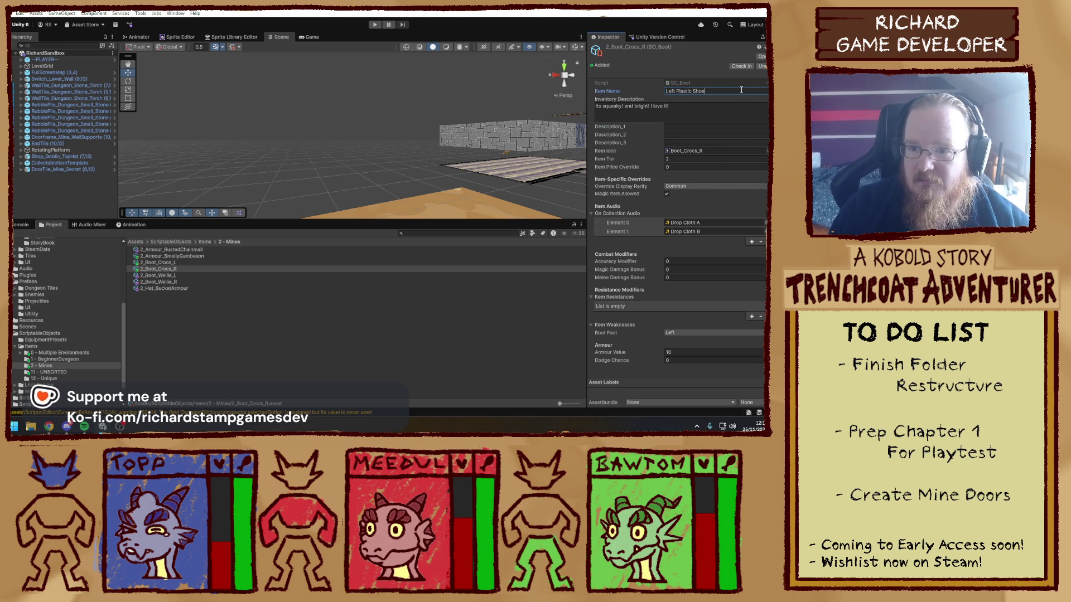
{"action": "left_click", "coordinate": [192, 269]}
{"action": "left_click", "coordinate": [196, 262]}
{"action": "left_click", "coordinate": [680, 92]}
{"action": "left_click_drag", "start_coordinate": [680, 91], "coordinate": [747, 93]}
{"action": "type", "text": "Plastic Shoe"}
{"action": "key", "text": "Return"}
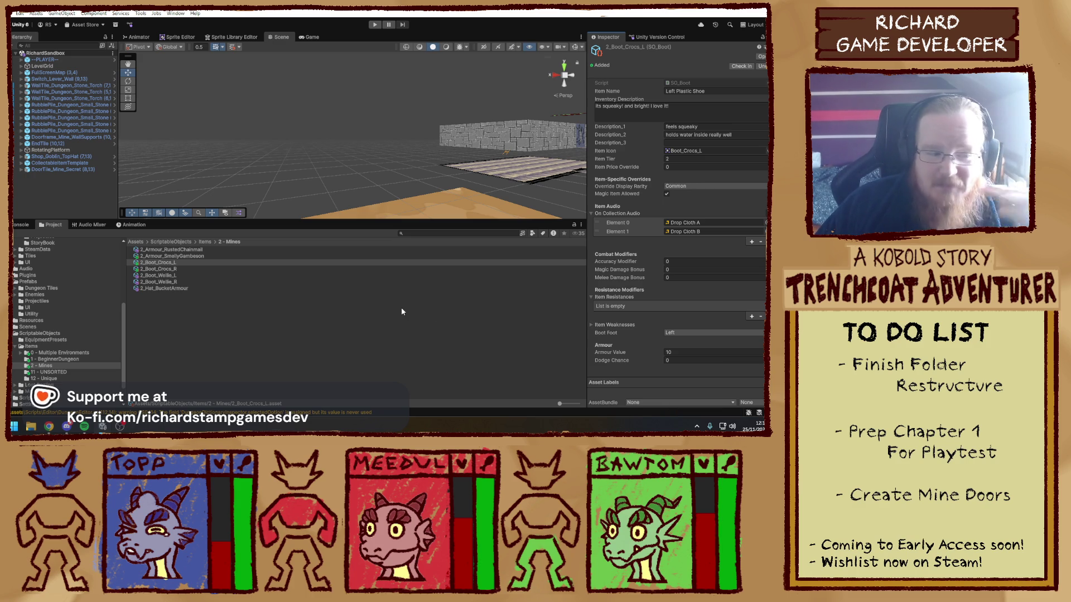
- Clear the old squeaky description lines from 2_Boot_Crocs_L
{"action": "double_click", "coordinate": [704, 128]}
{"action": "key", "text": "ctrl+a"}
{"action": "key", "text": "BackSpace"}
{"action": "key", "text": "Tab"}
{"action": "key", "text": "BackSpace"}
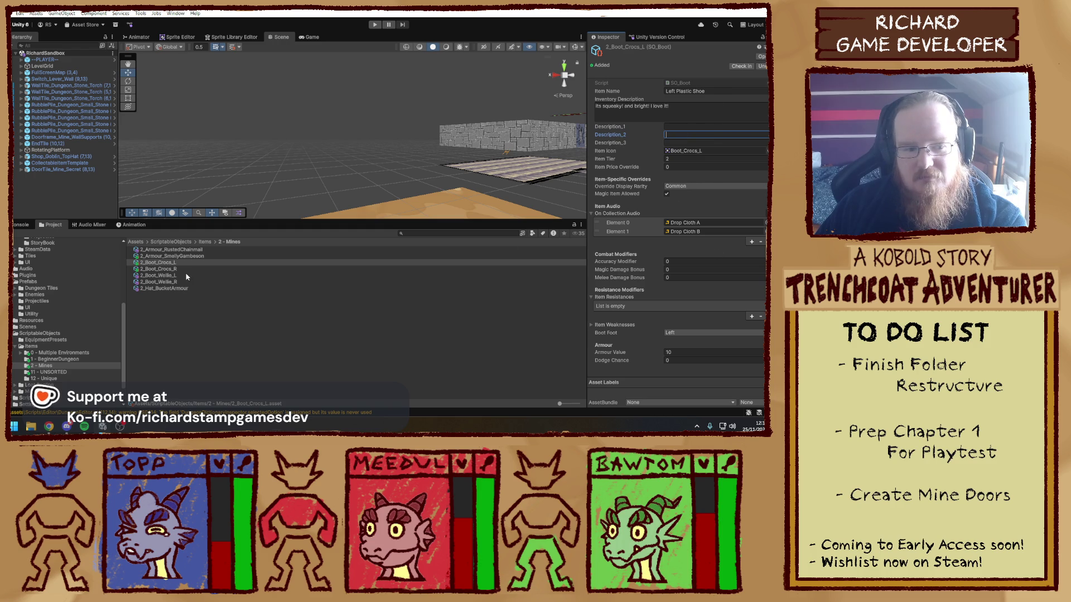
- Write 2_Boot_Crocs_R's descriptions, starting with 'Fashion Disaster!'
{"action": "left_click", "coordinate": [188, 270]}
{"action": "left_click", "coordinate": [694, 127]}
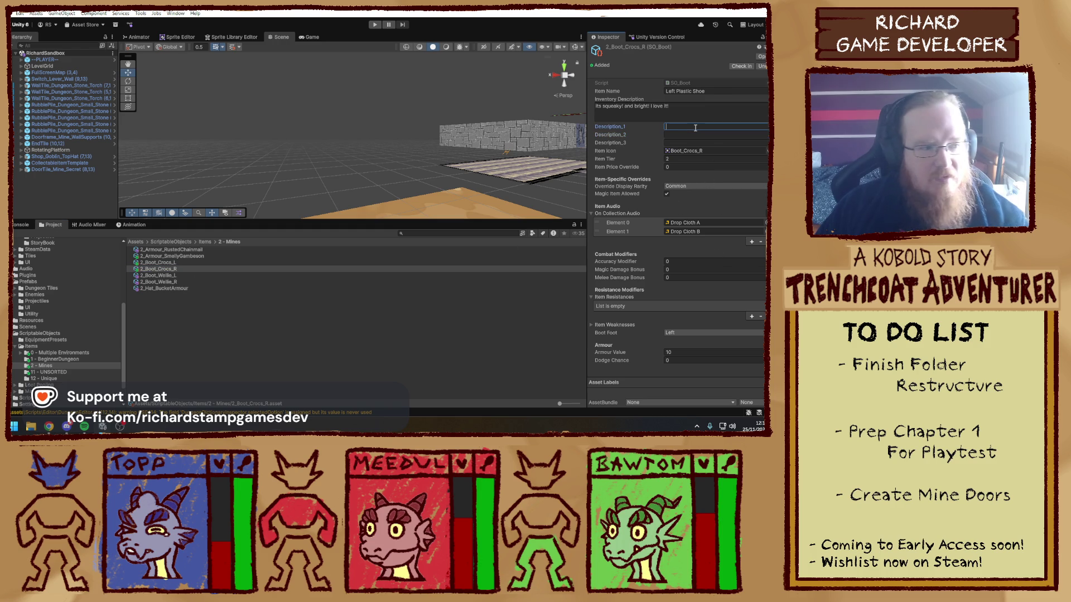
{"action": "type", "text": "Fashion Disaster!"}
{"action": "key", "text": "Tab"}
{"action": "type", "text": "comfortable as heck"}
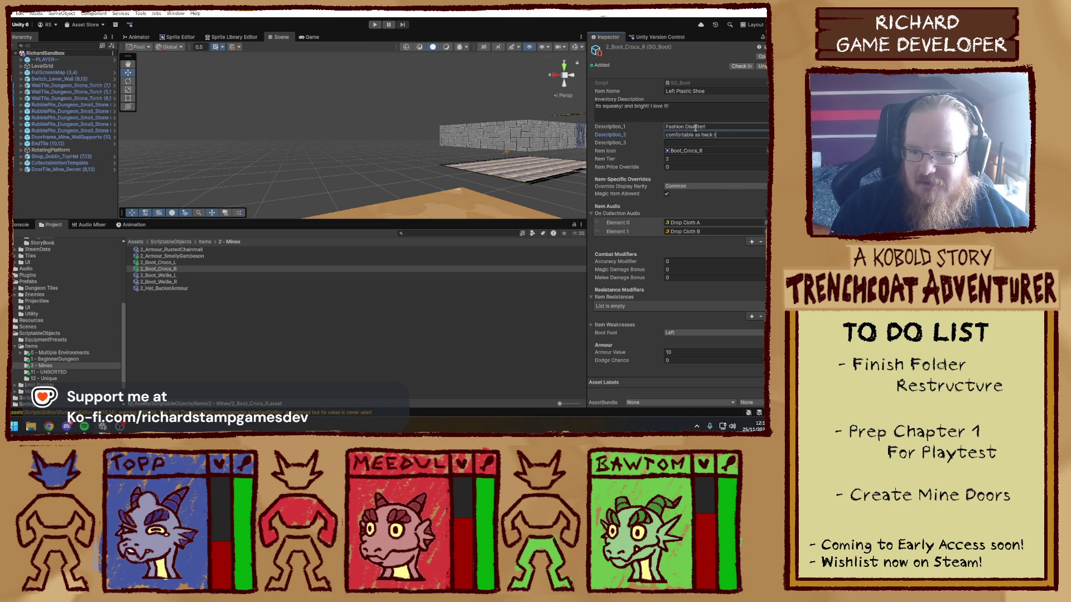
{"action": "type", "text": "ho"}
{"action": "key", "text": "Tab"}
{"action": "type", "text": "dont neglect spor"}
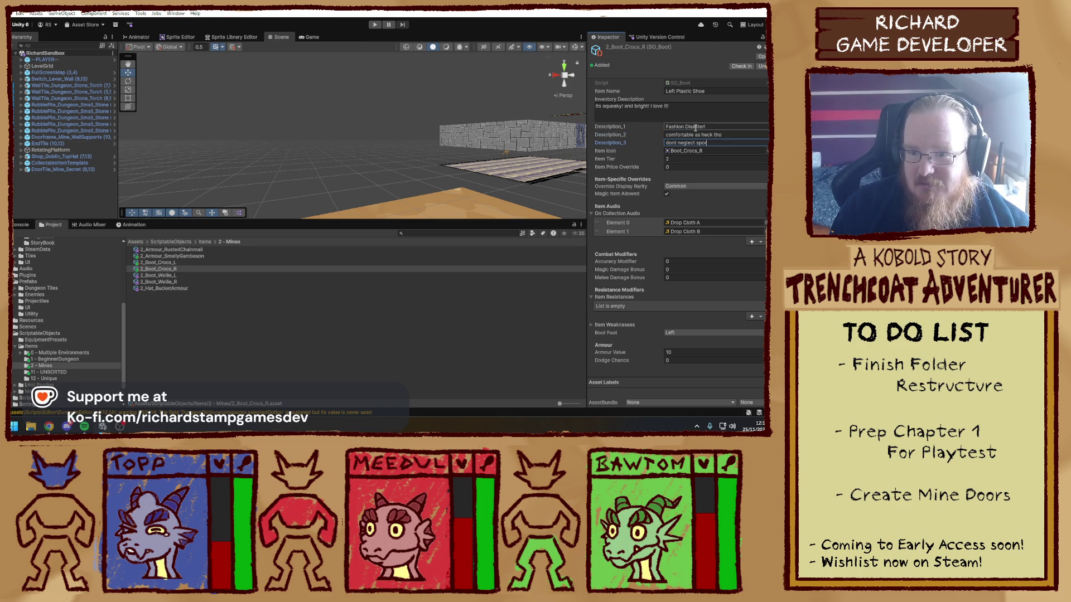
{"action": "type", "text": "e"}
- Write the left shoe's descriptions: incredible fashionable, stupidly comfy, and a sport-mode line
{"action": "left_click", "coordinate": [191, 262]}
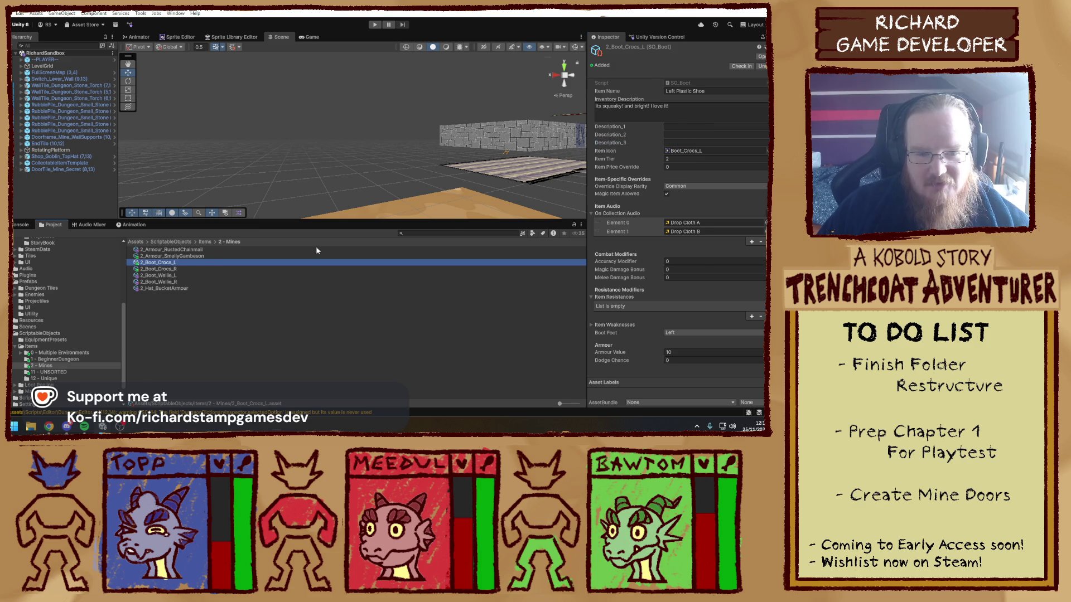
{"action": "left_click", "coordinate": [677, 126]}
{"action": "type", "text": "Incredible fashionable"}
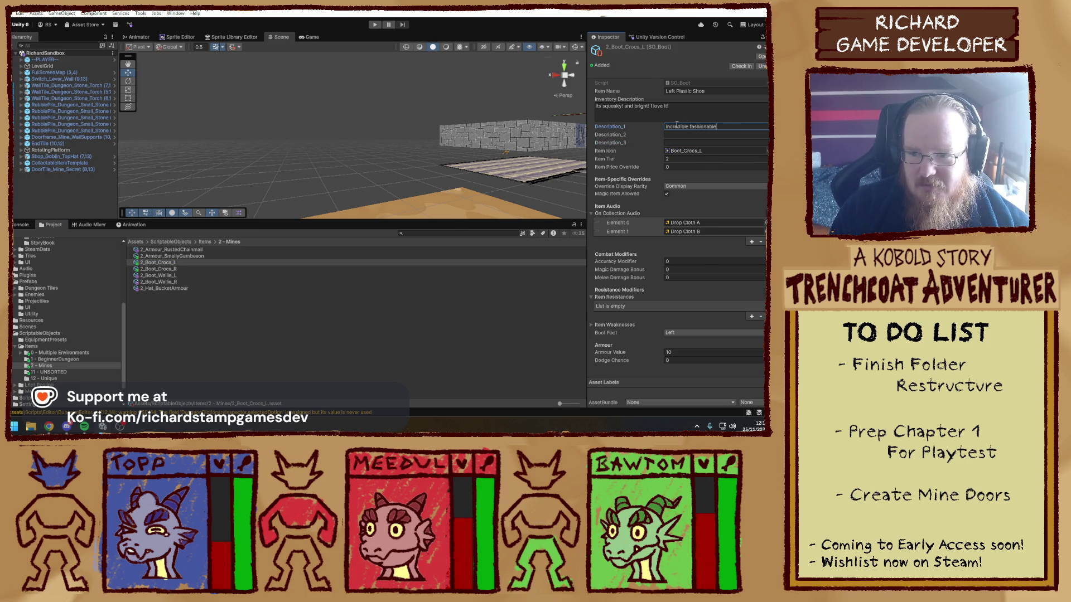
{"action": "key", "text": "Tab"}
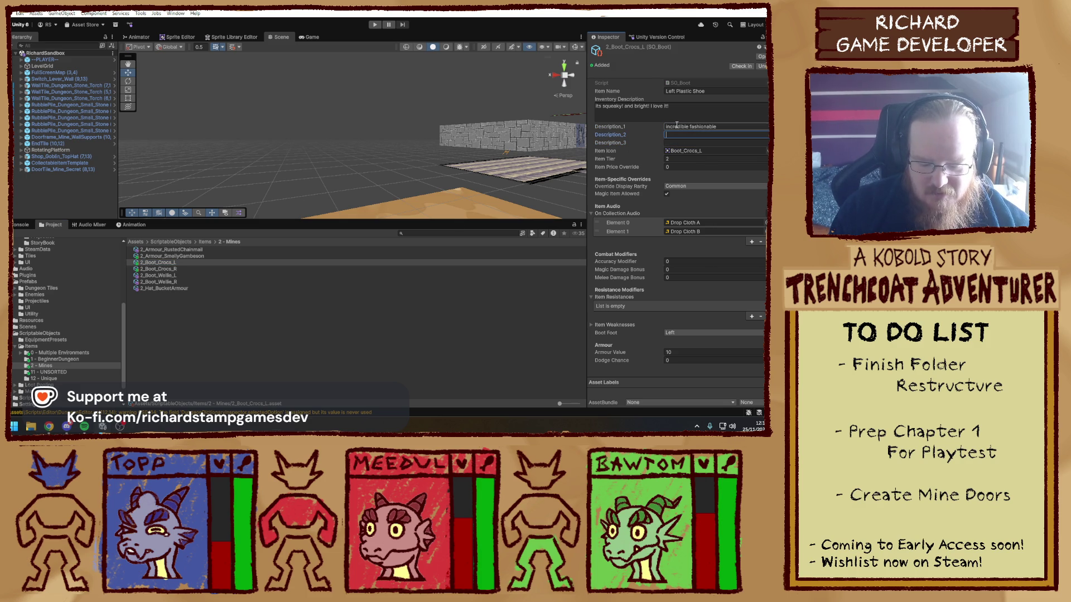
{"action": "type", "text": "tupidly comfy"}
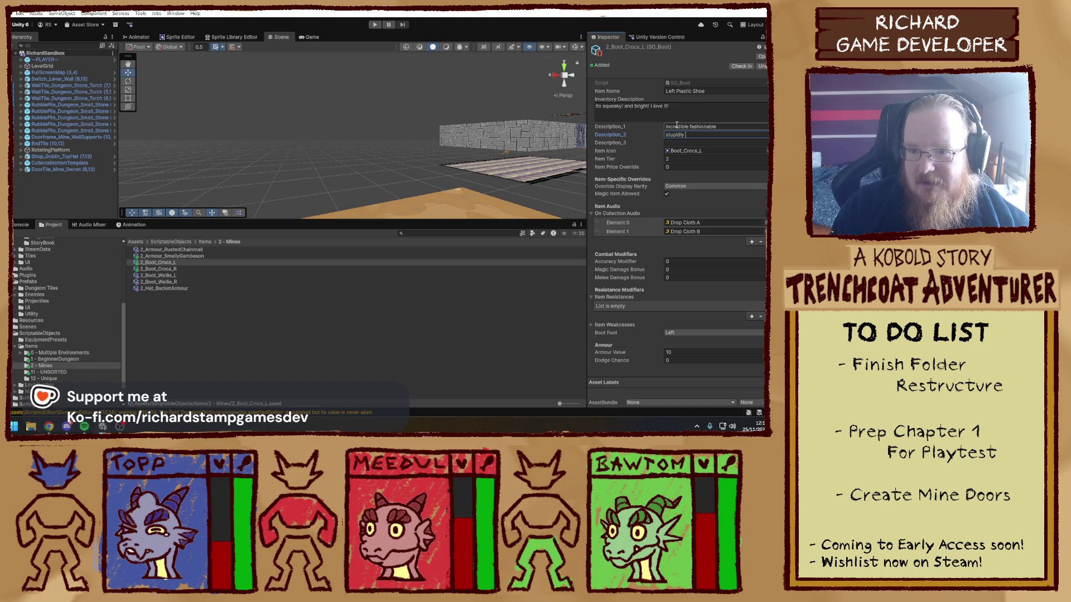
{"action": "key", "text": "Tab"}
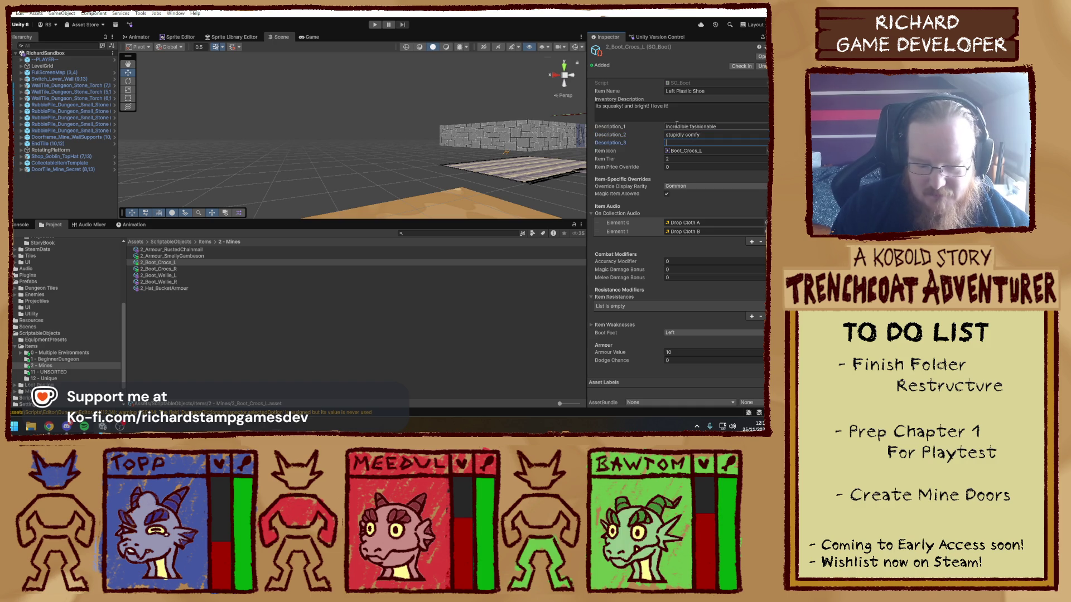
{"action": "type", "text": "sport mode forextra zoom"}
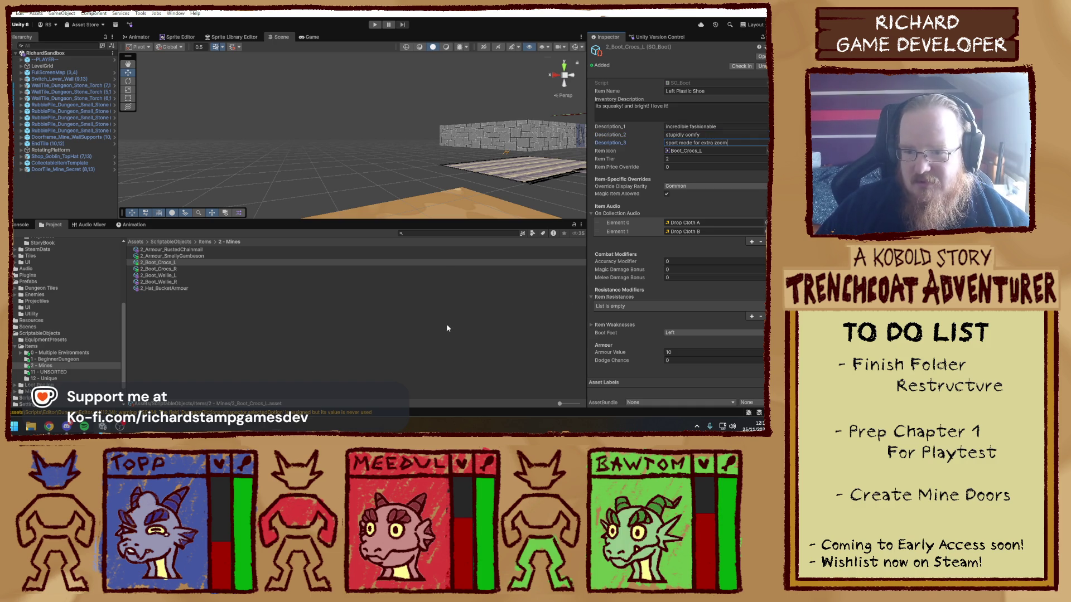
{"action": "left_click", "coordinate": [447, 333]}
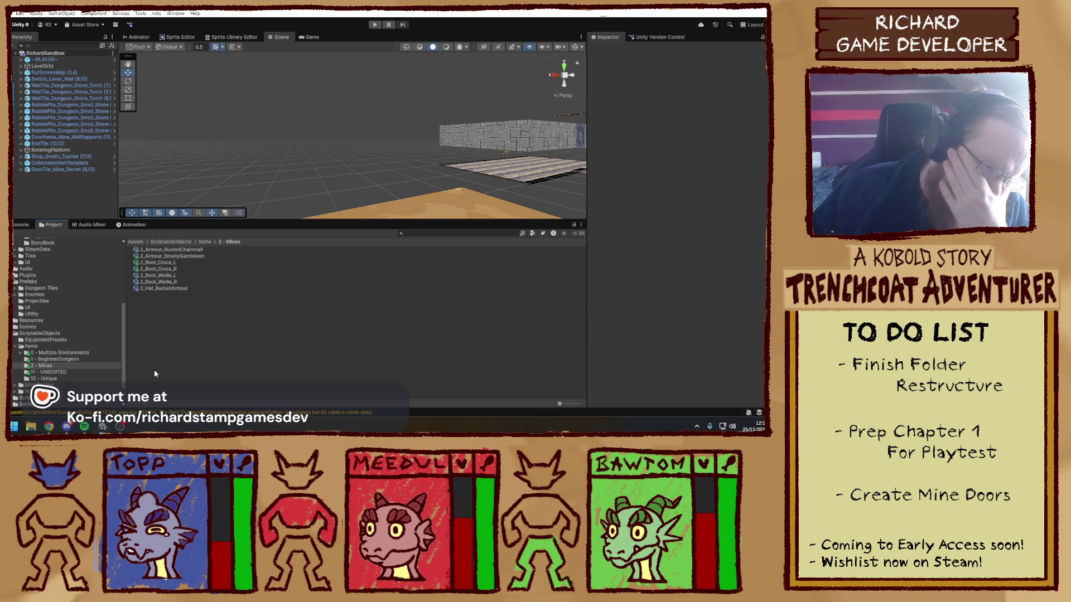
- Browse the Loot Pooling folder, inspecting the Equippable, ShopWeapons, Armour and AllWeapon pools
{"action": "left_click", "coordinate": [56, 385]}
{"action": "left_click", "coordinate": [256, 287]}
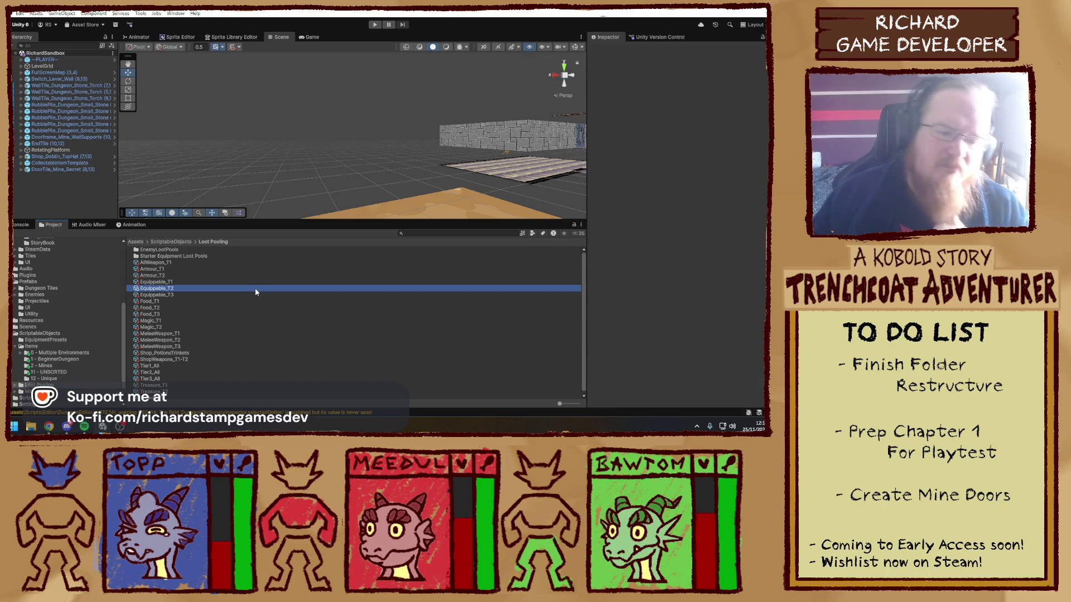
{"action": "left_click", "coordinate": [223, 357]}
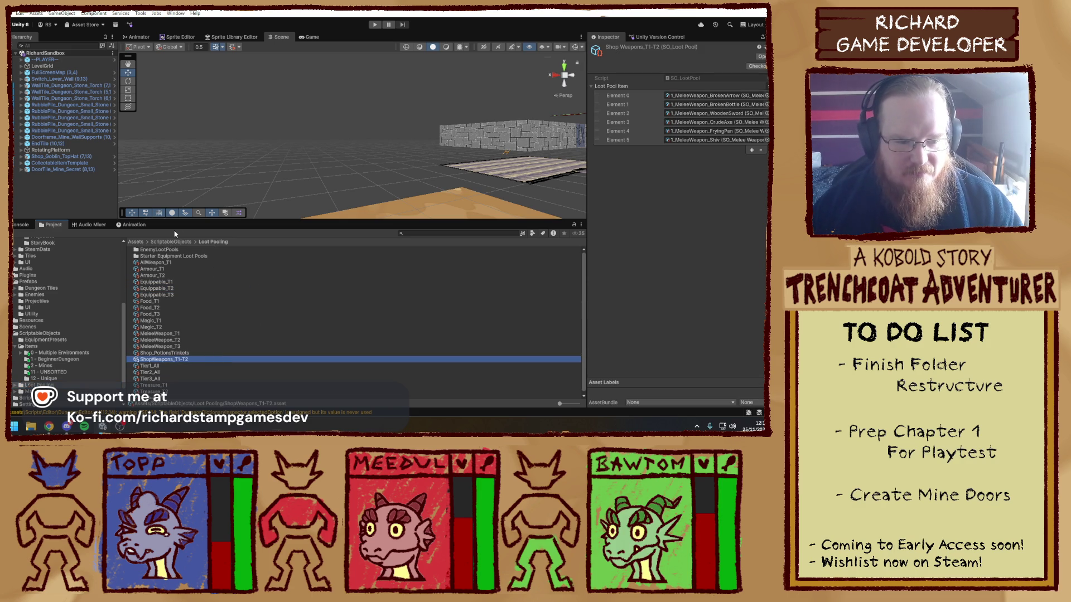
{"action": "left_click", "coordinate": [193, 268]}
{"action": "left_click", "coordinate": [194, 262]}
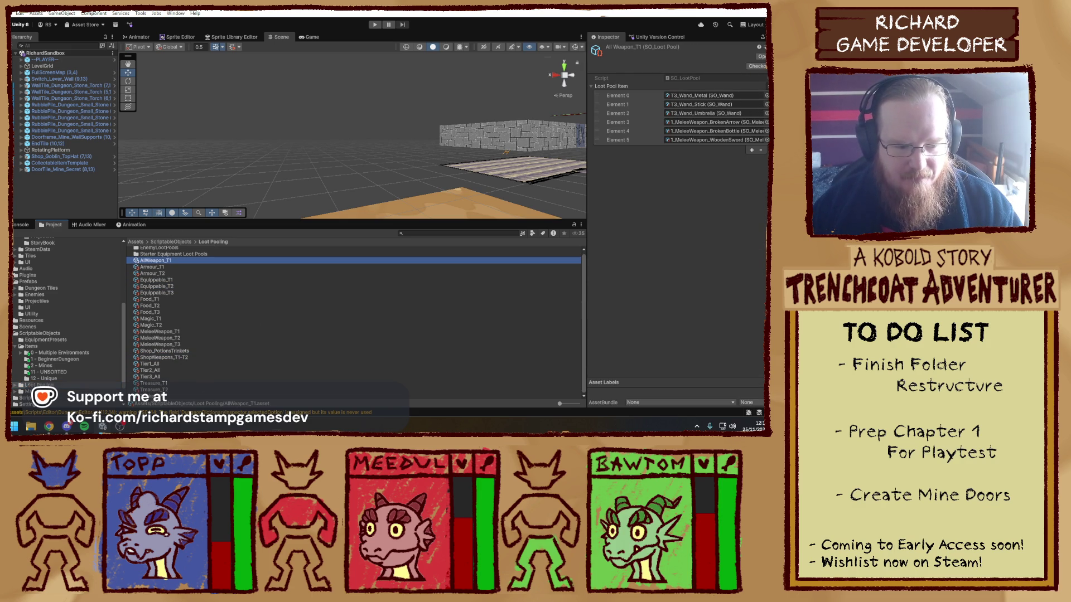
- Create a new folder in Loot Pooling and start naming it 1 - Beginner Dungeon
{"action": "right_click", "coordinate": [34, 385]}
{"action": "mouse_move", "coordinate": [98, 155]}
{"action": "left_click", "coordinate": [208, 159]}
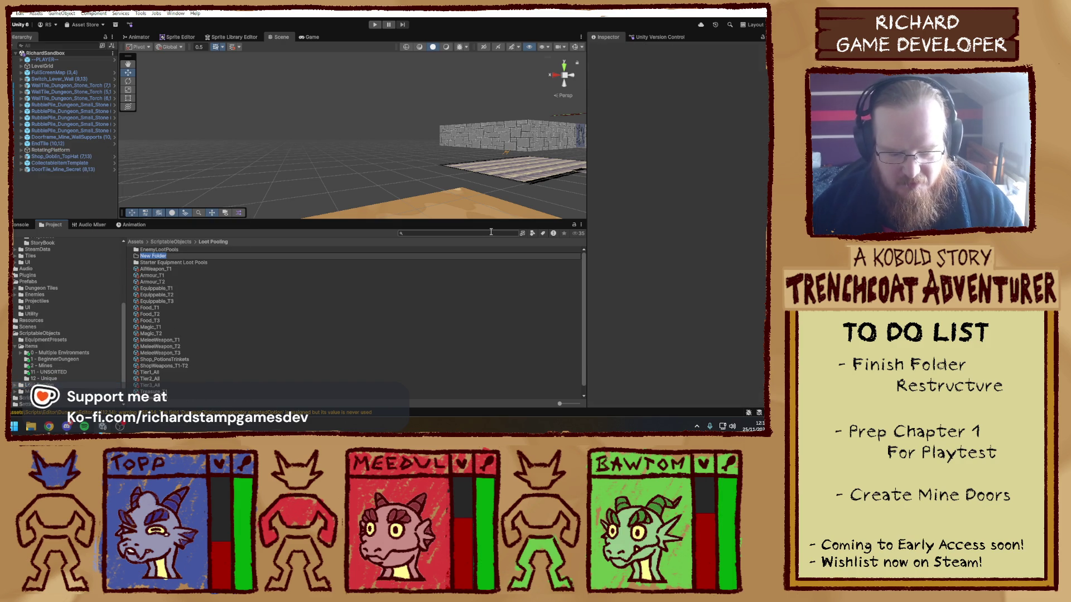
{"action": "type", "text": "1 - Beginner Dungeon"}
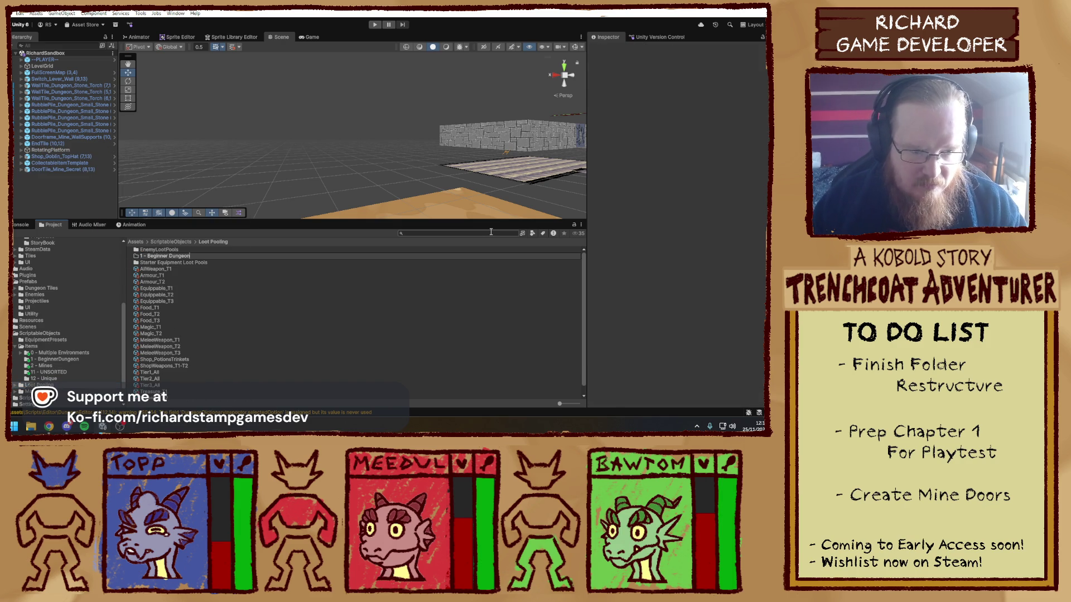
- Name the new folder 1 - Beginner Dungeon and rename the Items folder to match
{"action": "key", "text": "Return"}
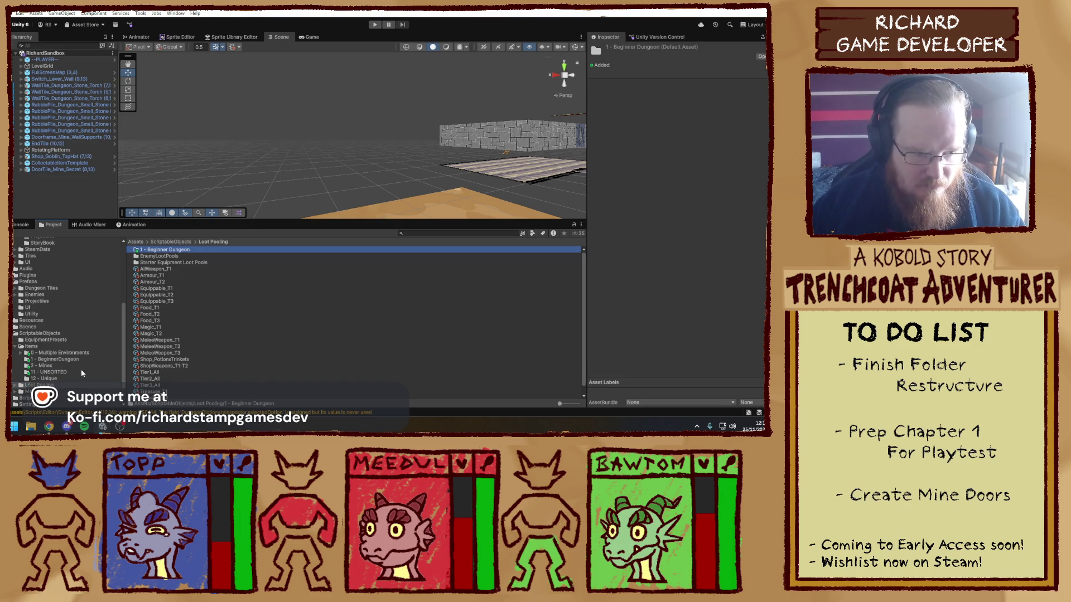
{"action": "left_click", "coordinate": [79, 360]}
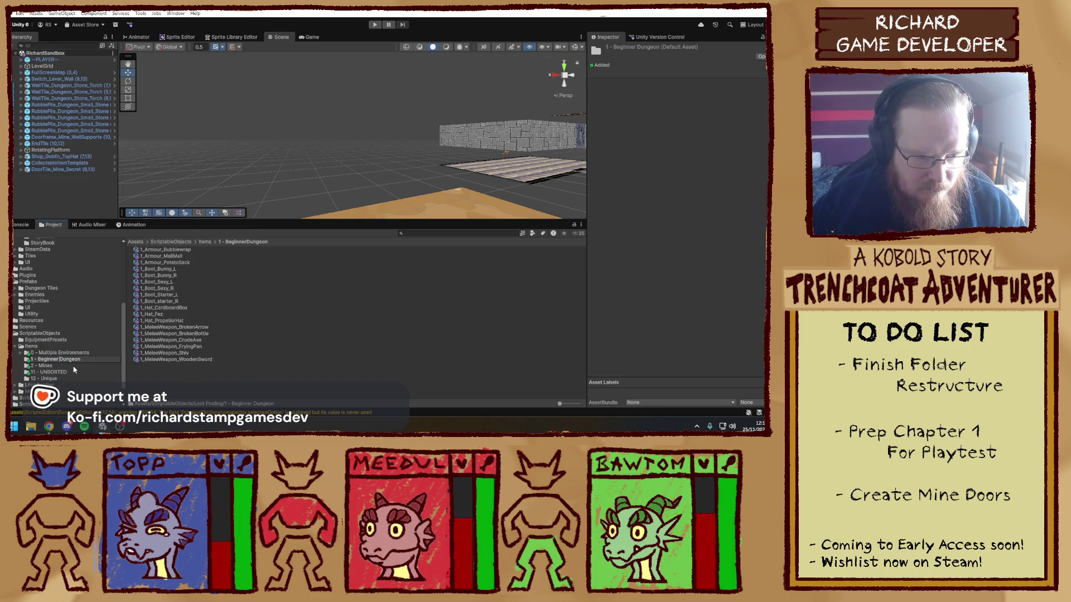
{"action": "key", "text": "Return"}
- Create a 1 - EnemyLoot subfolder inside 1 - Beginner Dungeon
{"action": "left_click", "coordinate": [56, 392]}
{"action": "right_click", "coordinate": [162, 259]}
{"action": "mouse_move", "coordinate": [184, 28]}
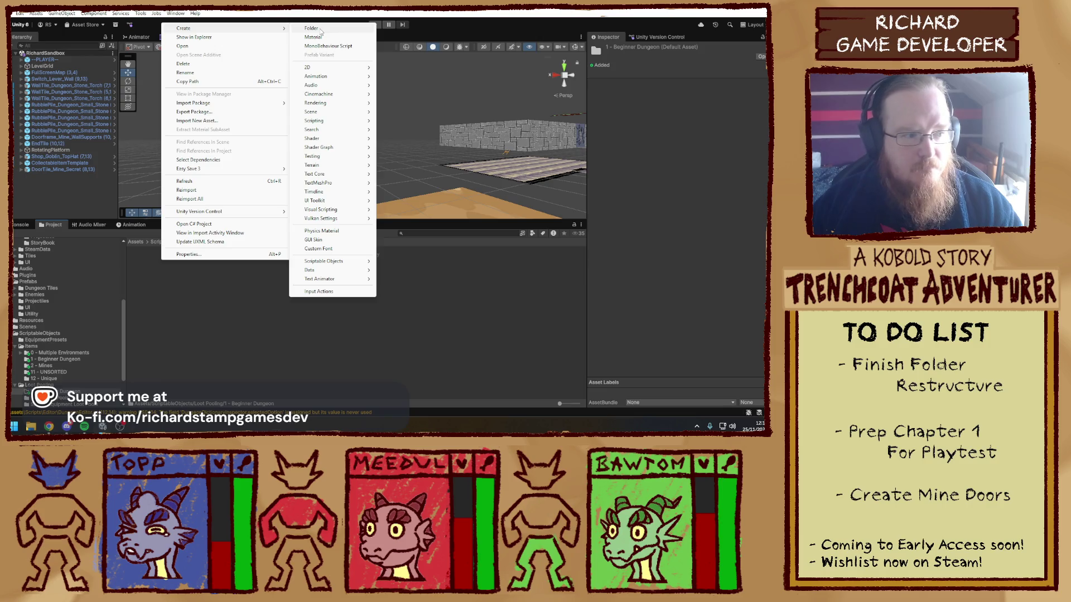
{"action": "left_click", "coordinate": [321, 29]}
{"action": "type", "text": "1 - Enem"}
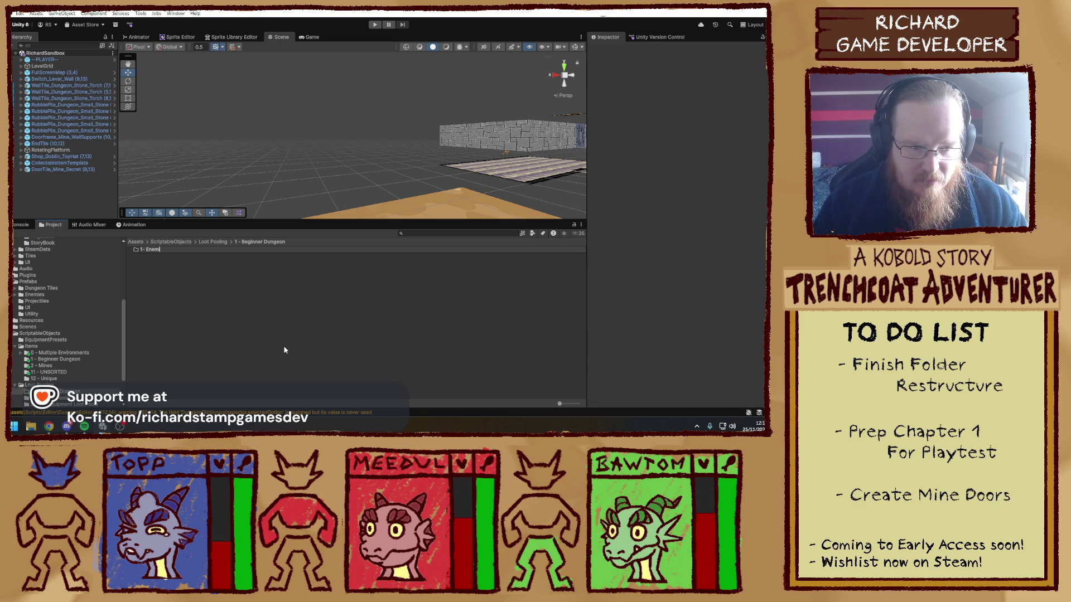
{"action": "key", "text": "BackSpace"}
{"action": "key", "text": "BackSpace"}
{"action": "key", "text": "BackSpace"}
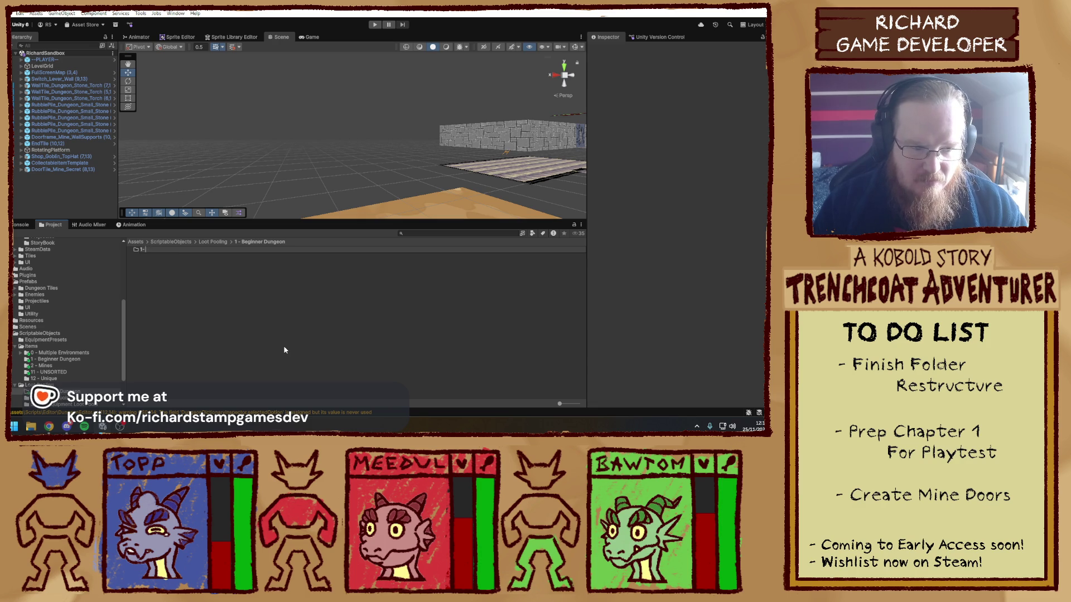
{"action": "type", "text": "- EnemyLoot"}
{"action": "key", "text": "Return"}
- Duplicate it into a 1 - ShopStock subfolder and delete the extra copy
{"action": "key", "text": "ctrl+d"}
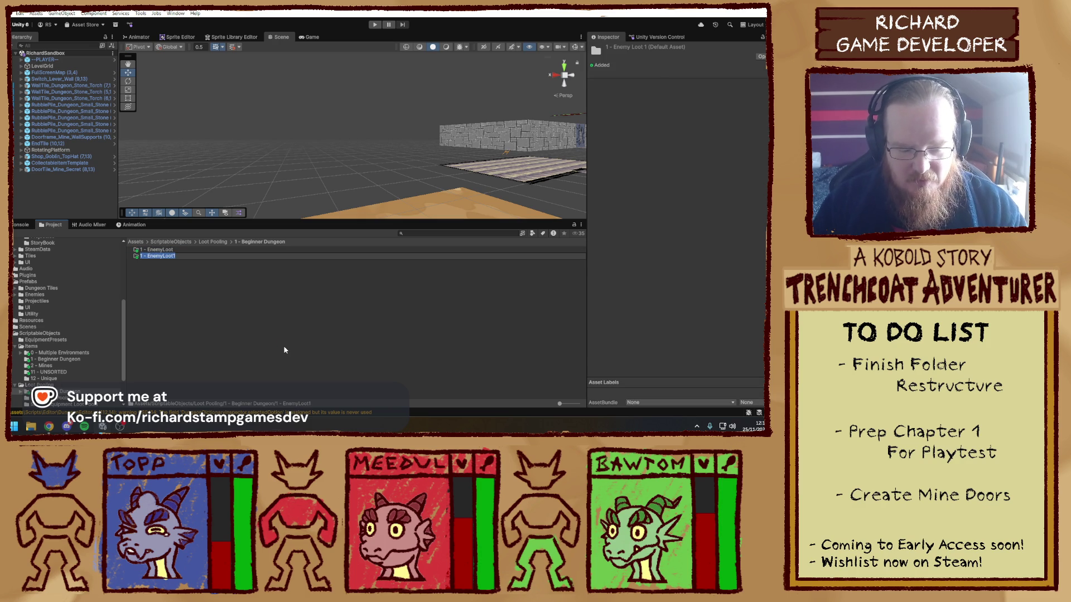
{"action": "key", "text": "F2"}
{"action": "type", "text": "1 - ShopStock"}
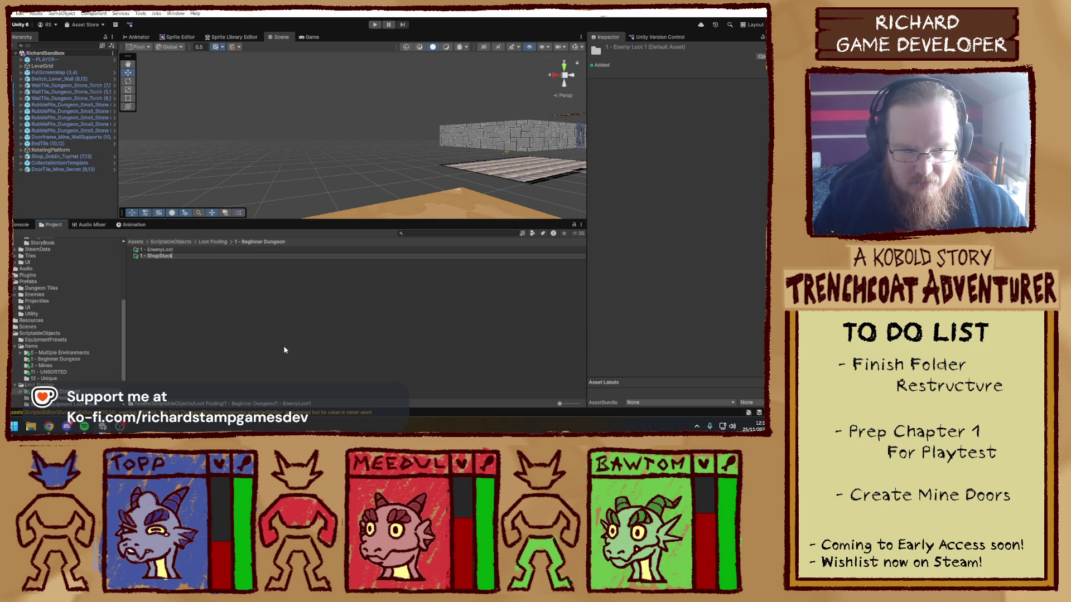
{"action": "key", "text": "Return"}
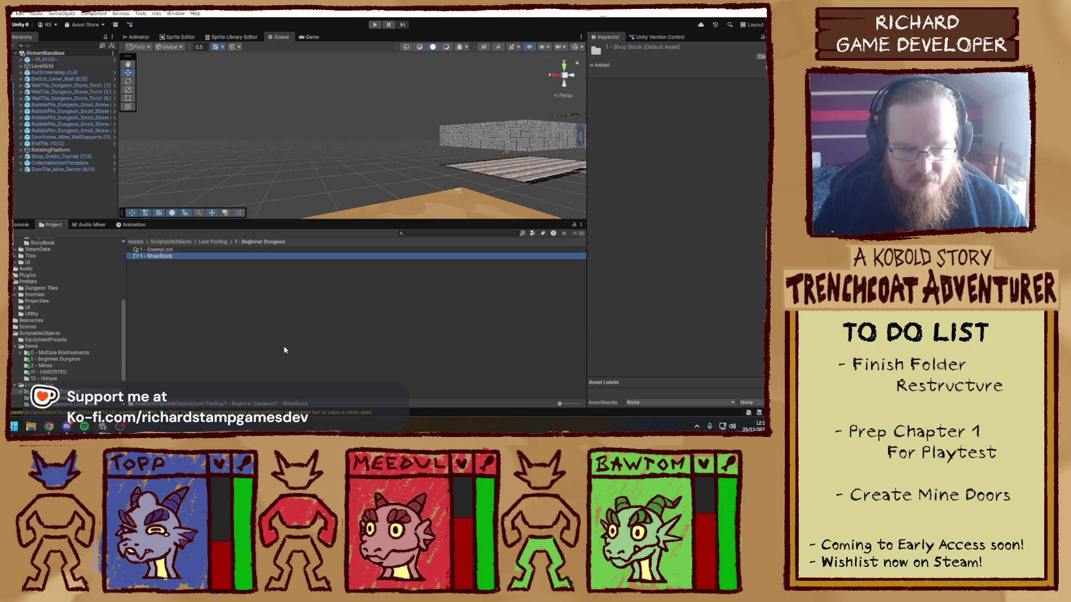
{"action": "key", "text": "ctrl+d"}
{"action": "key", "text": "Return"}
{"action": "key", "text": "Delete"}
{"action": "key", "text": "Return"}
- Duplicate the 1 - Beginner Dungeon folder as 2 - Mines
{"action": "key", "text": "ctrl+d"}
{"action": "type", "text": "2 - Mines"}
{"action": "key", "text": "Return"}
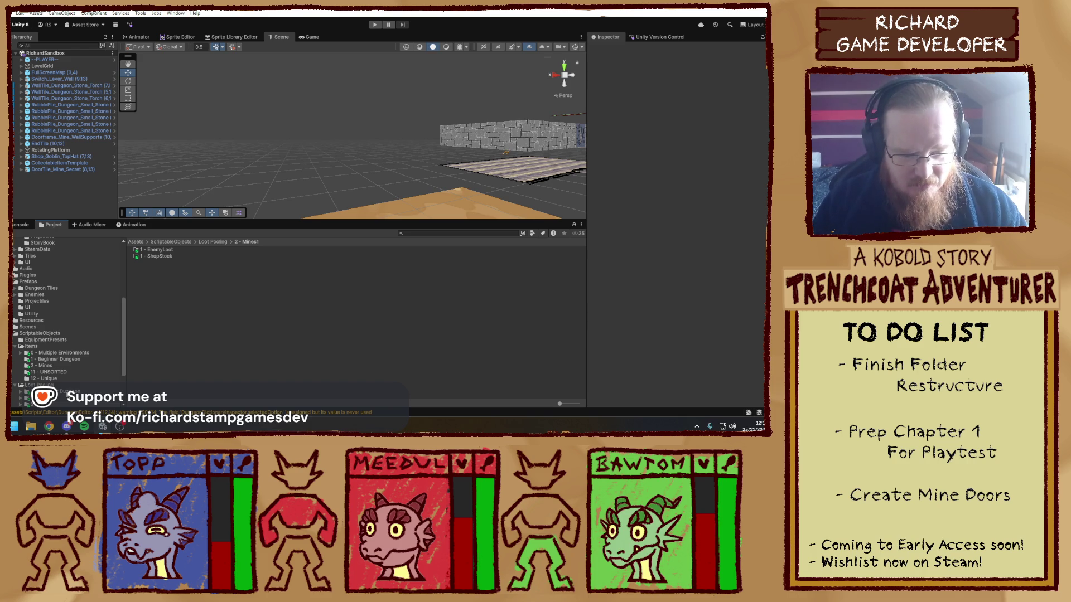
- Rename the Mines subfolders to 2 - EnemyLoot and 2 - ShopStock
{"action": "left_click", "coordinate": [39, 399]}
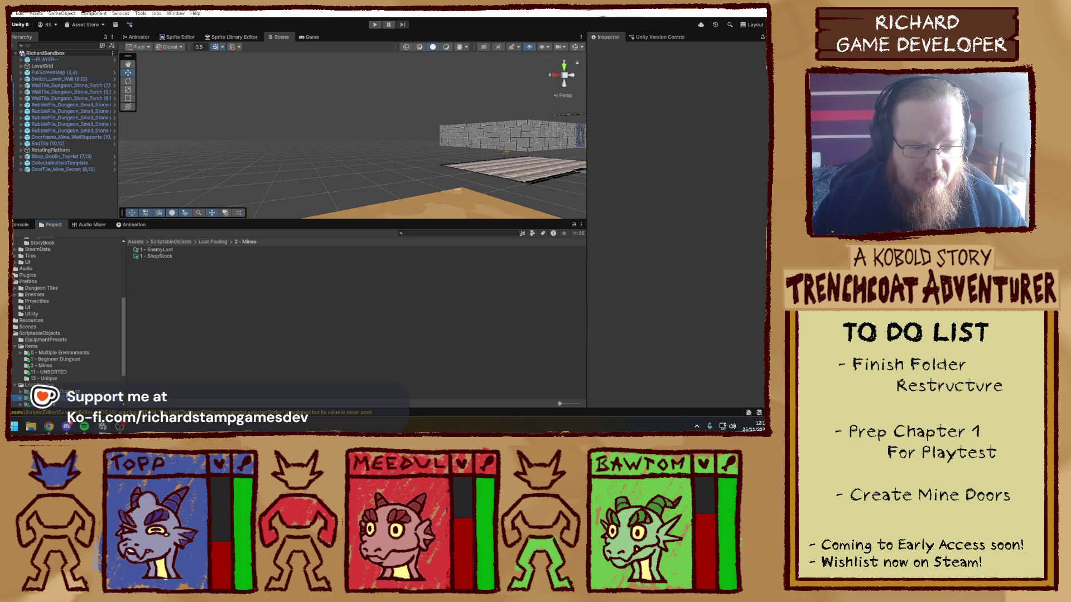
{"action": "left_click", "coordinate": [187, 251]}
{"action": "left_click", "coordinate": [187, 250]}
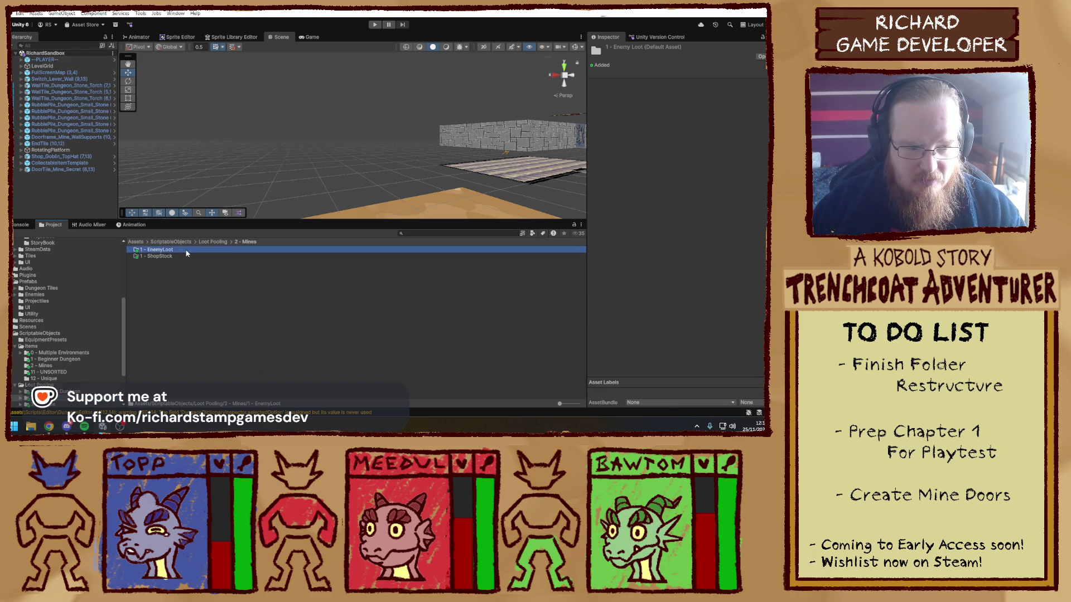
{"action": "type", "text": "2"}
{"action": "key", "text": "Return"}
{"action": "left_click", "coordinate": [187, 256]}
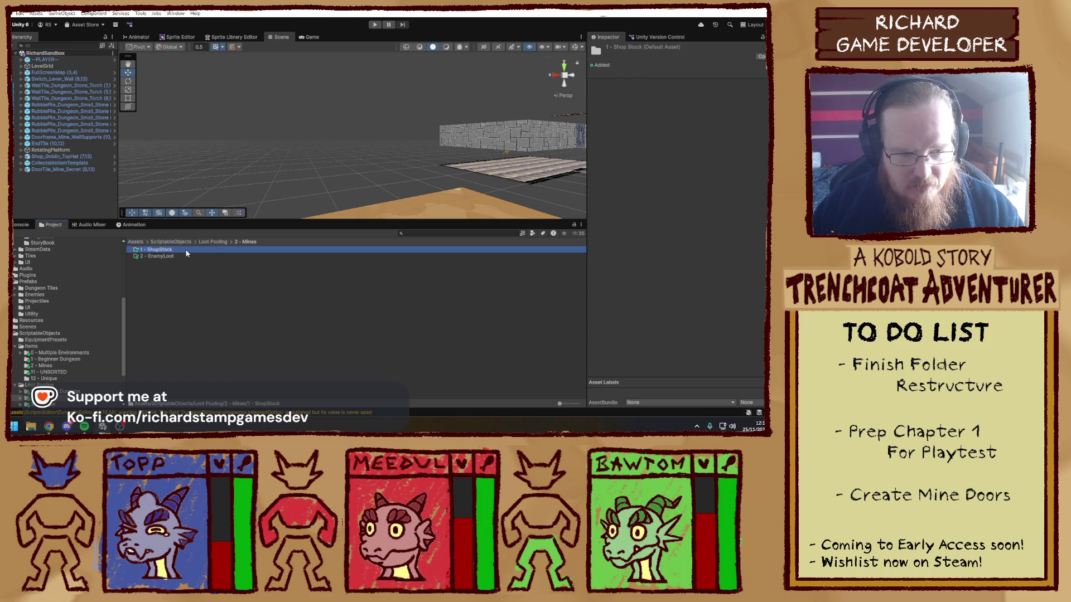
{"action": "type", "text": "2"}
- Rename the Temple subfolders to 3 - EnemyLoot and 3 - ShopStock
{"action": "left_click", "coordinate": [39, 405]}
{"action": "left_click", "coordinate": [186, 250]}
{"action": "left_click", "coordinate": [186, 250]}
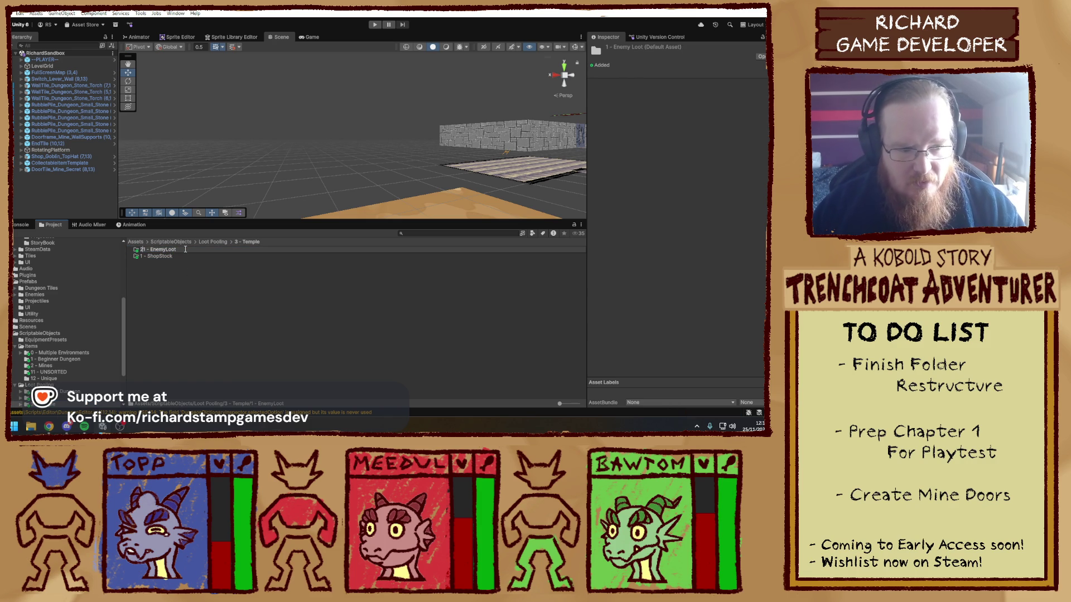
{"action": "key", "text": "Return"}
{"action": "left_click", "coordinate": [185, 249]}
{"action": "left_click", "coordinate": [185, 249]}
{"action": "type", "text": "3"}
{"action": "key", "text": "Return"}
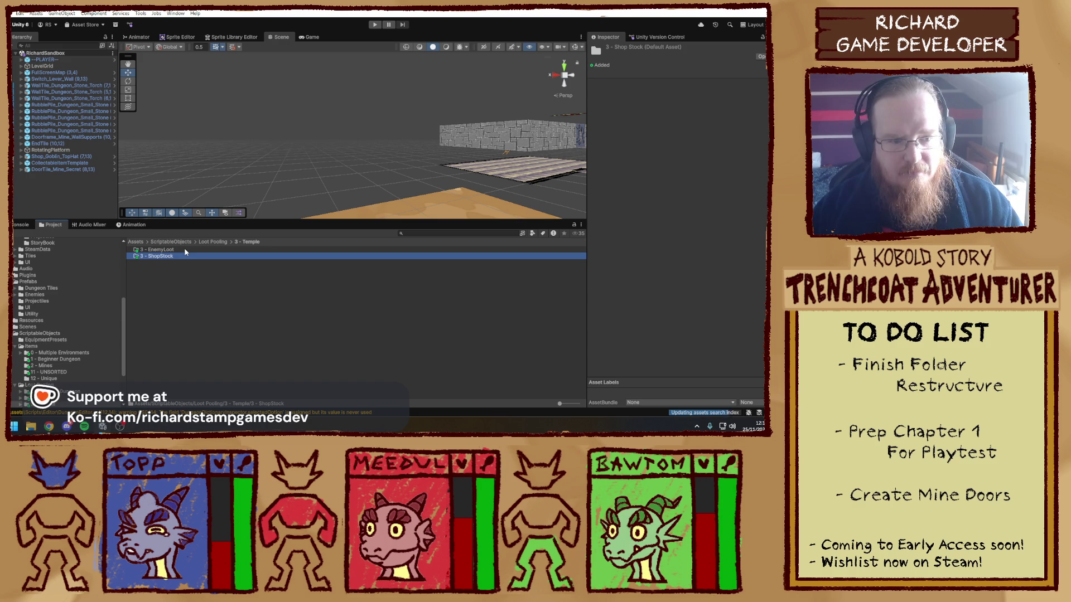
- Return to the Loot Pooling folder to review the environment folders
{"action": "scroll", "coordinate": [107, 362], "scroll_direction": "down", "scroll_amount": 3}
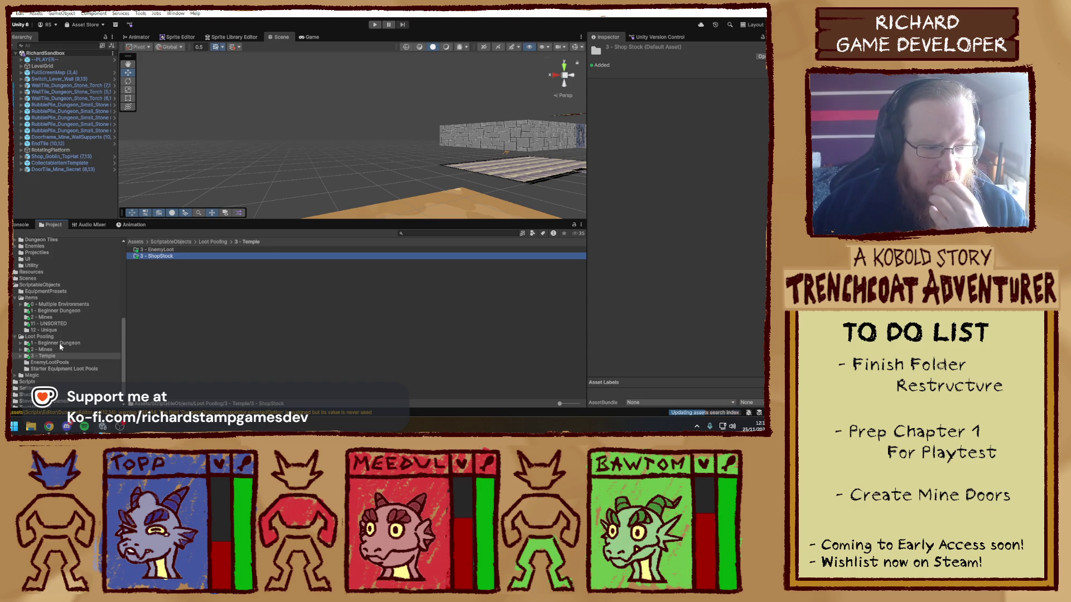
{"action": "left_click", "coordinate": [41, 337]}
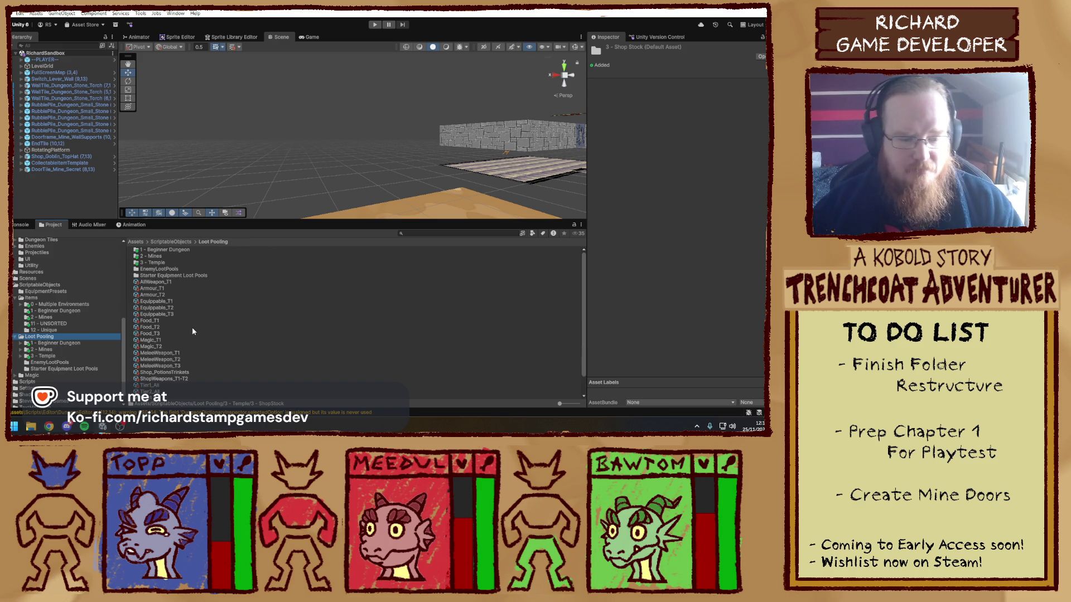
{"action": "scroll", "coordinate": [197, 342], "scroll_direction": "down", "scroll_amount": 2}
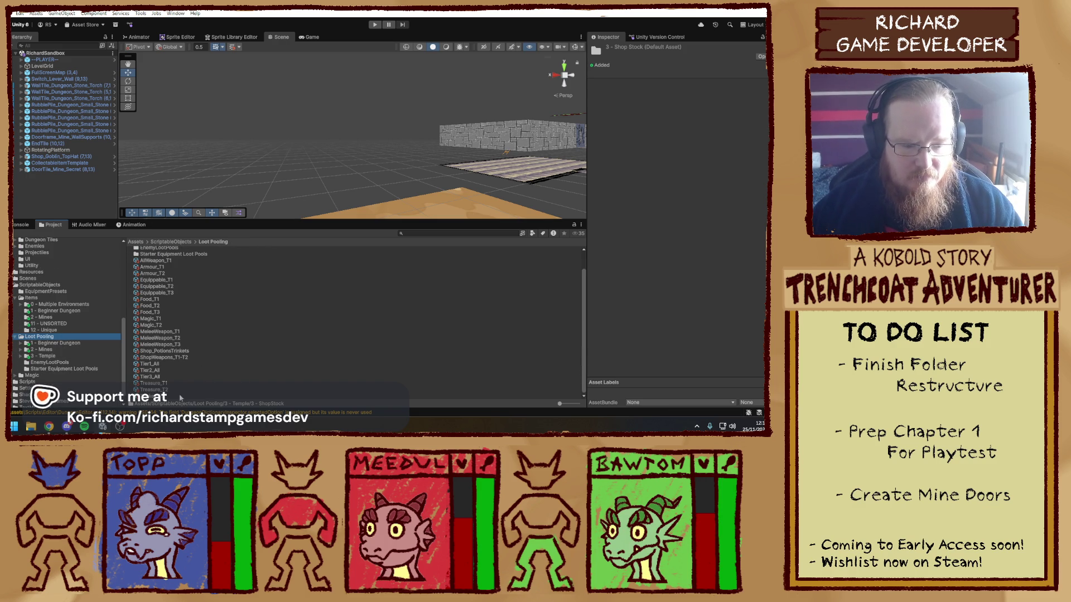
{"action": "scroll", "coordinate": [178, 388], "scroll_direction": "up", "scroll_amount": 2}
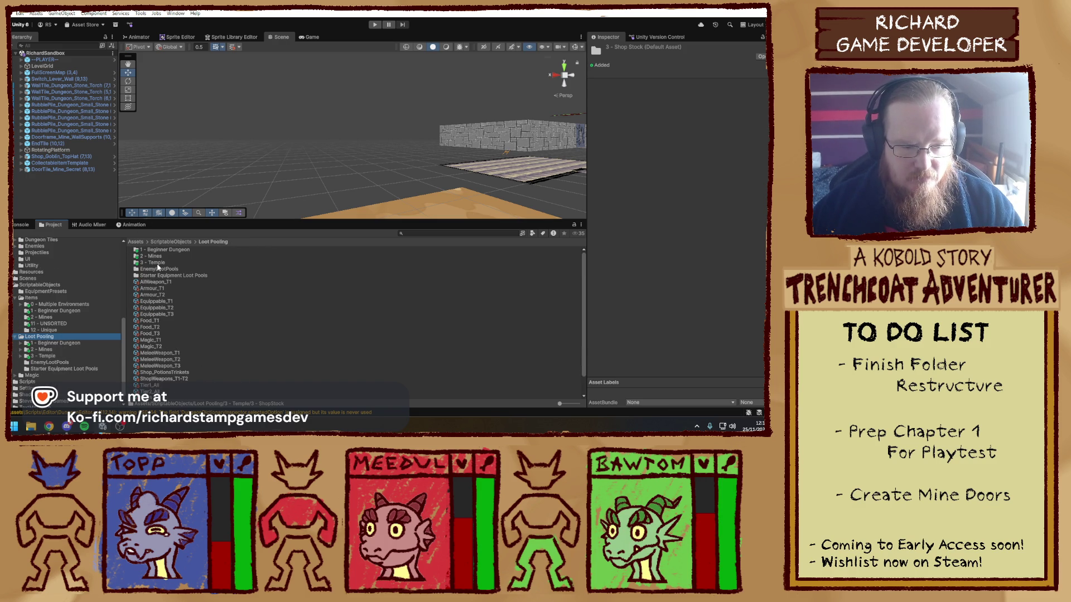
- Create a new folder named '0 - Multiple Environments' in Loot Pooling
{"action": "right_click", "coordinate": [42, 342]}
{"action": "mouse_move", "coordinate": [62, 106]}
{"action": "left_click", "coordinate": [196, 107]}
{"action": "type", "text": "0 - Multiple En"}
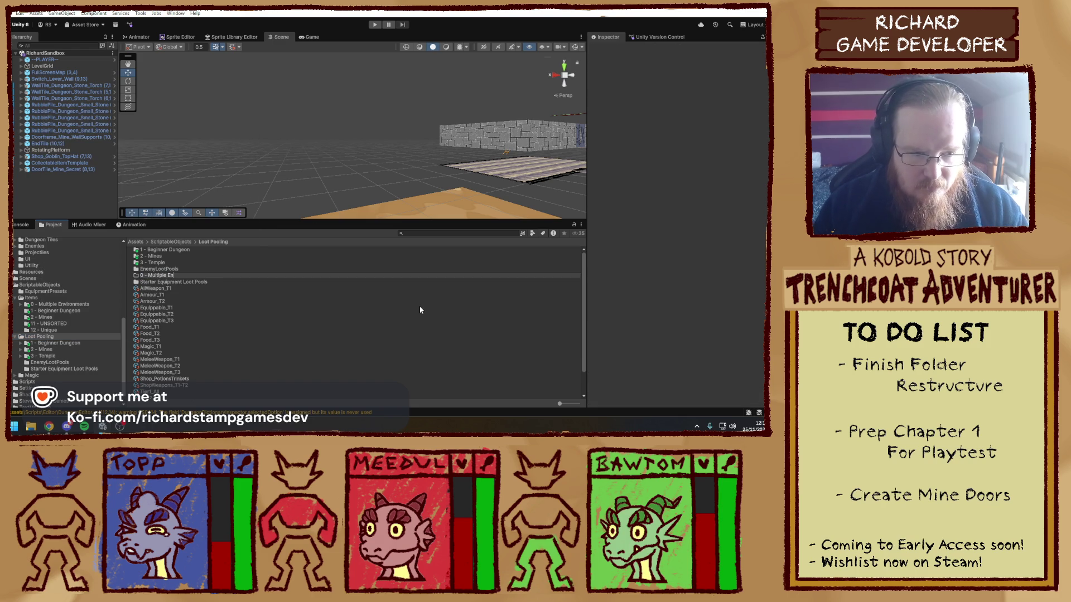
{"action": "type", "text": "s"}
{"action": "key", "text": "Return"}
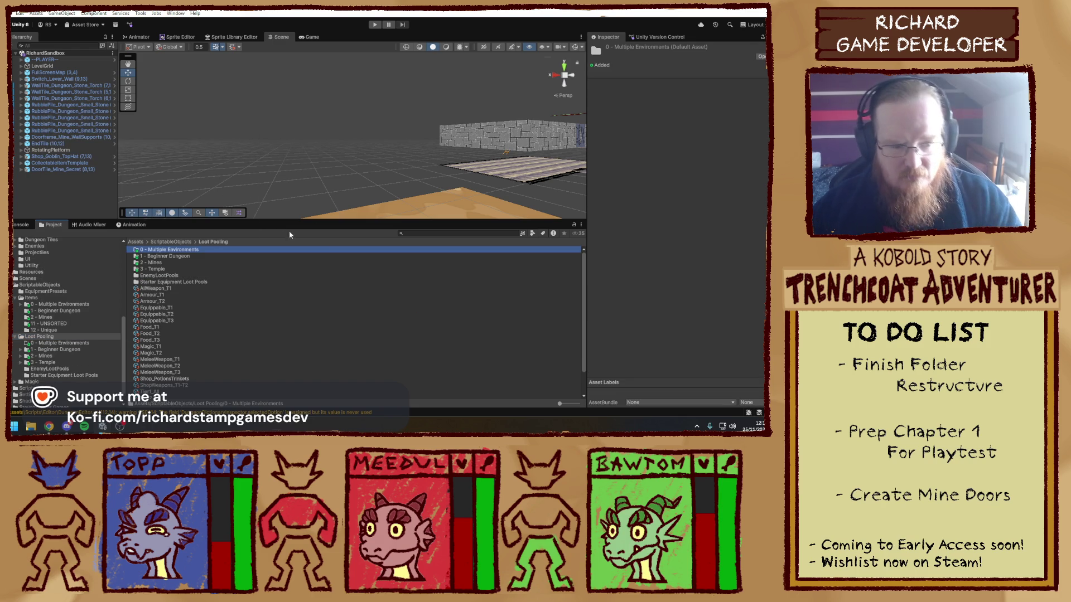
- Move Trinket_T1 into '0 - Multiple Environments' and rename it LootPool_AllTrinkets
{"action": "scroll", "coordinate": [155, 377], "scroll_direction": "down", "scroll_amount": 1}
{"action": "left_click_drag", "start_coordinate": [161, 395], "coordinate": [171, 250]}
{"action": "double_click", "coordinate": [172, 250]}
{"action": "left_click", "coordinate": [152, 250]}
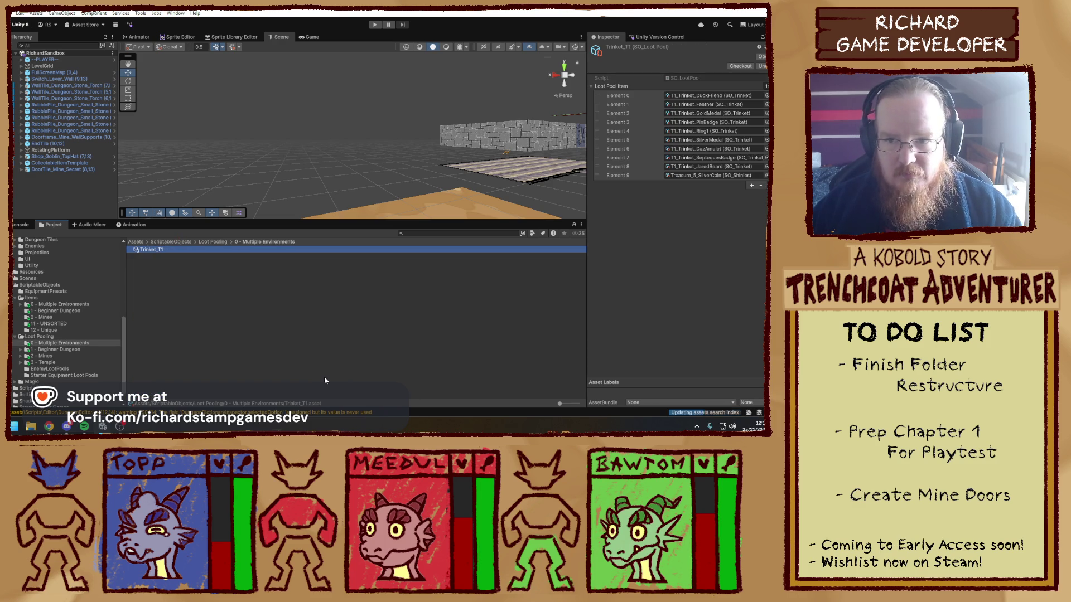
{"action": "key", "text": "r"}
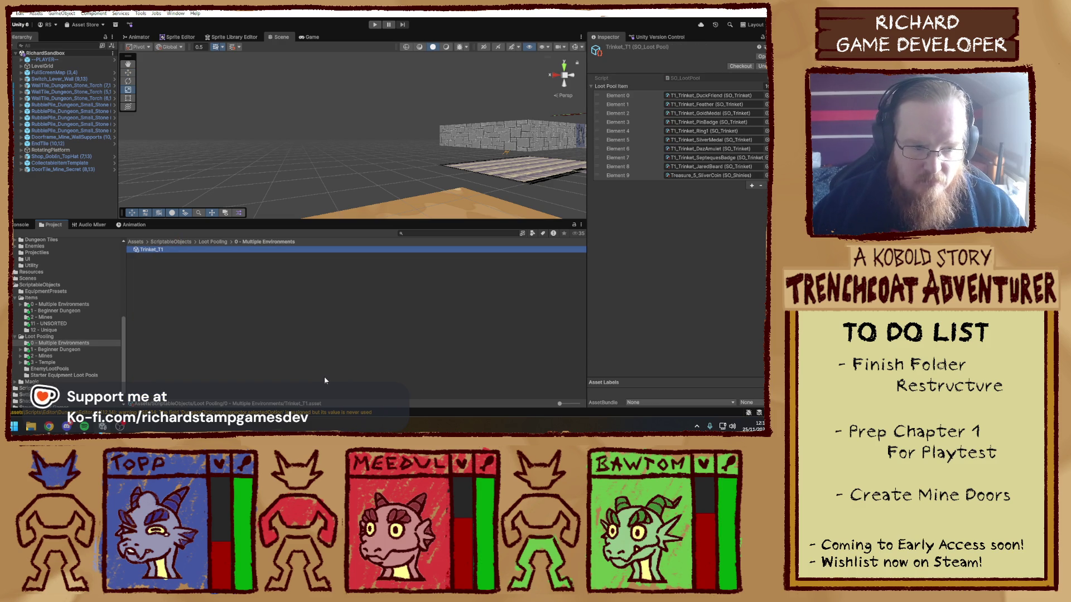
{"action": "left_click", "coordinate": [171, 241]}
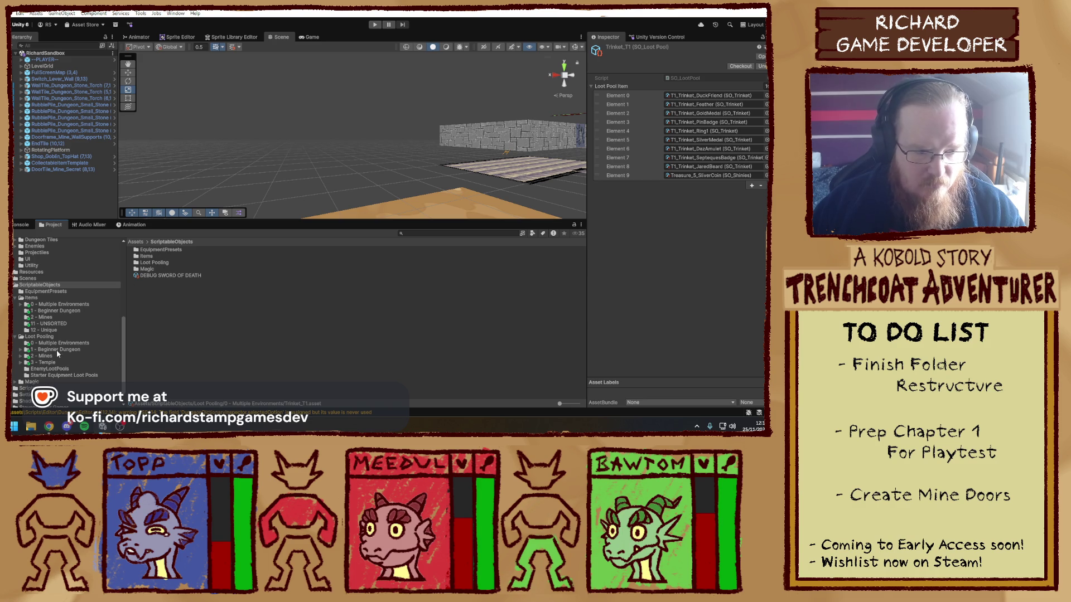
{"action": "left_click", "coordinate": [57, 343]}
{"action": "left_click", "coordinate": [159, 249]}
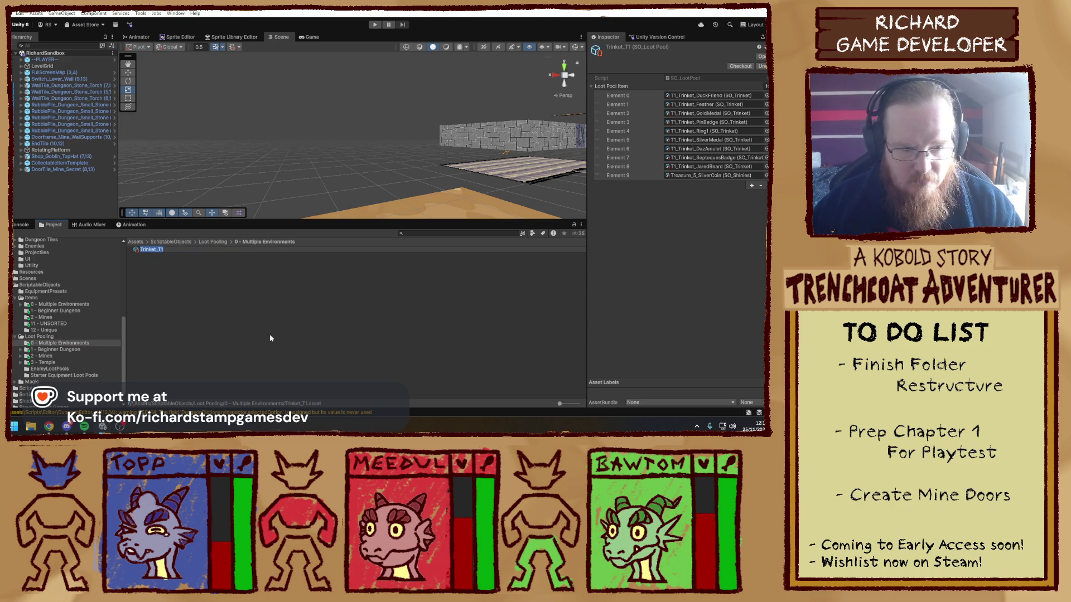
{"action": "type", "text": "LootPool_A"}
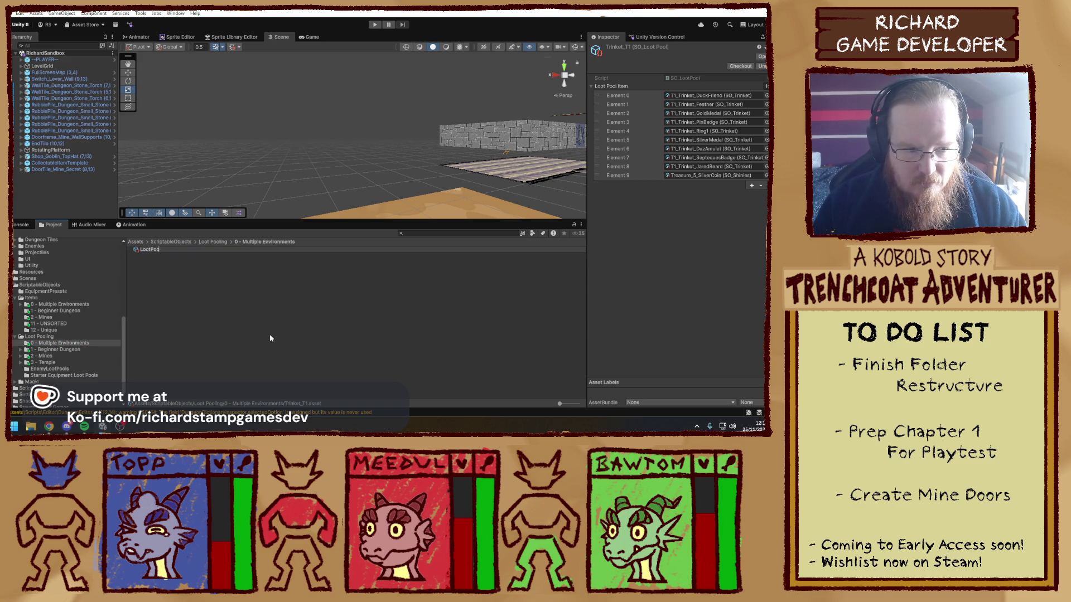
{"action": "type", "text": "llTrinkets"}
{"action": "key", "text": "Return"}
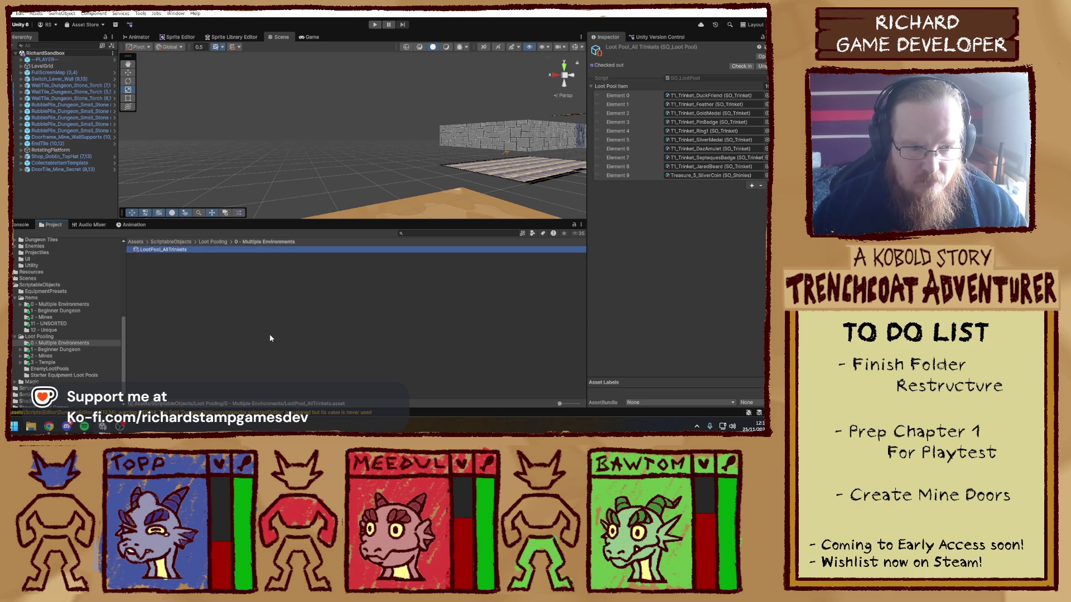
- Duplicate LootPool_AllTrinkets and name the copy LootPool_StreamerTrinkets
{"action": "key", "text": "ctrl+d"}
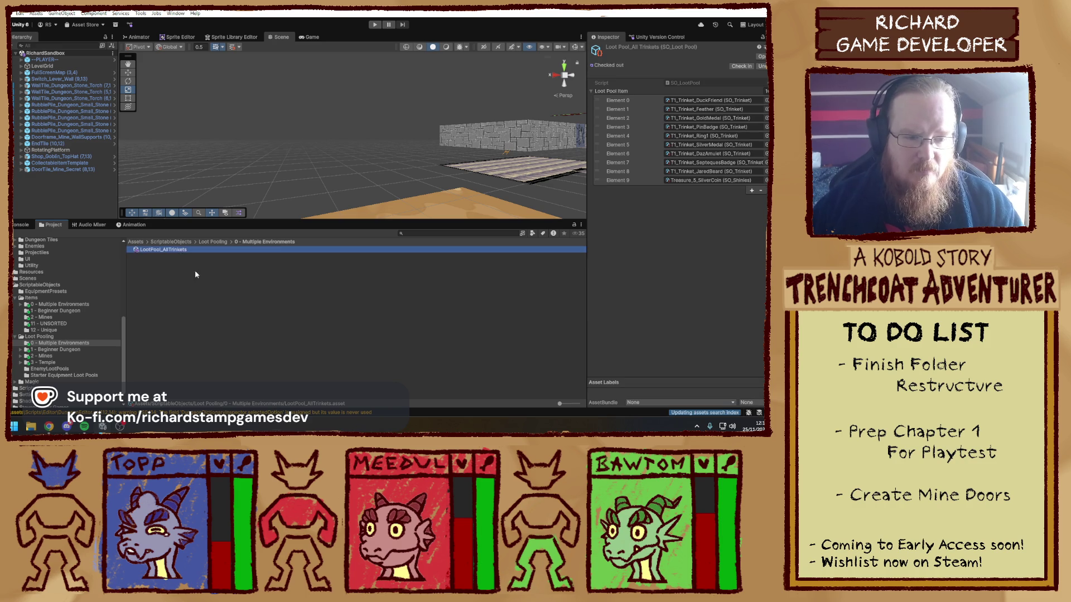
{"action": "type", "text": "LootPool_ST"}
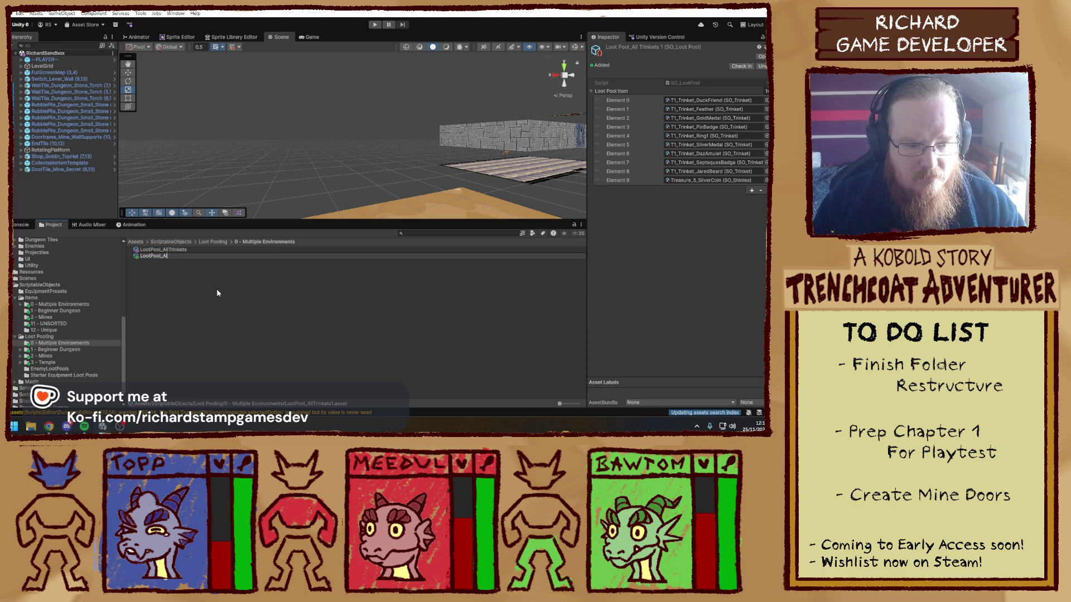
{"action": "type", "text": "r"}
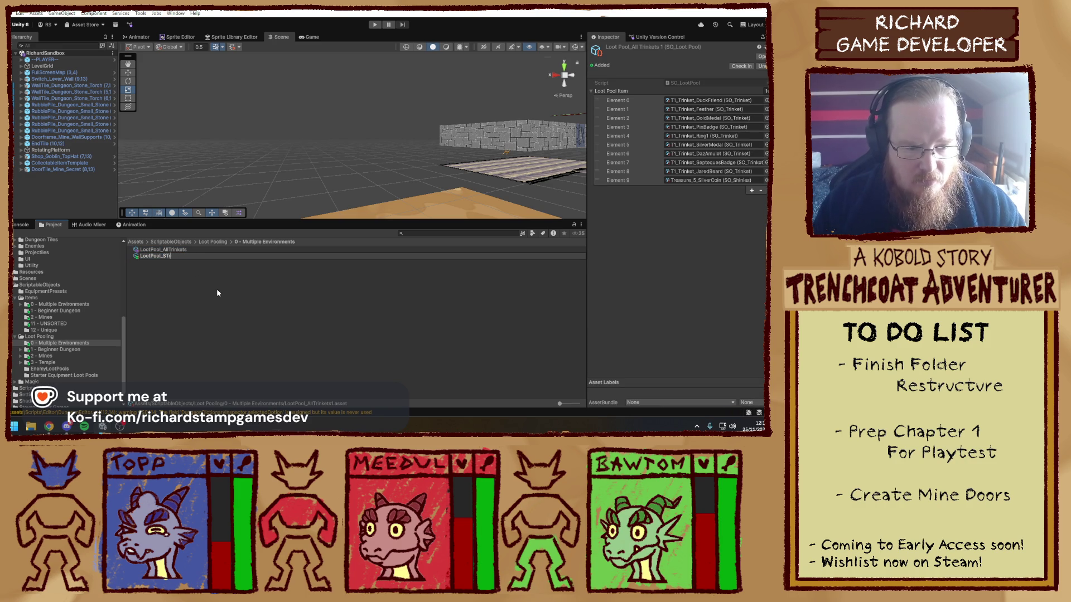
{"action": "type", "text": "eamer"}
{"action": "type", "text": "inkets"}
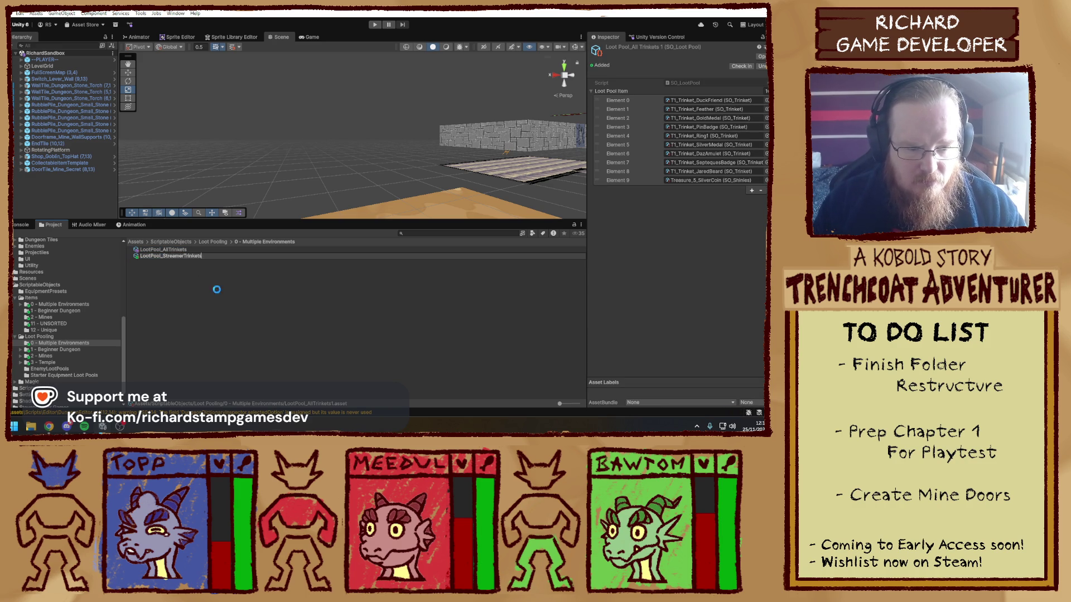
{"action": "key", "text": "Return"}
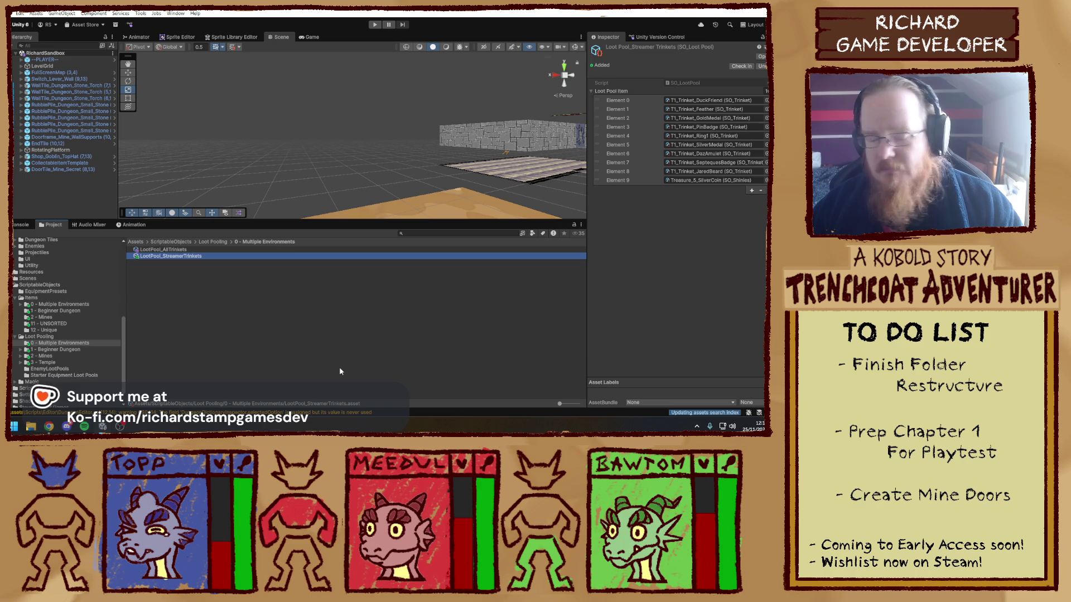
{"action": "left_click", "coordinate": [254, 322]}
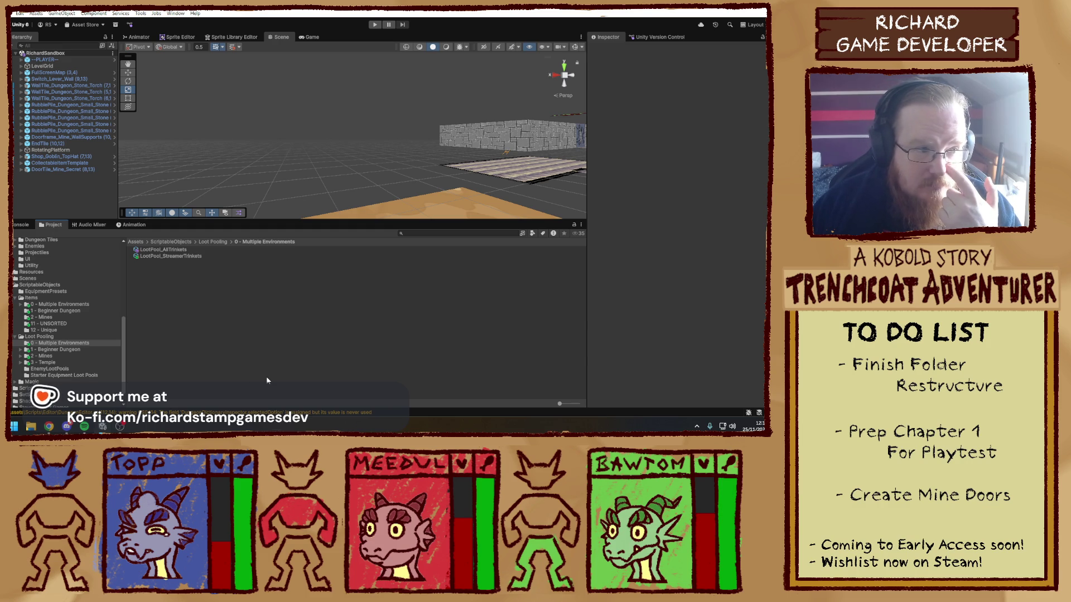
- Move BasicGoblinLootPool from EnemyLootPools into the '1 - EnemyLoot' folder
{"action": "left_click", "coordinate": [94, 370]}
{"action": "left_click", "coordinate": [162, 344]}
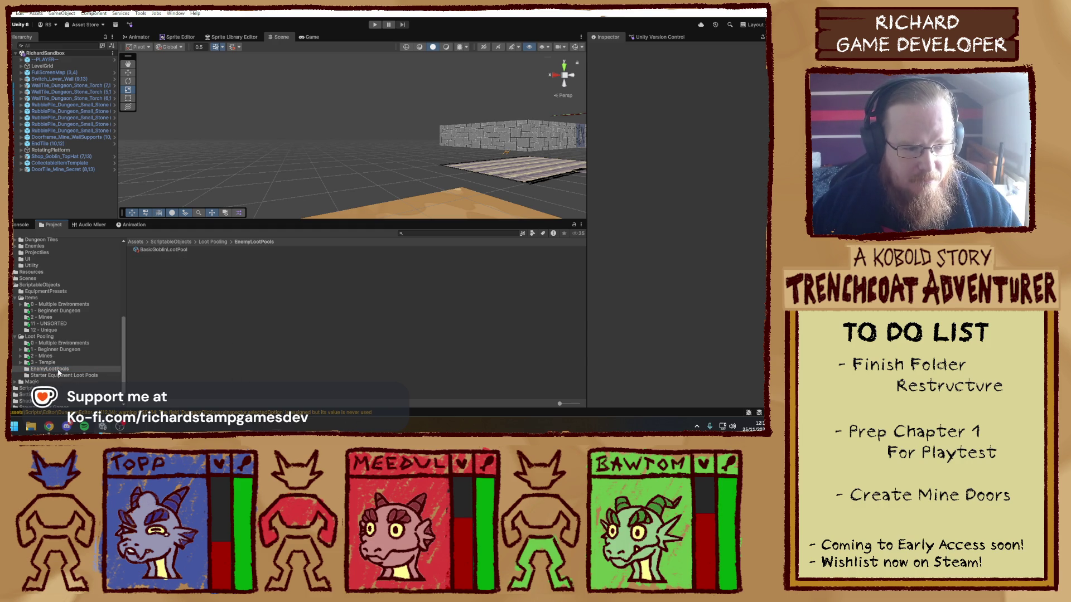
{"action": "left_click", "coordinate": [165, 249]}
{"action": "left_click_drag", "start_coordinate": [63, 361], "coordinate": [58, 357]}
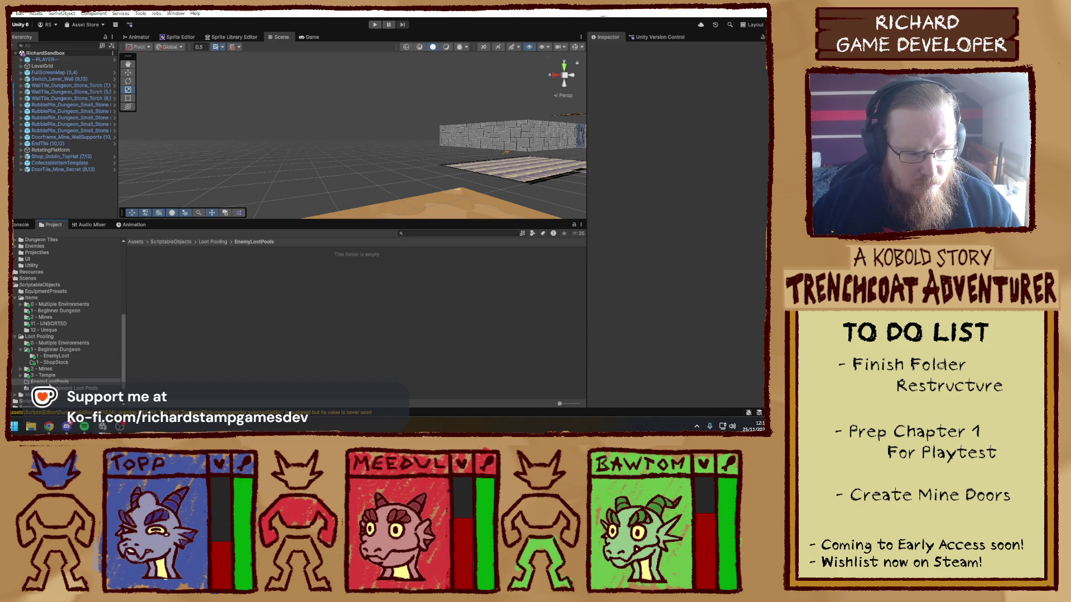
- Delete the now-empty EnemyLootPools folder
{"action": "left_click", "coordinate": [73, 388]}
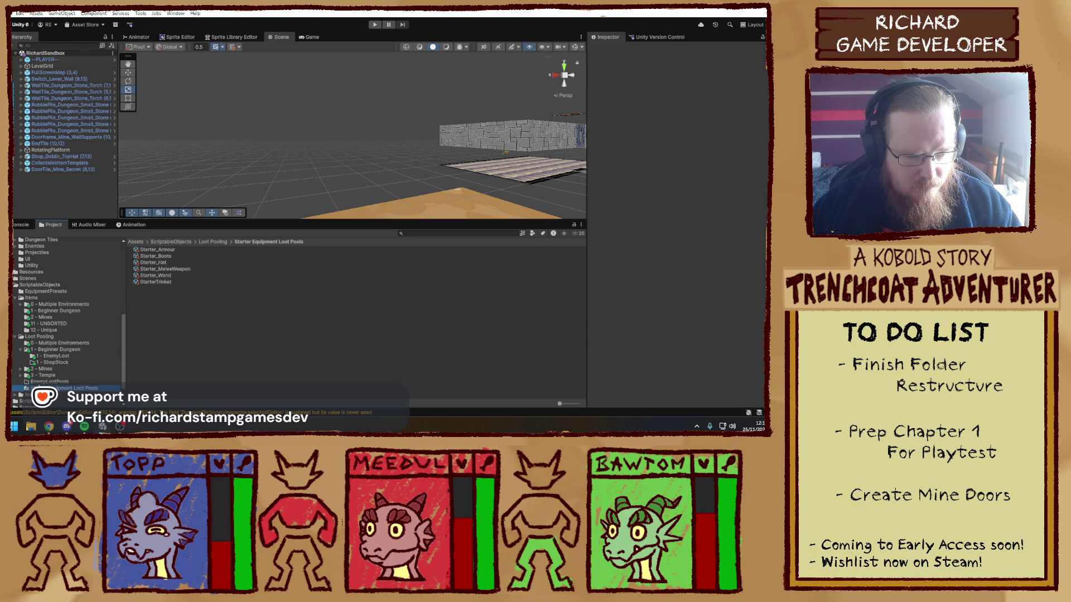
{"action": "left_click", "coordinate": [47, 383]}
{"action": "right_click", "coordinate": [62, 384]}
{"action": "left_click", "coordinate": [49, 382]}
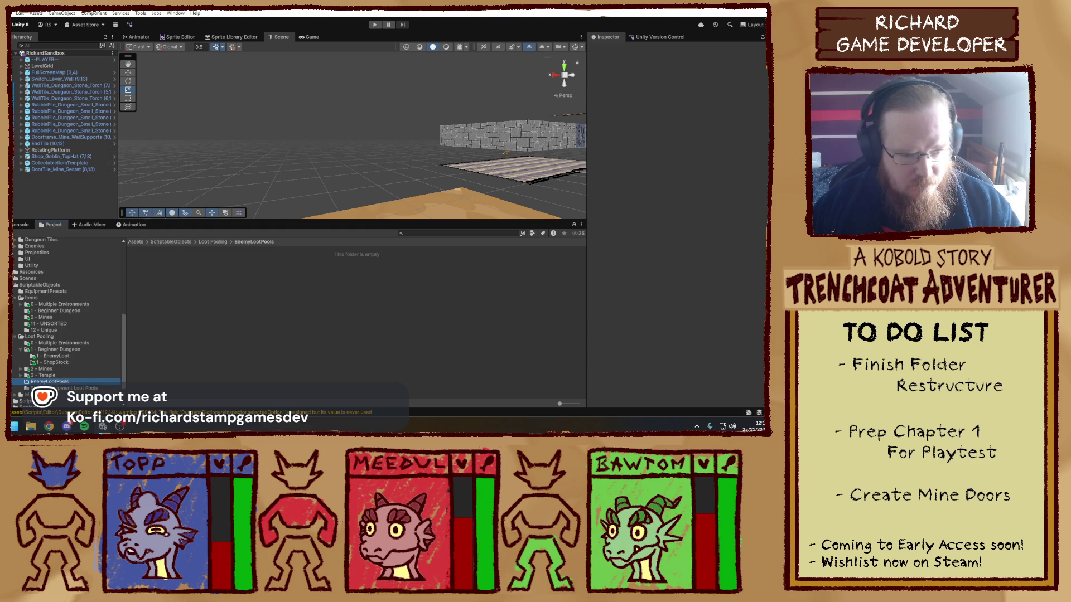
{"action": "key", "text": "Delete"}
{"action": "key", "text": "Return"}
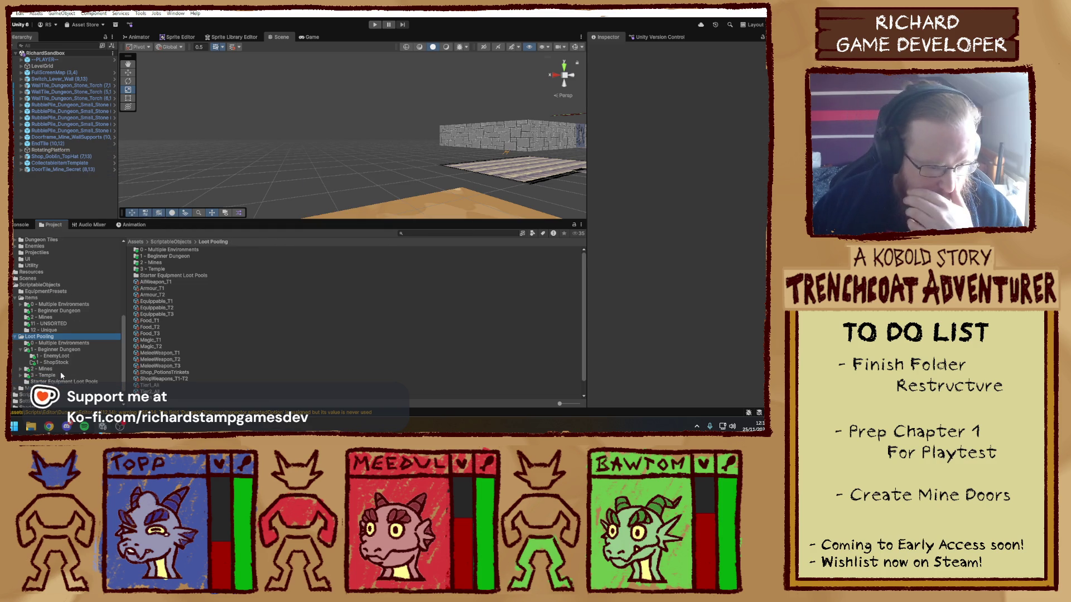
- Create a new folder named '_TO SORT' in Loot Pooling
{"action": "left_click", "coordinate": [56, 375]}
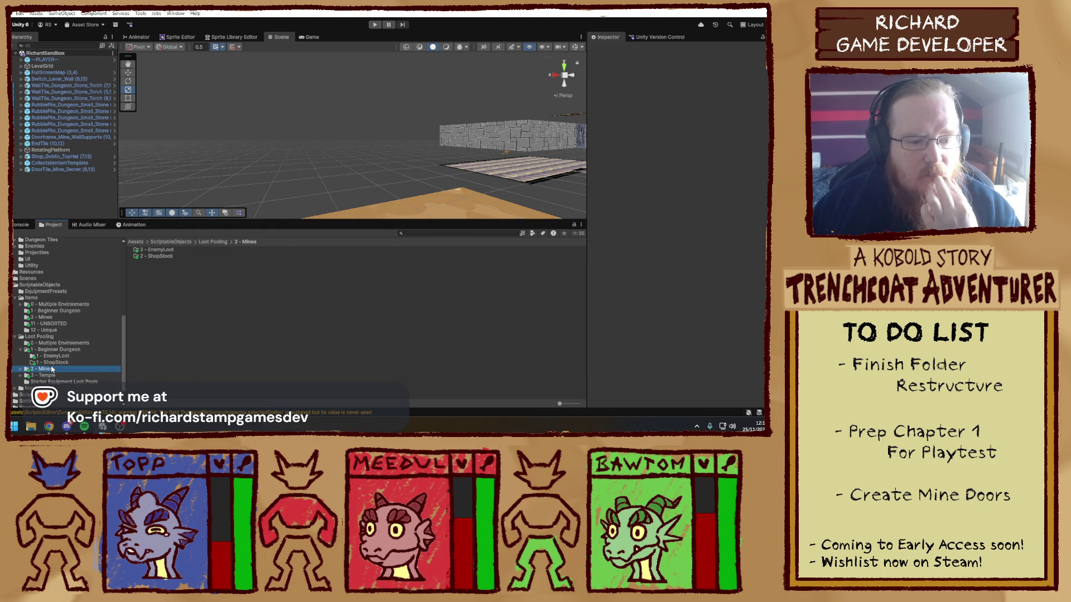
{"action": "left_click", "coordinate": [79, 337]}
{"action": "scroll", "coordinate": [207, 340], "scroll_direction": "down", "scroll_amount": 1}
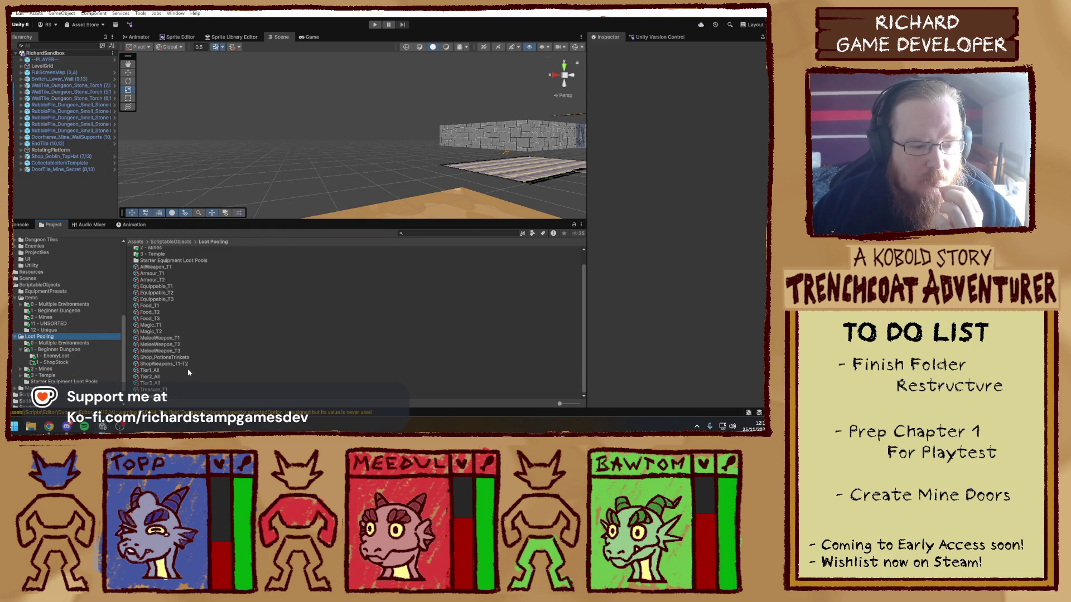
{"action": "scroll", "coordinate": [188, 371], "scroll_direction": "up", "scroll_amount": 1}
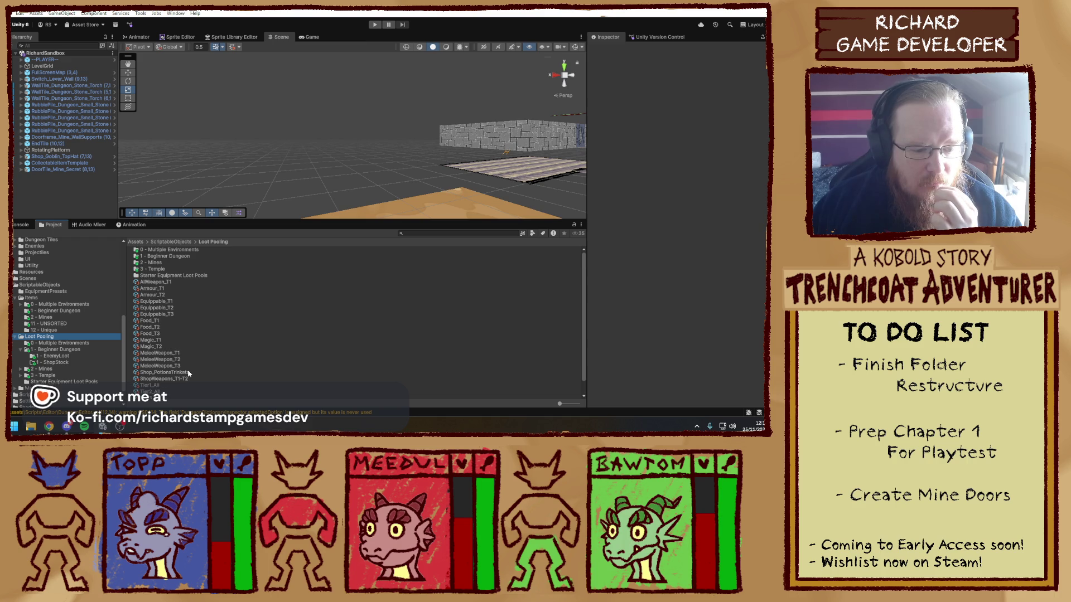
{"action": "left_click", "coordinate": [20, 349]}
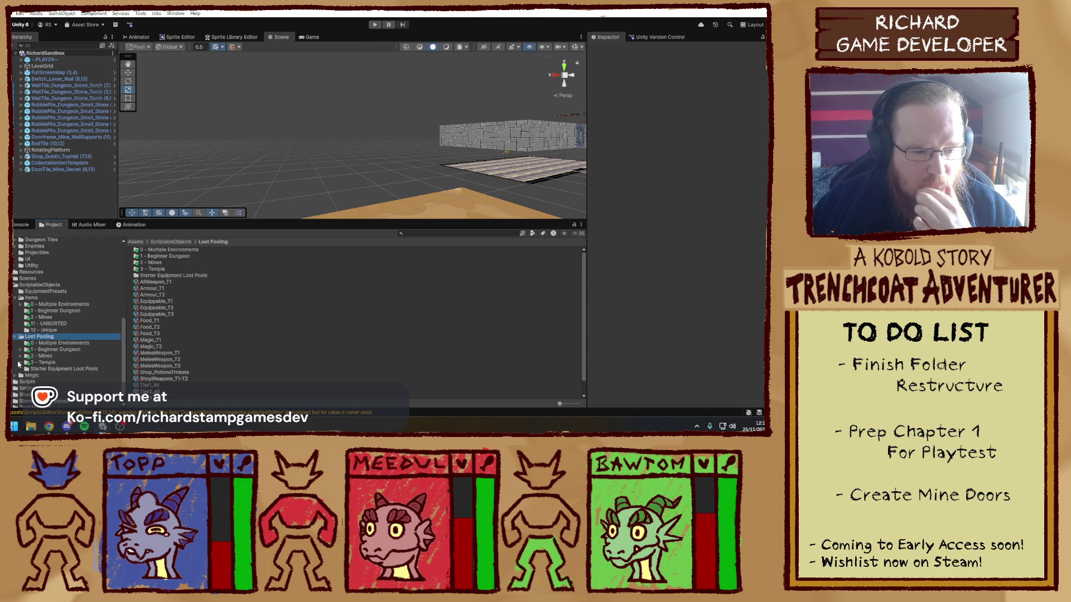
{"action": "right_click", "coordinate": [51, 336]}
{"action": "mouse_move", "coordinate": [122, 106]}
{"action": "left_click", "coordinate": [207, 104]}
{"action": "type", "text": "_TO SO"}
{"action": "key", "text": "Return"}
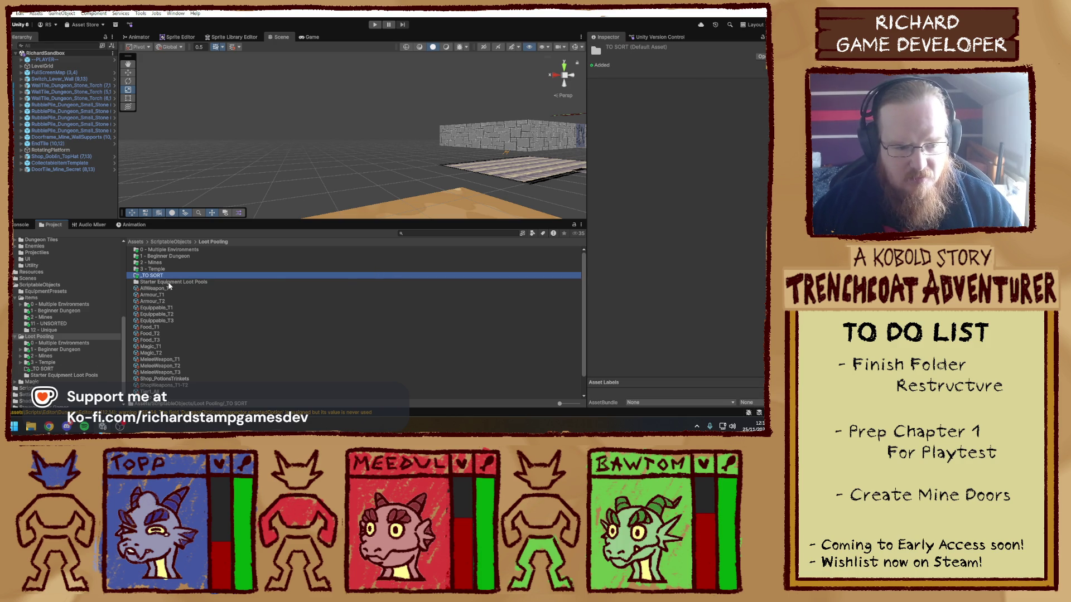
- Move all loose loot pool assets, from AllWeapon_T1 onward, into '_TO SORT'
{"action": "left_click", "coordinate": [346, 289]}
{"action": "scroll", "coordinate": [345, 288], "scroll_direction": "down", "scroll_amount": 1}
{"action": "left_click", "coordinate": [172, 390], "text": "shift"}
{"action": "scroll", "coordinate": [173, 323], "scroll_direction": "up", "scroll_amount": 1}
{"action": "left_click_drag", "start_coordinate": [173, 294], "coordinate": [169, 276]}
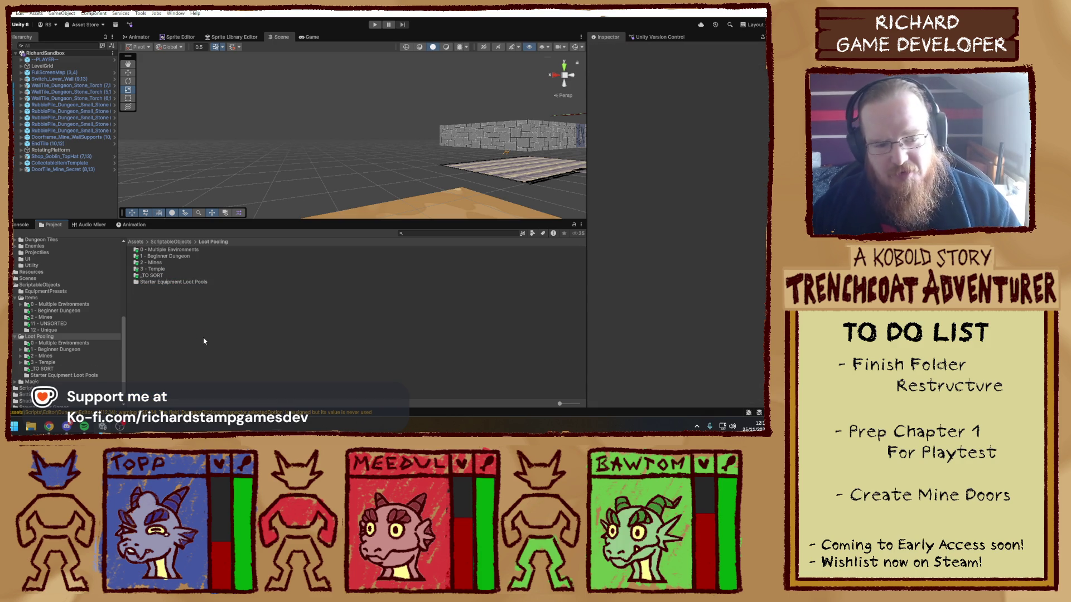
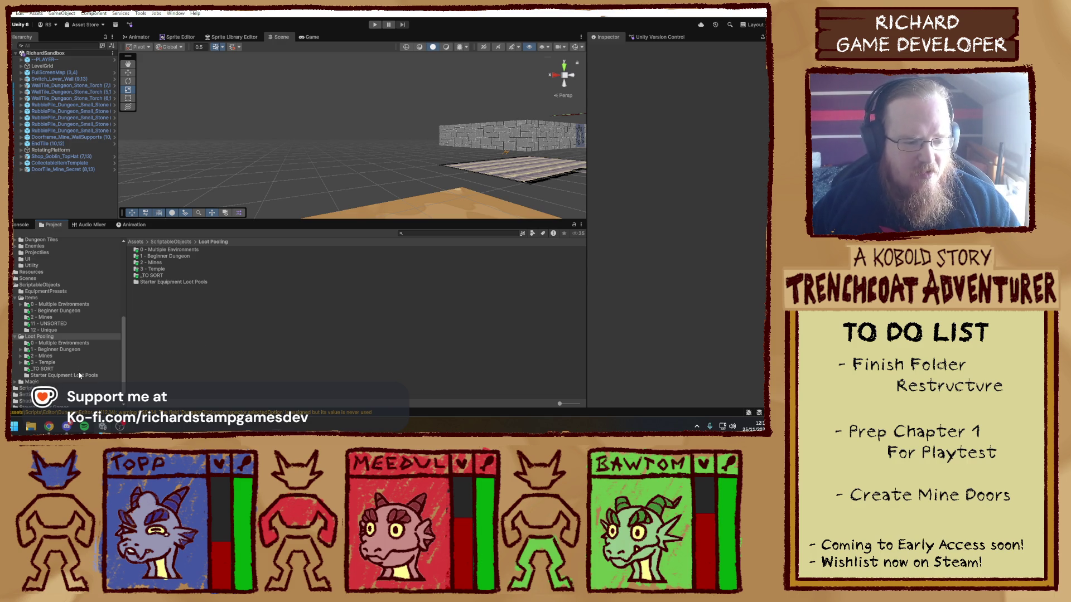
- In the Magic folder, rename the AllPrefix asset to AllItemPrefix
{"action": "left_click", "coordinate": [36, 383]}
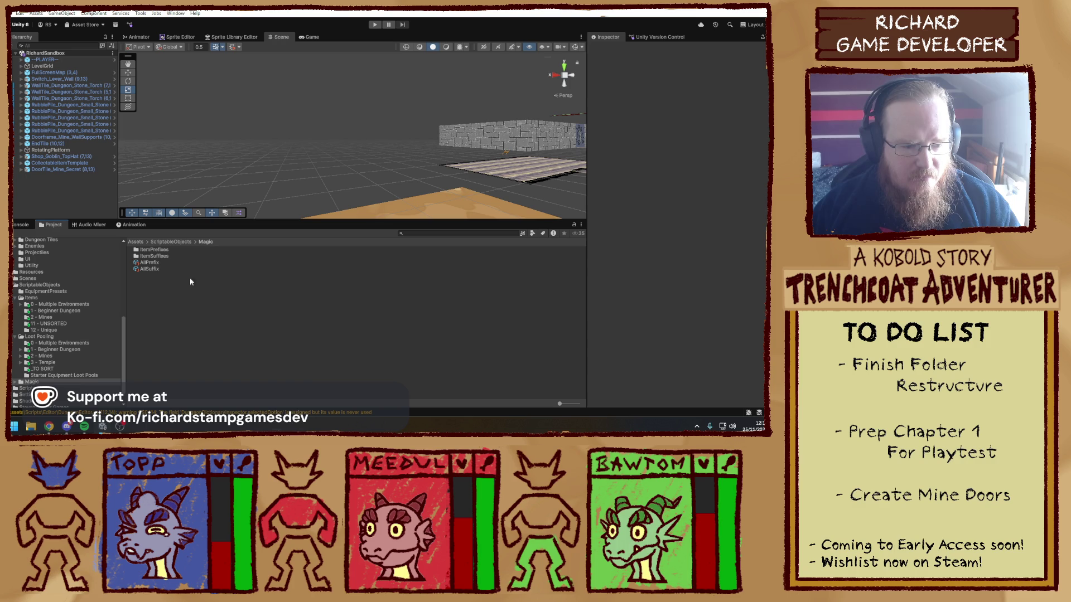
{"action": "left_click", "coordinate": [170, 264]}
{"action": "left_click", "coordinate": [170, 266]}
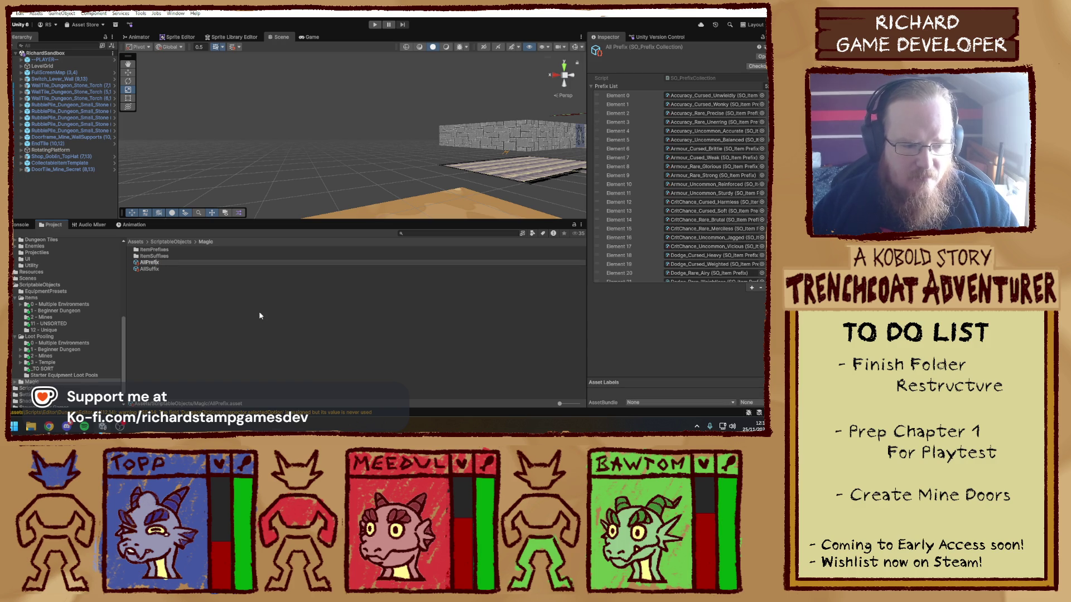
{"action": "type", "text": "Item"}
{"action": "key", "text": "Return"}
- Rename the AllSuffix asset to AllItemSuffix and collapse the ScriptableObjects folder
{"action": "key", "text": "Down"}
{"action": "key", "text": "F2"}
{"action": "key", "text": "Home"}
{"action": "key", "text": "Right"}
{"action": "key", "text": "Right"}
{"action": "key", "text": "Right"}
{"action": "type", "text": "Item"}
{"action": "key", "text": "Return"}
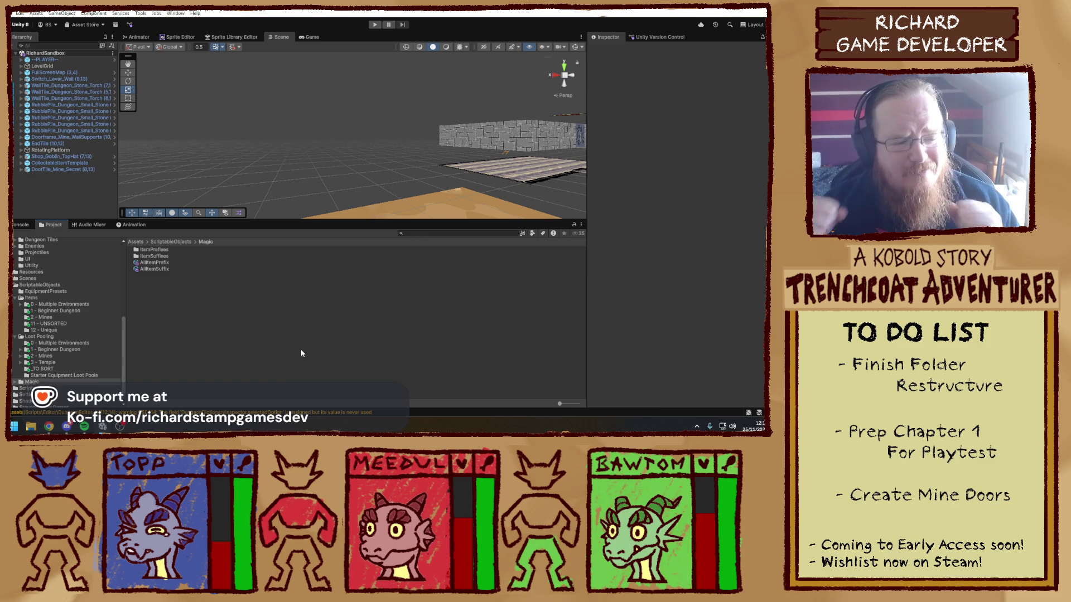
{"action": "left_click", "coordinate": [16, 286]}
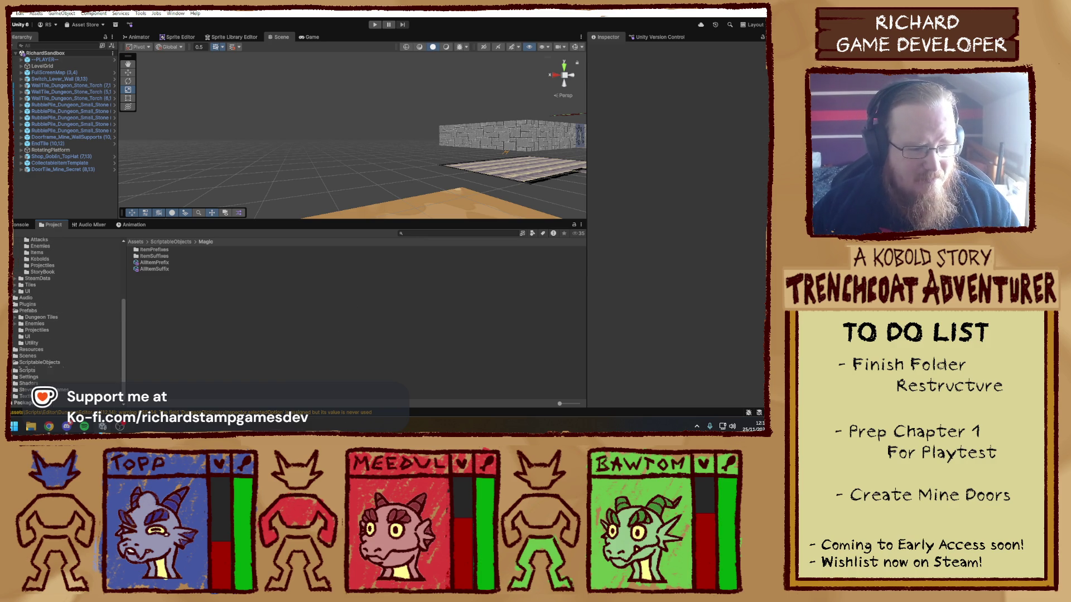
- Open the DoorTile_Mine_Base prefab from Prefabs > Dungeon Tiles > 2 - Mine > Doors
{"action": "scroll", "coordinate": [56, 334], "scroll_direction": "up", "scroll_amount": 3}
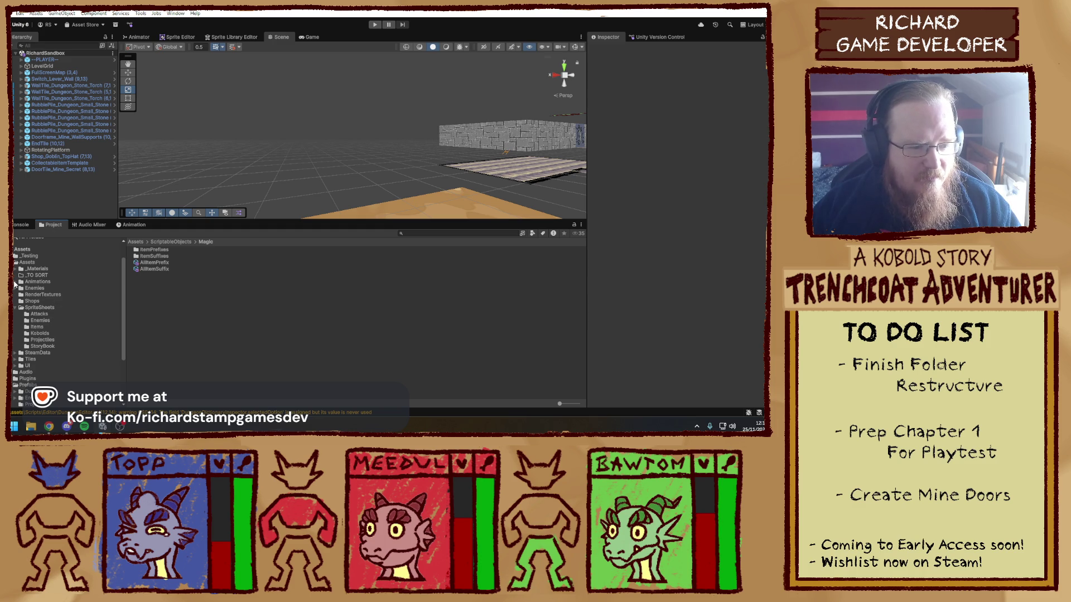
{"action": "left_click", "coordinate": [15, 262]}
{"action": "left_click", "coordinate": [42, 311]}
{"action": "double_click", "coordinate": [150, 262]}
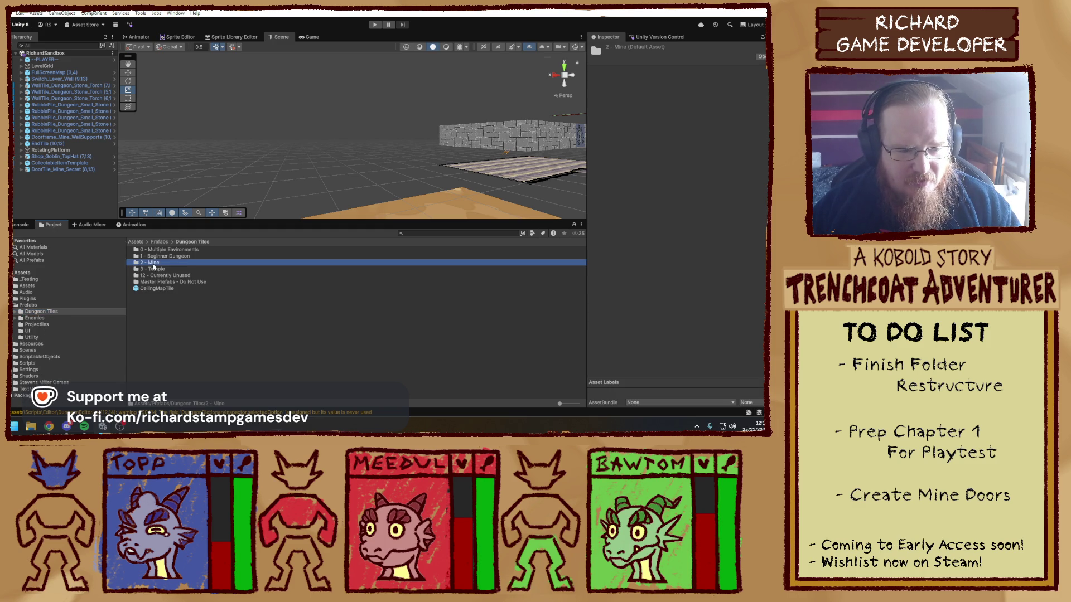
{"action": "double_click", "coordinate": [160, 251]}
{"action": "left_click", "coordinate": [199, 306]}
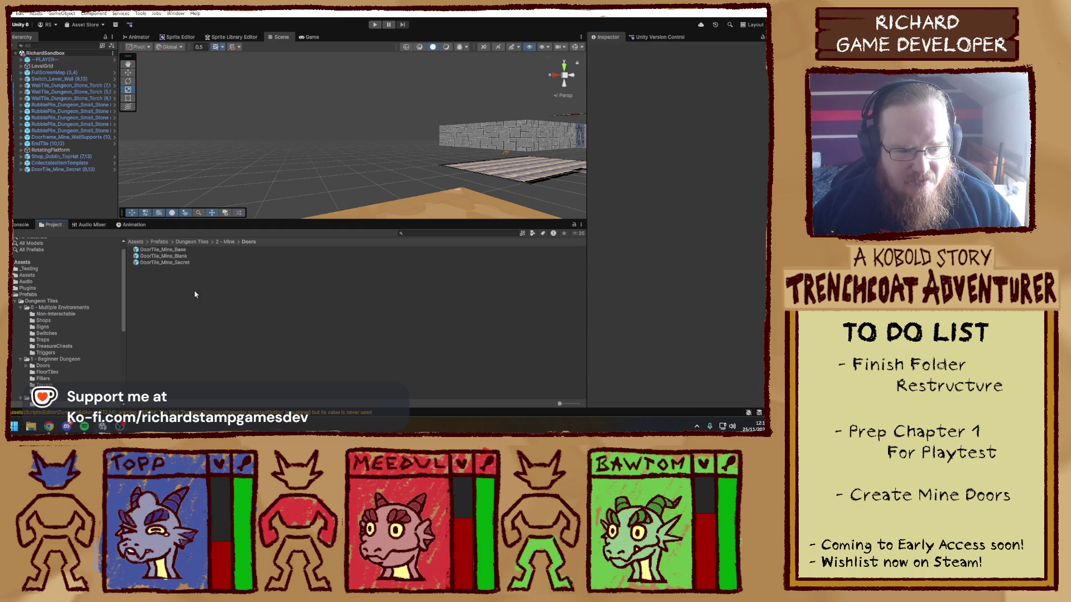
{"action": "double_click", "coordinate": [163, 250]}
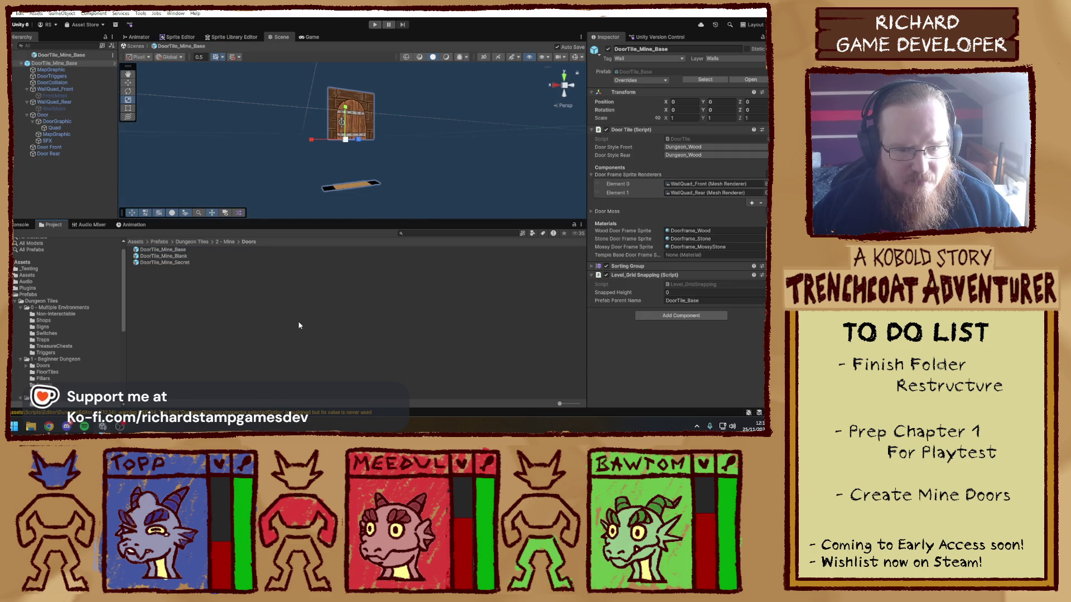
- Select DoorTile_Mine_Secret and open its BreakableWall script in Visual Studio
{"action": "scroll", "coordinate": [381, 138], "scroll_direction": "up", "scroll_amount": 5}
{"action": "mouse_move", "coordinate": [391, 145]}
{"action": "left_mouse_down"}
{"action": "mouse_move", "coordinate": [443, 158]}
{"action": "mouse_move", "coordinate": [390, 170]}
{"action": "left_mouse_up"}
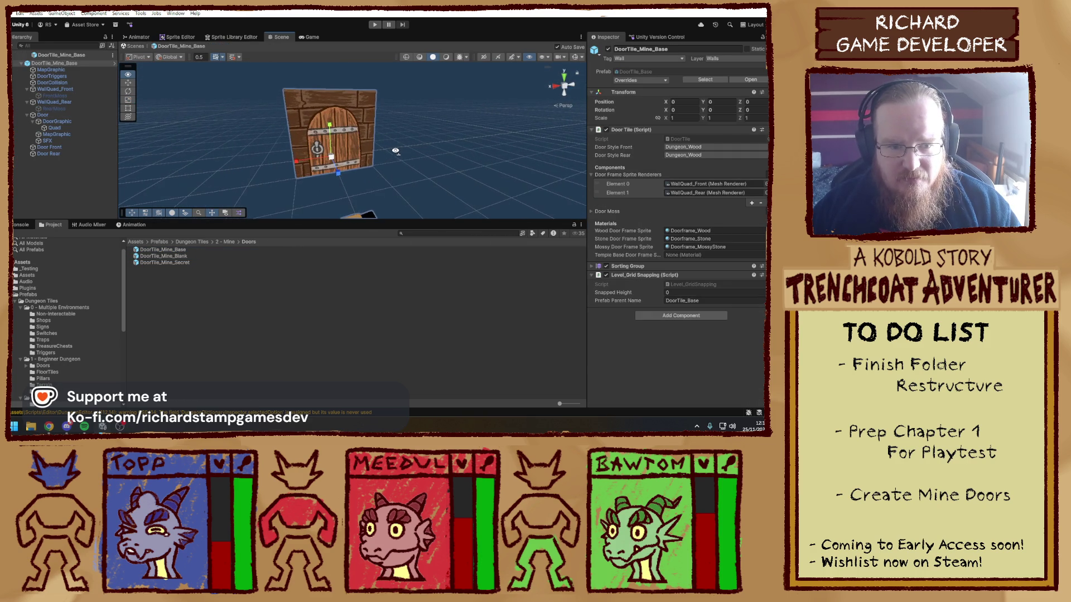
{"action": "left_click", "coordinate": [287, 324]}
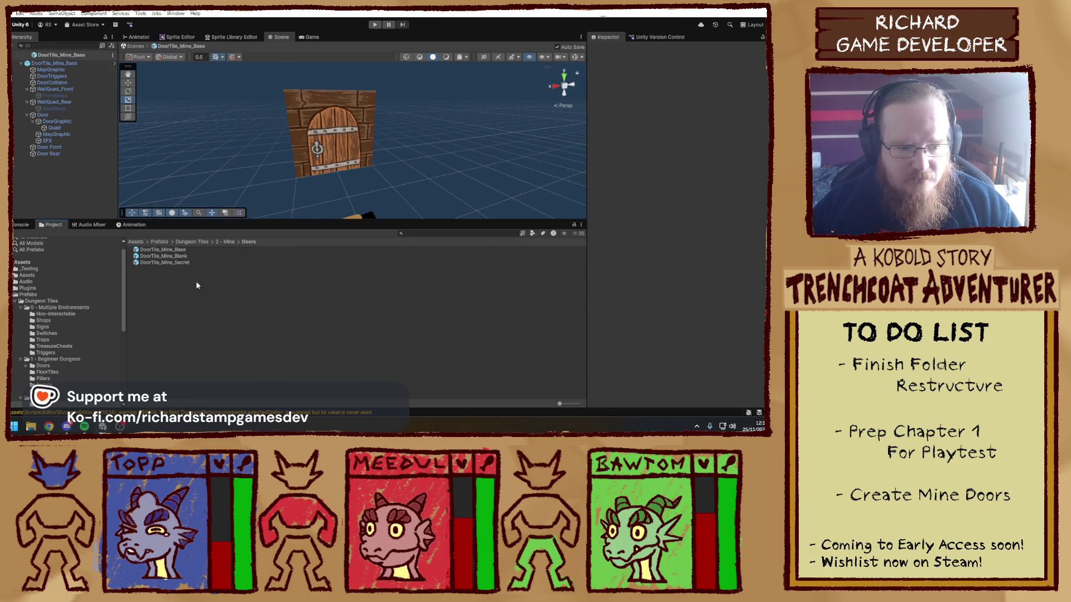
{"action": "left_click", "coordinate": [169, 263]}
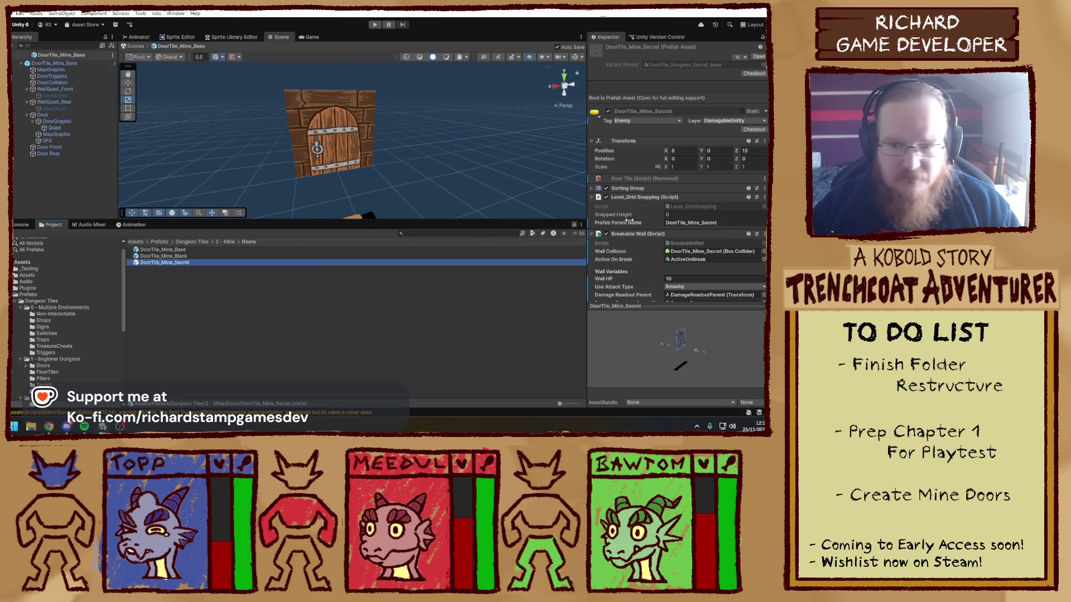
{"action": "double_click", "coordinate": [695, 247]}
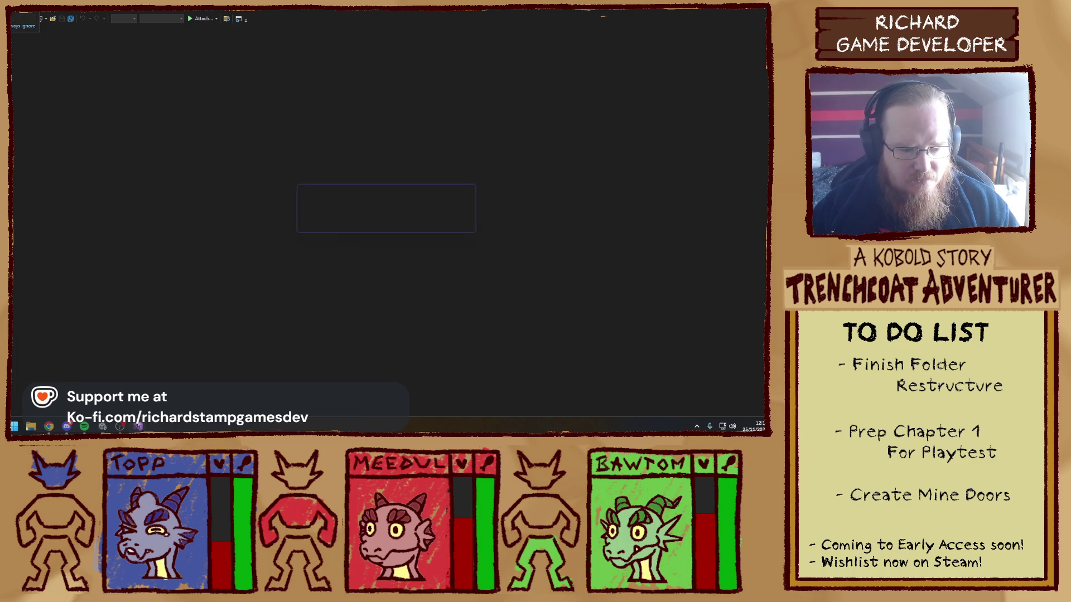
- Check the wall's attack type list in Unity, keeping Smashy, then return to Visual Studio
{"action": "key", "text": "alt+Tab"}
{"action": "left_click", "coordinate": [695, 287]}
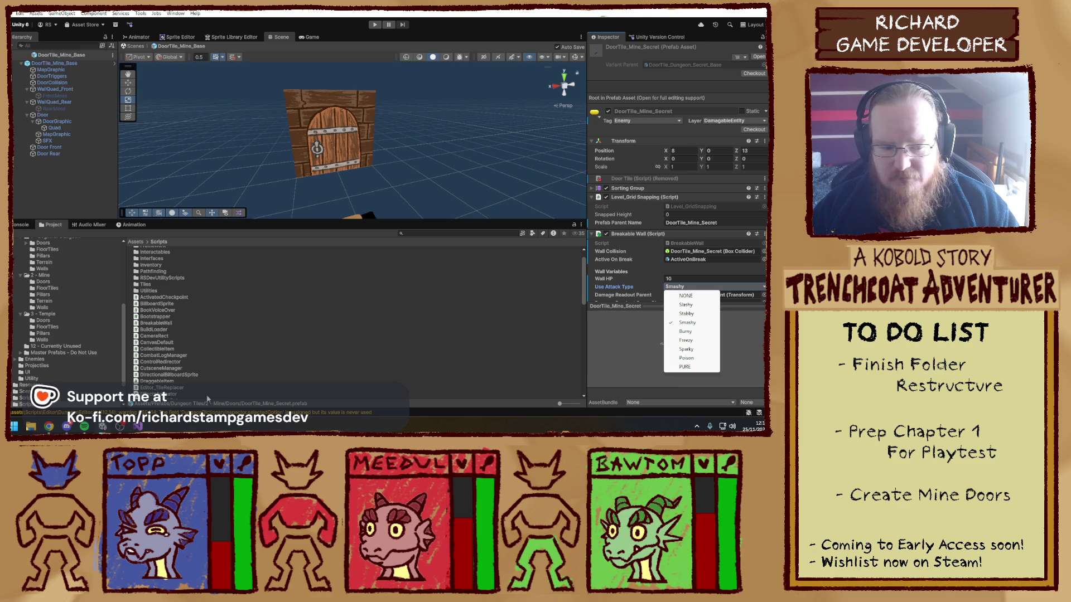
{"action": "key", "text": "Escape"}
{"action": "left_click", "coordinate": [138, 427]}
{"action": "scroll", "coordinate": [217, 185], "scroll_direction": "up", "scroll_amount": 10}
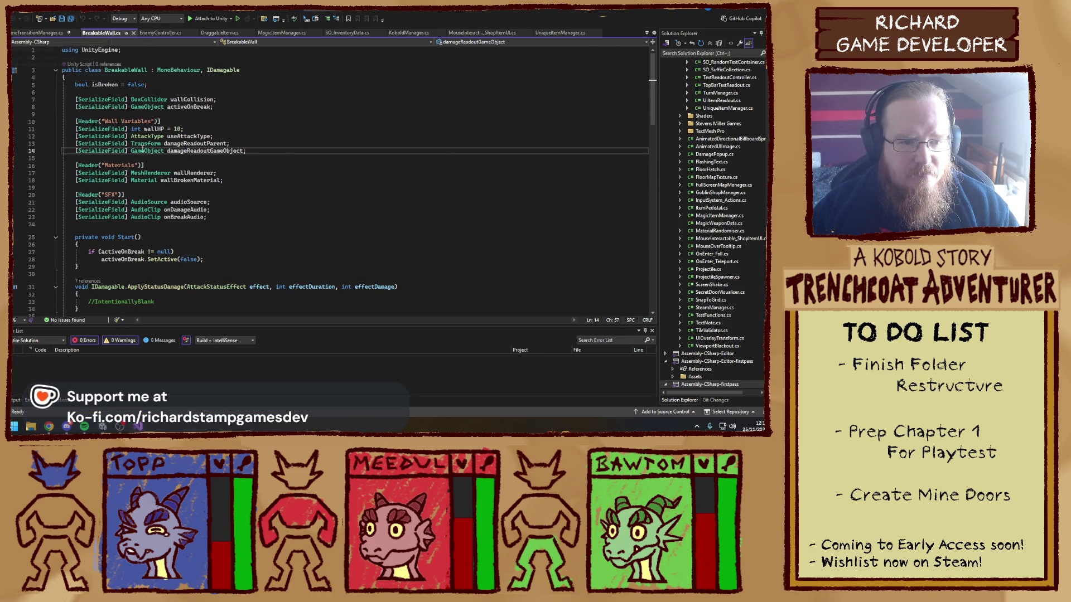
- Start renaming the useAttackType field, cancel it, and save BreakableWall.cs
{"action": "left_click", "coordinate": [197, 136]}
{"action": "key", "text": "ctrl+r"}
{"action": "key", "text": "ctrl+r"}
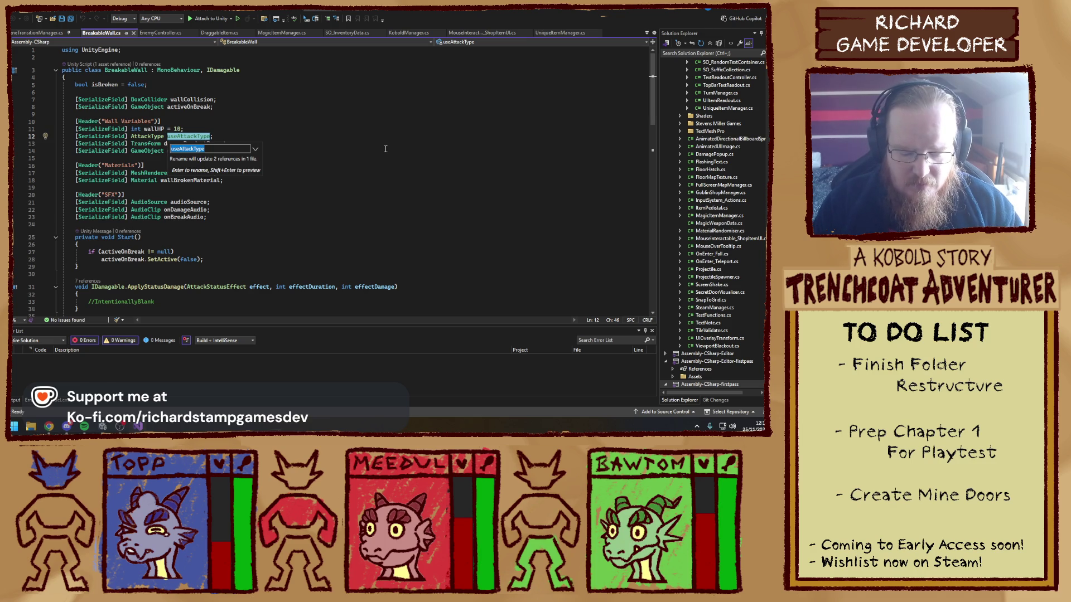
{"action": "type", "text": "re"}
{"action": "key", "text": "Escape"}
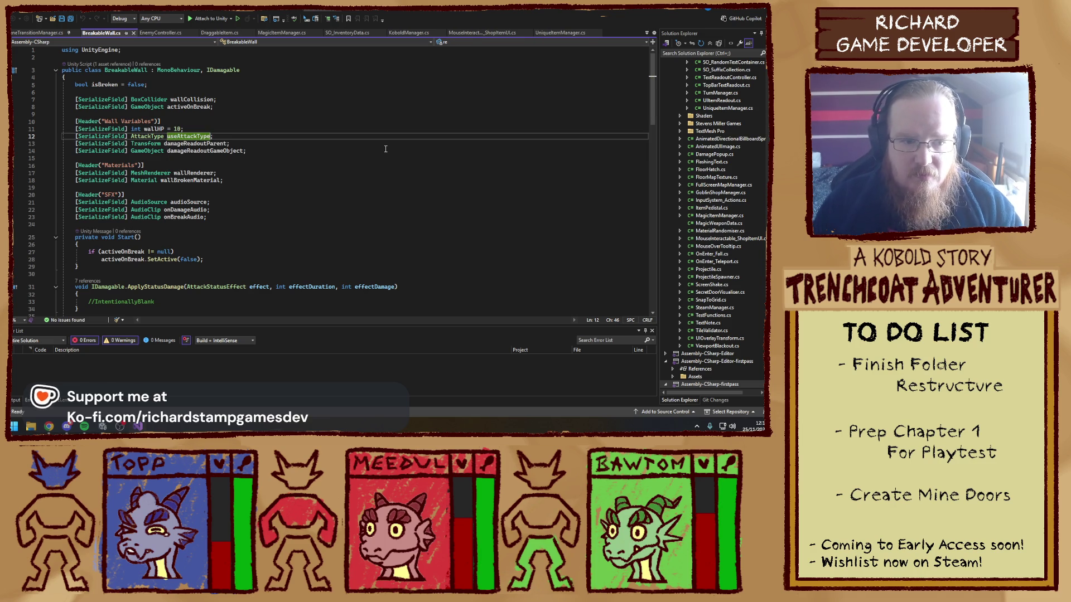
{"action": "type", "text": ";"}
{"action": "key", "text": "ctrl+s"}
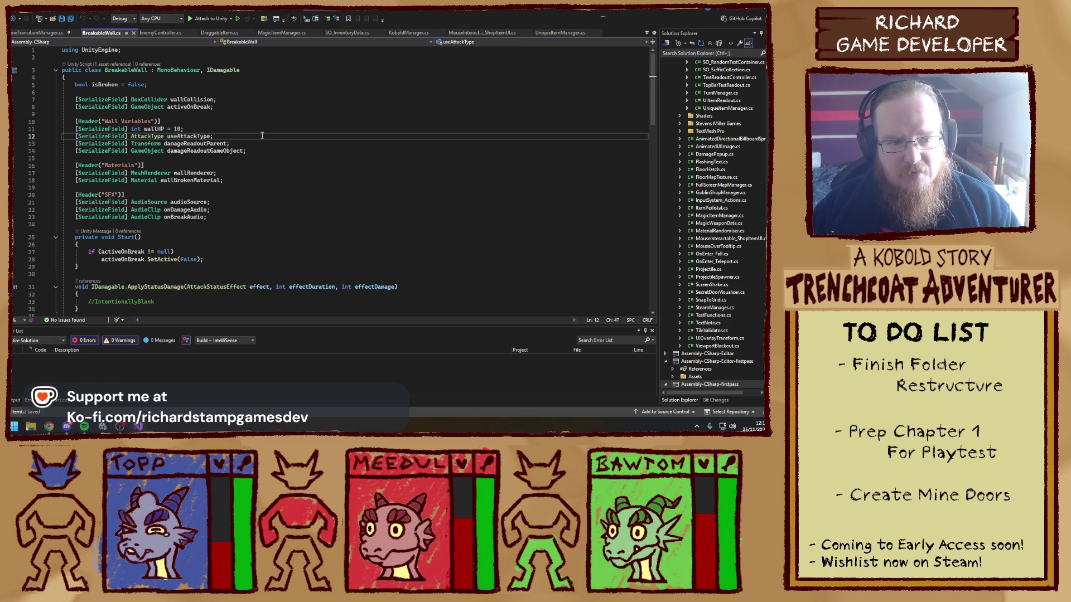
- Add a [SerializeField] List<AttackType> doorWeaknesses field above useAttackType
{"action": "key", "text": "ctrl+Return"}
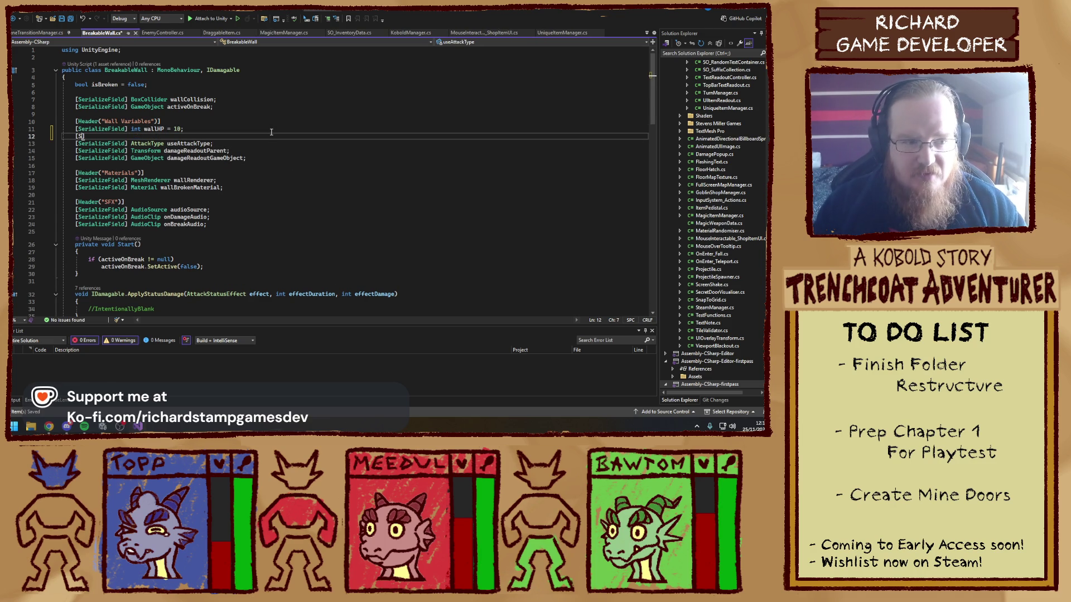
{"action": "type", "text": "erializeField] L"}
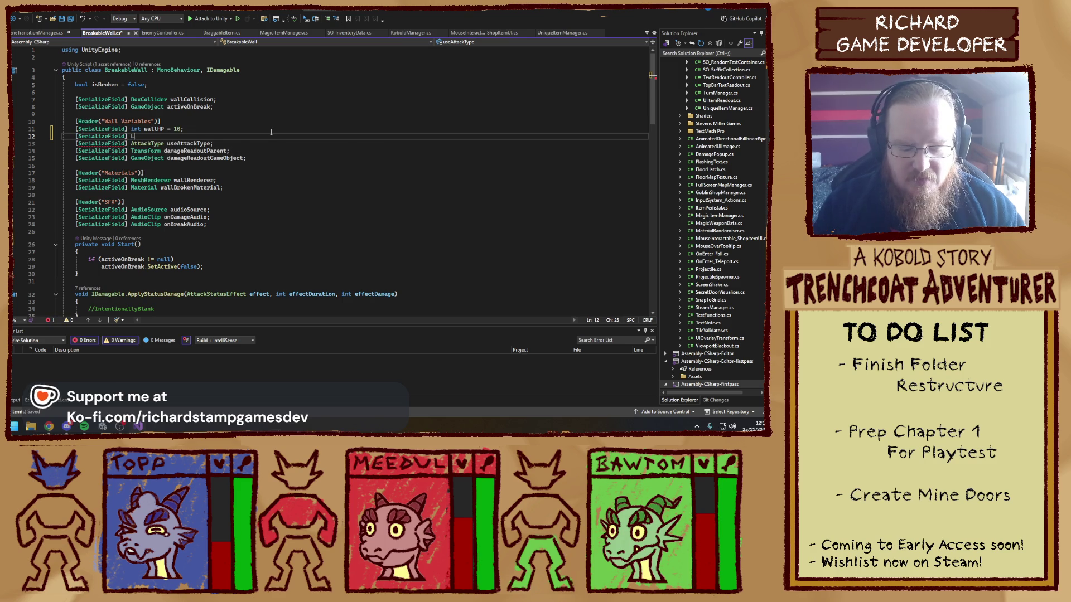
{"action": "type", "text": "ist"}
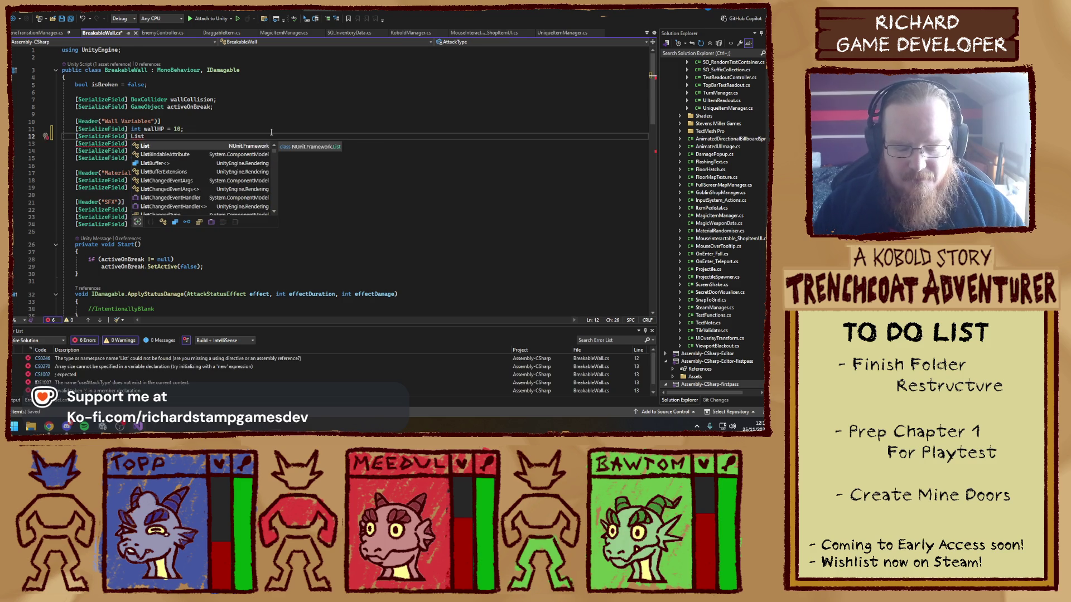
{"action": "type", "text": "<"}
{"action": "type", "text": "AttackType >"}
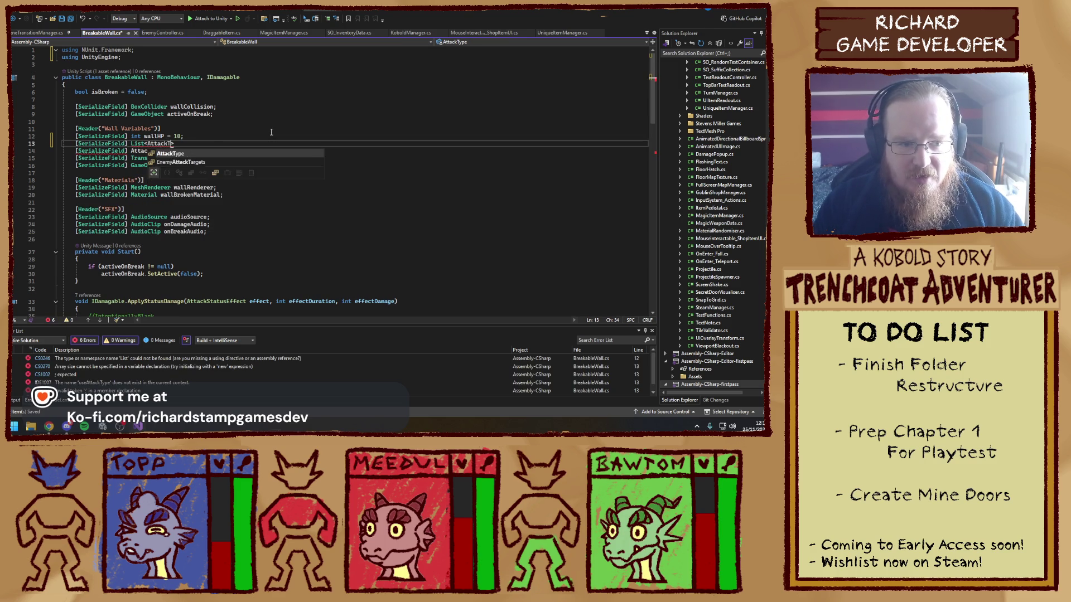
{"action": "key", "text": "BackSpace"}
{"action": "type", "text": "> doorW"}
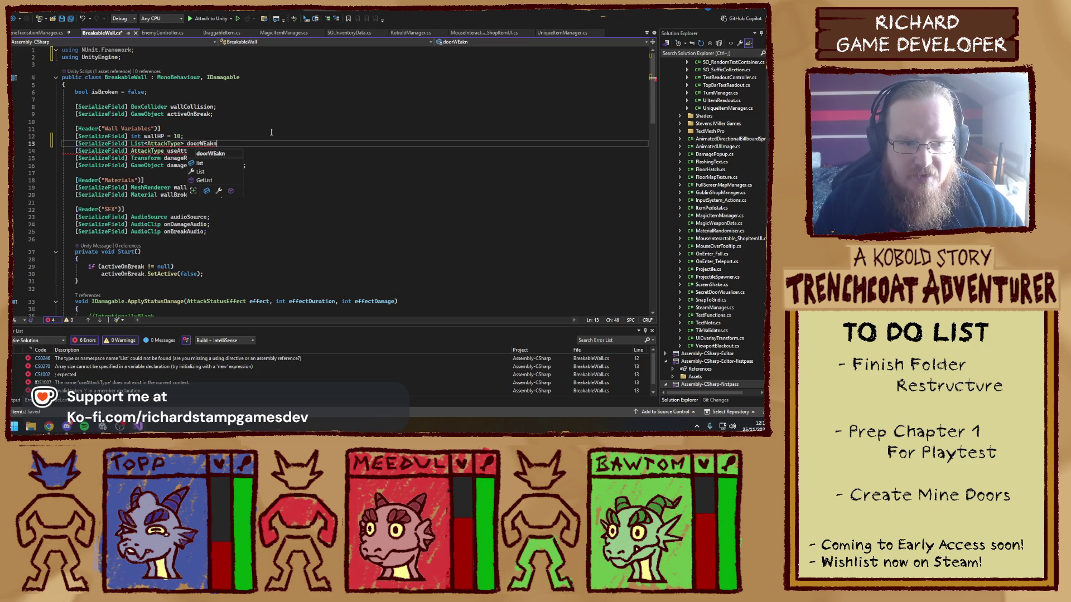
{"action": "type", "text": "eaknesses;"}
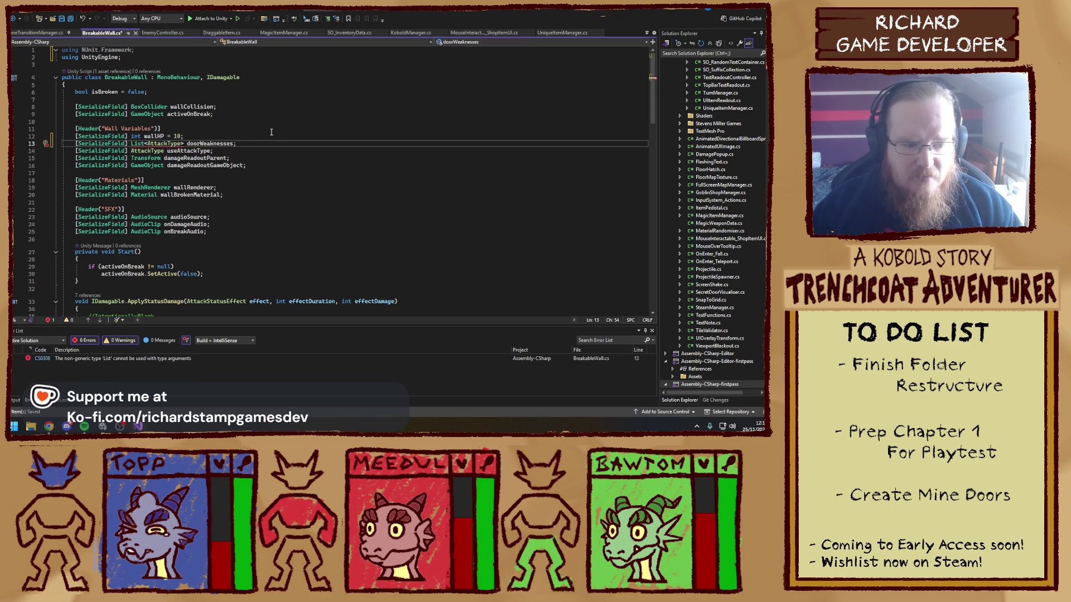
- Add the collections import through the List completion and delete the stray List text
{"action": "left_click", "coordinate": [227, 123]}
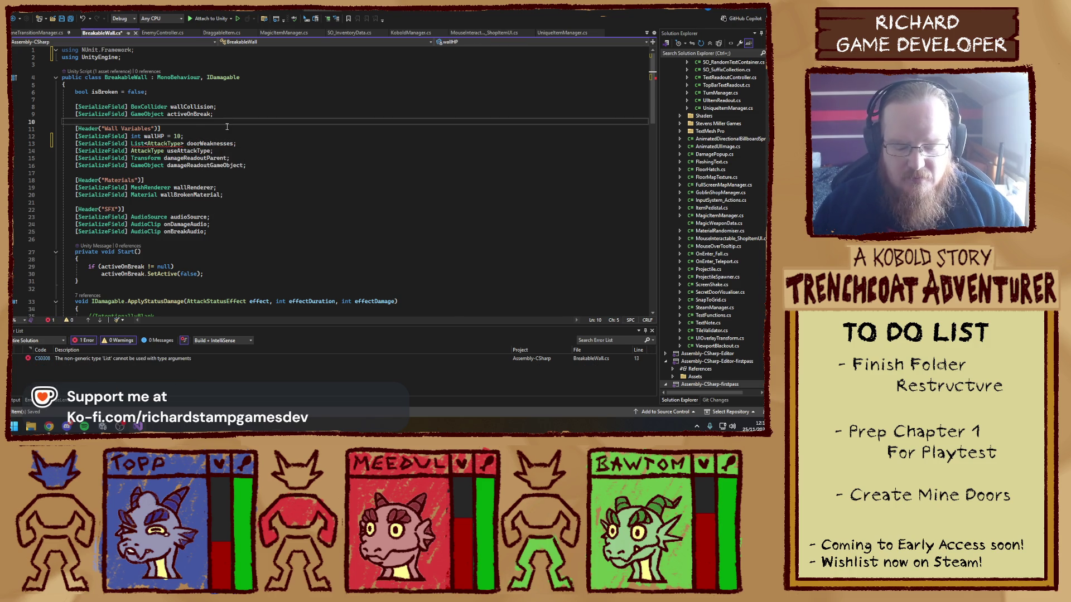
{"action": "type", "text": "List"}
{"action": "key", "text": "Tab"}
{"action": "key", "text": "shift+Up"}
{"action": "key", "text": "Down"}
{"action": "key", "text": "BackSpace"}
{"action": "key", "text": "BackSpace"}
{"action": "key", "text": "BackSpace"}
- Add a [SerializeField] List<AttackType> doorResistances field below doorWeaknesses
{"action": "left_click", "coordinate": [264, 150]}
{"action": "key", "text": "Return"}
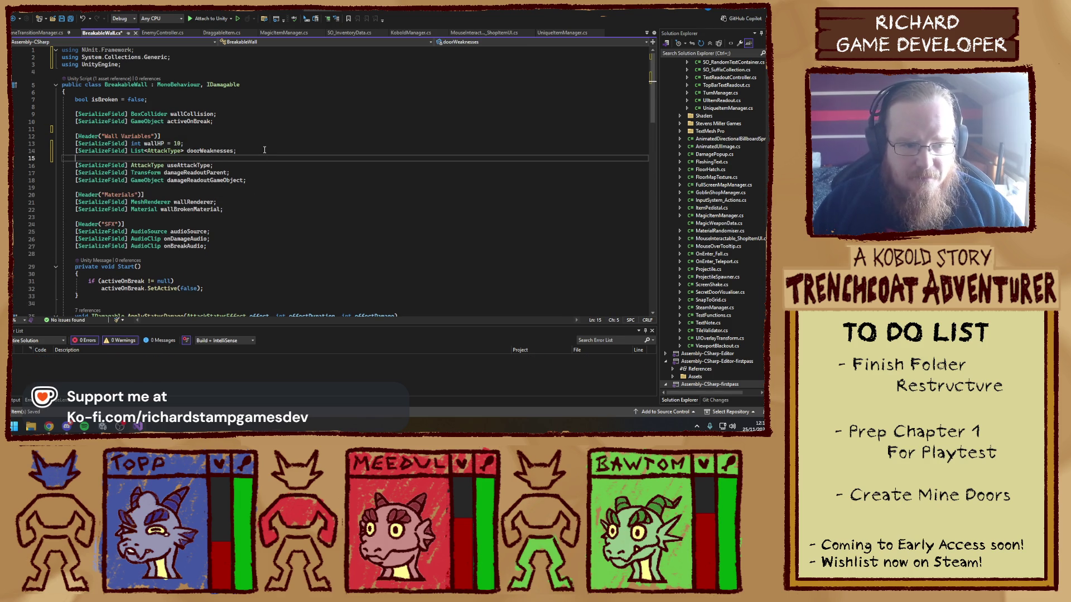
{"action": "key", "text": "Up"}
{"action": "key", "text": "Down"}
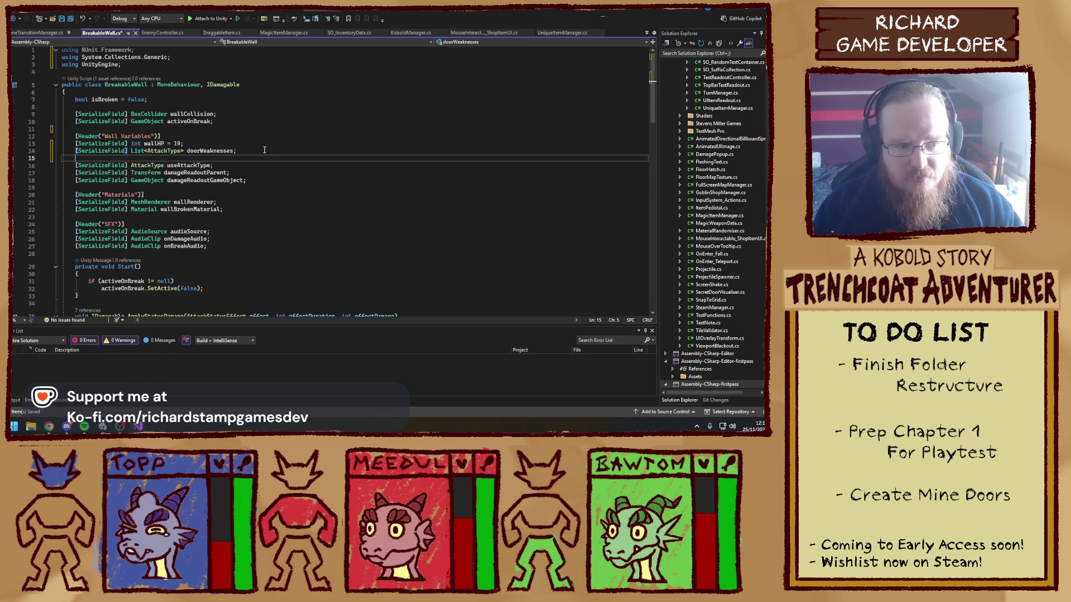
{"action": "type", "text": "[SerializeField] Li"}
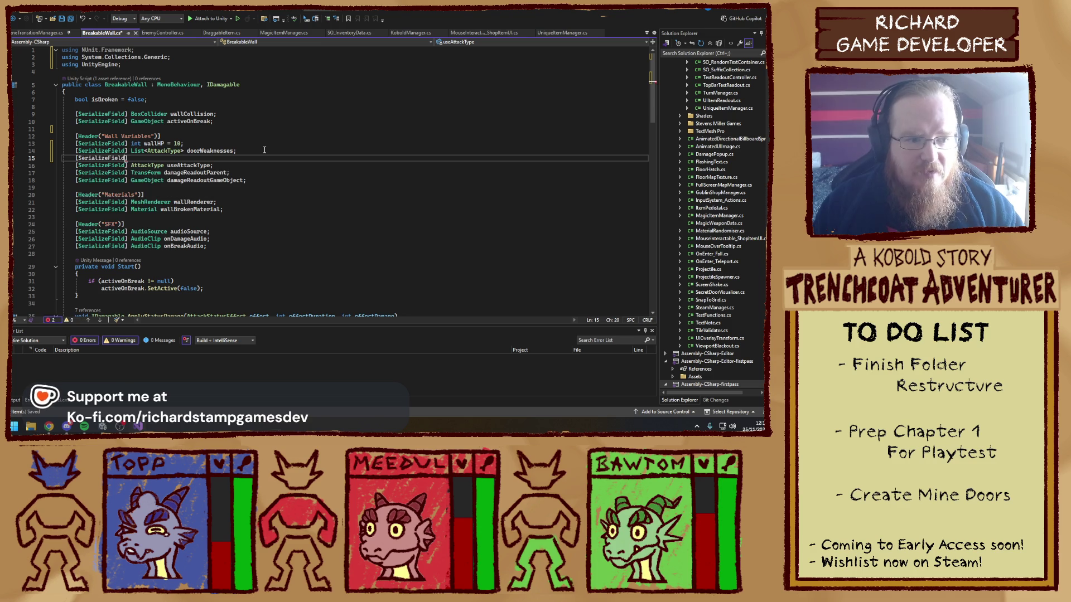
{"action": "type", "text": "st<ATtackt>"}
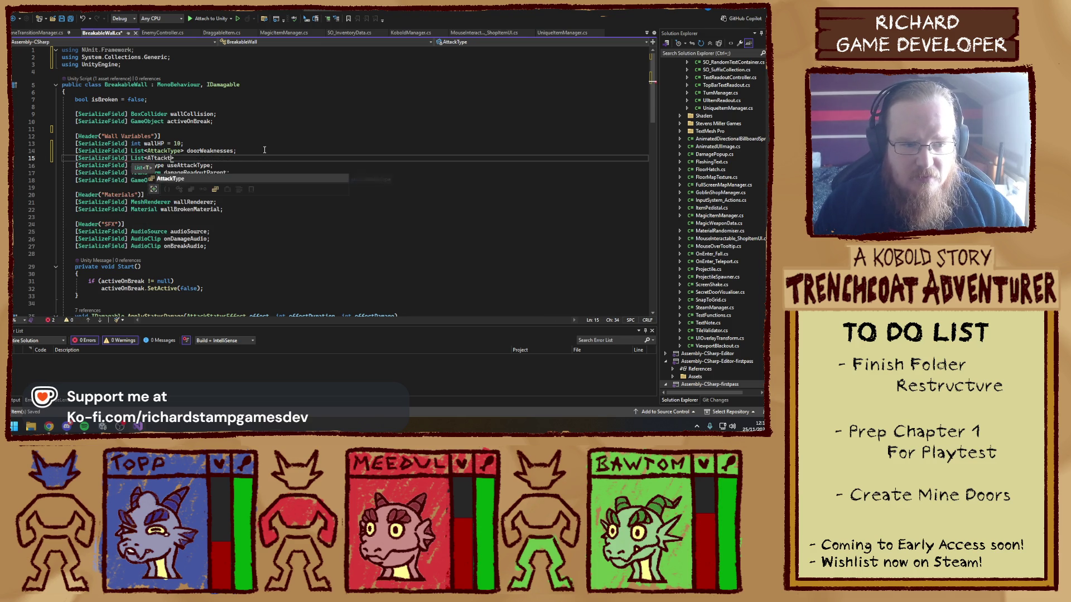
{"action": "key", "text": "Tab"}
{"action": "type", "text": "> doorRe"}
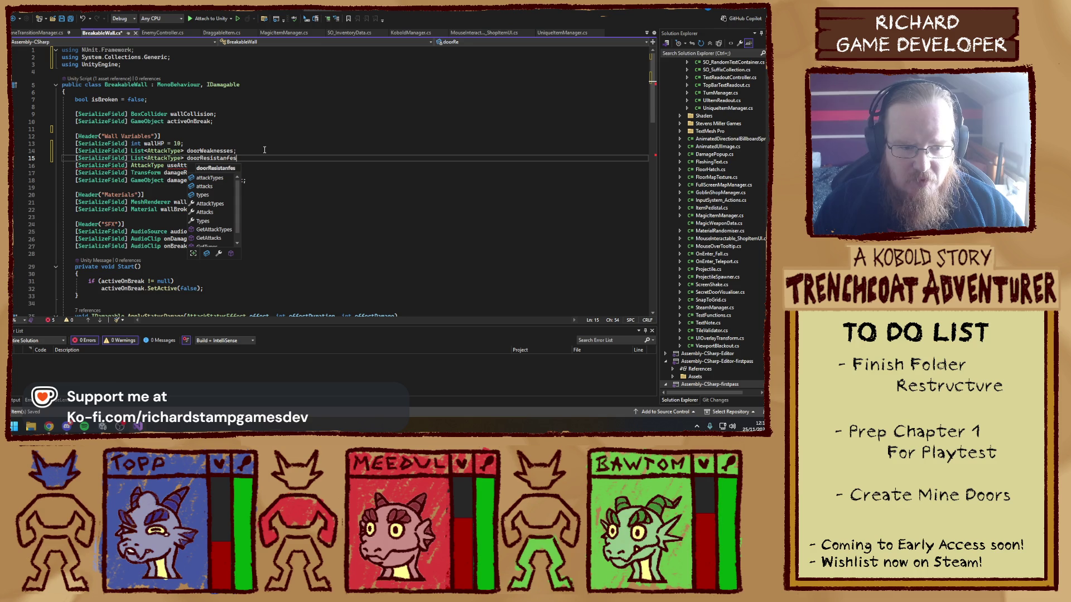
{"action": "type", "text": "sistances;"}
{"action": "key", "text": "Down"}
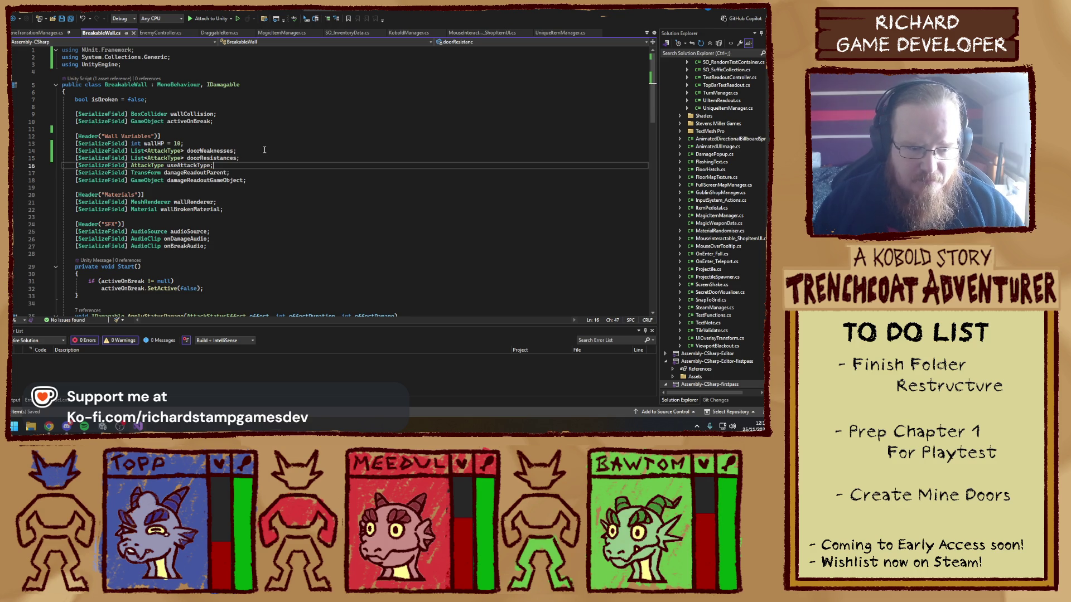
- Delete the old useAttackType field line
{"action": "key", "text": "shift+Home"}
{"action": "key", "text": "shift+Home"}
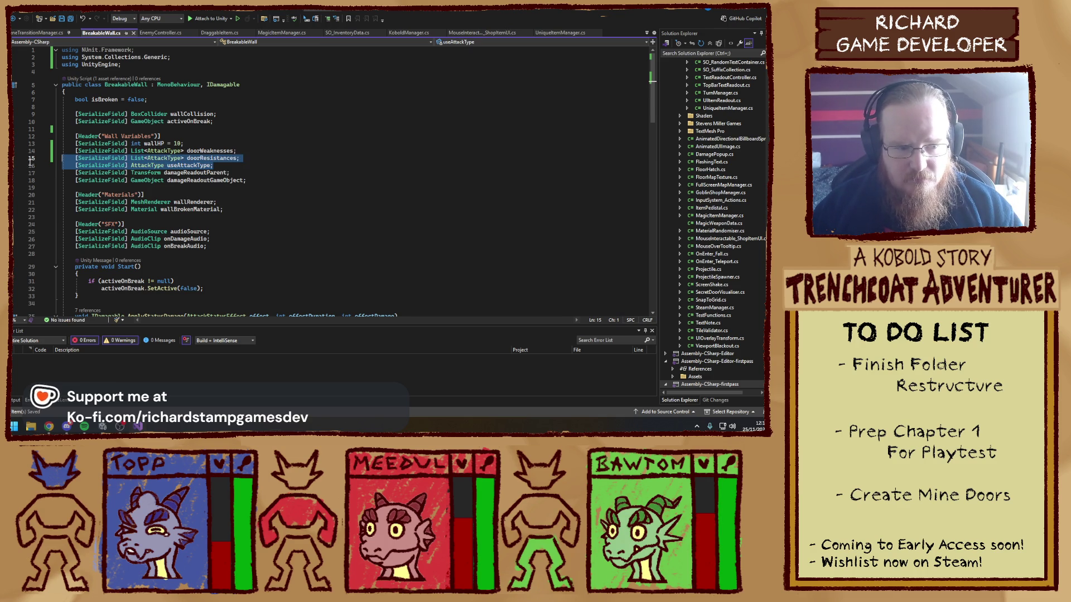
{"action": "key", "text": "BackSpace"}
{"action": "key", "text": "BackSpace"}
{"action": "scroll", "coordinate": [296, 215], "scroll_direction": "down", "scroll_amount": 10}
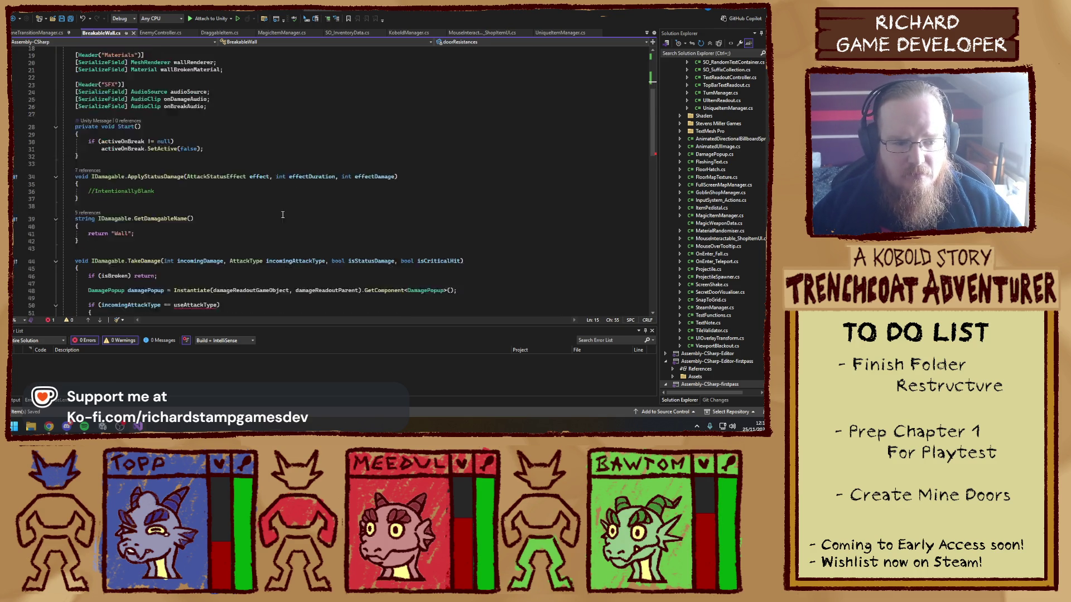
- Try doorResistances and doorWeaknesses in TakeDamage's attack-type condition, then remove them
{"action": "left_click", "coordinate": [187, 217]}
{"action": "key", "text": "Up"}
{"action": "key", "text": "Up"}
{"action": "key", "text": "Up"}
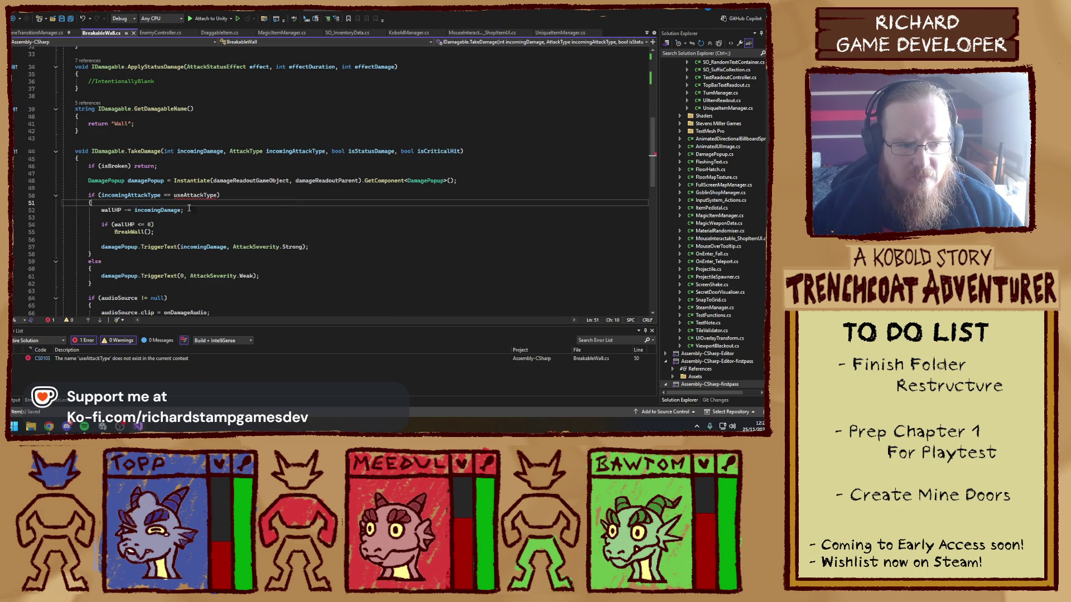
{"action": "key", "text": "Down"}
{"action": "key", "text": "Down"}
{"action": "key", "text": "ctrl+shift+Right"}
{"action": "scroll", "coordinate": [300, 241], "scroll_direction": "up", "scroll_amount": 1}
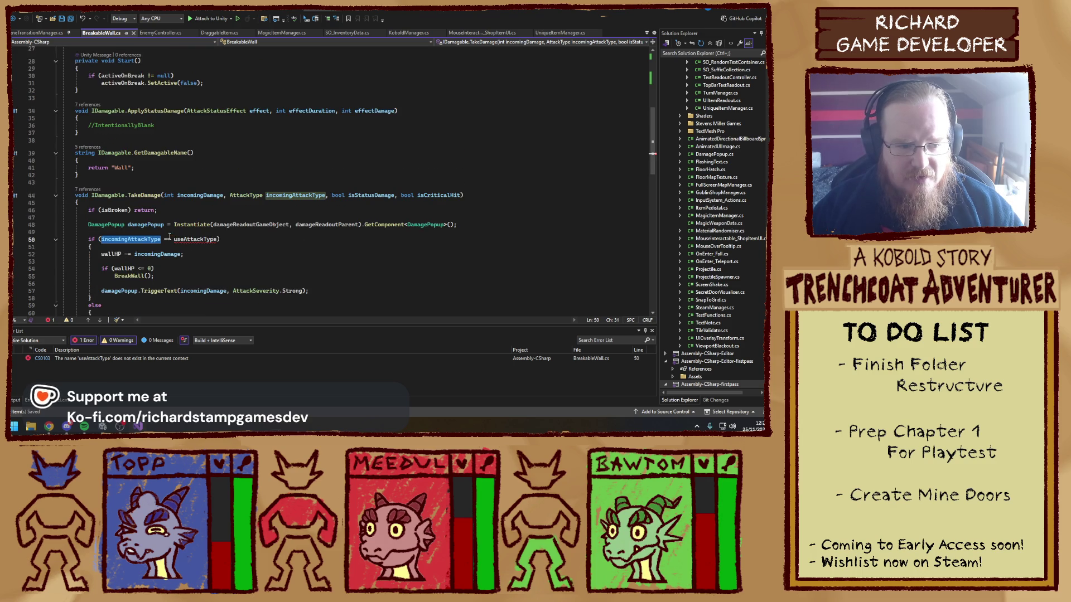
{"action": "left_click", "coordinate": [157, 246]}
{"action": "scroll", "coordinate": [126, 198], "scroll_direction": "down", "scroll_amount": 1}
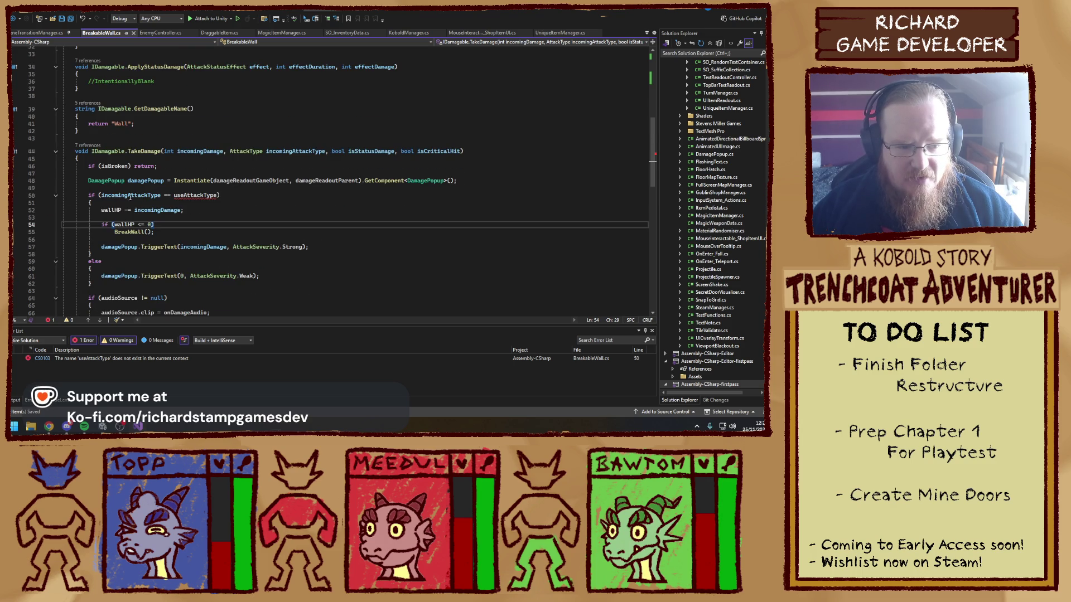
{"action": "left_click", "coordinate": [100, 194]}
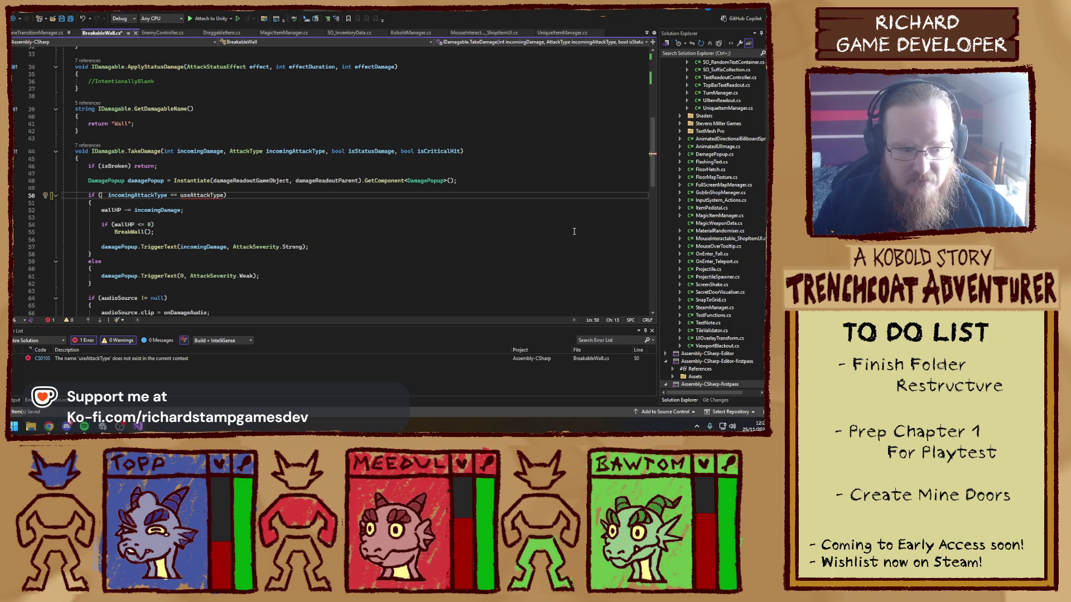
{"action": "type", "text": "doorResistances"}
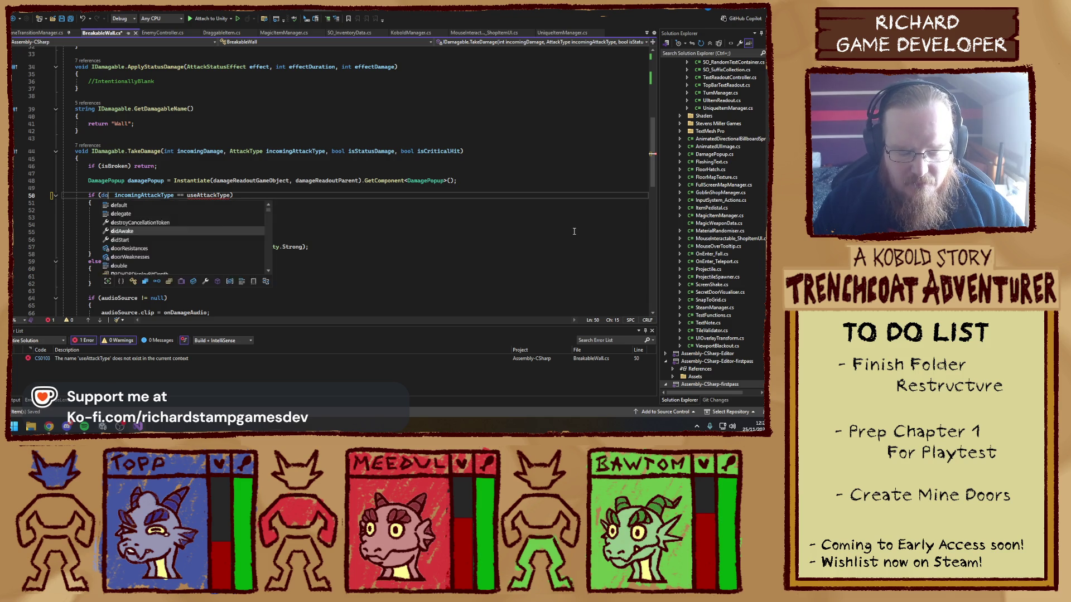
{"action": "key", "text": "ctrl+shift+Left"}
{"action": "key", "text": "BackSpace"}
{"action": "type", "text": "doorWeaknesses"}
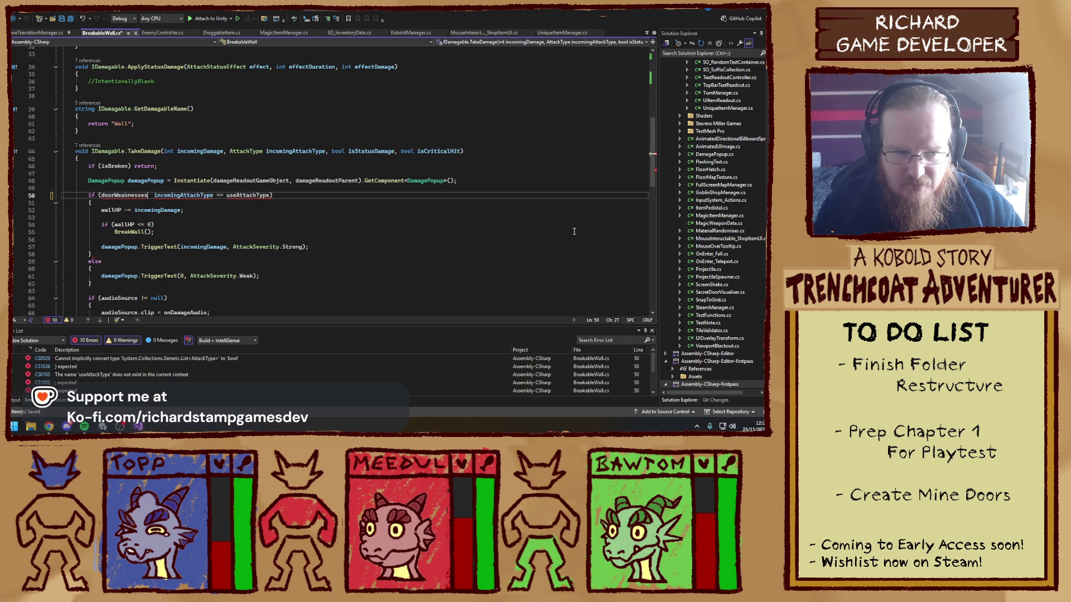
{"action": "key", "text": "ctrl+BackSpace"}
{"action": "type", "text": "@"}
{"action": "key", "text": "Down"}
{"action": "key", "text": "Down"}
{"action": "key", "text": "Down"}
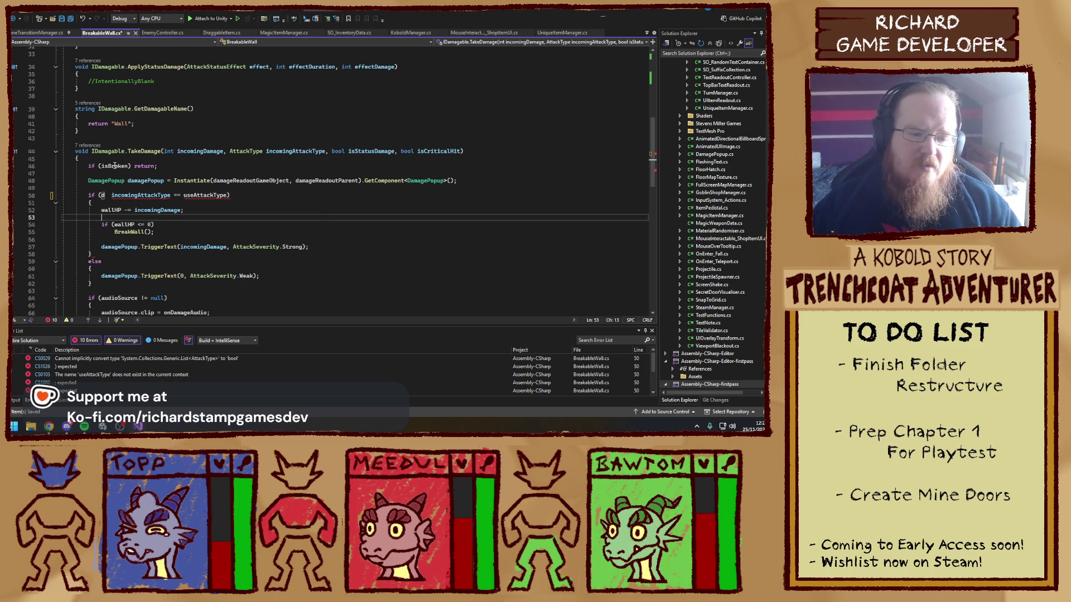
{"action": "scroll", "coordinate": [253, 200], "scroll_direction": "down", "scroll_amount": 2}
- Add int attackDamage = incomingDamage; above the check and change the condition to if (wall)
{"action": "key", "text": "Up"}
{"action": "key", "text": "Up"}
{"action": "key", "text": "Up"}
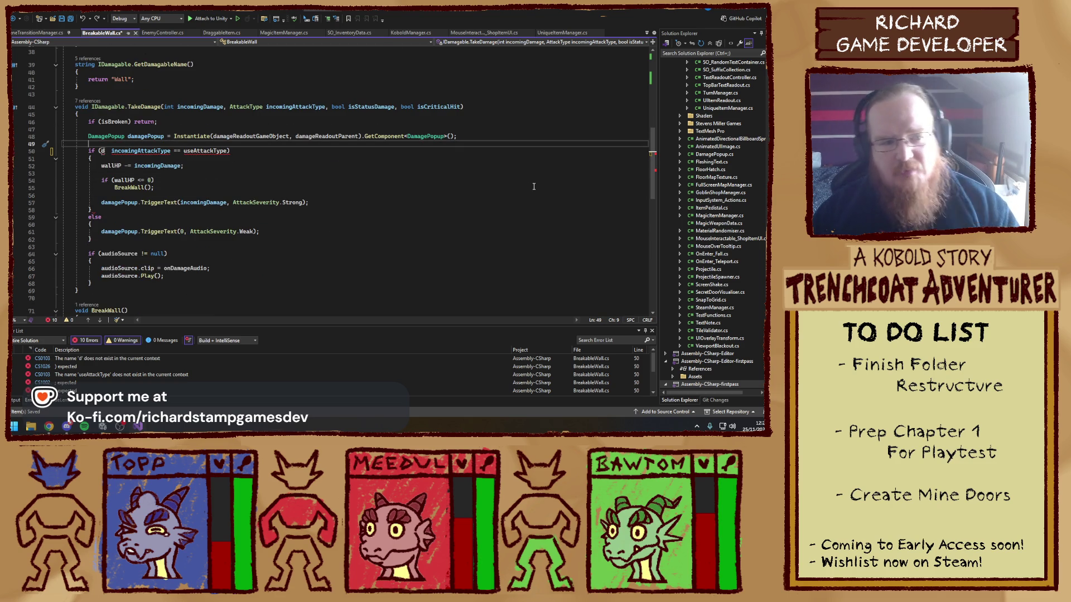
{"action": "key", "text": "Return"}
{"action": "key", "text": "Return"}
{"action": "key", "text": "Return"}
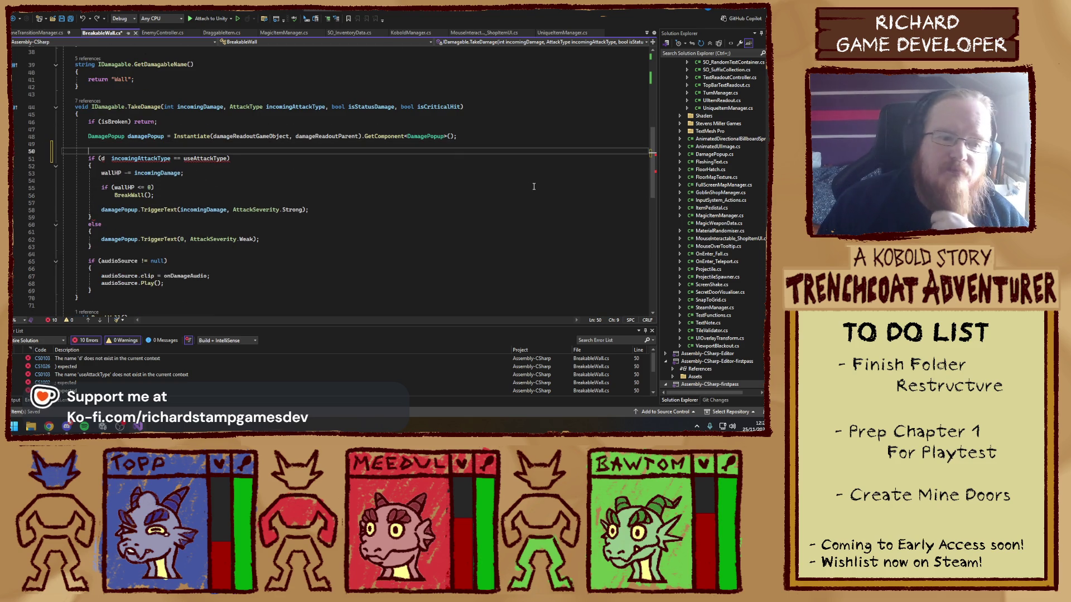
{"action": "key", "text": "Up"}
{"action": "key", "text": "Up"}
{"action": "key", "text": "Up"}
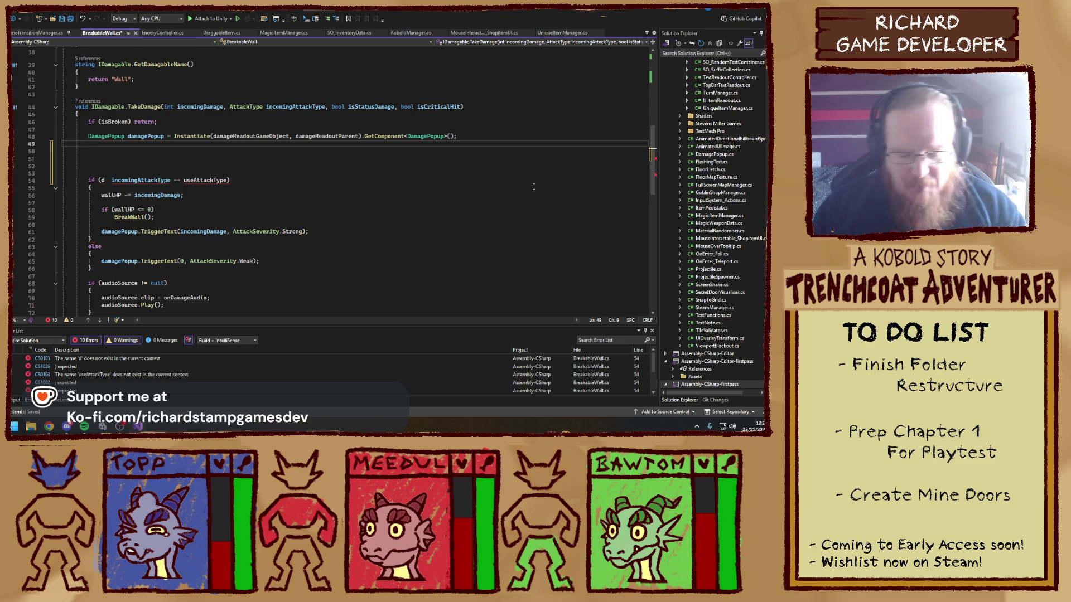
{"action": "type", "text": "int attack"}
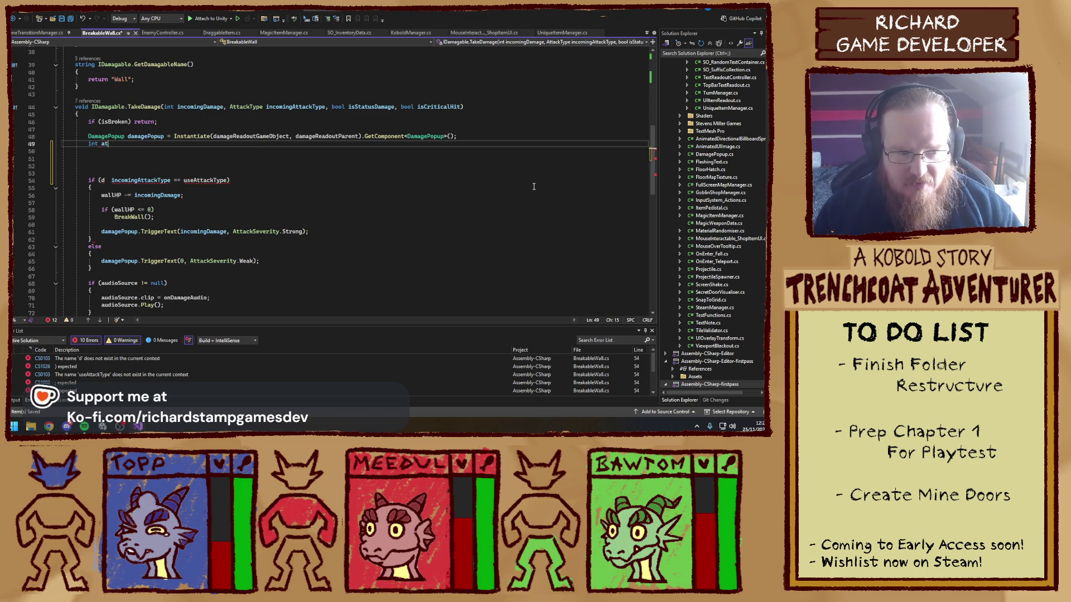
{"action": "type", "text": "Damage = "}
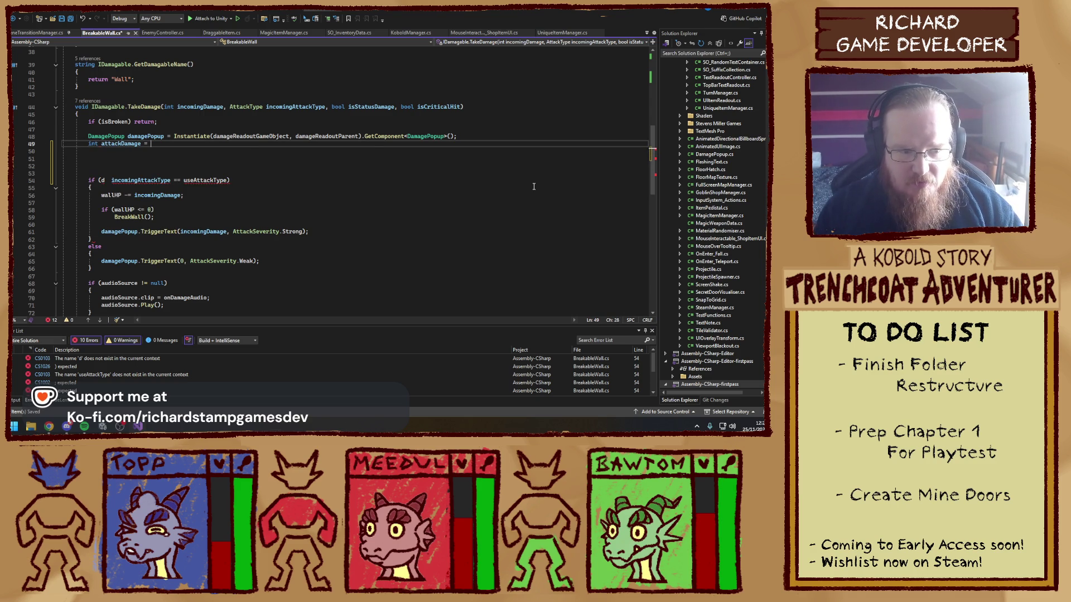
{"action": "type", "text": "incomingDamage;"}
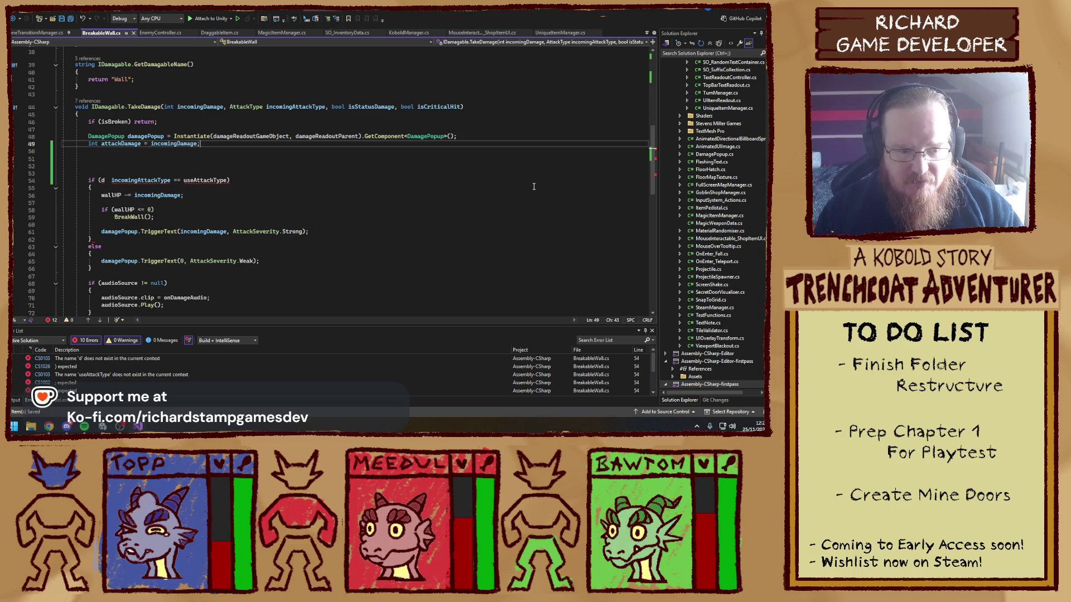
{"action": "key", "text": "Down"}
{"action": "key", "text": "Down"}
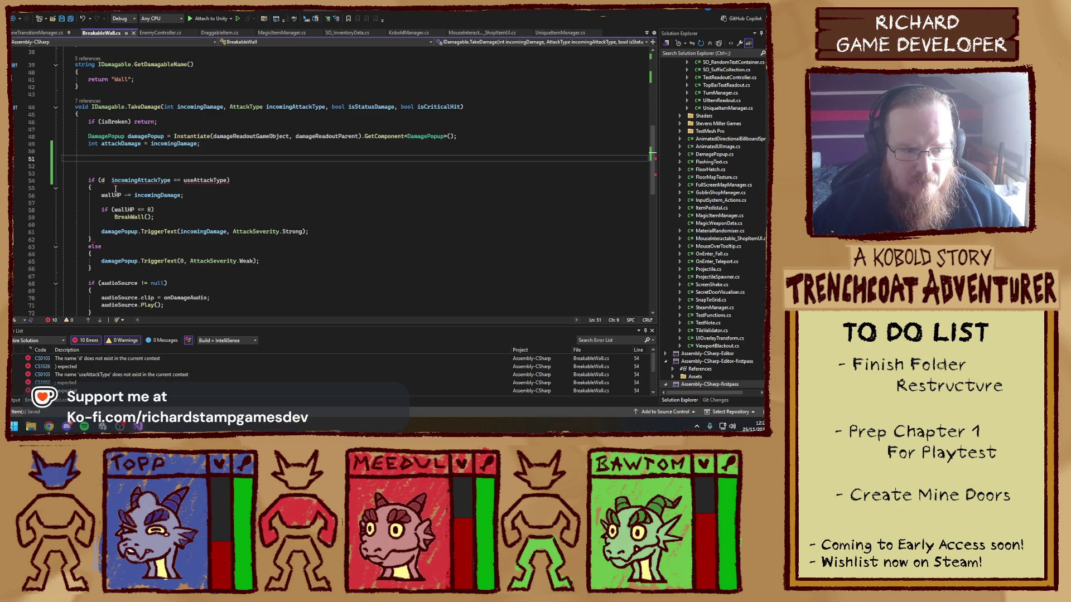
{"action": "left_click_drag", "start_coordinate": [102, 180], "coordinate": [228, 184]}
{"action": "type", "text": "wall"}
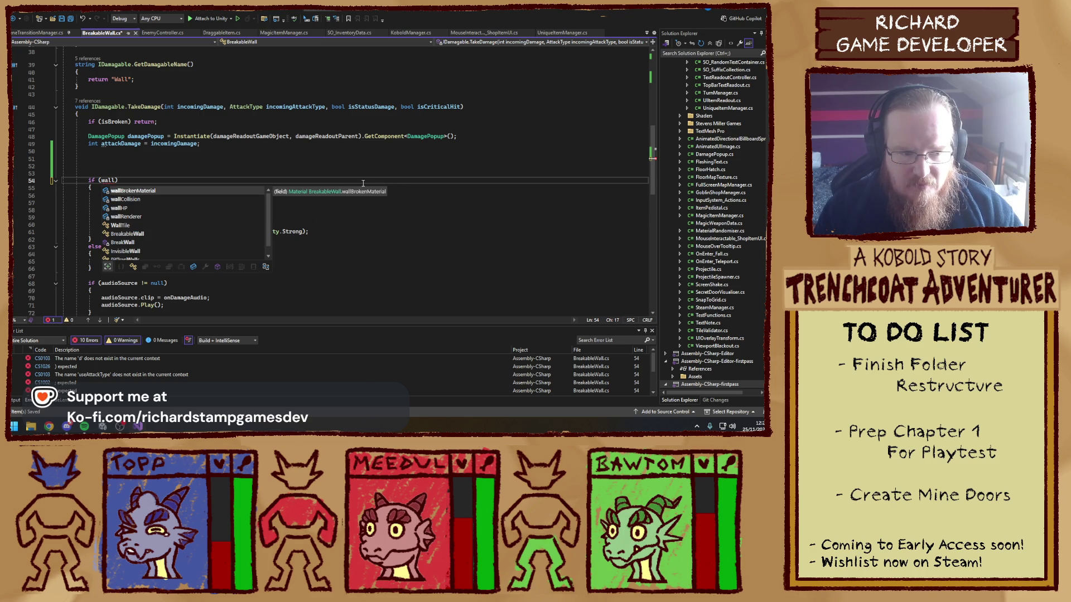
- Duplicate the doorResistances declaration to create a doorImmunities list
{"action": "scroll", "coordinate": [360, 183], "scroll_direction": "up", "scroll_amount": 10}
{"action": "left_click", "coordinate": [225, 136]}
{"action": "scroll", "coordinate": [225, 162], "scroll_direction": "up", "scroll_amount": 2}
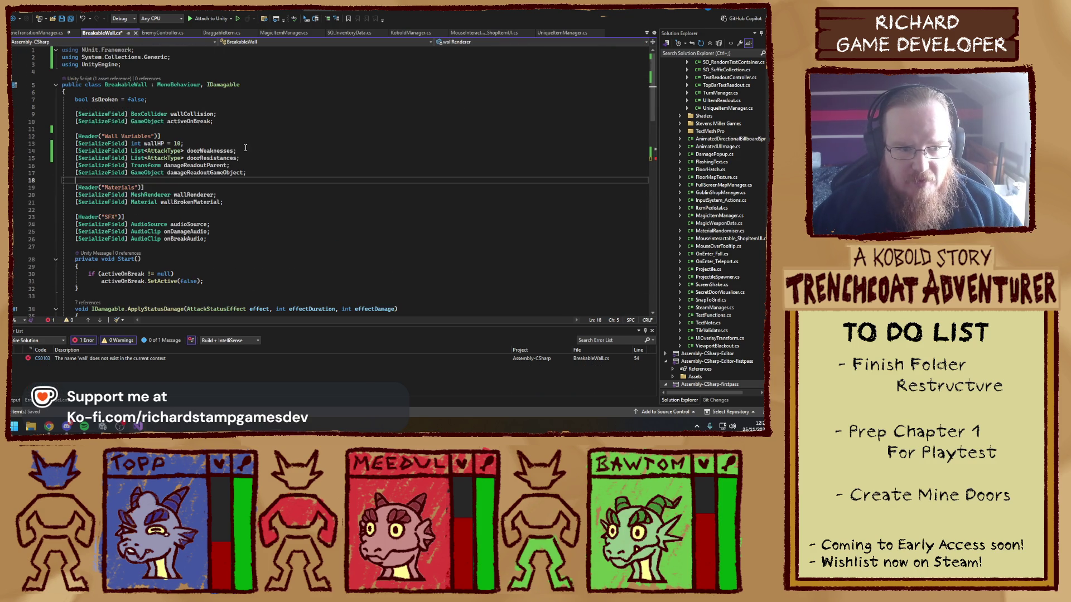
{"action": "left_click", "coordinate": [39, 160]}
{"action": "key", "text": "ctrl+d"}
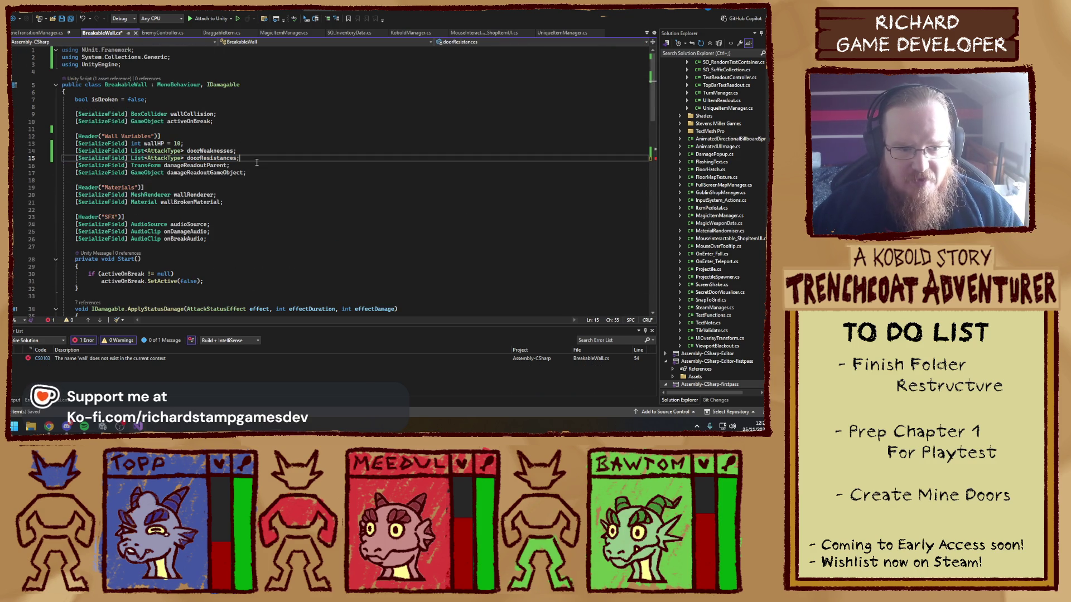
{"action": "double_click", "coordinate": [223, 166]}
{"action": "type", "text": "door"}
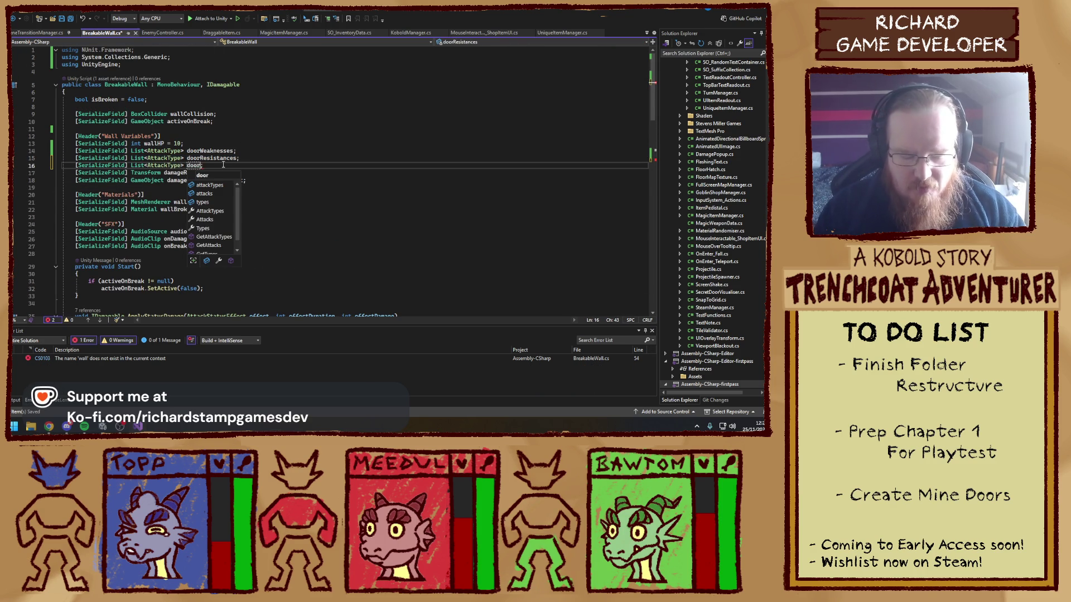
{"action": "key", "text": "Escape"}
{"action": "scroll", "coordinate": [205, 234], "scroll_direction": "down", "scroll_amount": 7}
- Add an if (doorImmunities.Contains(incomingAttackType)) block above the wall check
{"action": "left_click", "coordinate": [204, 226]}
{"action": "scroll", "coordinate": [212, 224], "scroll_direction": "down", "scroll_amount": 5}
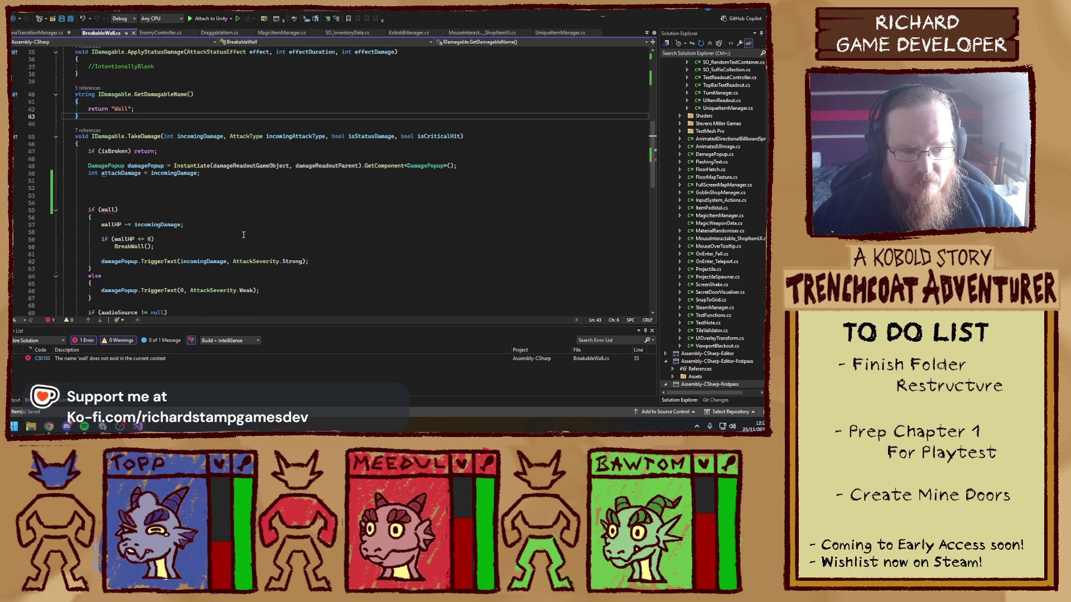
{"action": "left_click", "coordinate": [243, 188]}
{"action": "type", "text": "if (doorImmunuties."}
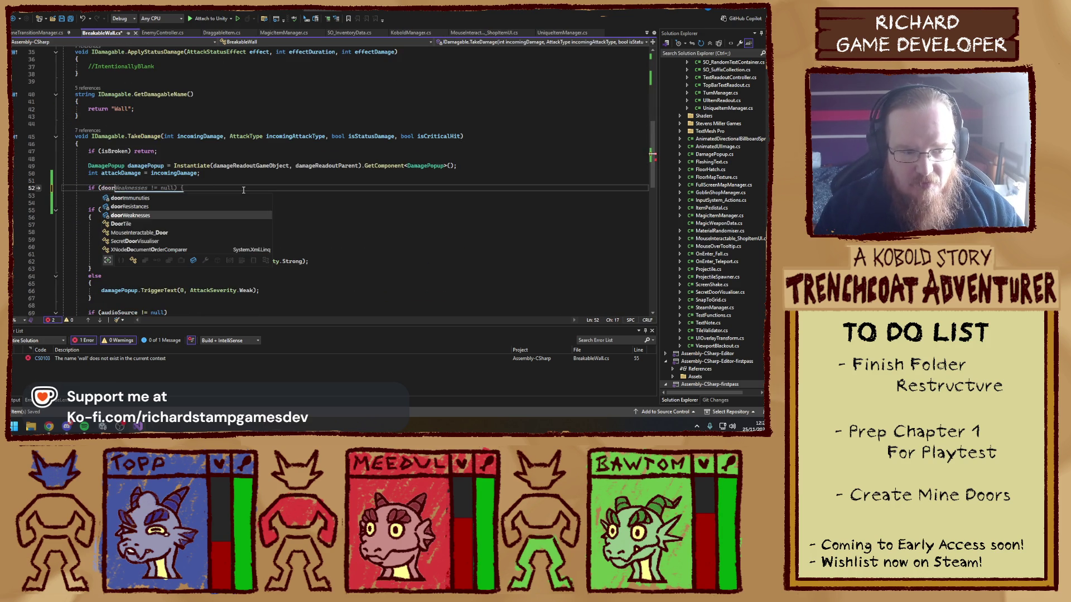
{"action": "type", "text": "Contains("}
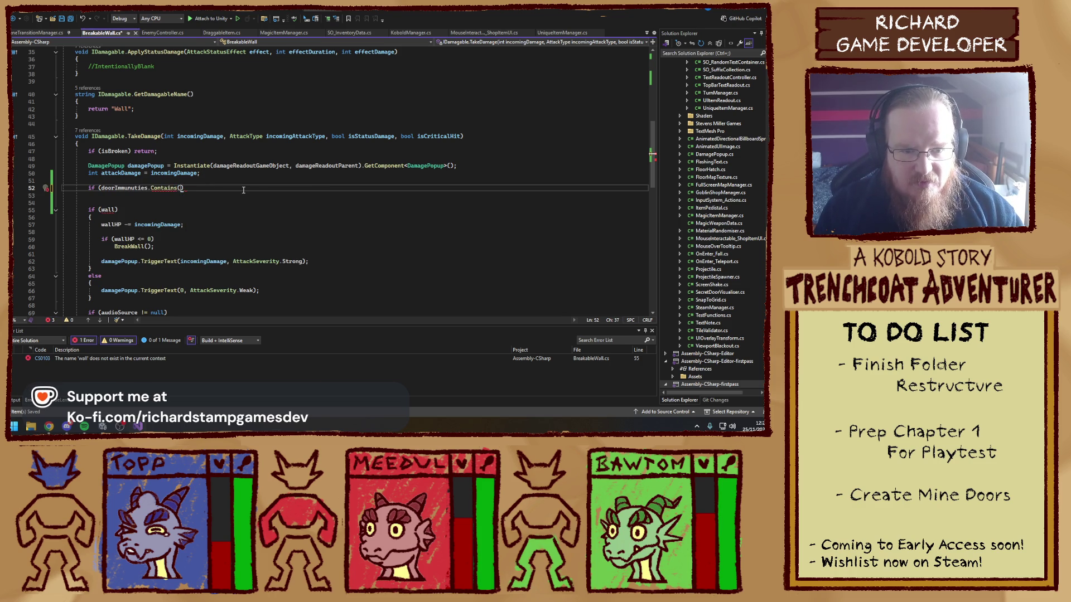
{"action": "type", "text": "inc"}
{"action": "key", "text": "Tab"}
{"action": "type", "text": ")"}
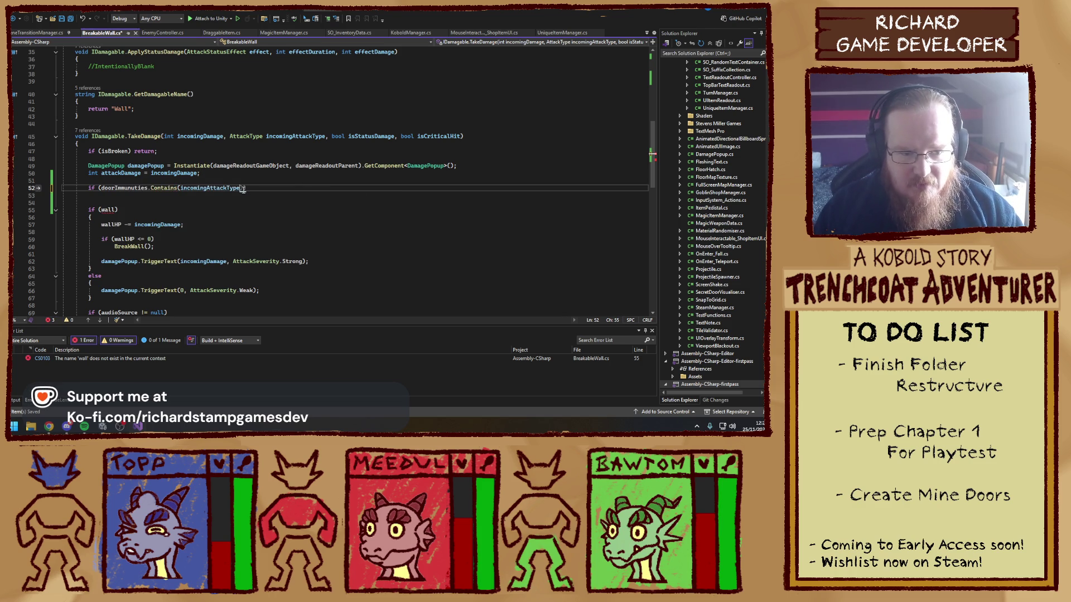
{"action": "type", "text": ")"}
{"action": "key", "text": "Return"}
{"action": "type", "text": "{"}
{"action": "key", "text": "Return"}
{"action": "scroll", "coordinate": [310, 188], "scroll_direction": "down", "scroll_amount": 3}
- Move the weak zero-damage TriggerText popup from the else branch into the immunity block
{"action": "left_click", "coordinate": [311, 188]}
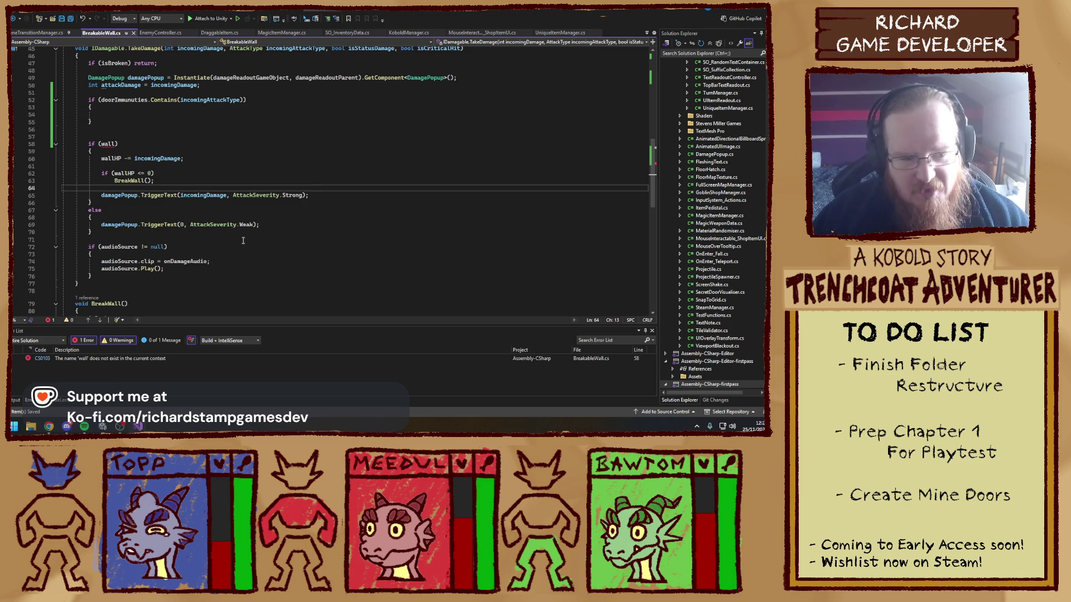
{"action": "left_click", "coordinate": [221, 273]}
{"action": "key", "text": "Up"}
{"action": "key", "text": "Up"}
{"action": "key", "text": "Up"}
{"action": "left_click_drag", "start_coordinate": [254, 230], "coordinate": [62, 226]}
{"action": "key", "text": "ctrl+x"}
{"action": "left_click", "coordinate": [279, 114]}
{"action": "key", "text": "ctrl+v"}
- Delete the empty else block and go to the TriggerText definition in DamagePopup.cs
{"action": "left_click", "coordinate": [283, 136]}
{"action": "left_click", "coordinate": [259, 157]}
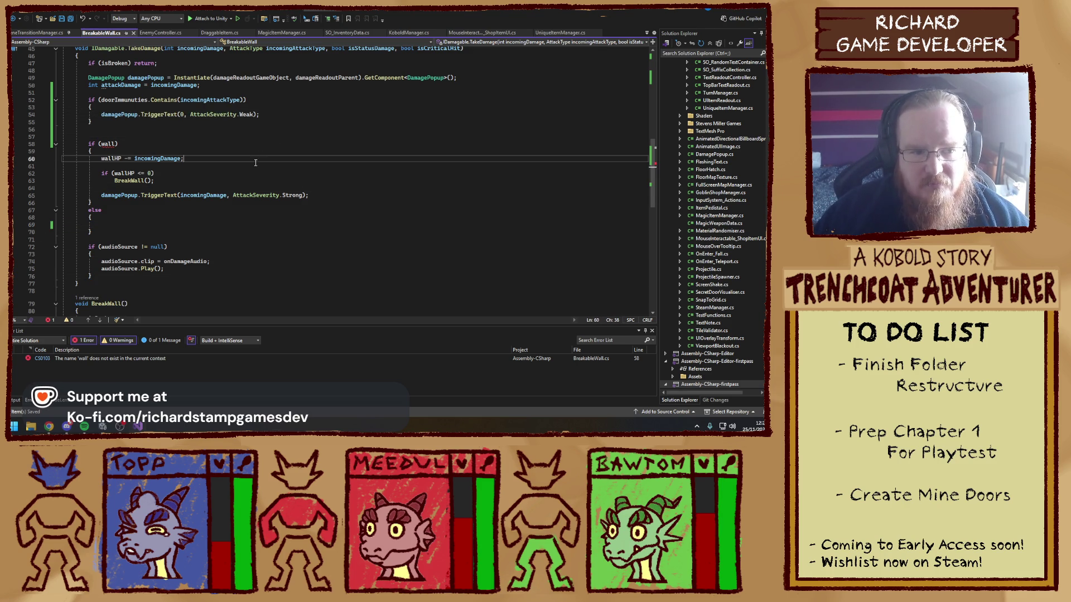
{"action": "left_click", "coordinate": [316, 143]}
{"action": "left_click_drag", "start_coordinate": [101, 237], "coordinate": [63, 207]}
{"action": "key", "text": "Delete"}
{"action": "left_click", "coordinate": [353, 140]}
{"action": "left_click", "coordinate": [352, 151]}
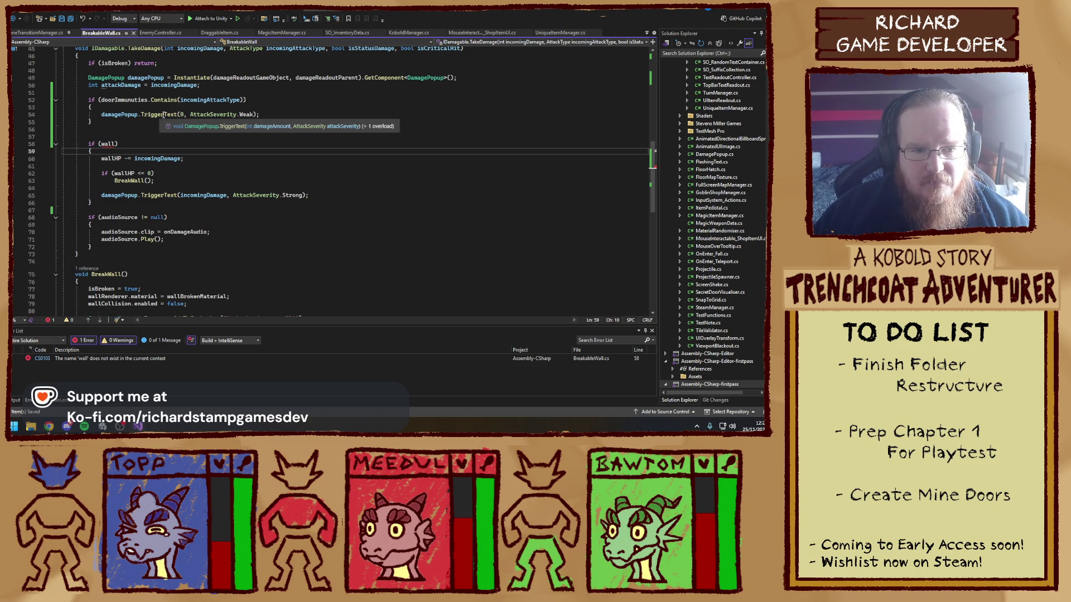
{"action": "left_click", "coordinate": [237, 130], "text": "ctrl"}
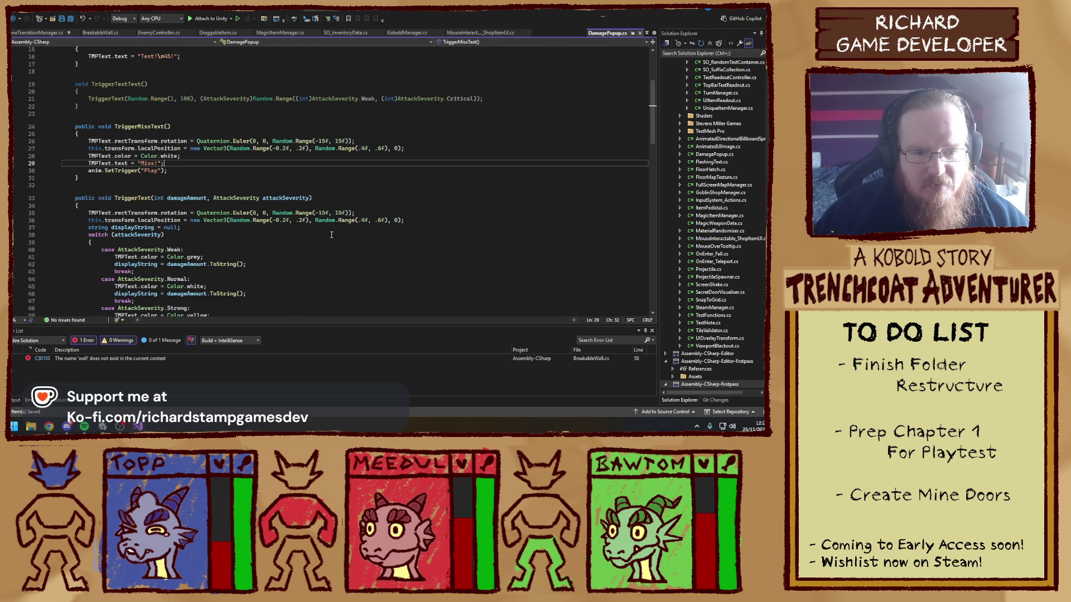
- In Enums.cs, add Immune after StatusDamage in the AttackSeverity enum and save
{"action": "scroll", "coordinate": [323, 236], "scroll_direction": "down", "scroll_amount": 1}
{"action": "scroll", "coordinate": [322, 236], "scroll_direction": "down", "scroll_amount": 3}
{"action": "left_click", "coordinate": [323, 250]}
{"action": "scroll", "coordinate": [290, 212], "scroll_direction": "up", "scroll_amount": 4}
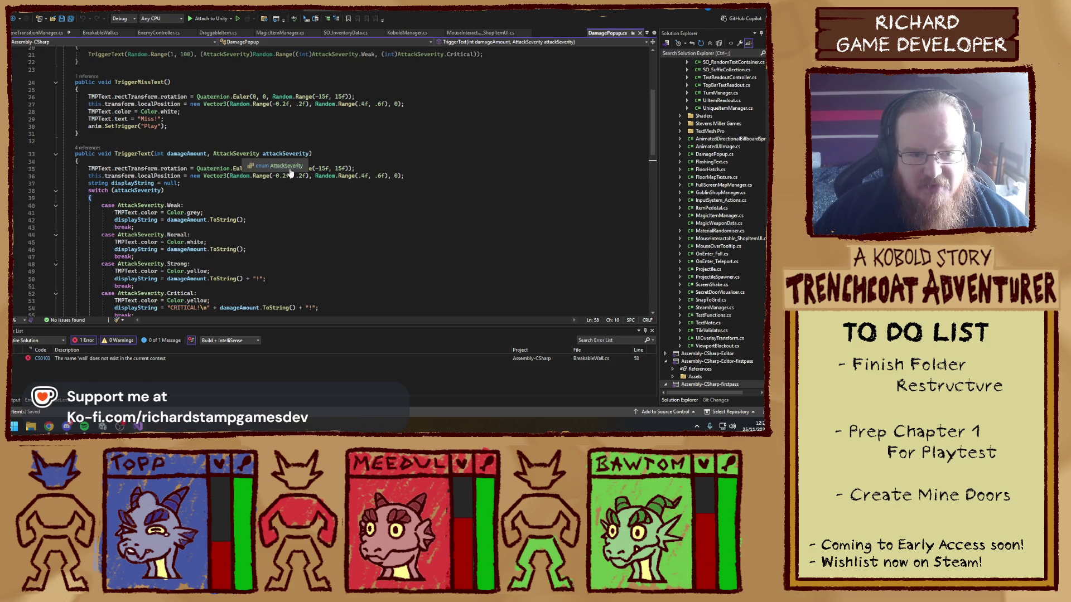
{"action": "key", "text": "F12"}
{"action": "left_click", "coordinate": [241, 110]}
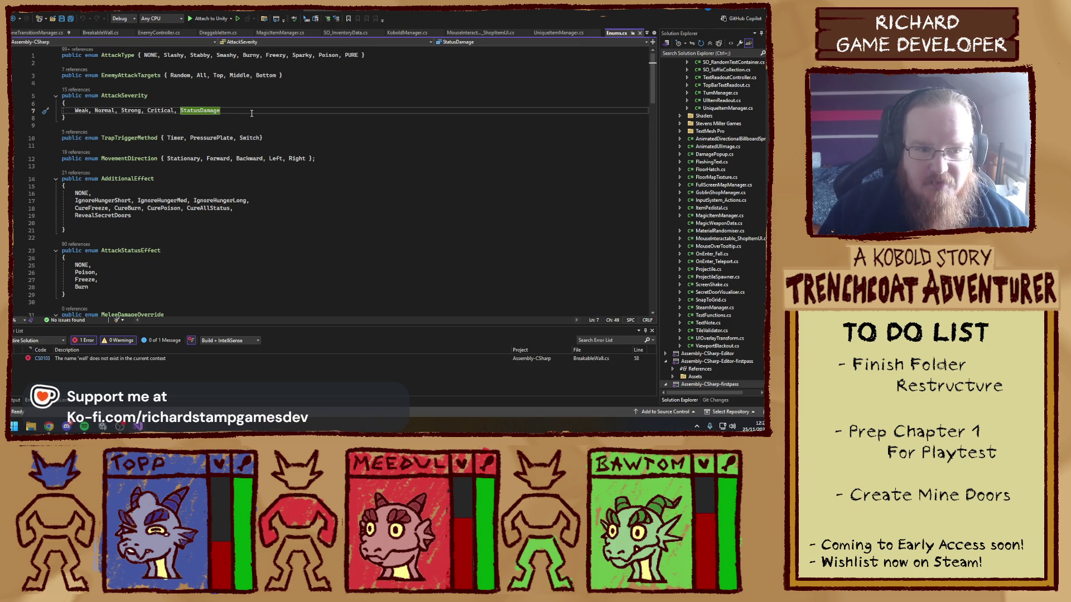
{"action": "type", "text": ", I"}
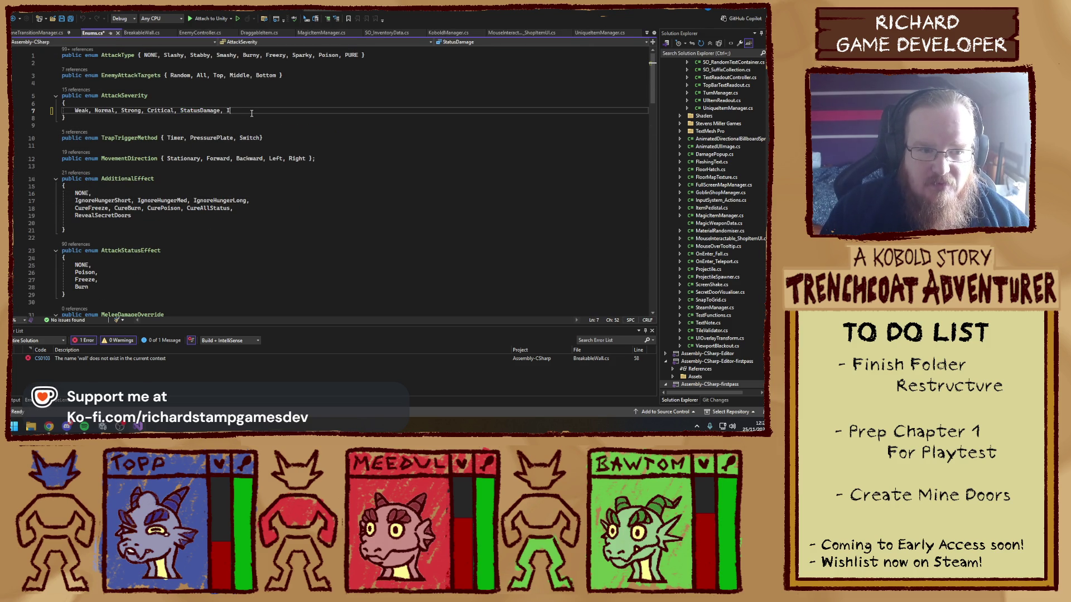
{"action": "key", "text": "ctrl+s"}
{"action": "key", "text": "Down"}
{"action": "key", "text": "Down"}
{"action": "key", "text": "Down"}
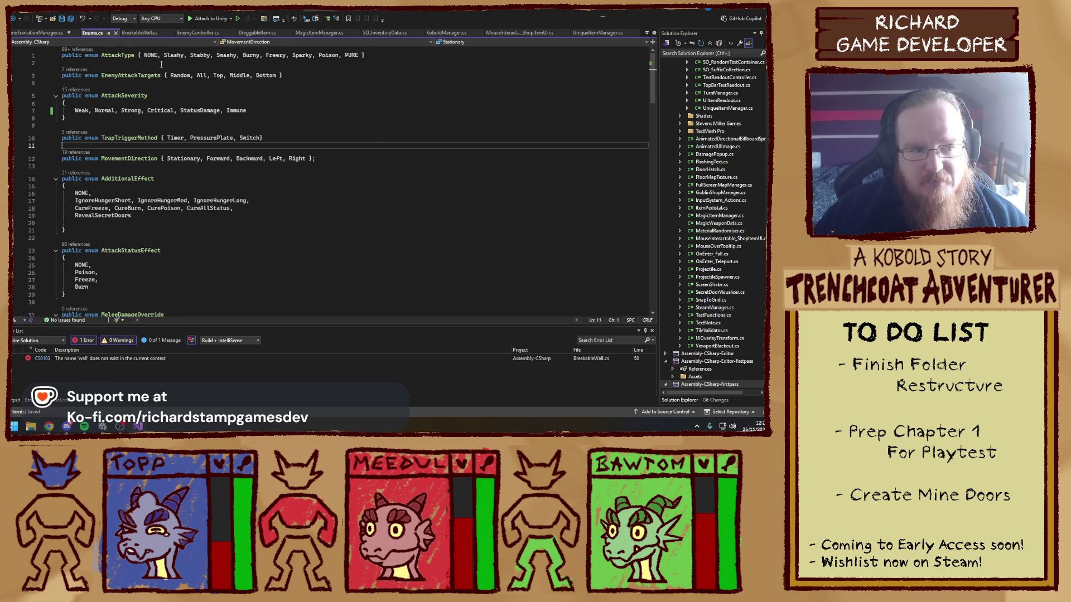
{"action": "left_click", "coordinate": [20, 34]}
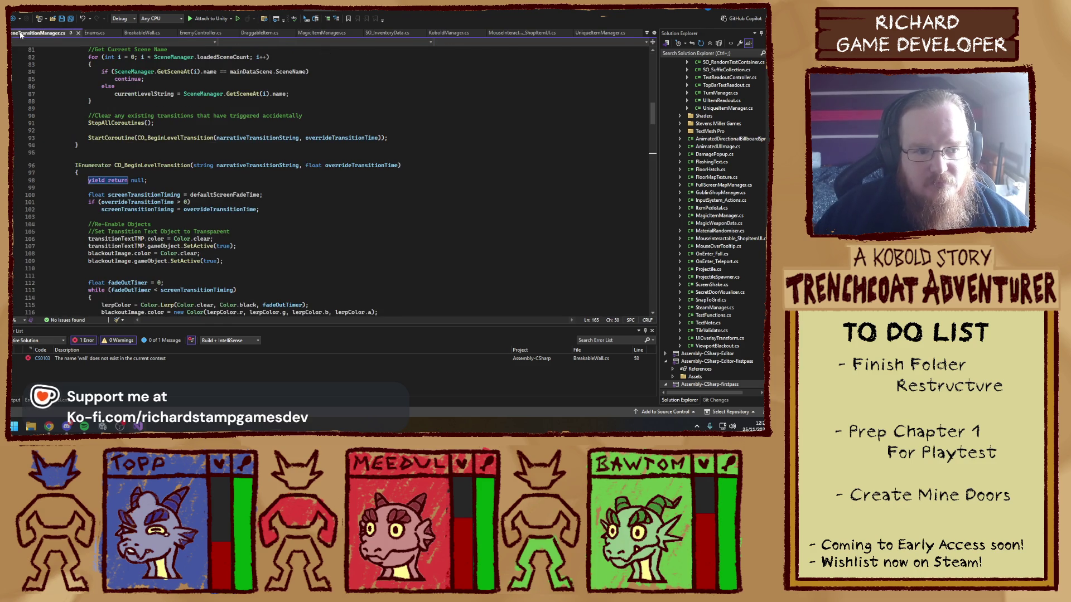
- Close the SO_InventoryData, MagicItemManager, KoboldManager, UniqueItemManager, EnemyController and other unneeded script tabs
{"action": "left_click", "coordinate": [98, 34]}
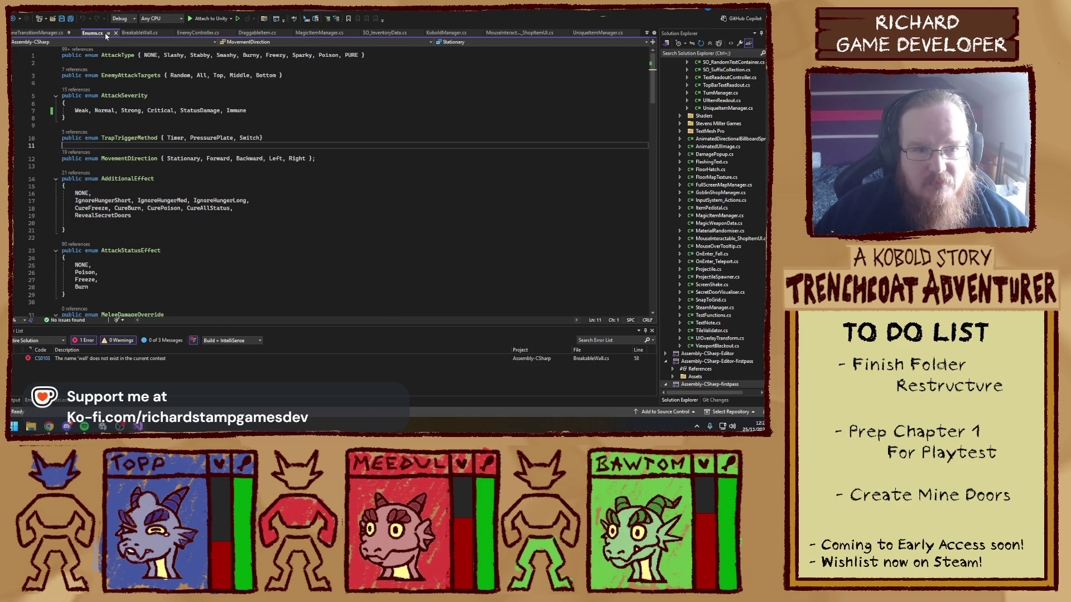
{"action": "left_click", "coordinate": [420, 32]}
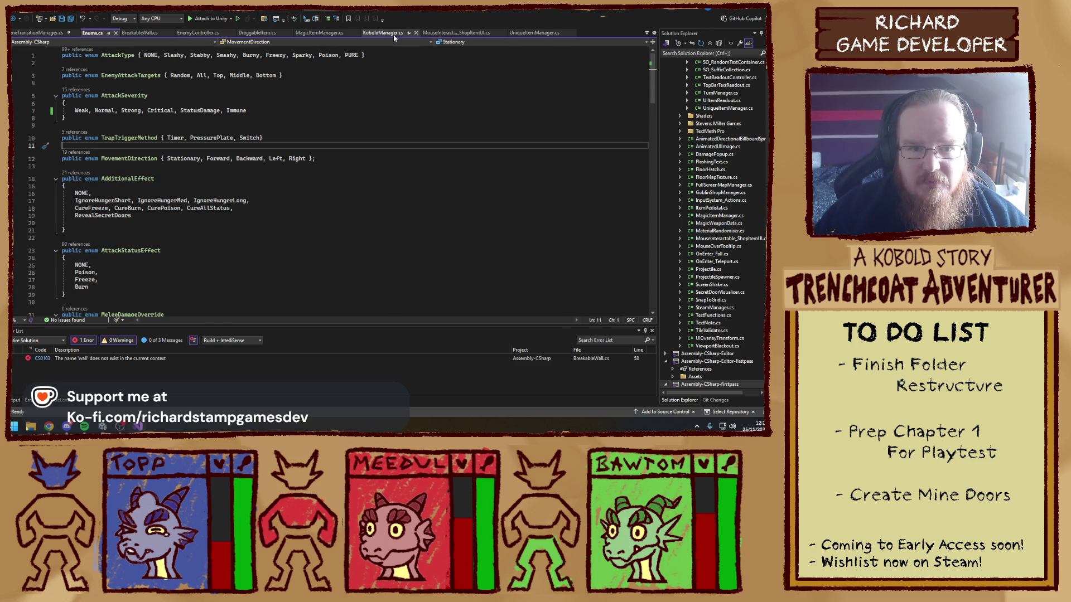
{"action": "left_click", "coordinate": [349, 32]}
{"action": "left_click", "coordinate": [432, 33]}
{"action": "left_click", "coordinate": [347, 33]}
{"action": "left_click", "coordinate": [358, 32]}
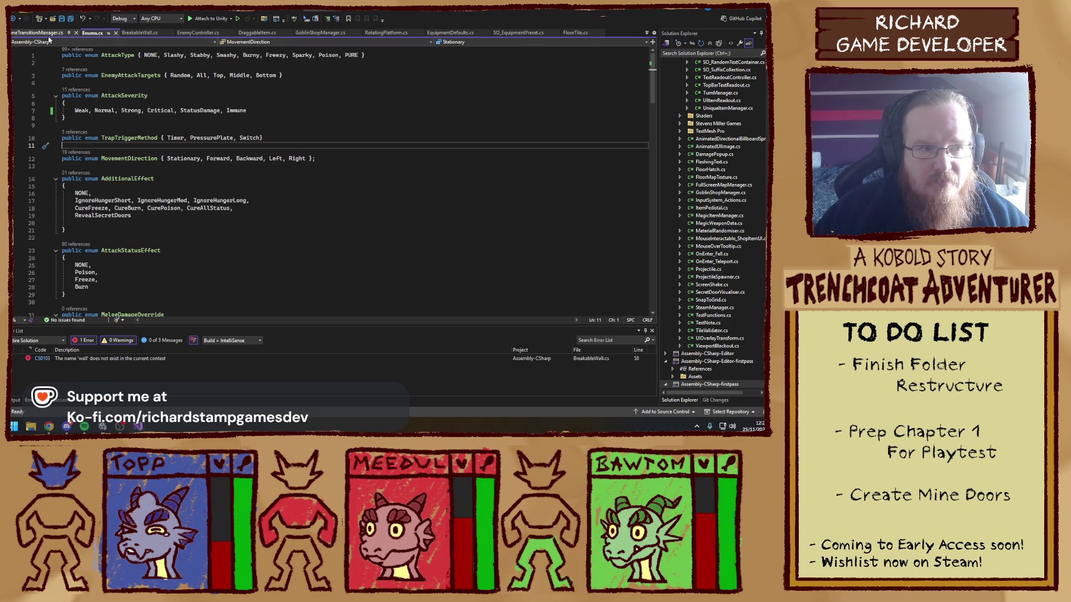
{"action": "left_click", "coordinate": [77, 32]}
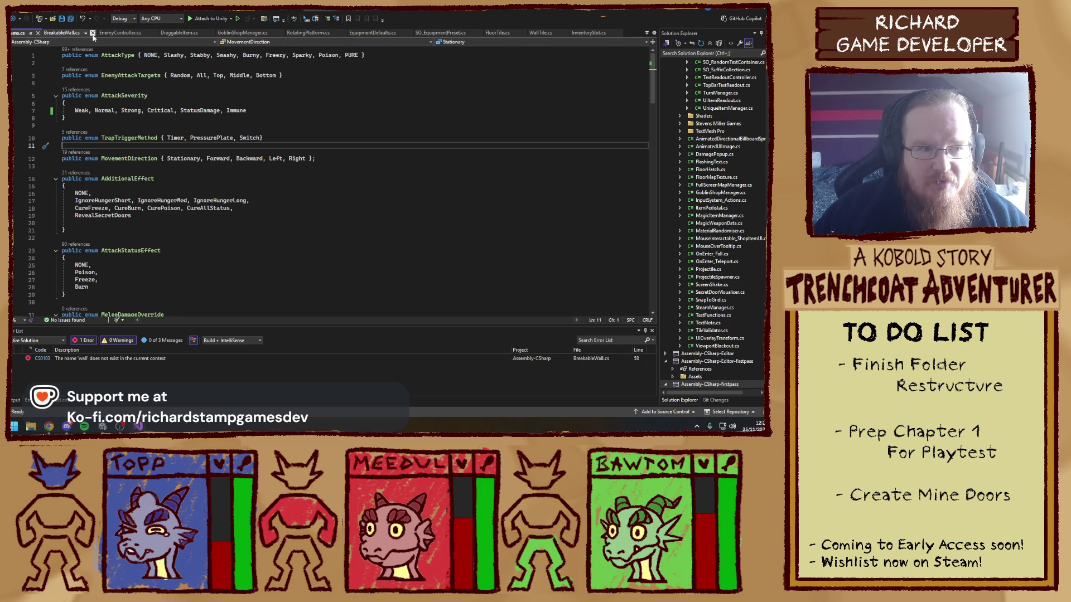
{"action": "left_click", "coordinate": [123, 33]}
{"action": "left_click", "coordinate": [155, 33]}
{"action": "left_click", "coordinate": [149, 33]}
{"action": "left_click", "coordinate": [162, 33]}
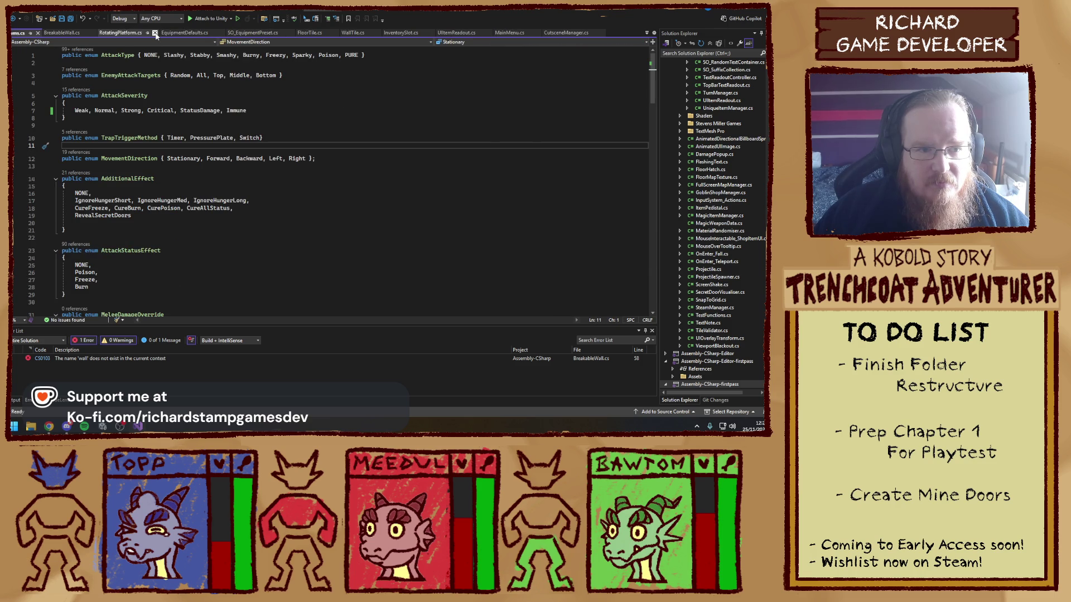
{"action": "right_click", "coordinate": [138, 35]}
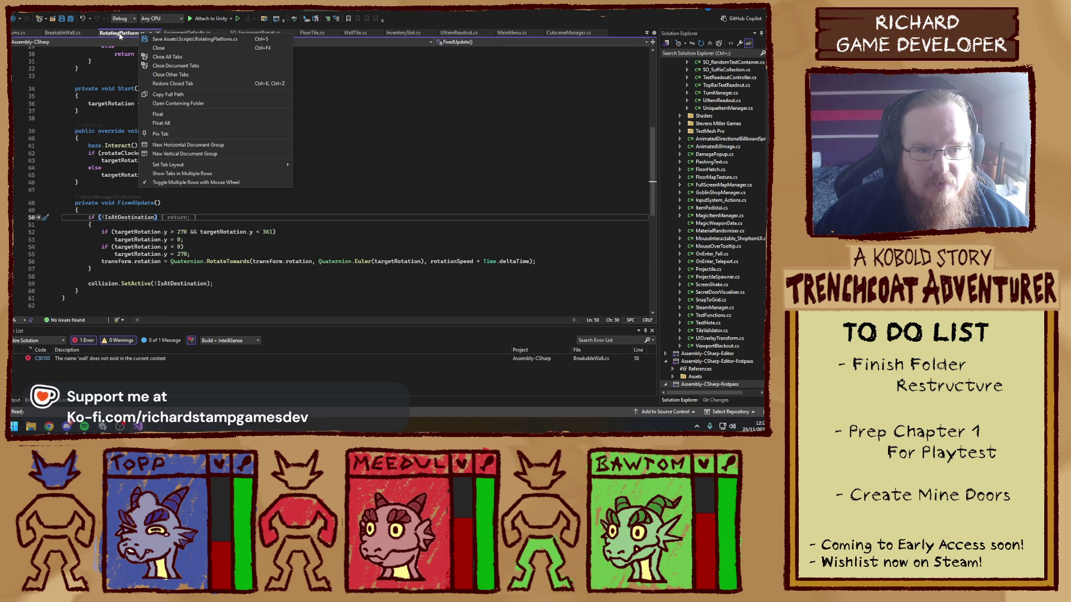
{"action": "left_click", "coordinate": [120, 34]}
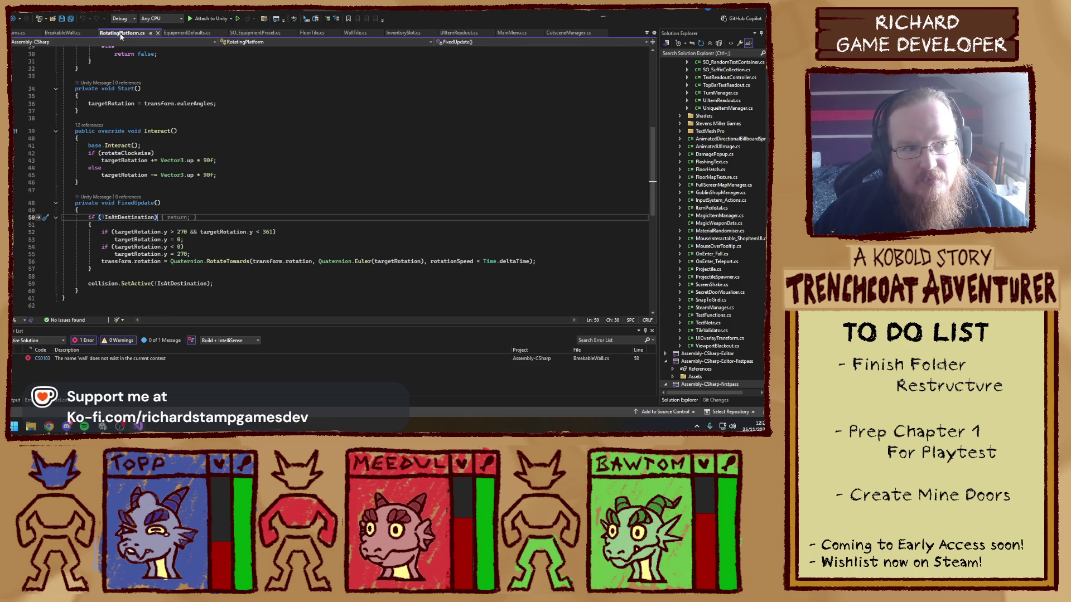
- Open the compile error from the Unity console in the code, at the activeOnBreak line
{"action": "key", "text": "alt+Tab"}
{"action": "left_click", "coordinate": [283, 317]}
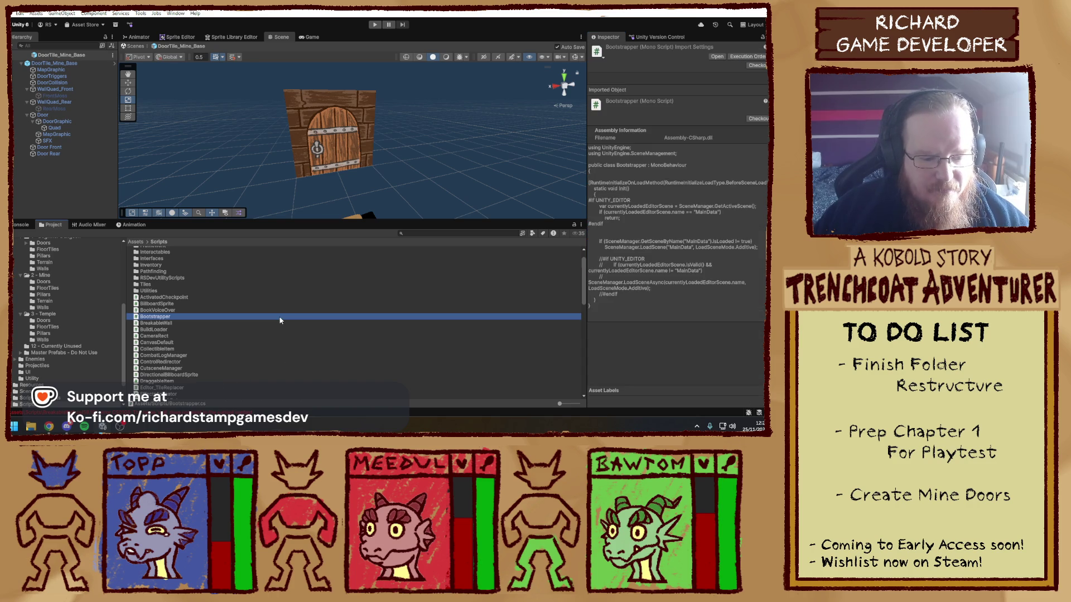
{"action": "key", "text": "ctrl+shift+c"}
{"action": "left_click", "coordinate": [138, 243]}
{"action": "double_click", "coordinate": [139, 243]}
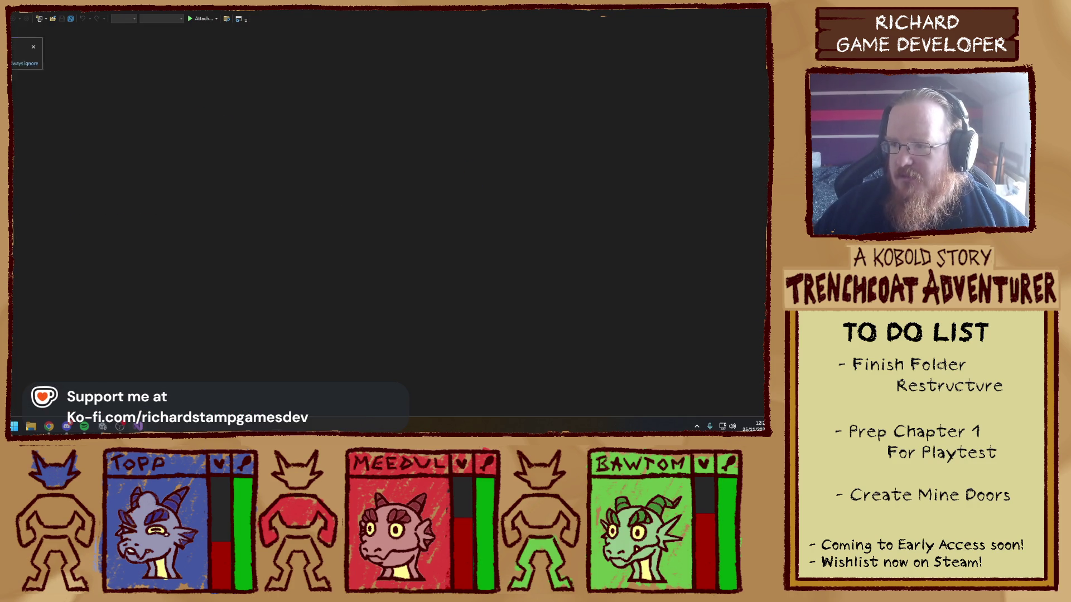
{"action": "left_click", "coordinate": [229, 128]}
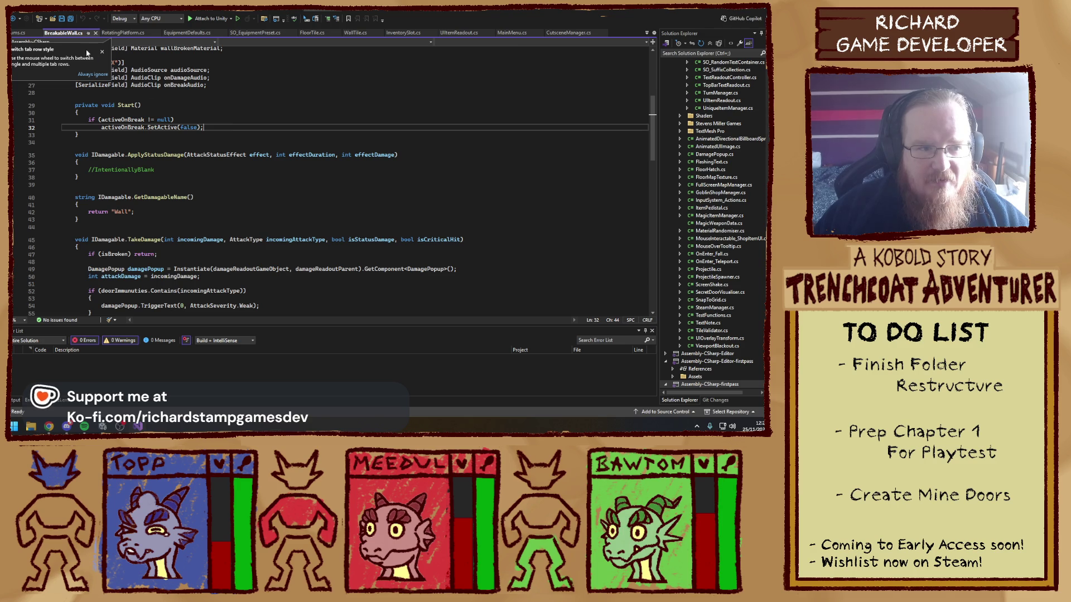
- Close RotatingPlatform, EquipmentDefaults, SO_EquipmentPreset, FloorTile, WallTile, InventorySlot and MainMenu tabs
{"action": "left_click", "coordinate": [126, 33]}
{"action": "middle_click", "coordinate": [151, 38]}
{"action": "middle_click", "coordinate": [152, 37]}
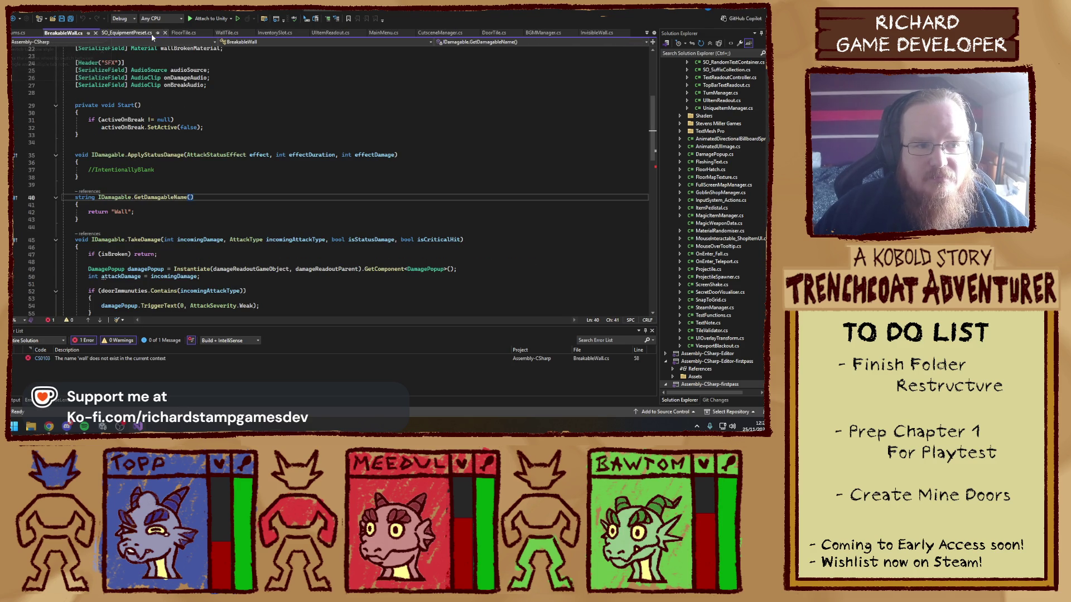
{"action": "left_click", "coordinate": [164, 33]}
{"action": "left_click", "coordinate": [138, 33]}
{"action": "left_click", "coordinate": [139, 33]}
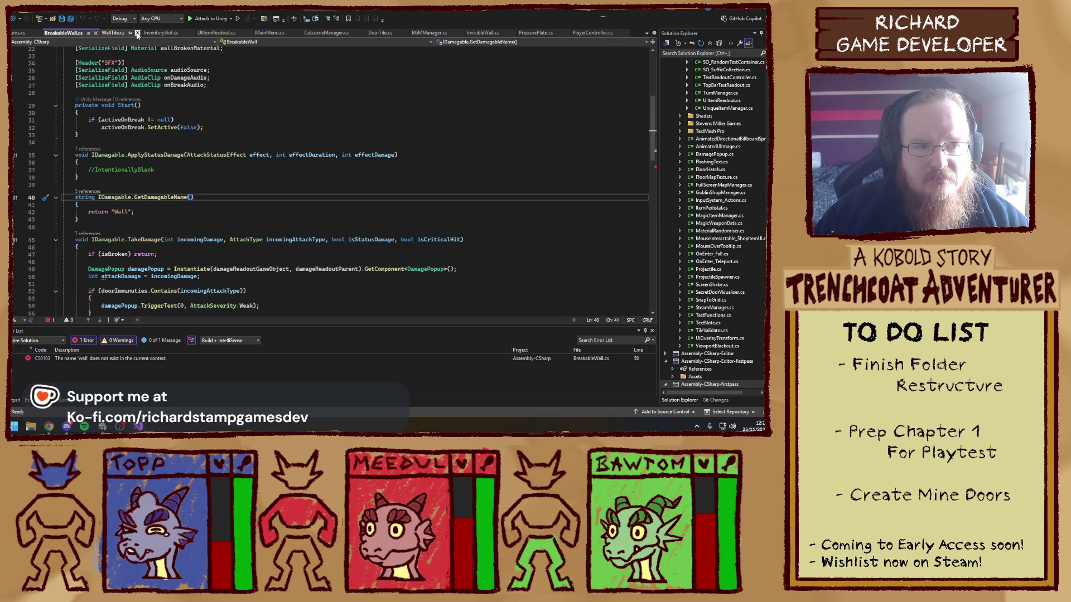
{"action": "left_click", "coordinate": [149, 33]}
{"action": "left_click", "coordinate": [150, 33]}
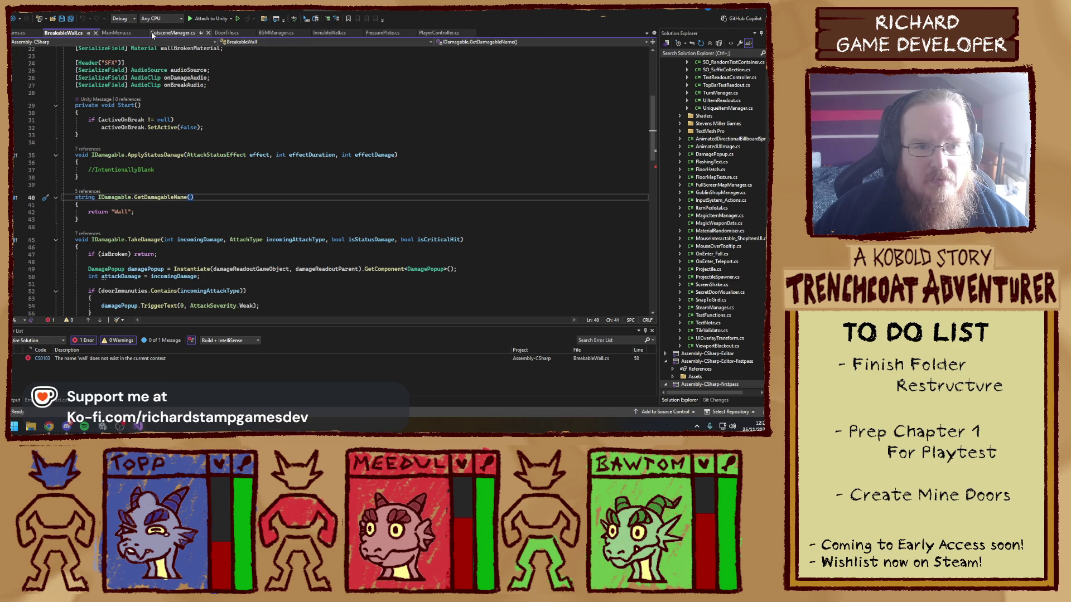
{"action": "left_click", "coordinate": [105, 33]}
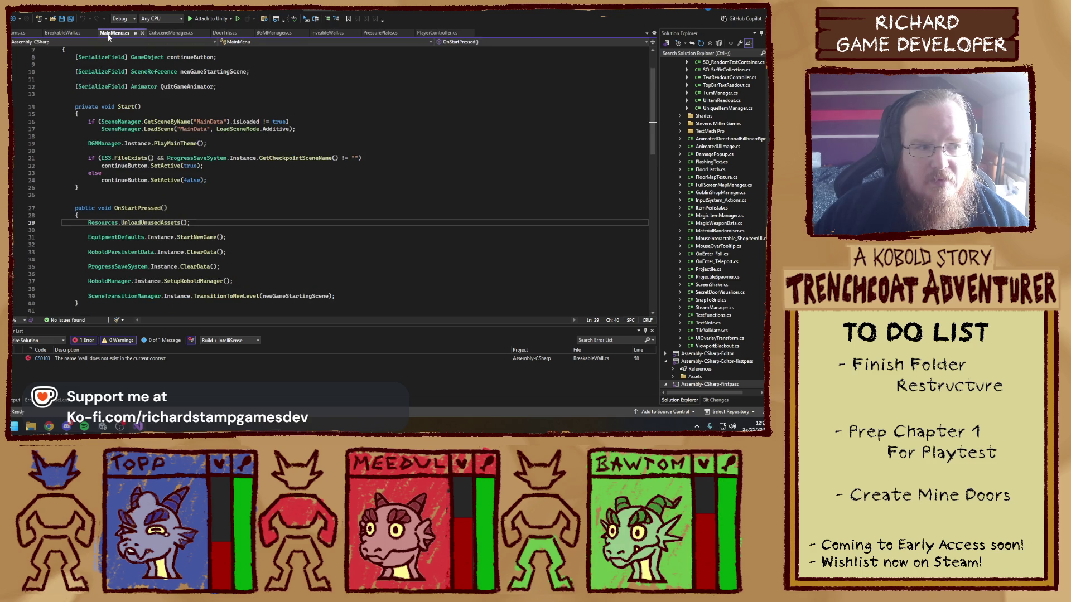
{"action": "left_click", "coordinate": [38, 33]}
- Use Close Other Tabs on BreakableWall.cs so it is the only open document
{"action": "right_click", "coordinate": [39, 33]}
{"action": "left_click", "coordinate": [39, 33]}
{"action": "right_click", "coordinate": [39, 33]}
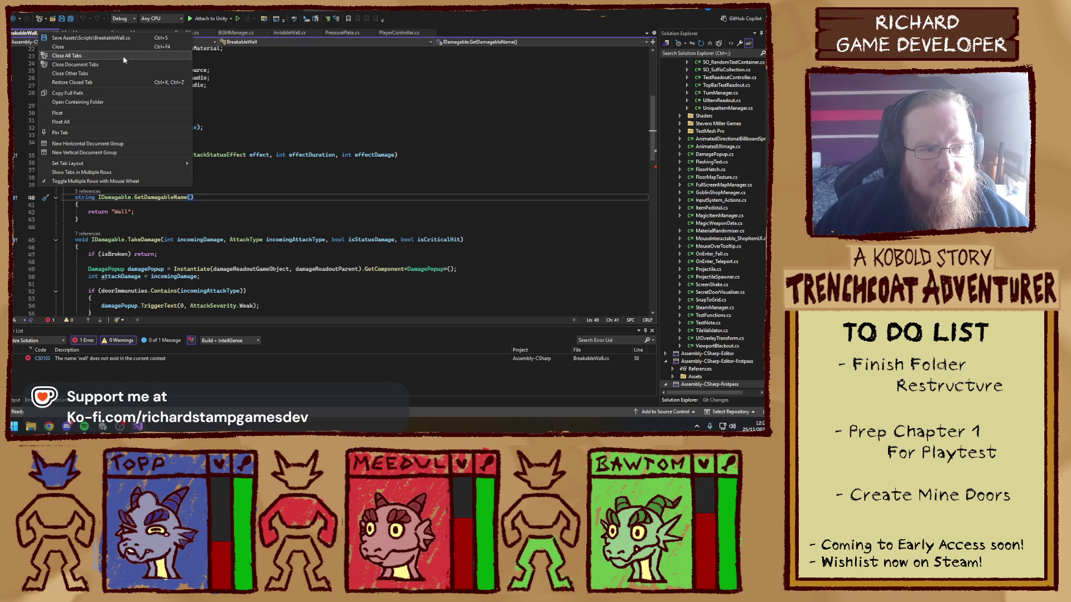
{"action": "left_click", "coordinate": [70, 74]}
{"action": "left_click", "coordinate": [279, 184]}
{"action": "left_click", "coordinate": [289, 219]}
{"action": "scroll", "coordinate": [299, 188], "scroll_direction": "down", "scroll_amount": 3}
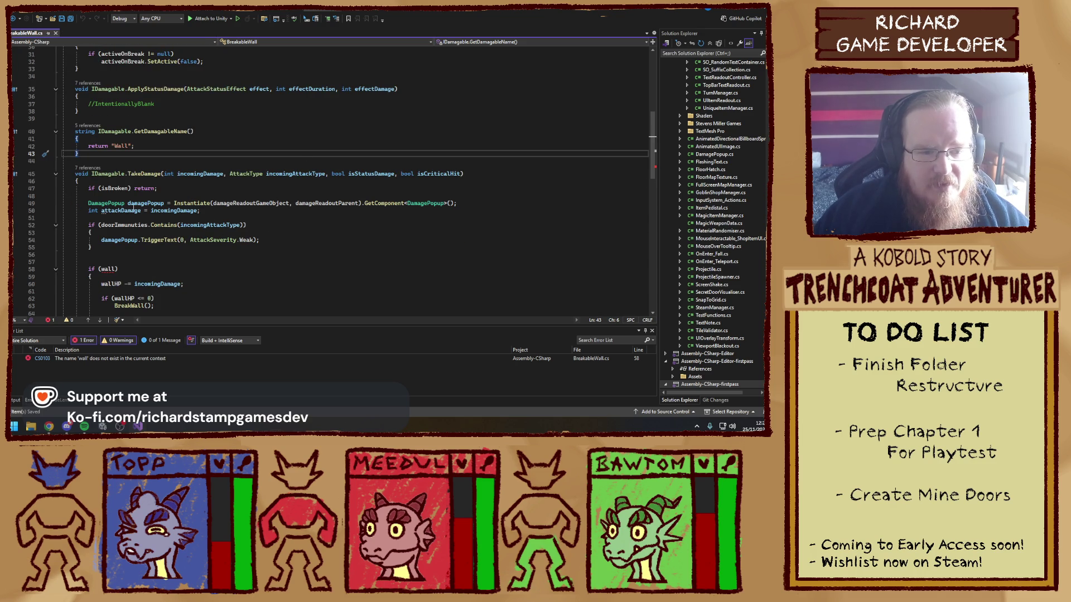
- Jump to the DamagePopup class and add an AttackSeverity.Immune case with a break after Critical
{"action": "left_click", "coordinate": [427, 204]}
{"action": "key", "text": "F12"}
{"action": "scroll", "coordinate": [335, 178], "scroll_direction": "down", "scroll_amount": 12}
{"action": "left_click", "coordinate": [166, 181]}
{"action": "scroll", "coordinate": [167, 184], "scroll_direction": "up", "scroll_amount": 2}
{"action": "key", "text": "Up"}
{"action": "key", "text": "Up"}
{"action": "key", "text": "Return"}
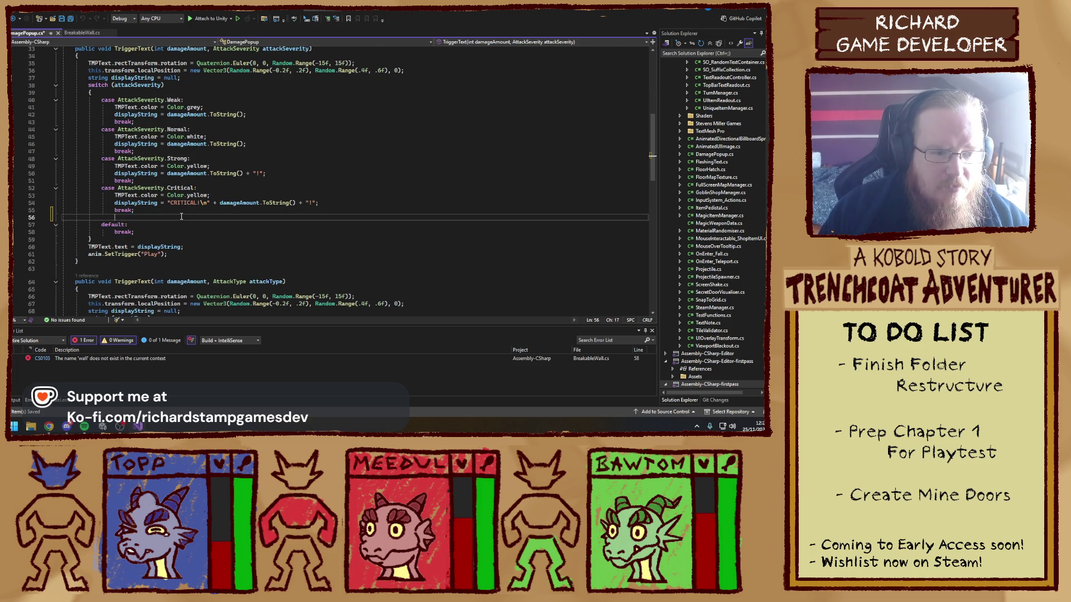
{"action": "type", "text": "se Att"}
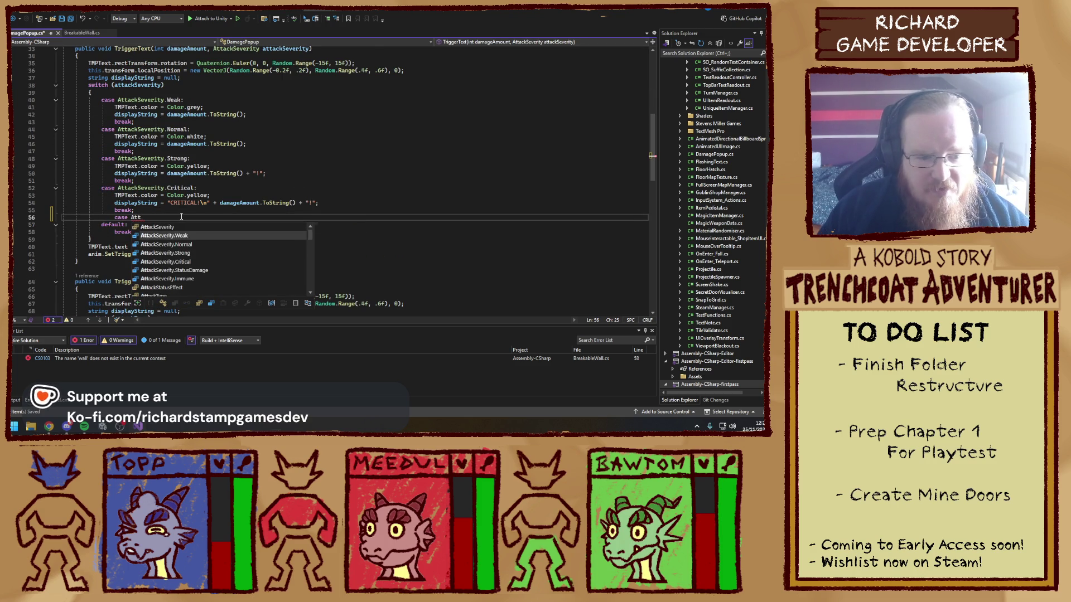
{"action": "key", "text": "Down"}
{"action": "key", "text": "Down"}
{"action": "key", "text": "Tab"}
{"action": "type", "text": ":"}
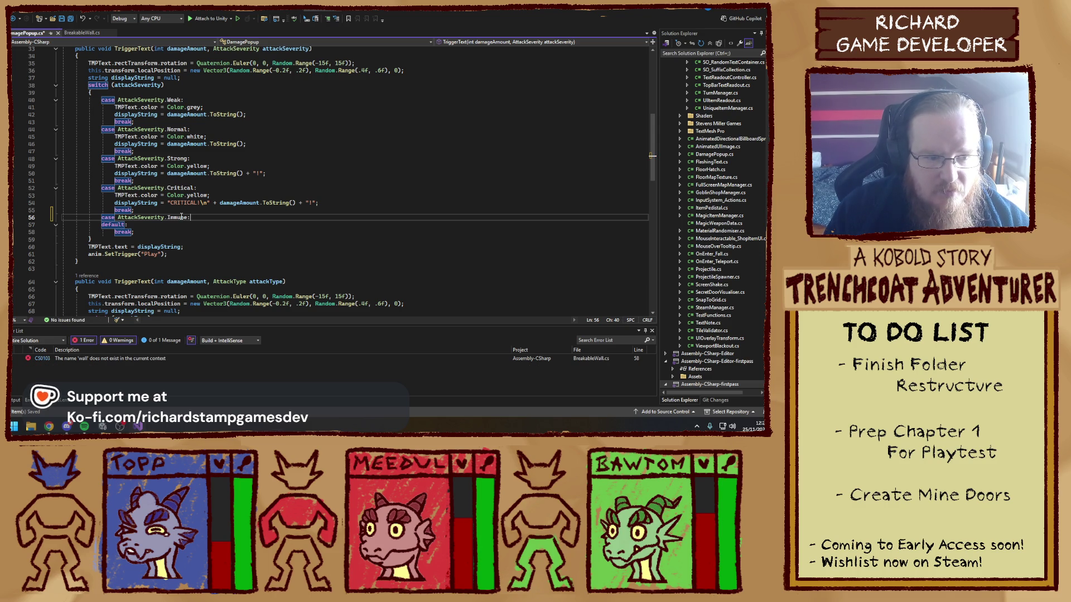
{"action": "key", "text": "Return"}
{"action": "key", "text": "Return"}
{"action": "type", "text": "break;"}
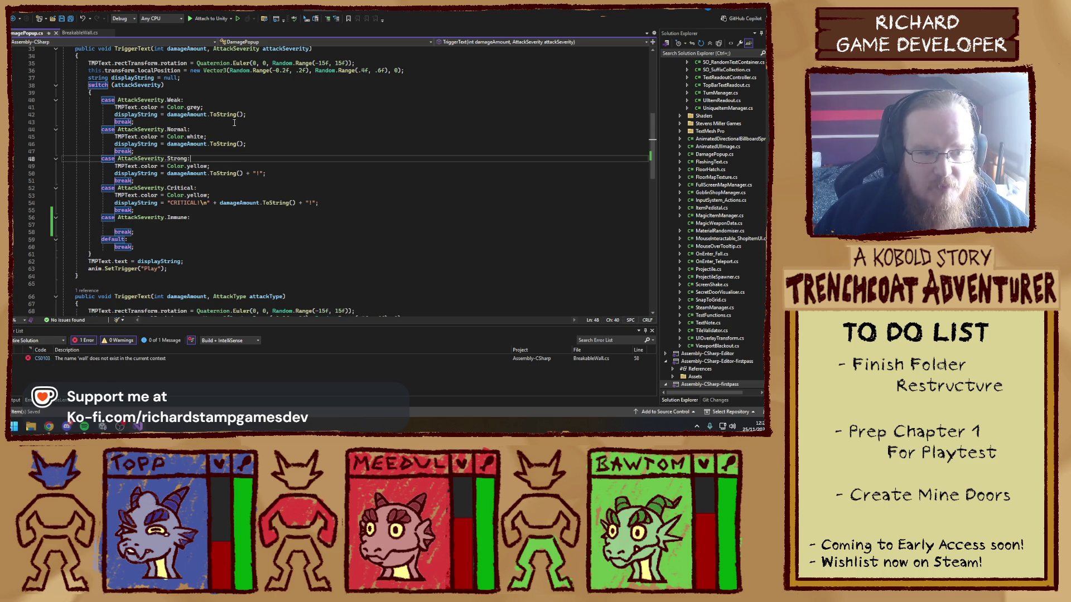
- Copy the Weak case's colour and text lines into the Immune case with text "IMMUNE! :(", then save
{"action": "left_click_drag", "start_coordinate": [246, 114], "coordinate": [46, 109]}
{"action": "left_click", "coordinate": [251, 144]}
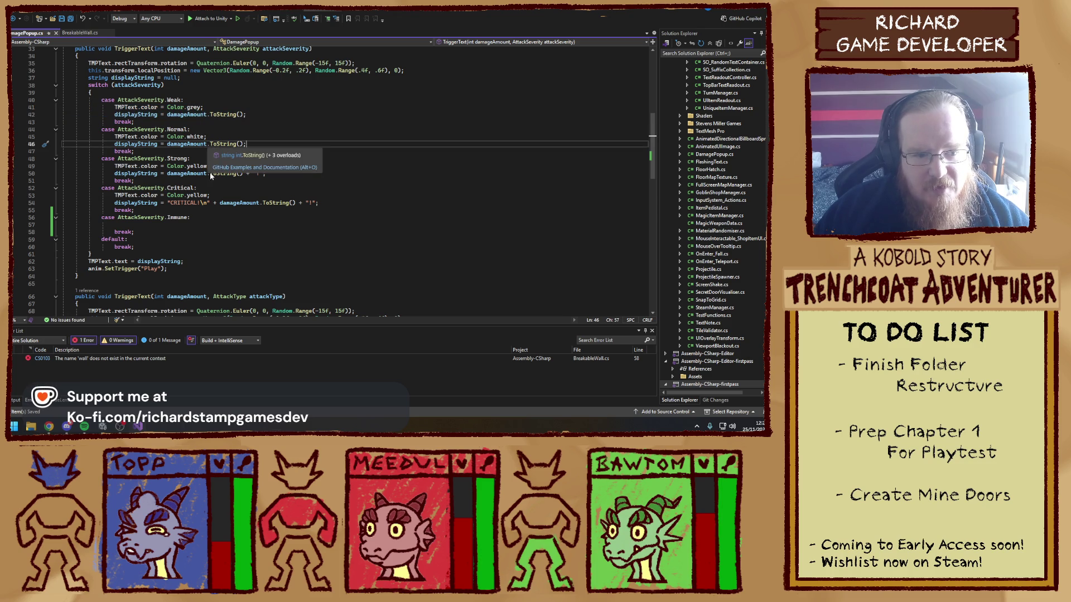
{"action": "left_click", "coordinate": [133, 225]}
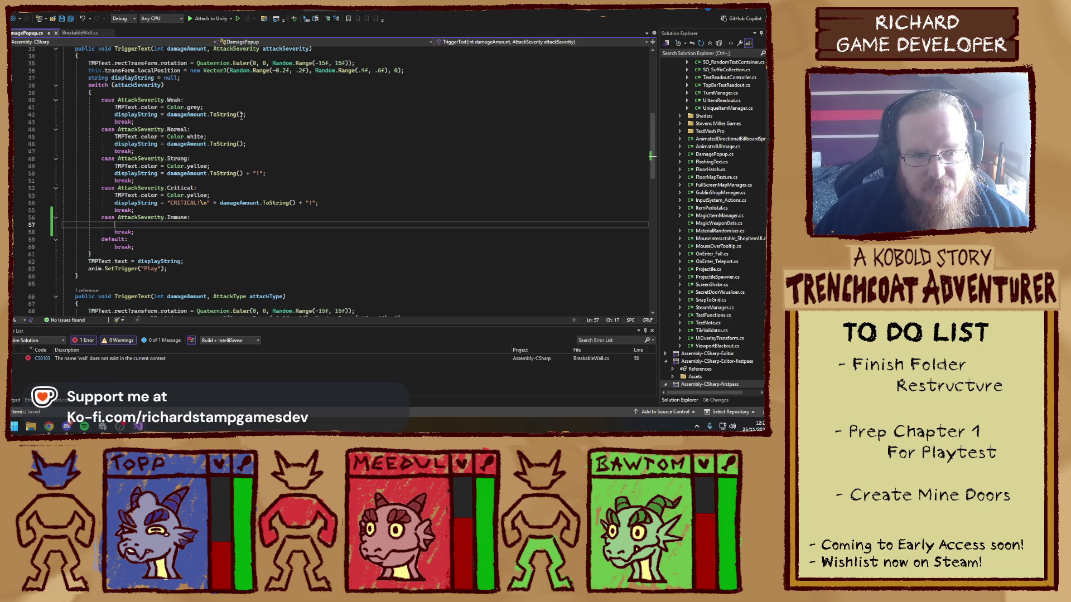
{"action": "left_click_drag", "start_coordinate": [246, 115], "coordinate": [62, 107]}
{"action": "key", "text": "ctrl+c"}
{"action": "left_click", "coordinate": [146, 224]}
{"action": "key", "text": "ctrl+v"}
{"action": "double_click", "coordinate": [178, 235]}
{"action": "left_click", "coordinate": [244, 235], "text": "shift"}
{"action": "type", "text": "\"Im"}
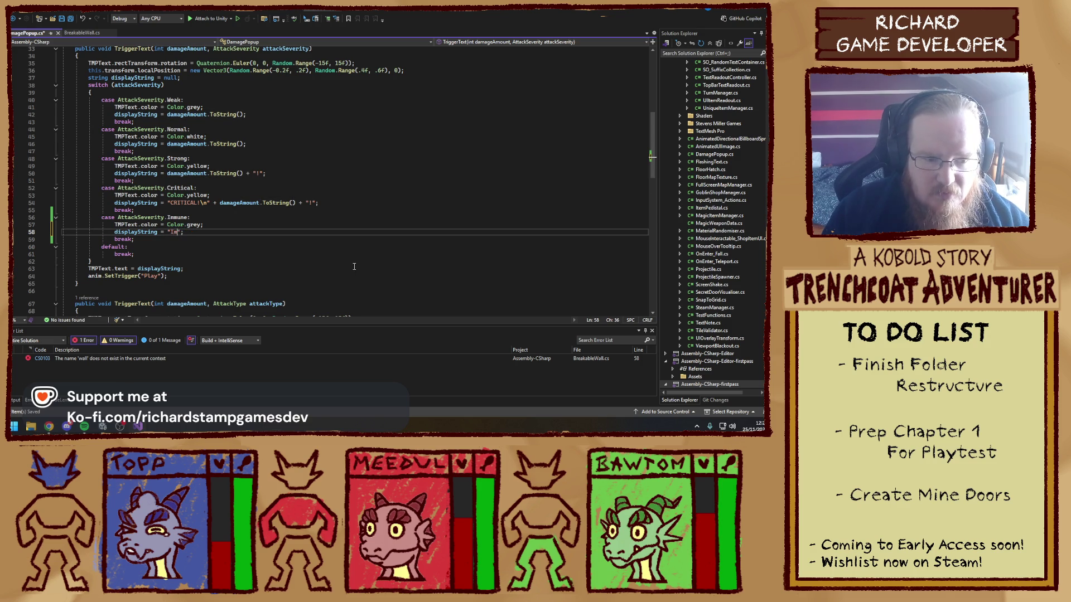
{"action": "key", "text": "BackSpace"}
{"action": "key", "text": "BackSpace"}
{"action": "type", "text": "UNE!"}
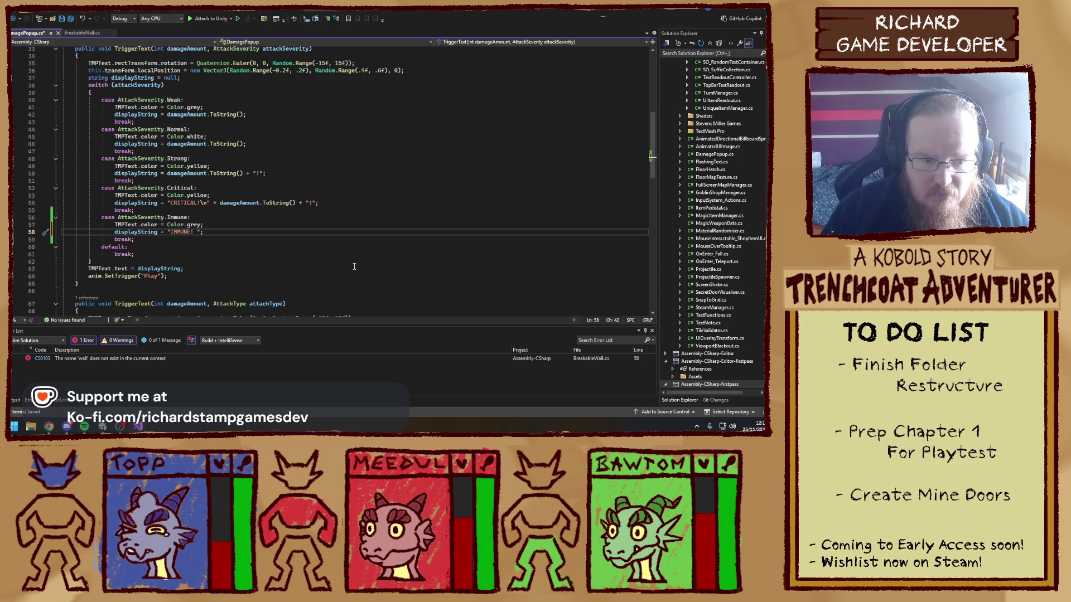
{"action": "type", "text": ":("}
{"action": "key", "text": "ctrl+s"}
- Remove the ' :(' after "IMMUNE!" and save DamagePopup.cs
{"action": "left_click", "coordinate": [364, 246]}
{"action": "left_click_drag", "start_coordinate": [206, 235], "coordinate": [192, 234]}
{"action": "key", "text": "BackSpace"}
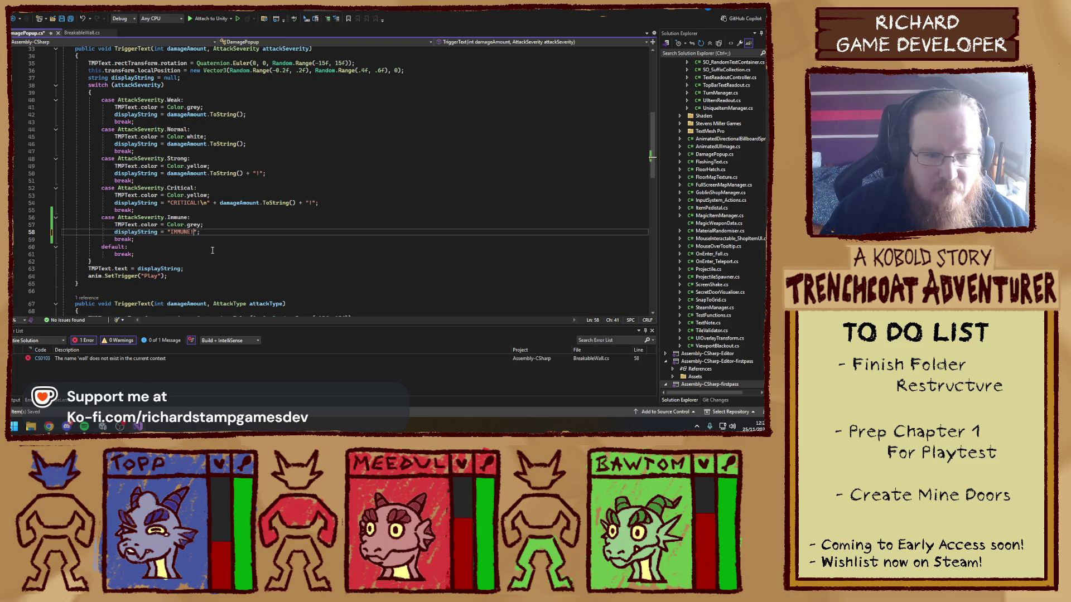
{"action": "key", "text": "Up"}
{"action": "key", "text": "ctrl+s"}
{"action": "key", "text": "Up"}
{"action": "key", "text": "Up"}
{"action": "key", "text": "Up"}
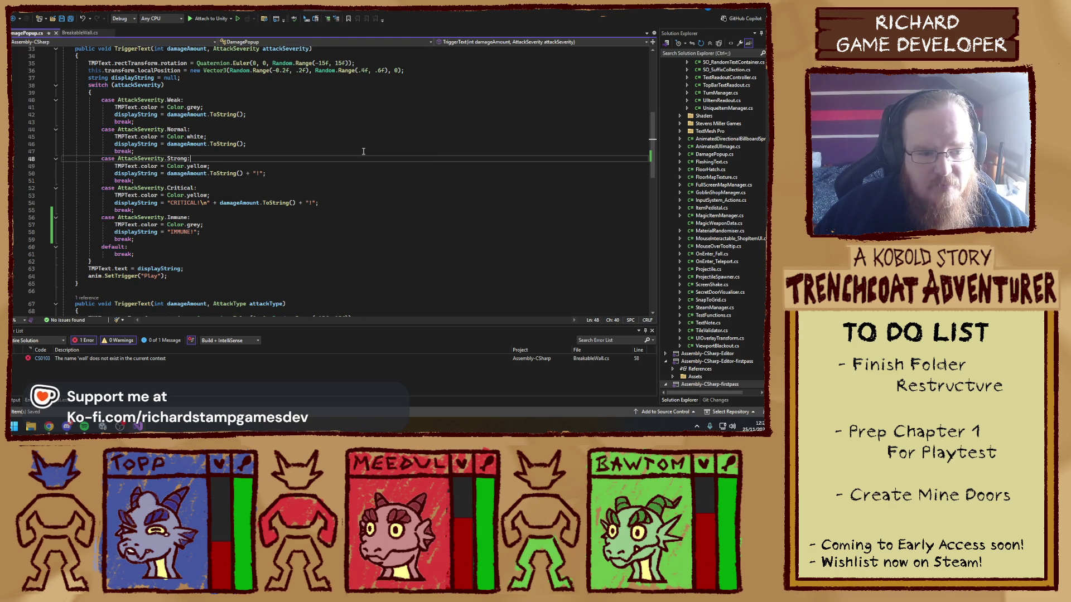
{"action": "left_click", "coordinate": [80, 32]}
{"action": "scroll", "coordinate": [260, 223], "scroll_direction": "down", "scroll_amount": 1}
- Change the immune hit popup's severity from Weak to AttackSeverity.Immune
{"action": "left_click", "coordinate": [260, 223]}
{"action": "double_click", "coordinate": [246, 217]}
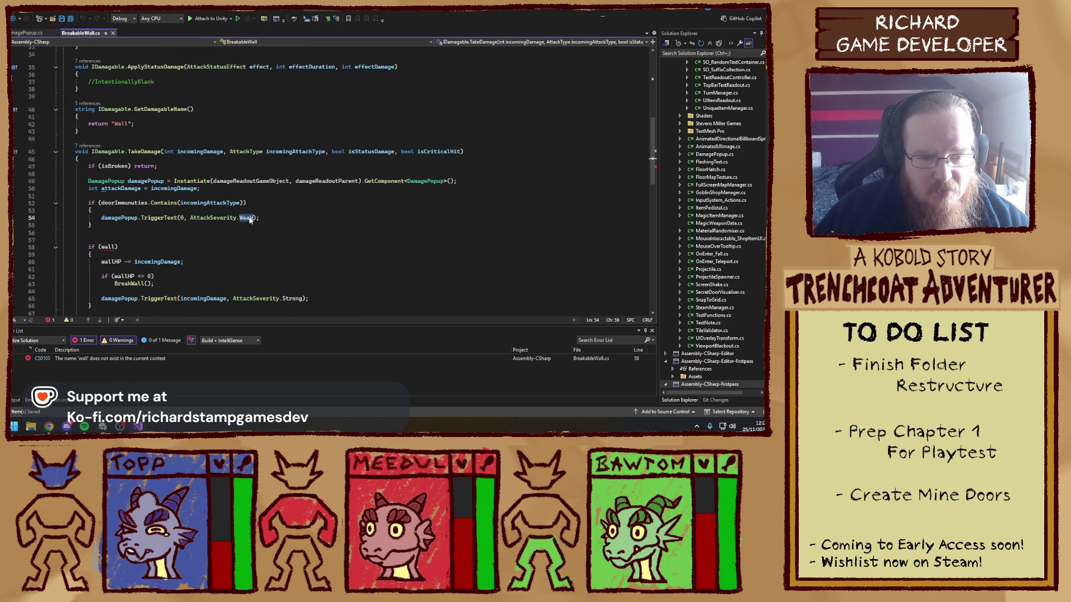
{"action": "type", "text": "Im"}
{"action": "key", "text": "Tab"}
{"action": "key", "text": "Down"}
{"action": "key", "text": "Down"}
{"action": "key", "text": "Down"}
{"action": "left_click", "coordinate": [363, 226]}
{"action": "left_click", "coordinate": [323, 239]}
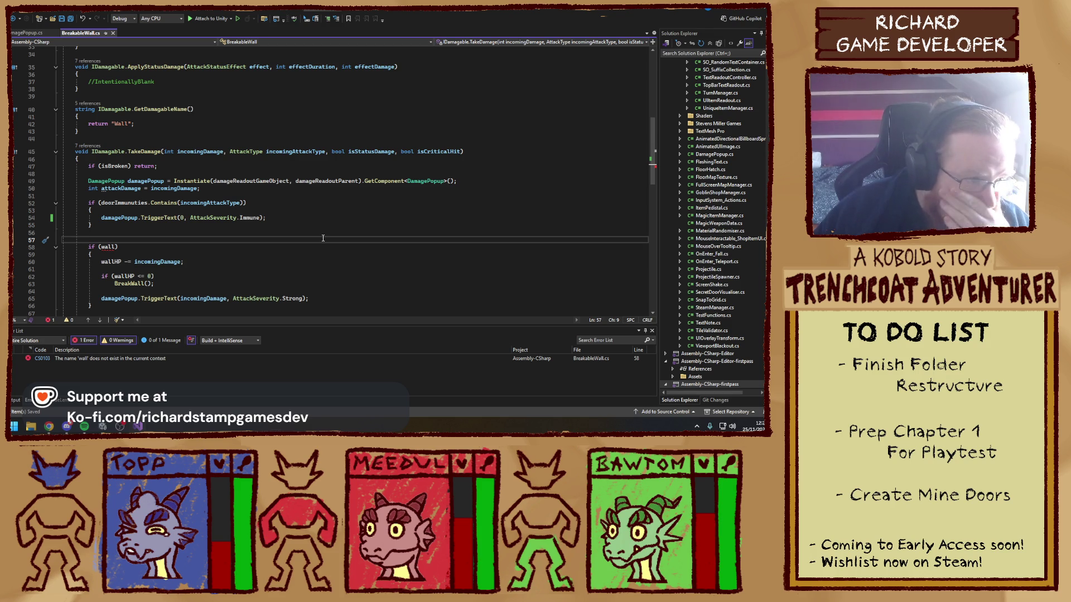
{"action": "scroll", "coordinate": [381, 223], "scroll_direction": "down", "scroll_amount": 3}
{"action": "left_click", "coordinate": [268, 192]}
{"action": "scroll", "coordinate": [268, 193], "scroll_direction": "up", "scroll_amount": 2}
{"action": "left_click", "coordinate": [138, 210]}
- Add an else-if branch on doorResistances.Contains(incomingAttackType) that halves attackDamage
{"action": "left_click", "coordinate": [132, 203]}
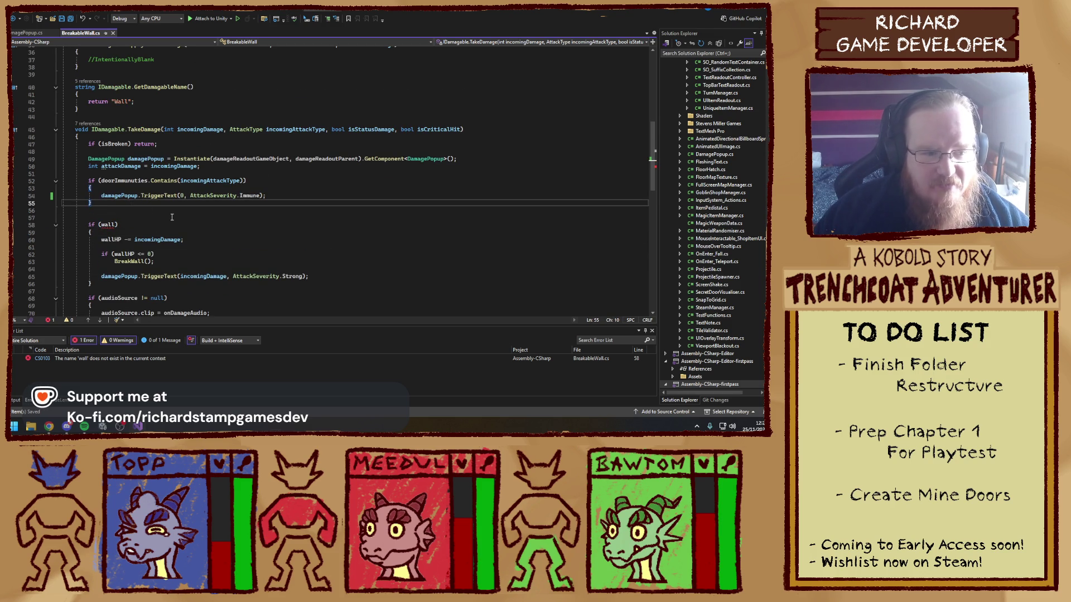
{"action": "key", "text": "Return"}
{"action": "type", "text": "else if ("}
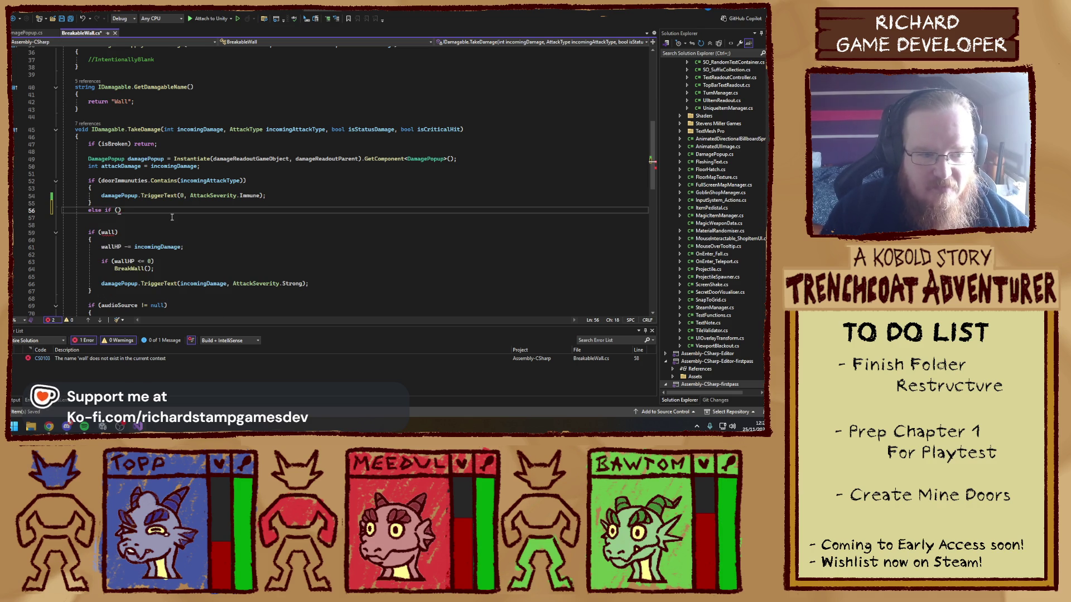
{"action": "type", "text": "doorR"}
{"action": "key", "text": "Tab"}
{"action": "type", "text": ".Contains(incomingAttackType)) {"}
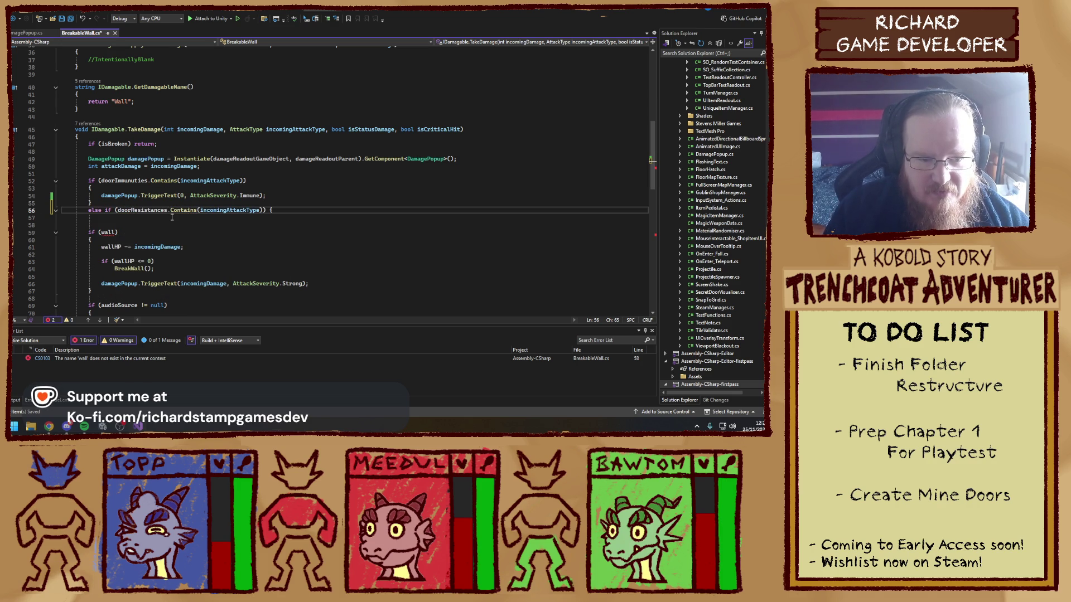
{"action": "type", "text": ")"}
{"action": "key", "text": "Return"}
{"action": "type", "text": "{"}
{"action": "key", "text": "Return"}
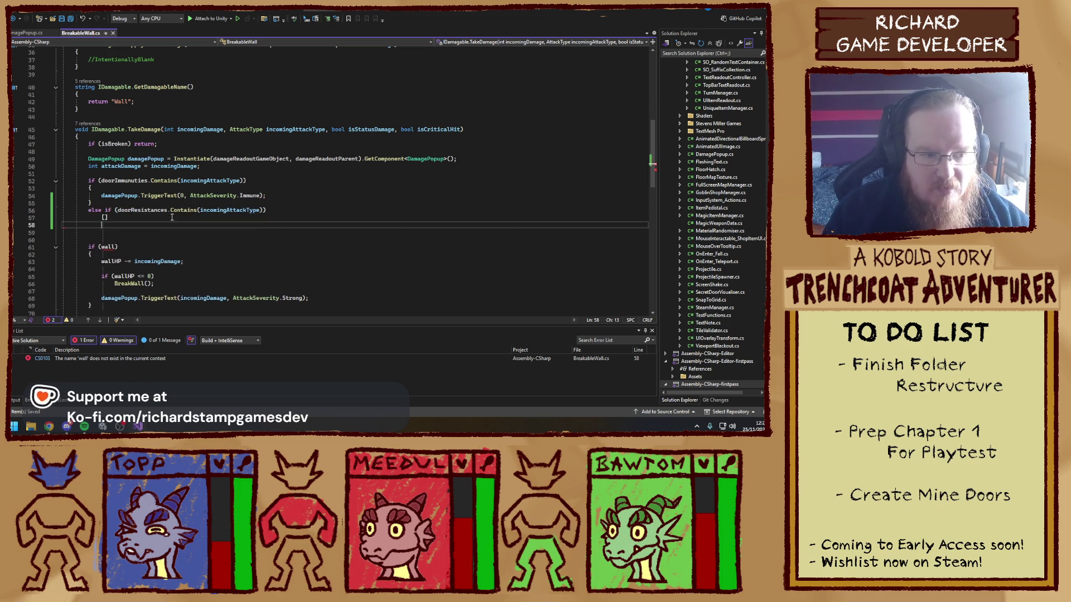
{"action": "key", "text": "Up"}
{"action": "type", "text": "{"}
{"action": "key", "text": "Return"}
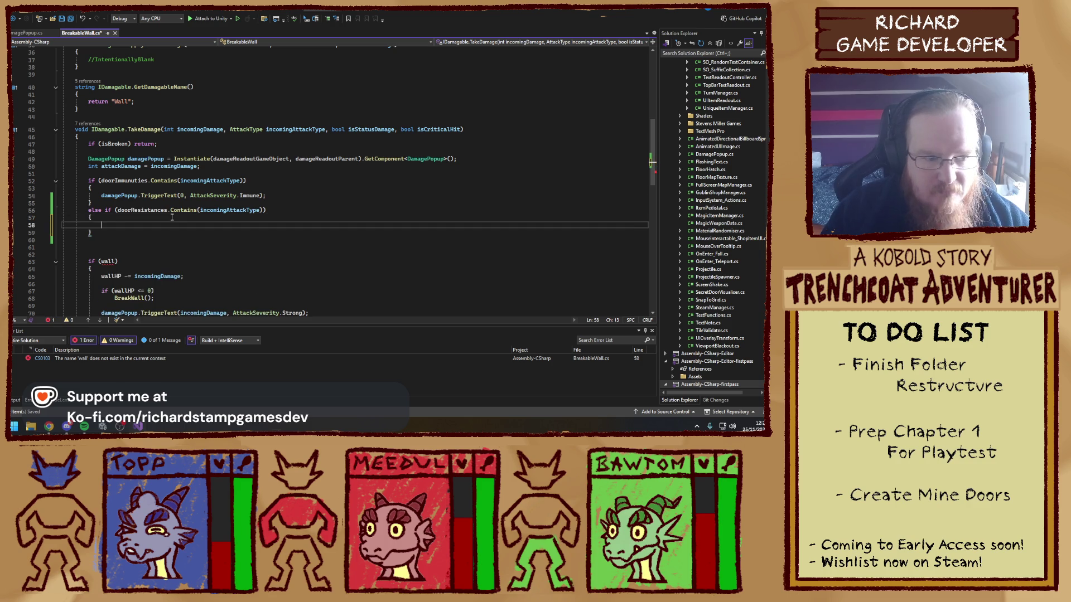
{"action": "type", "text": "ttackDamage = attackDamage / 2;"}
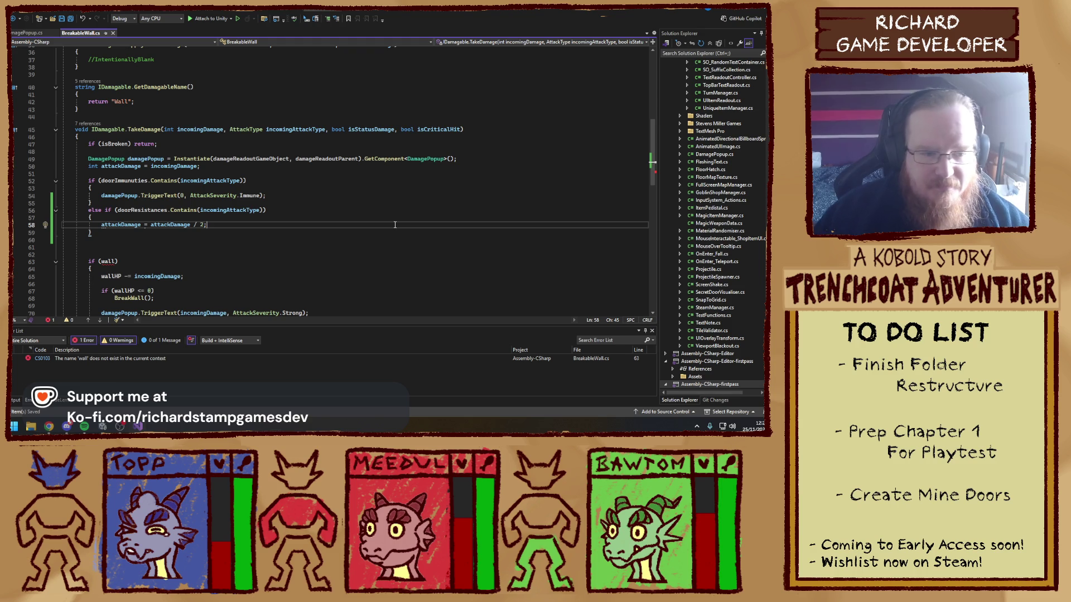
- Move the wallHP subtraction into the resistance branch, subtracting attackDamage instead of incomingDamage
{"action": "scroll", "coordinate": [301, 212], "scroll_direction": "down", "scroll_amount": 2}
{"action": "left_click", "coordinate": [206, 199]}
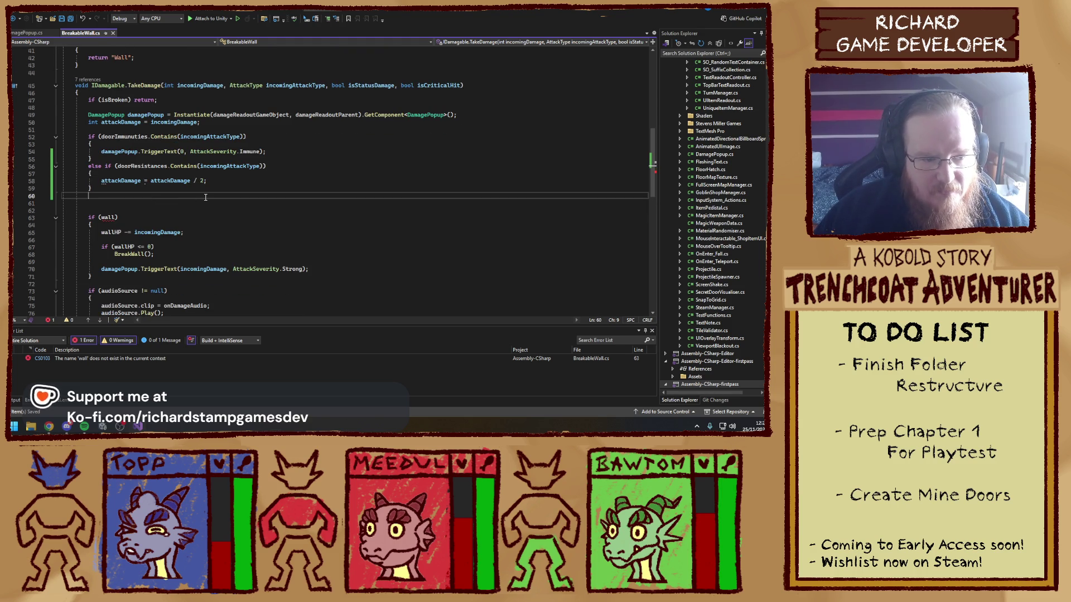
{"action": "left_click_drag", "start_coordinate": [185, 233], "coordinate": [50, 229]}
{"action": "key", "text": "ctrl+x"}
{"action": "left_click", "coordinate": [274, 186]}
{"action": "key", "text": "Return"}
{"action": "key", "text": "ctrl+v"}
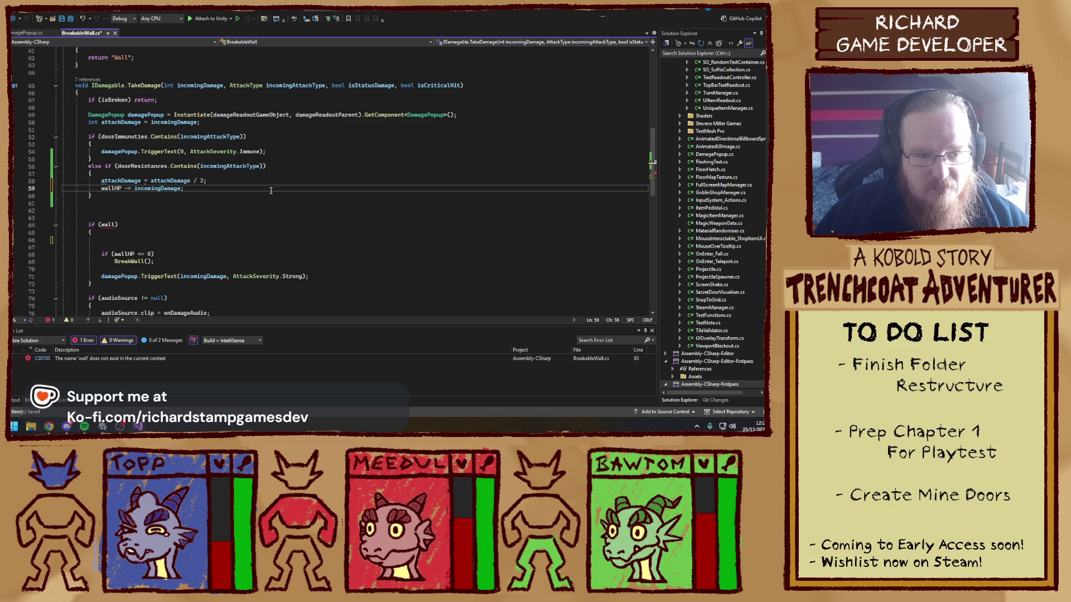
{"action": "left_click", "coordinate": [146, 181]}
{"action": "double_click", "coordinate": [151, 188]}
{"action": "type", "text": "attackDamage"}
{"action": "left_click", "coordinate": [226, 218]}
- Copy the damage popup call into the resistance branch below the HP subtraction
{"action": "scroll", "coordinate": [228, 215], "scroll_direction": "down", "scroll_amount": 1}
{"action": "left_click_drag", "start_coordinate": [308, 255], "coordinate": [42, 255]}
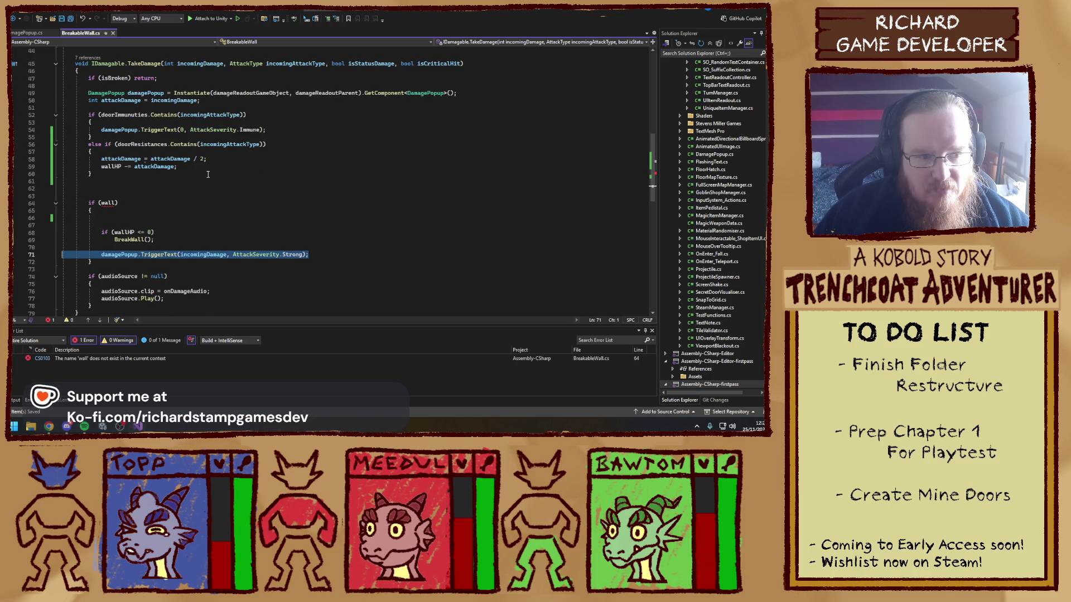
{"action": "left_click", "coordinate": [220, 166]}
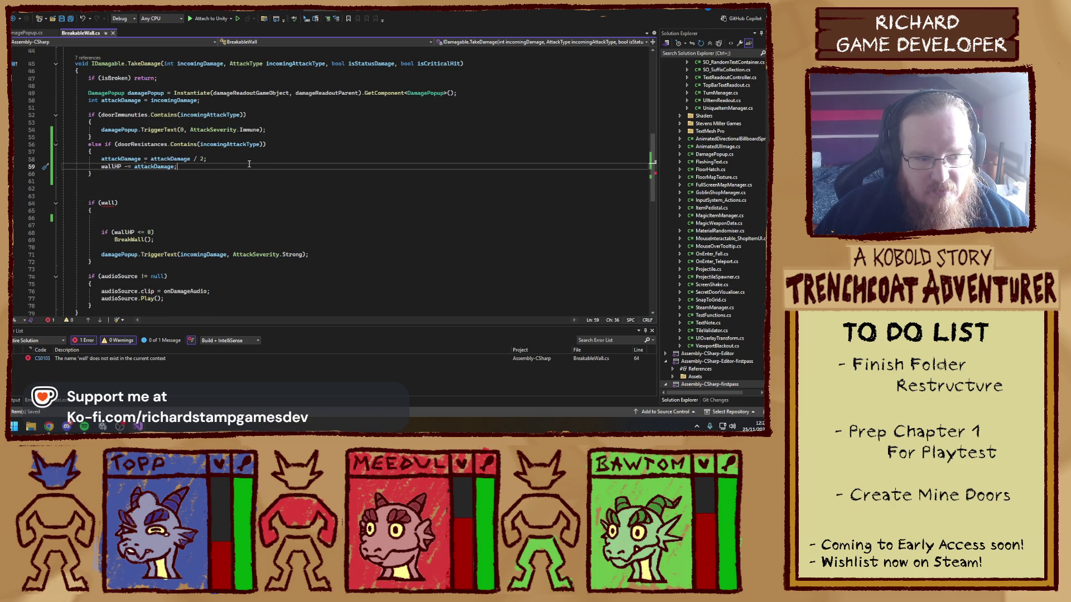
{"action": "key", "text": "Return"}
{"action": "key", "text": "ctrl+v"}
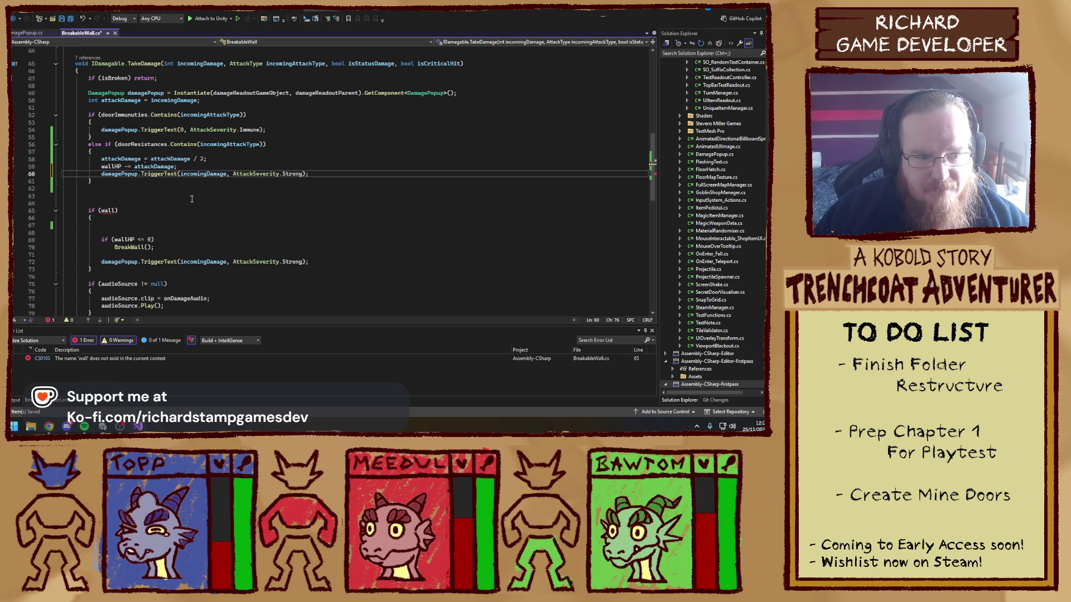
{"action": "key", "text": "Down"}
{"action": "key", "text": "Down"}
{"action": "key", "text": "Down"}
{"action": "double_click", "coordinate": [202, 173]}
{"action": "key", "text": "ctrl+v"}
{"action": "left_click", "coordinate": [332, 191]}
{"action": "double_click", "coordinate": [150, 167]}
{"action": "key", "text": "ctrl+v"}
{"action": "key", "text": "Down"}
{"action": "key", "text": "Down"}
{"action": "key", "text": "Down"}
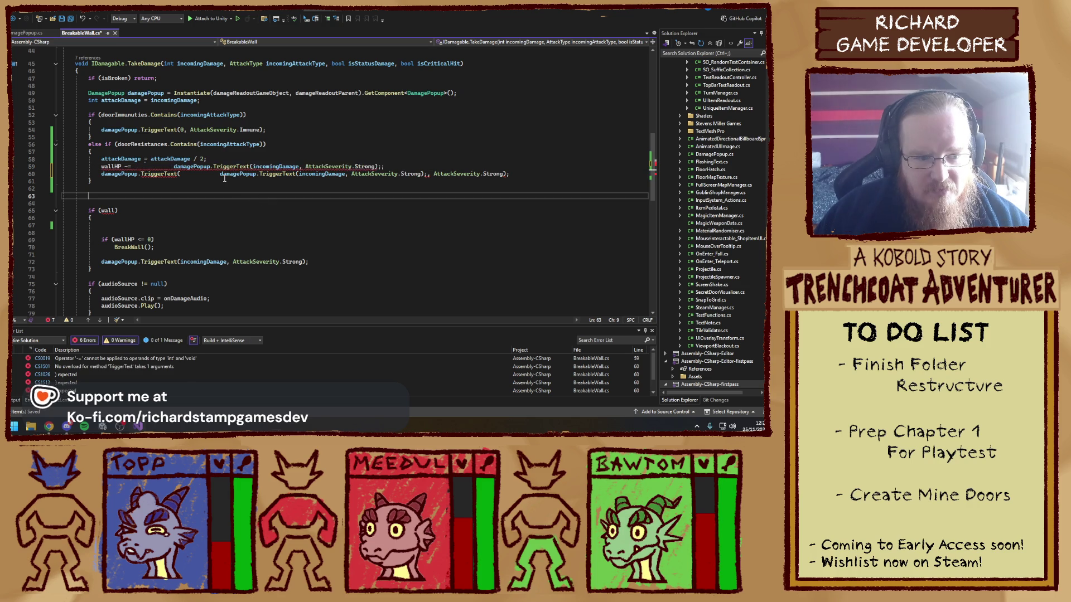
{"action": "key", "text": "ctrl+z"}
{"action": "key", "text": "ctrl+z"}
- Make the branch's popup TriggerText(attackDamage, AttackSeverity.Weak) and save BreakableWall.cs
{"action": "key", "text": "ctrl+c"}
{"action": "double_click", "coordinate": [203, 174]}
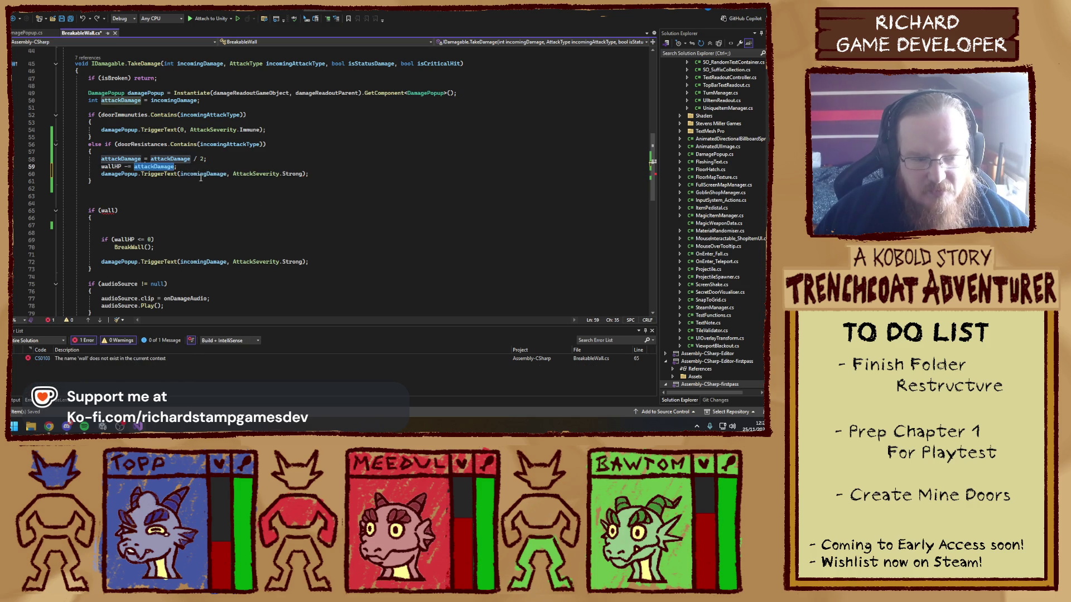
{"action": "key", "text": "ctrl+v"}
{"action": "left_click", "coordinate": [339, 185]}
{"action": "double_click", "coordinate": [284, 174]}
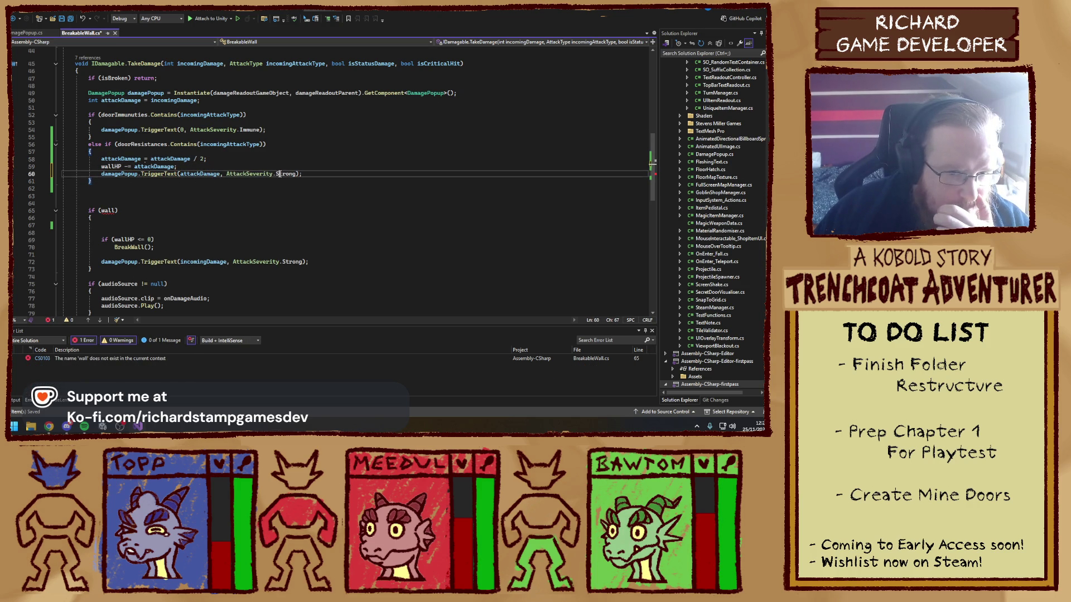
{"action": "type", "text": "Weak"}
{"action": "left_click", "coordinate": [420, 183]}
{"action": "key", "text": "ctrl+s"}
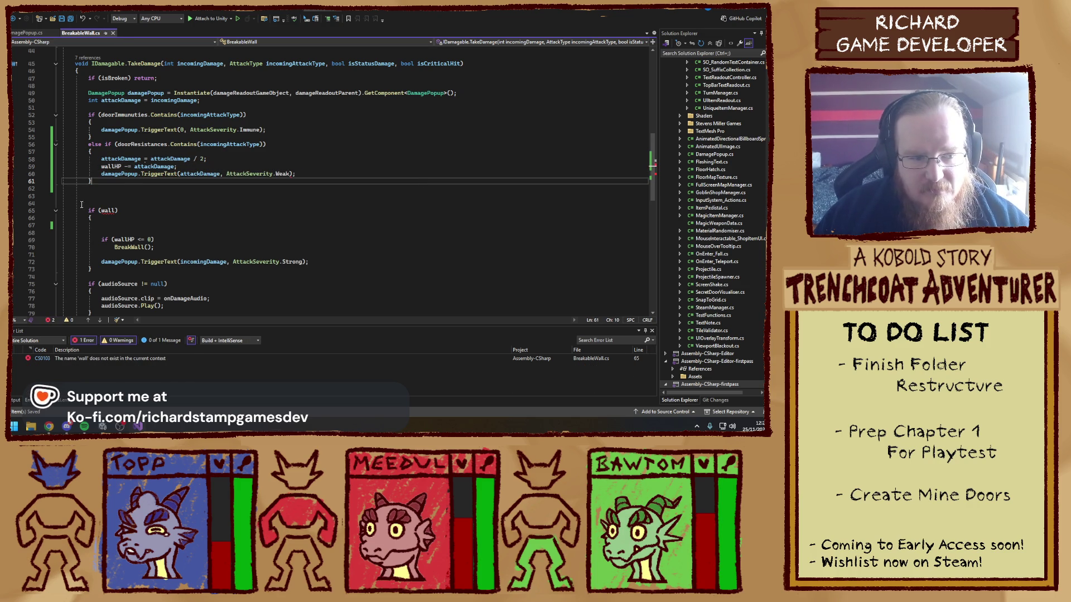
- Add an else branch after the resistance branch with an if (doorWeaknesses) condition
{"action": "key", "text": "Return"}
{"action": "type", "text": "else "}
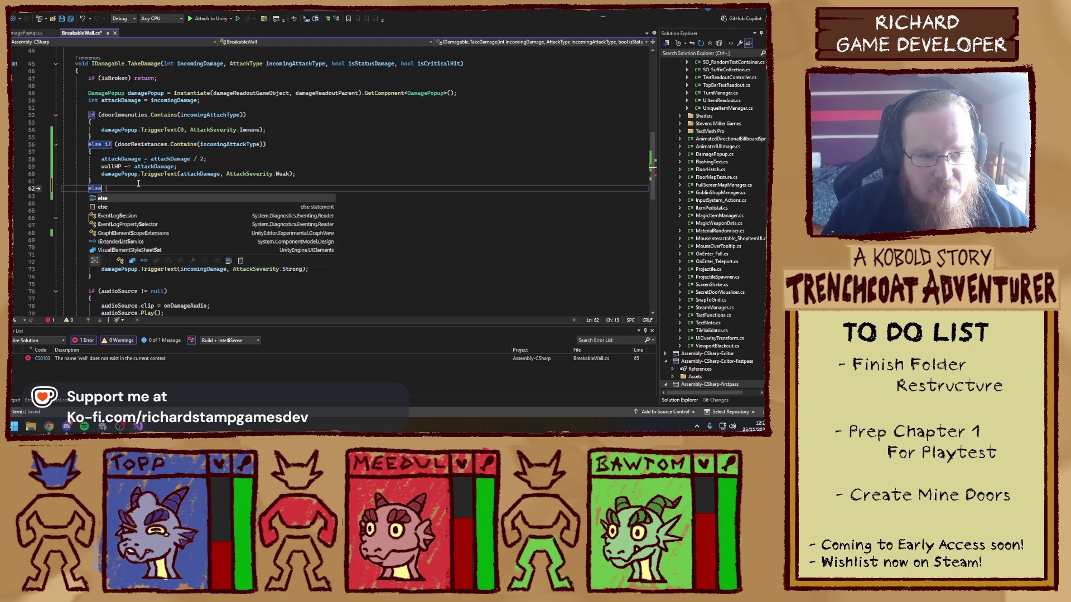
{"action": "type", "text": "{"}
{"action": "key", "text": "Return"}
{"action": "key", "text": "ctrl+s"}
{"action": "left_click", "coordinate": [309, 154]}
{"action": "scroll", "coordinate": [315, 169], "scroll_direction": "down", "scroll_amount": 1}
{"action": "left_click", "coordinate": [267, 218]}
{"action": "left_click", "coordinate": [123, 168]}
{"action": "type", "text": "if ("}
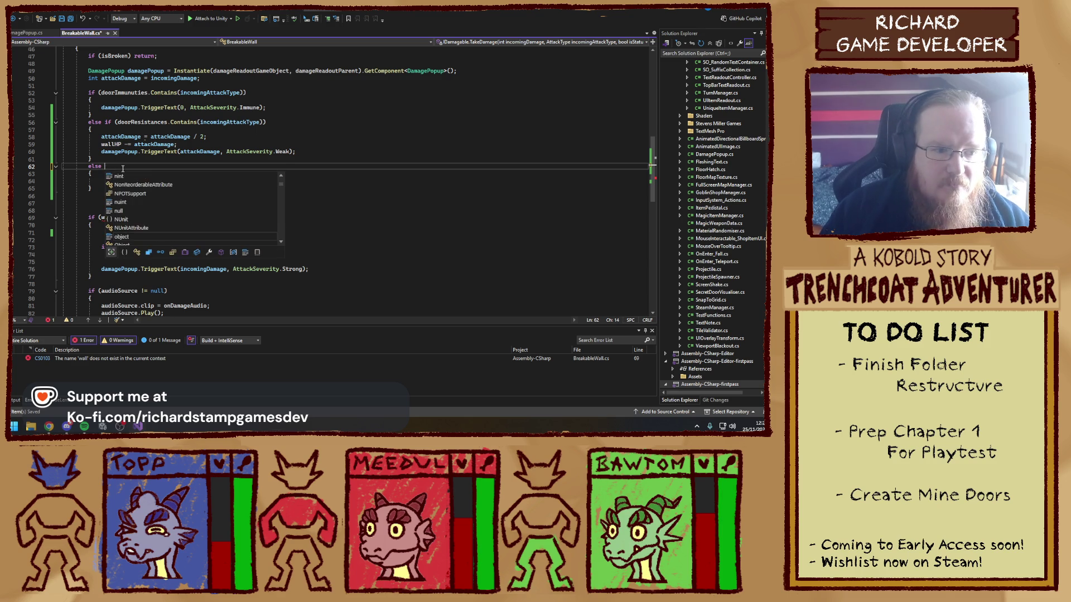
{"action": "type", "text": "doorWeaknesses"}
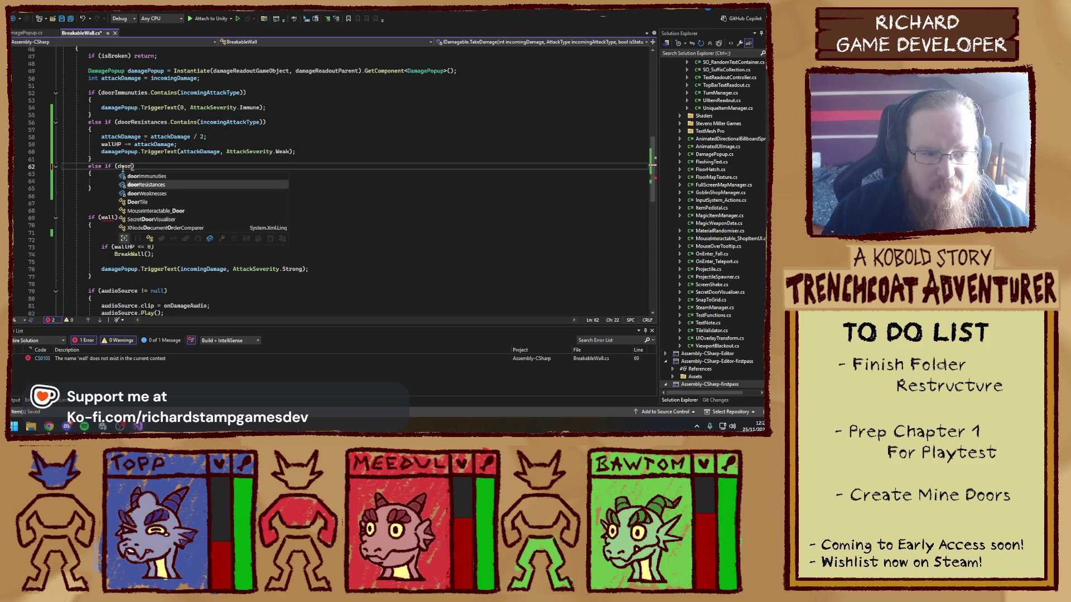
{"action": "key", "text": "Tab"}
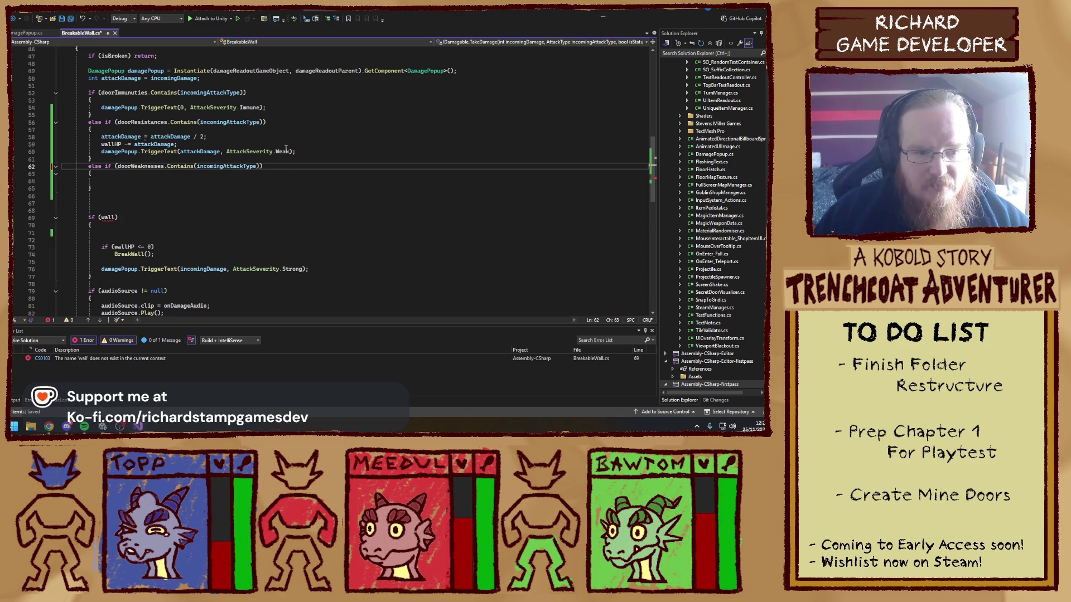
- Copy the resistance-branch lines into the weakness branch, replacing * 1.5f with + (attackDamage / 2)
{"action": "left_click_drag", "start_coordinate": [302, 152], "coordinate": [63, 137]}
{"action": "key", "text": "ctrl+c"}
{"action": "left_click", "coordinate": [181, 182]}
{"action": "key", "text": "ctrl+v"}
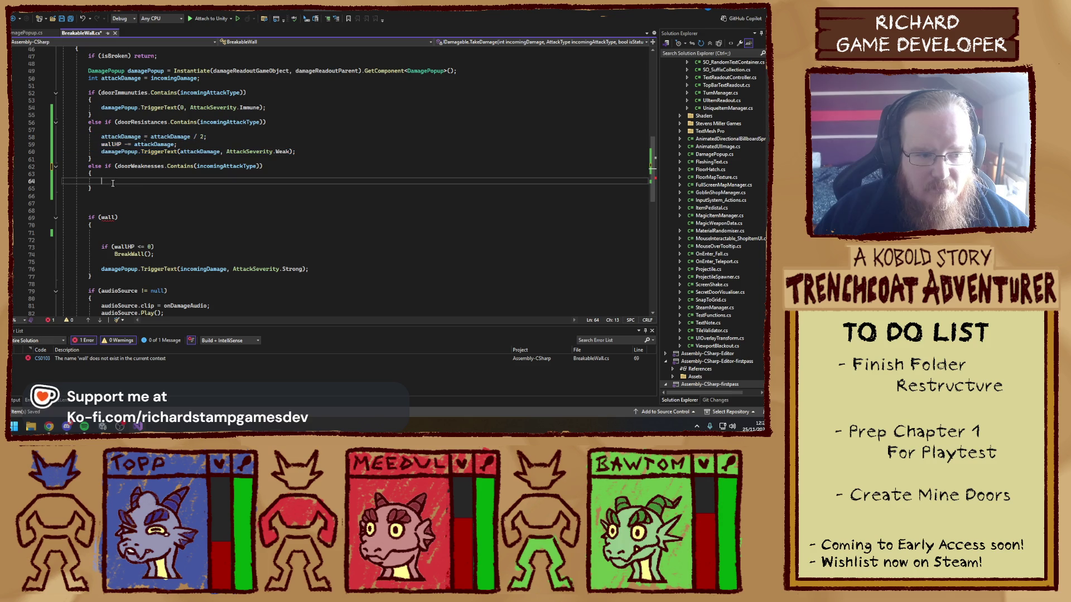
{"action": "left_click_drag", "start_coordinate": [193, 181], "coordinate": [202, 183]}
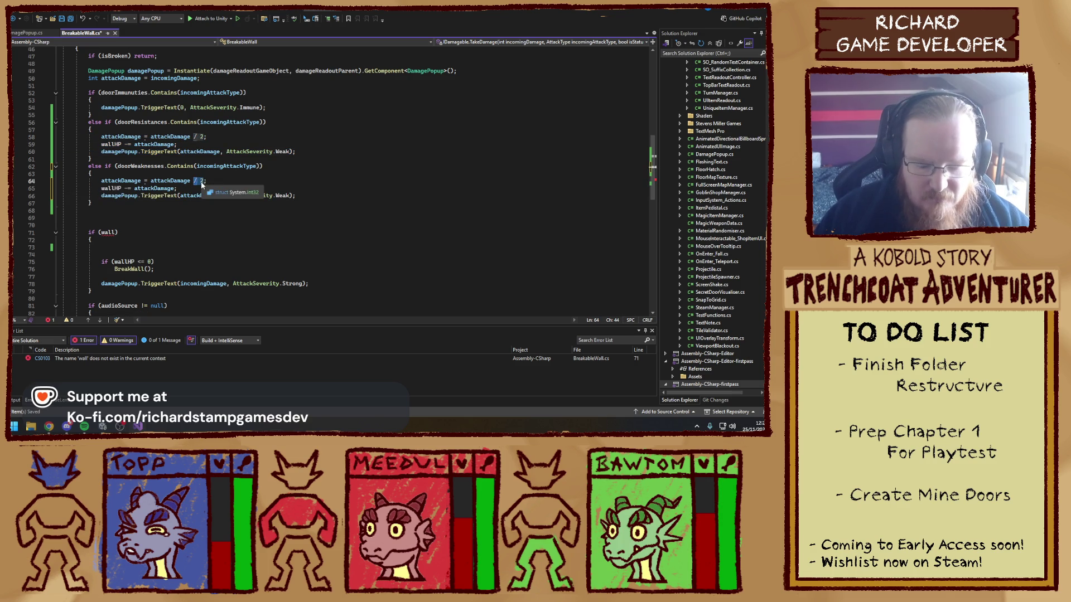
{"action": "type", "text": "* 2"}
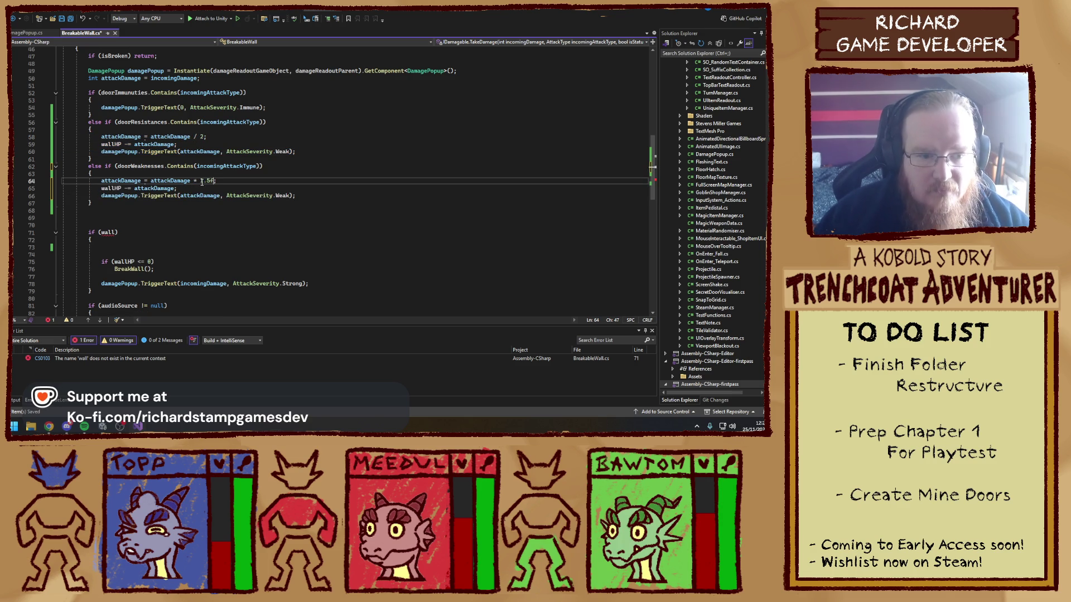
{"action": "left_click", "coordinate": [208, 185]}
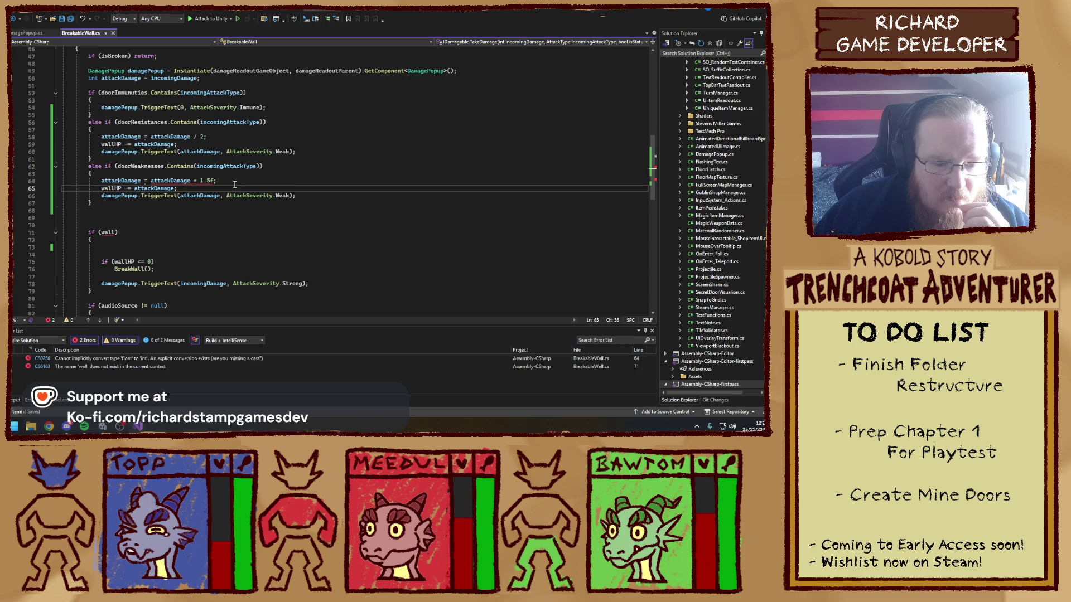
{"action": "left_click", "coordinate": [209, 181]}
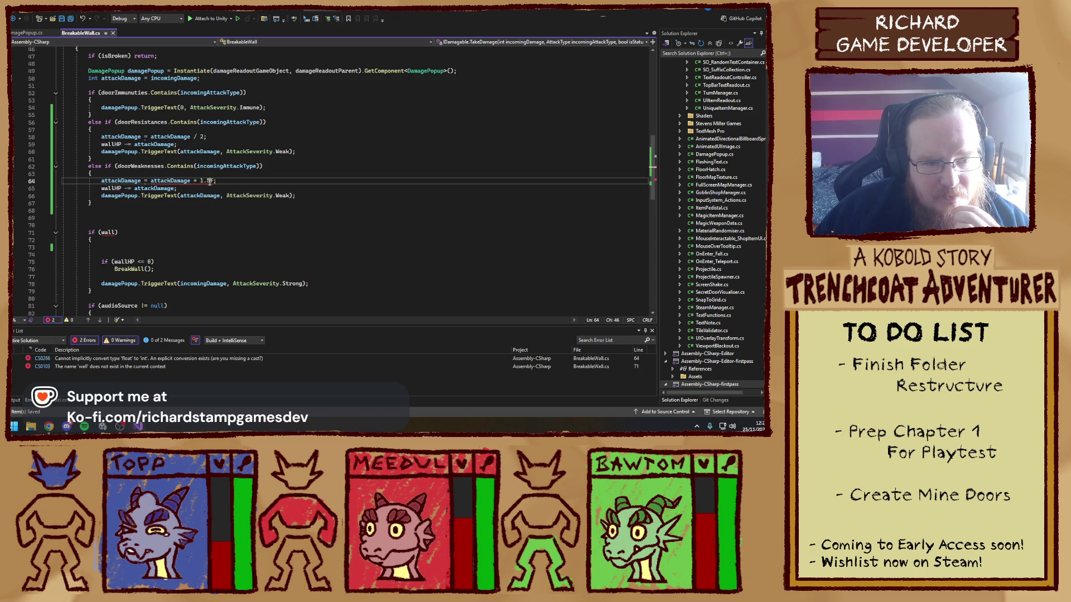
{"action": "left_click_drag", "start_coordinate": [212, 181], "coordinate": [204, 181]}
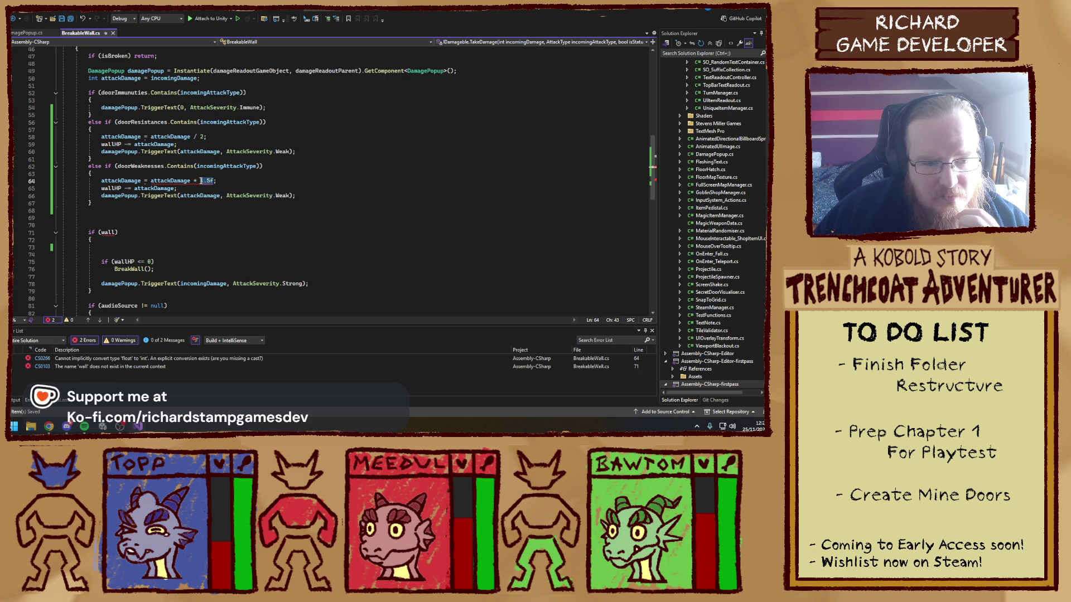
{"action": "key", "text": "BackSpace"}
{"action": "key", "text": "BackSpace"}
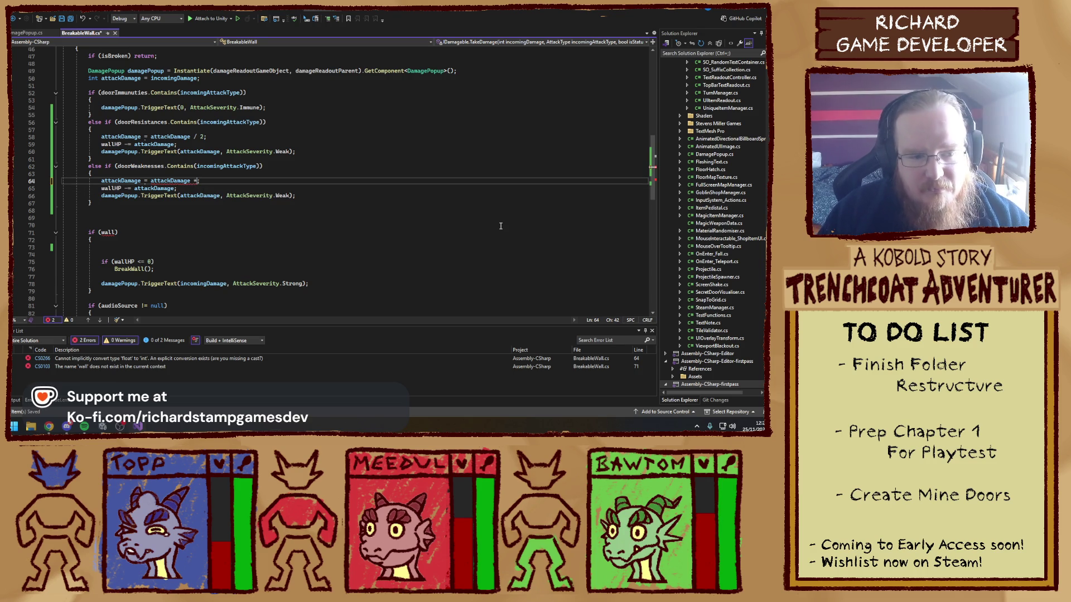
{"action": "type", "text": "2attackDamage / 2"}
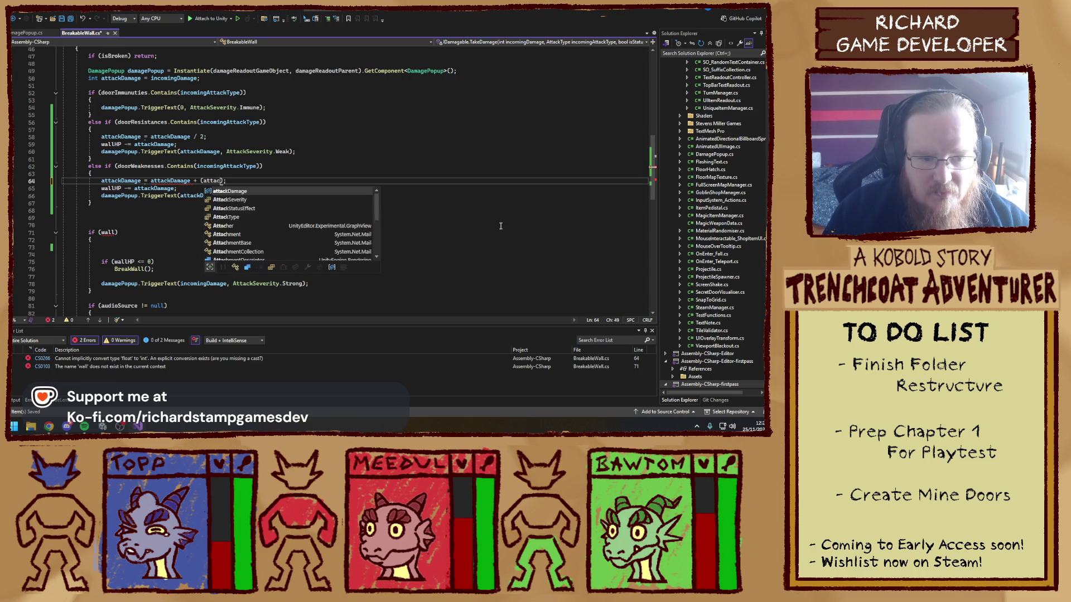
{"action": "type", "text": ")"}
- Change the weakness popup severity from AttackSeverity.Weak to Strong
{"action": "left_click", "coordinate": [391, 185]}
{"action": "key", "text": "Down"}
{"action": "key", "text": "Down"}
{"action": "key", "text": "Down"}
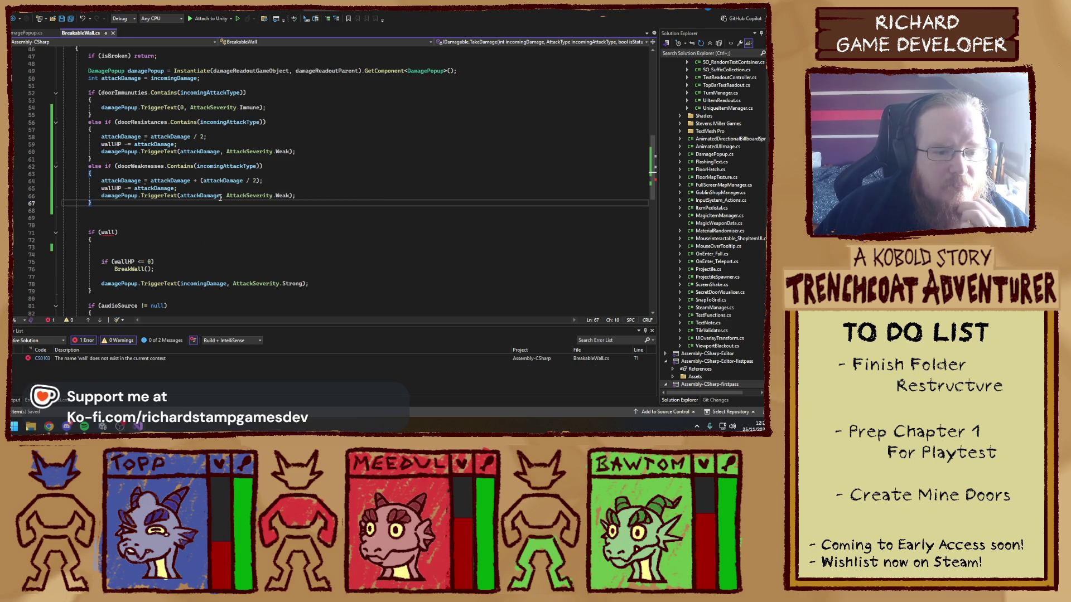
{"action": "double_click", "coordinate": [286, 196]}
{"action": "type", "text": "Str"}
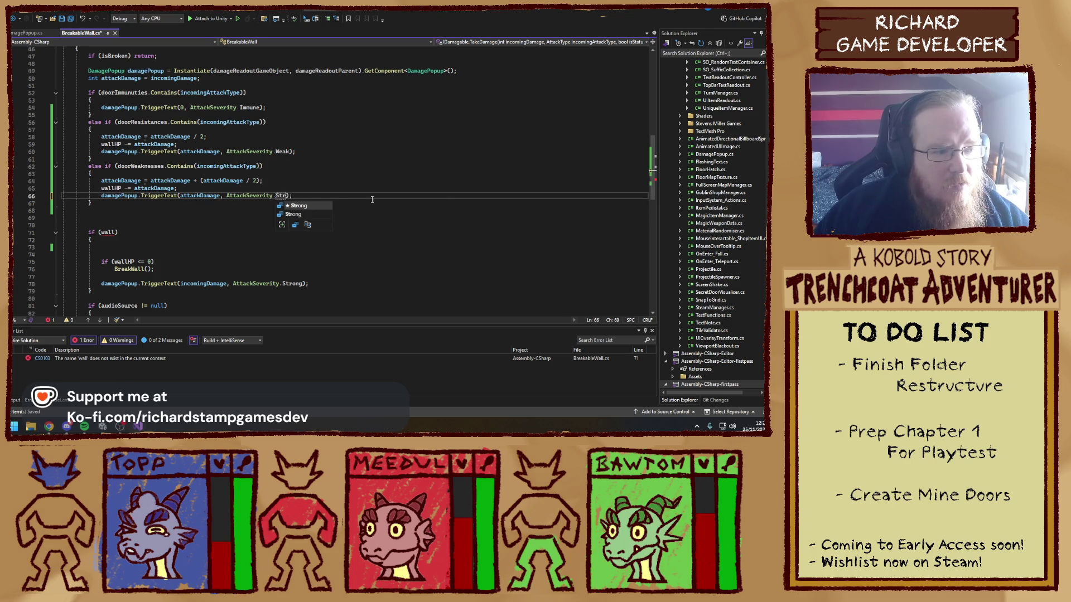
{"action": "key", "text": "Tab"}
{"action": "left_click", "coordinate": [267, 166]}
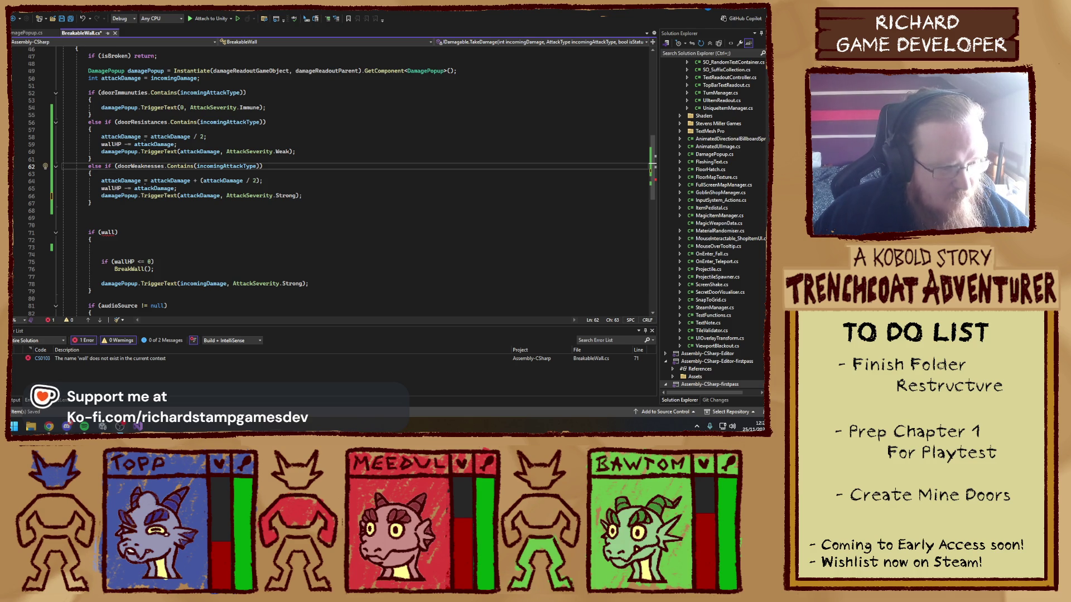
- Type else after the weakness branch and delete the blank lines and if (wall) condition
{"action": "left_click", "coordinate": [352, 230]}
{"action": "left_click", "coordinate": [133, 225]}
{"action": "scroll", "coordinate": [143, 215], "scroll_direction": "up", "scroll_amount": 1}
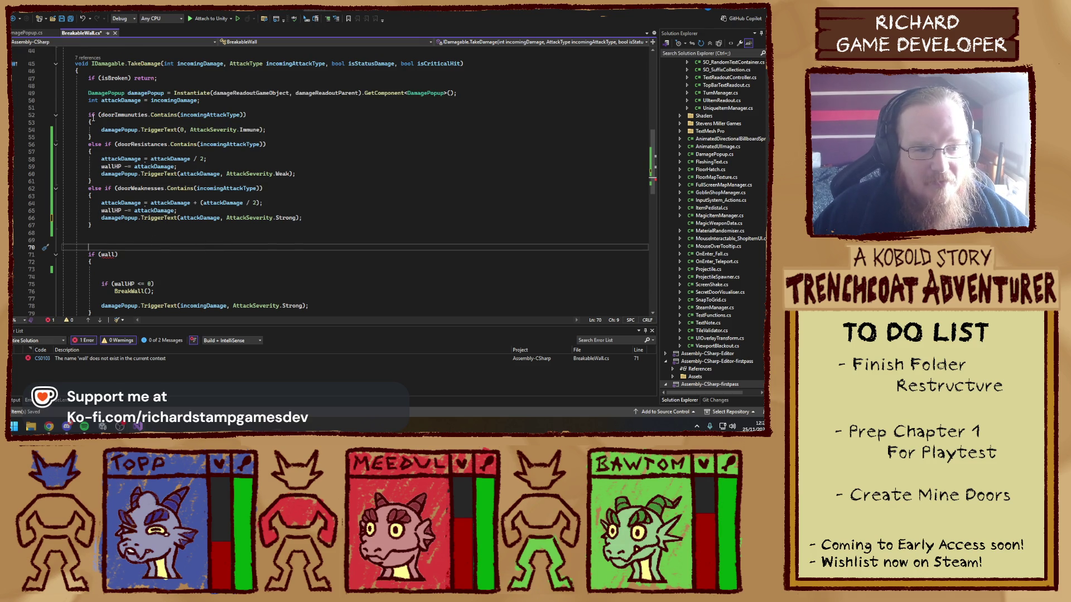
{"action": "left_click", "coordinate": [101, 233]}
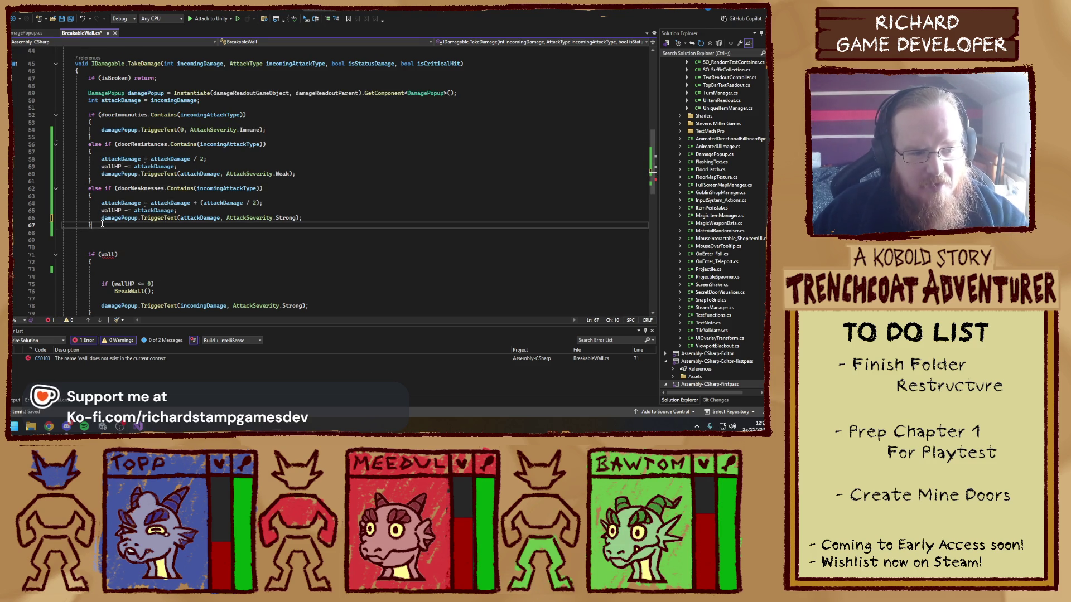
{"action": "type", "text": "else"}
{"action": "key", "text": "Escape"}
{"action": "key", "text": "Down"}
{"action": "key", "text": "Delete"}
{"action": "key", "text": "Delete"}
{"action": "key", "text": "Delete"}
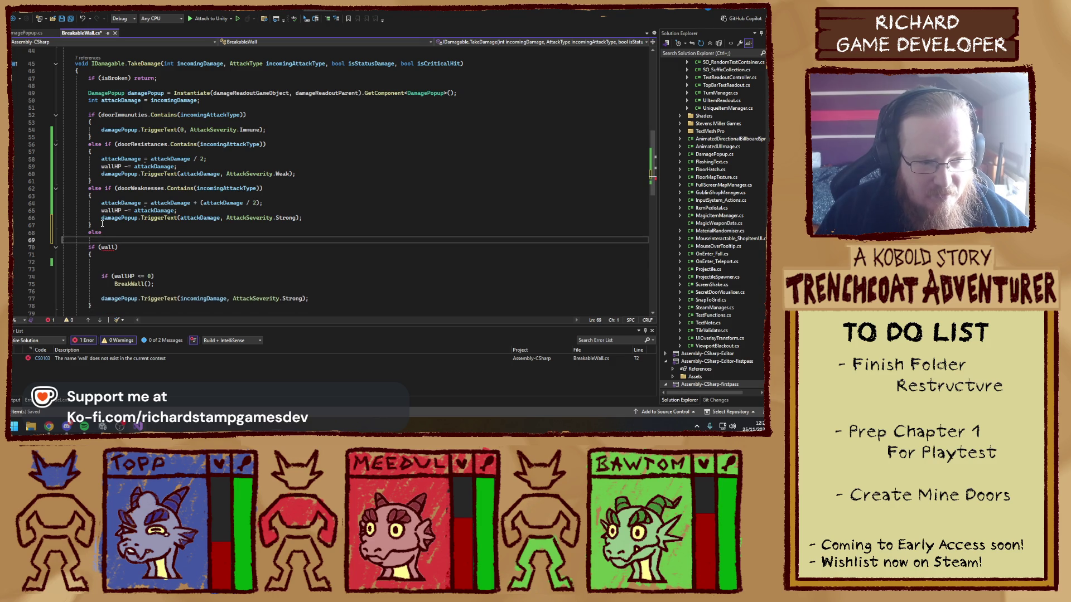
{"action": "key", "text": "shift+End"}
{"action": "key", "text": "BackSpace"}
{"action": "key", "text": "Return"}
{"action": "key", "text": "Return"}
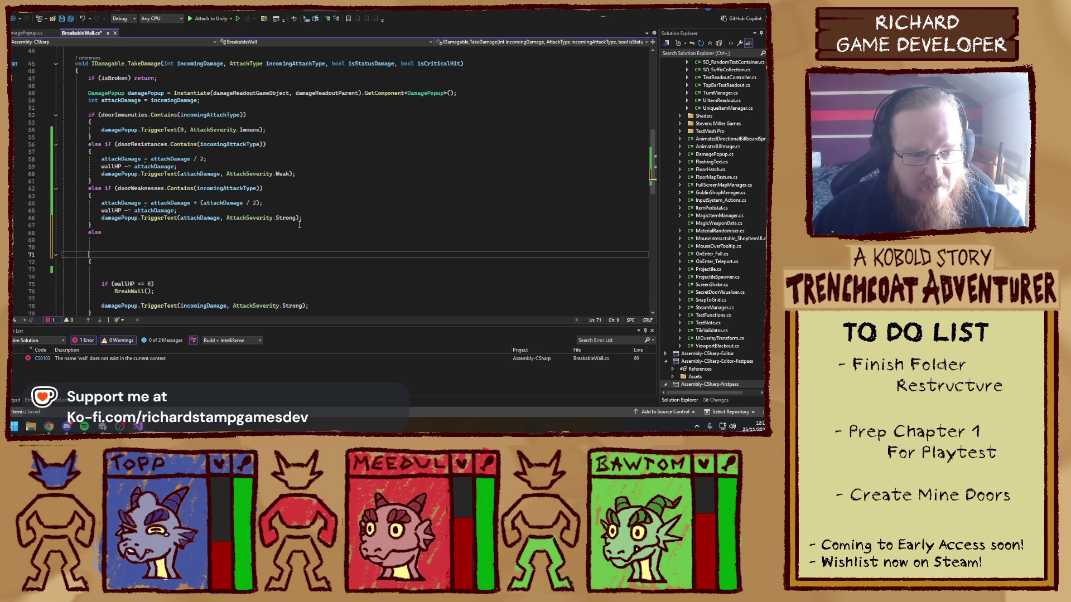
- Paste the weakness statements into a braced else block and reformat its indentation
{"action": "left_click_drag", "start_coordinate": [312, 218], "coordinate": [101, 202]}
{"action": "key", "text": "ctrl+c"}
{"action": "left_click", "coordinate": [143, 241]}
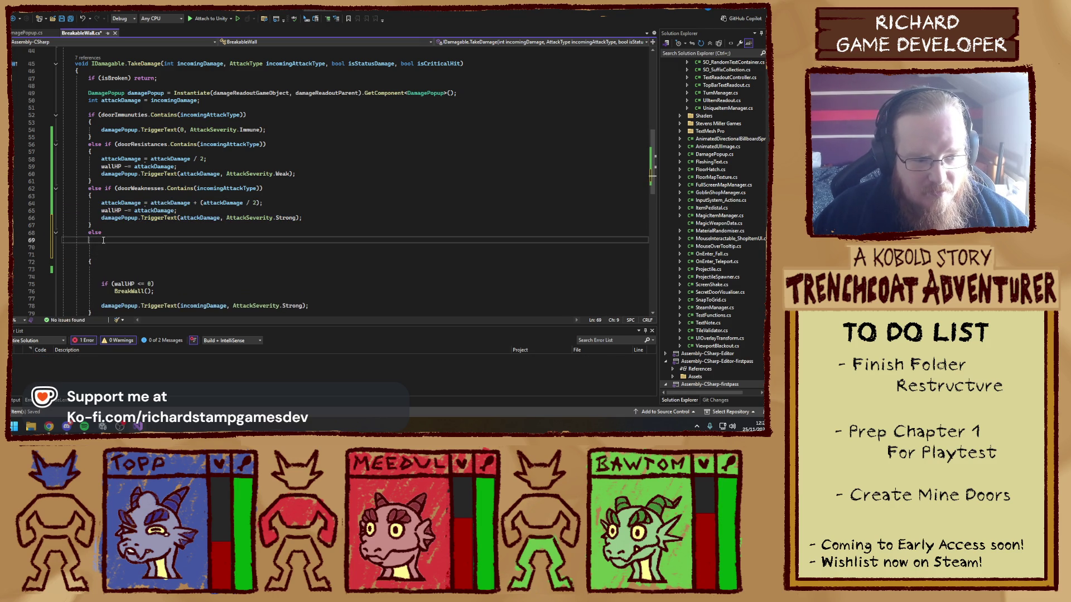
{"action": "key", "text": "ctrl+v"}
{"action": "left_click", "coordinate": [142, 233]}
{"action": "type", "text": "{"}
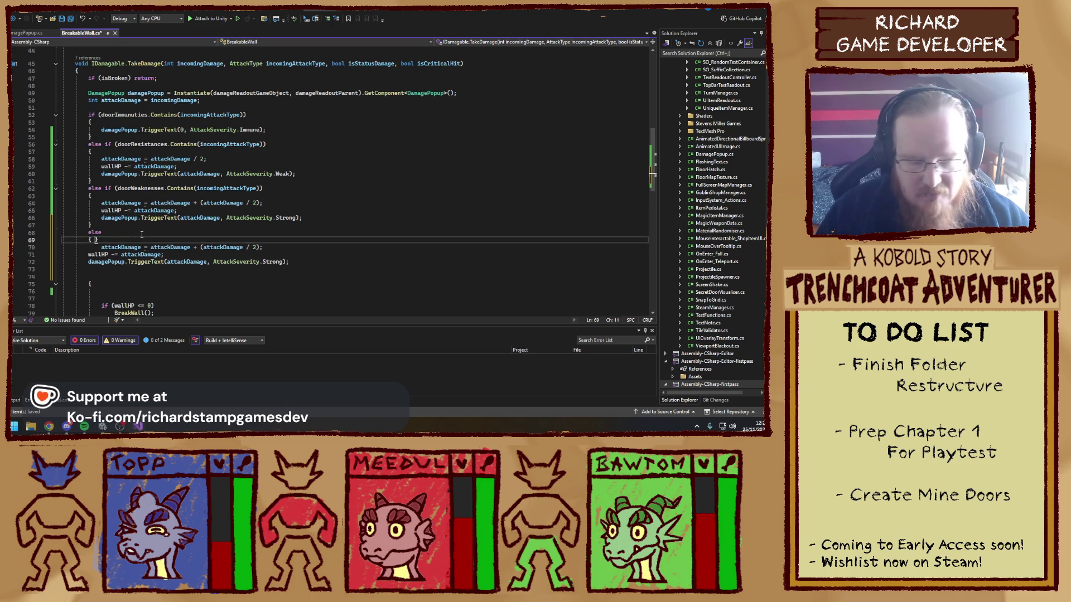
{"action": "key", "text": "Return"}
{"action": "key", "text": "Delete"}
{"action": "key", "text": "alt+Down"}
{"action": "key", "text": "alt+Down"}
{"action": "key", "text": "alt+Down"}
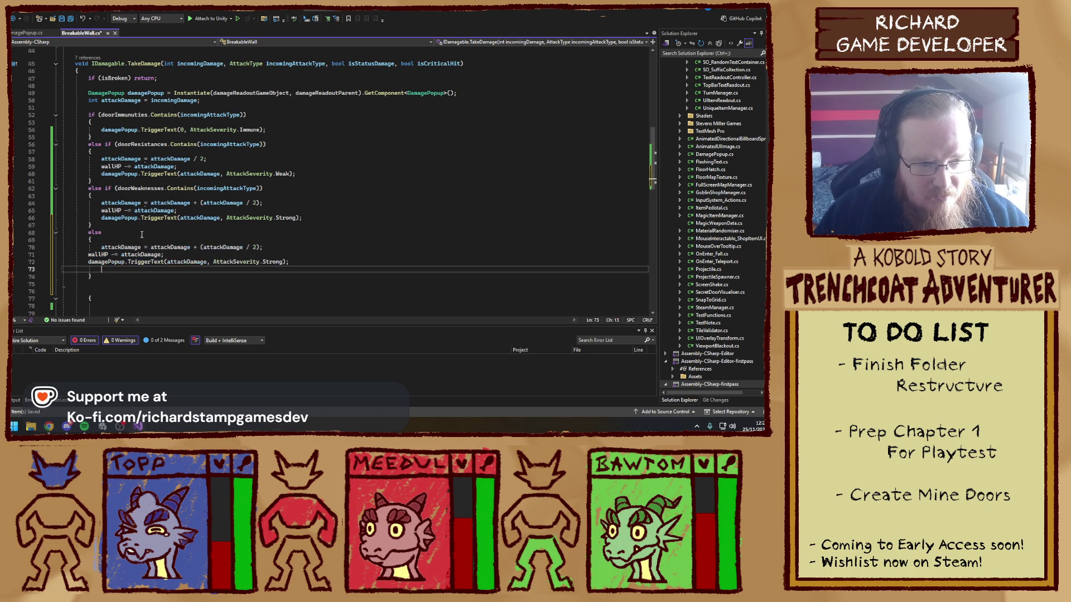
{"action": "key", "text": "ctrl+k"}
{"action": "key", "text": "ctrl+d"}
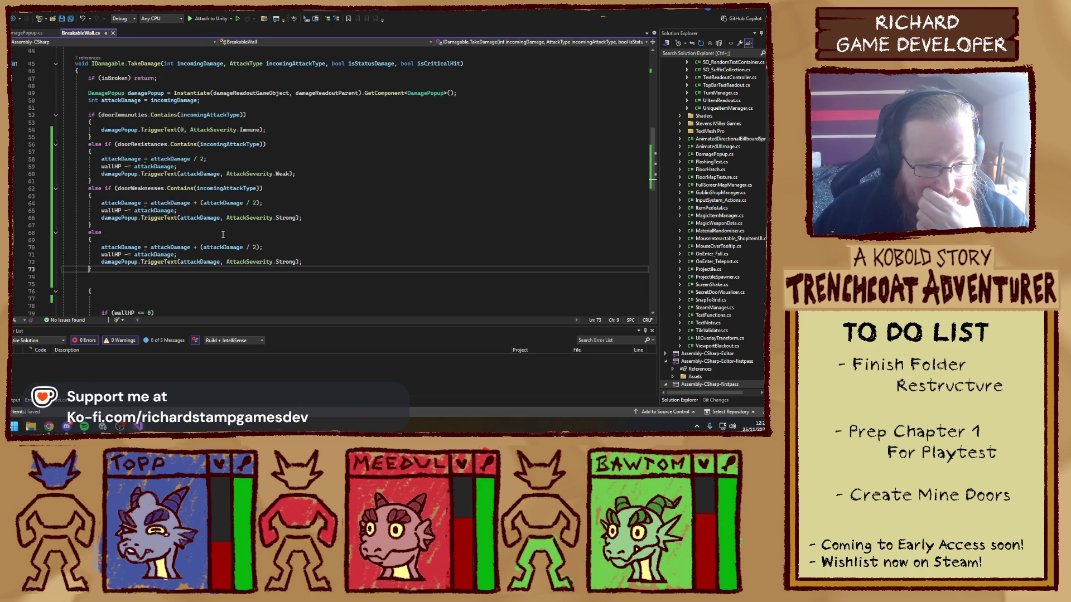
- In the else block, drop the bonus-damage line and change the popup severity to Normal
{"action": "left_click", "coordinate": [263, 239]}
{"action": "key", "text": "Down"}
{"action": "key", "text": "Home"}
{"action": "key", "text": "shift+Down"}
{"action": "key", "text": "Delete"}
{"action": "double_click", "coordinate": [294, 257]}
{"action": "type", "text": "Normal"}
{"action": "key", "text": "Up"}
{"action": "left_click", "coordinate": [317, 256]}
- Delete the leftover braces and old Strong popup, then unindent the wallHP check and BreakWall call
{"action": "scroll", "coordinate": [181, 282], "scroll_direction": "down", "scroll_amount": 3}
{"action": "left_click", "coordinate": [90, 224]}
{"action": "key", "text": "shift+Up"}
{"action": "key", "text": "shift+Up"}
{"action": "key", "text": "BackSpace"}
{"action": "left_click_drag", "start_coordinate": [92, 246], "coordinate": [82, 246]}
{"action": "key", "text": "shift+Up"}
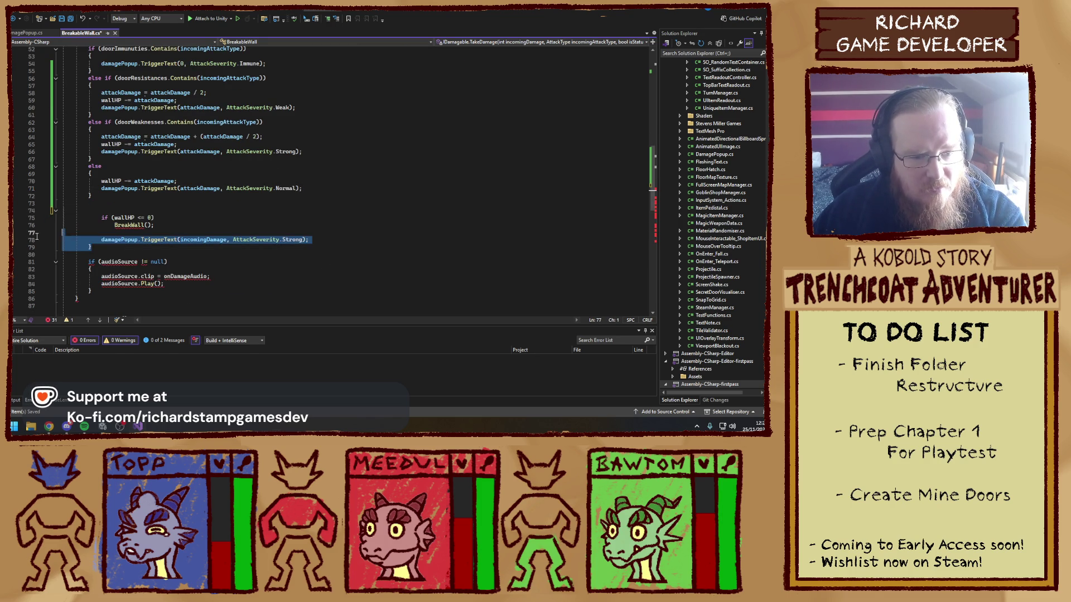
{"action": "key", "text": "BackSpace"}
{"action": "left_click", "coordinate": [252, 230]}
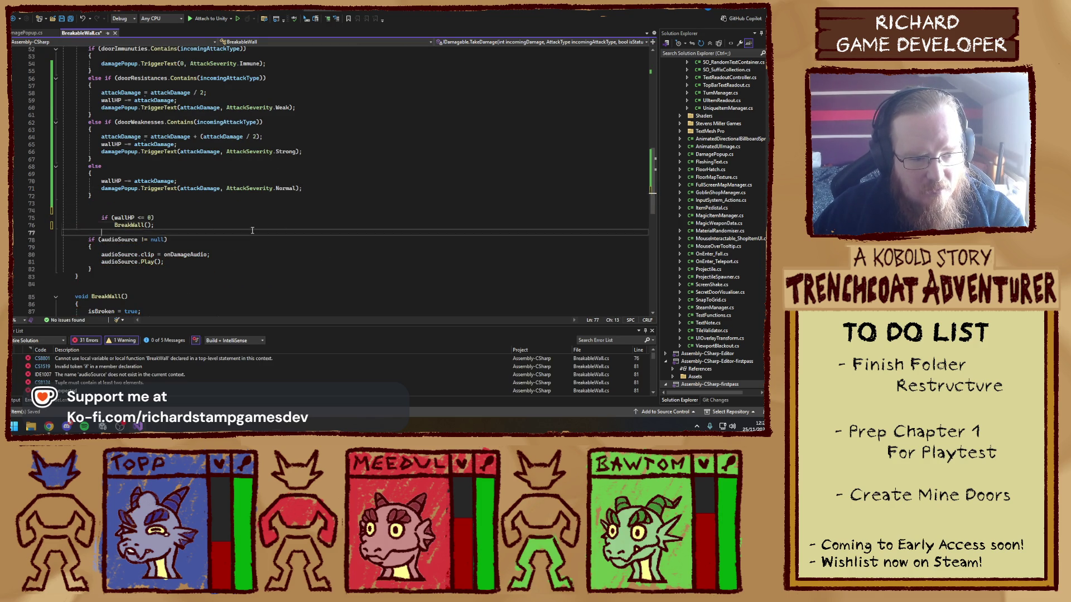
{"action": "left_click", "coordinate": [209, 212]}
{"action": "key", "text": "ctrl+k"}
{"action": "key", "text": "ctrl+d"}
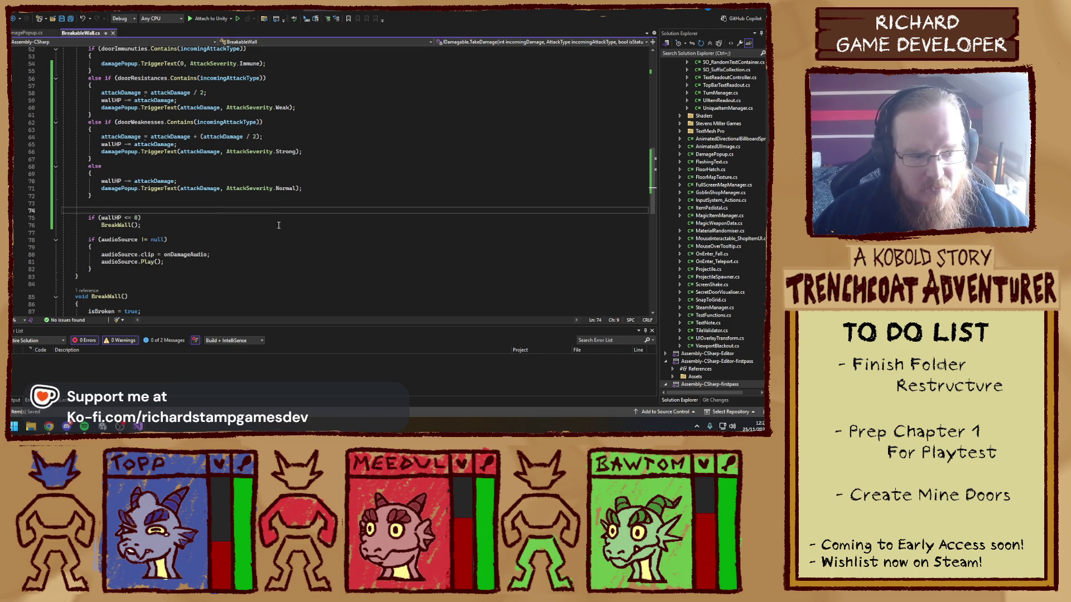
- Scroll through TakeDamage to review it up to the immunity branch
{"action": "scroll", "coordinate": [276, 217], "scroll_direction": "down", "scroll_amount": 4}
{"action": "scroll", "coordinate": [261, 199], "scroll_direction": "up", "scroll_amount": 1}
{"action": "left_click", "coordinate": [261, 200]}
{"action": "scroll", "coordinate": [260, 200], "scroll_direction": "up", "scroll_amount": 3}
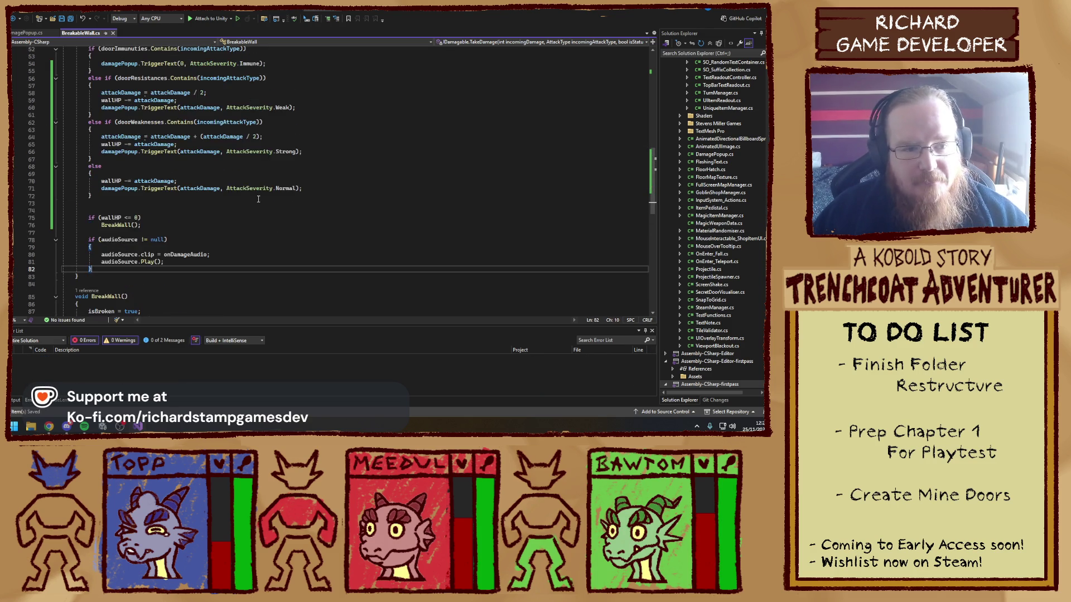
{"action": "scroll", "coordinate": [352, 187], "scroll_direction": "up", "scroll_amount": 4}
{"action": "left_click", "coordinate": [365, 195]}
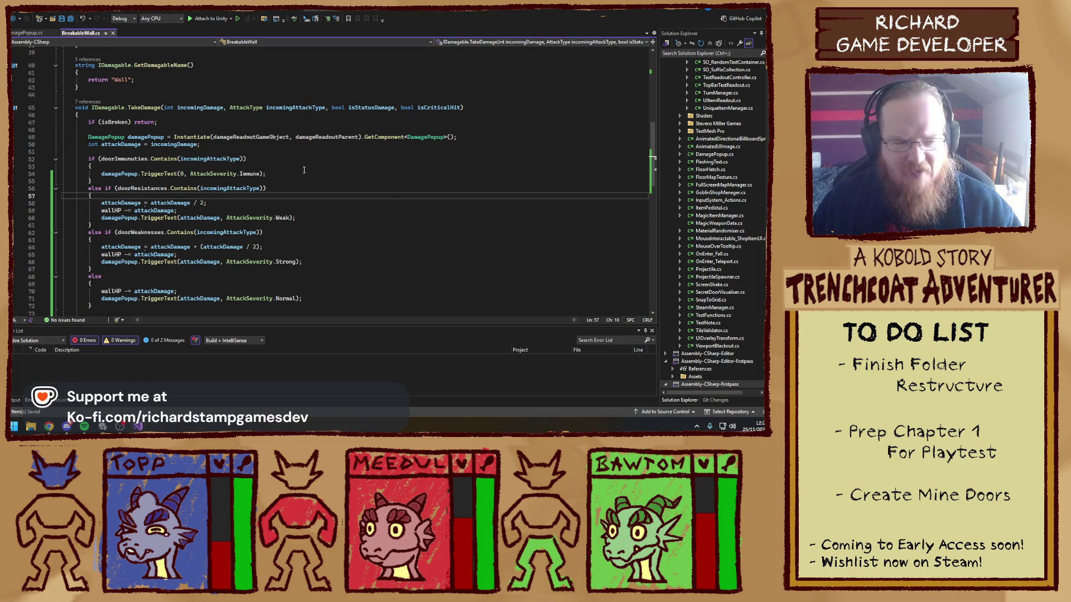
{"action": "left_click", "coordinate": [325, 219]}
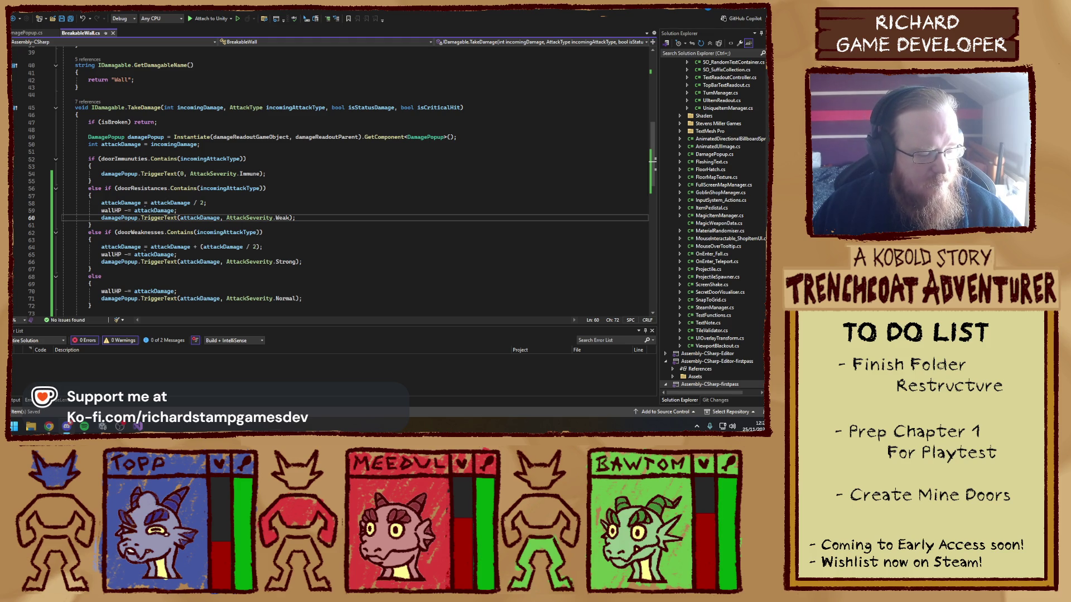
{"action": "left_click", "coordinate": [381, 239]}
{"action": "scroll", "coordinate": [383, 235], "scroll_direction": "down", "scroll_amount": 4}
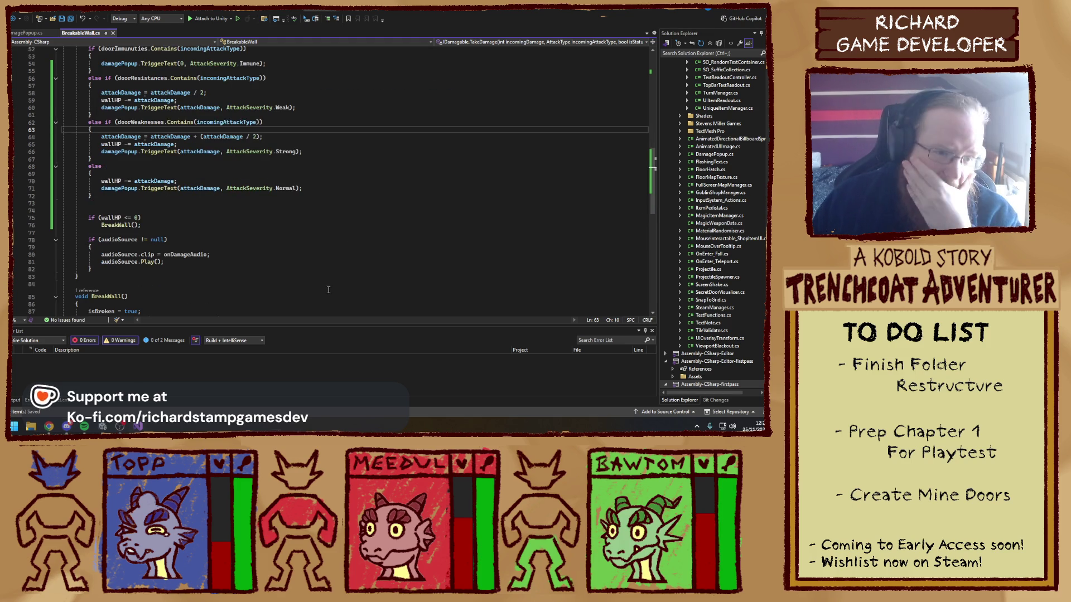
{"action": "scroll", "coordinate": [346, 240], "scroll_direction": "up", "scroll_amount": 10}
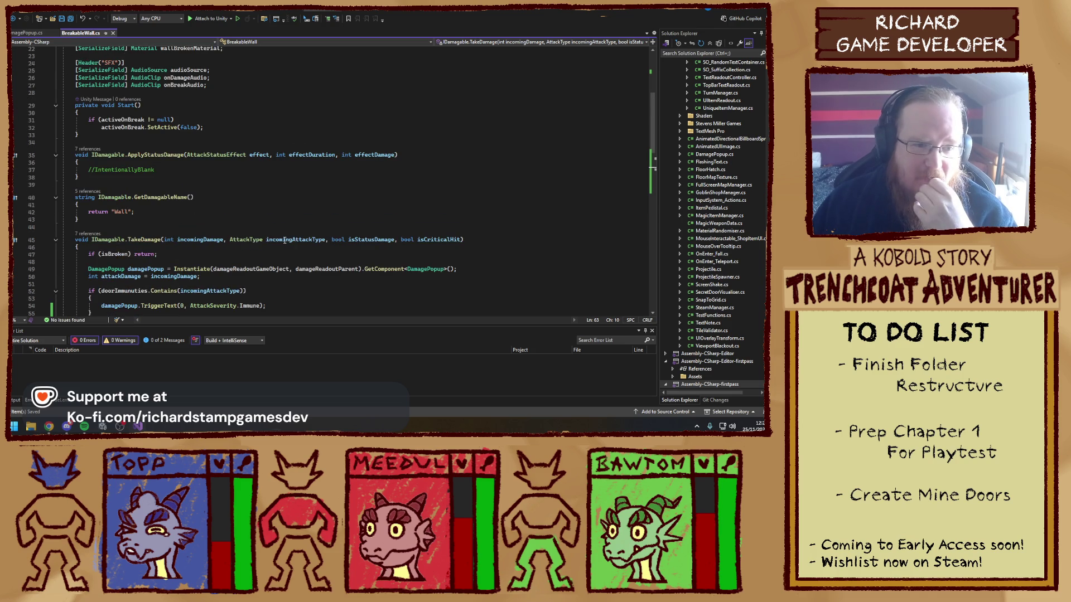
{"action": "scroll", "coordinate": [284, 240], "scroll_direction": "down", "scroll_amount": 5}
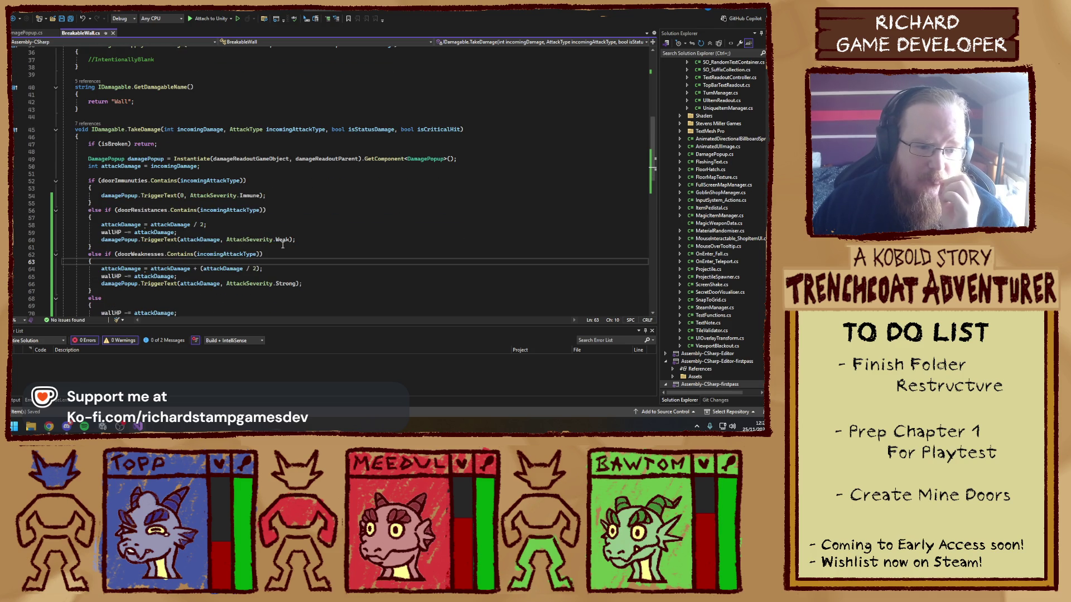
{"action": "scroll", "coordinate": [282, 244], "scroll_direction": "down", "scroll_amount": 2}
{"action": "left_click_drag", "start_coordinate": [304, 276], "coordinate": [62, 276]}
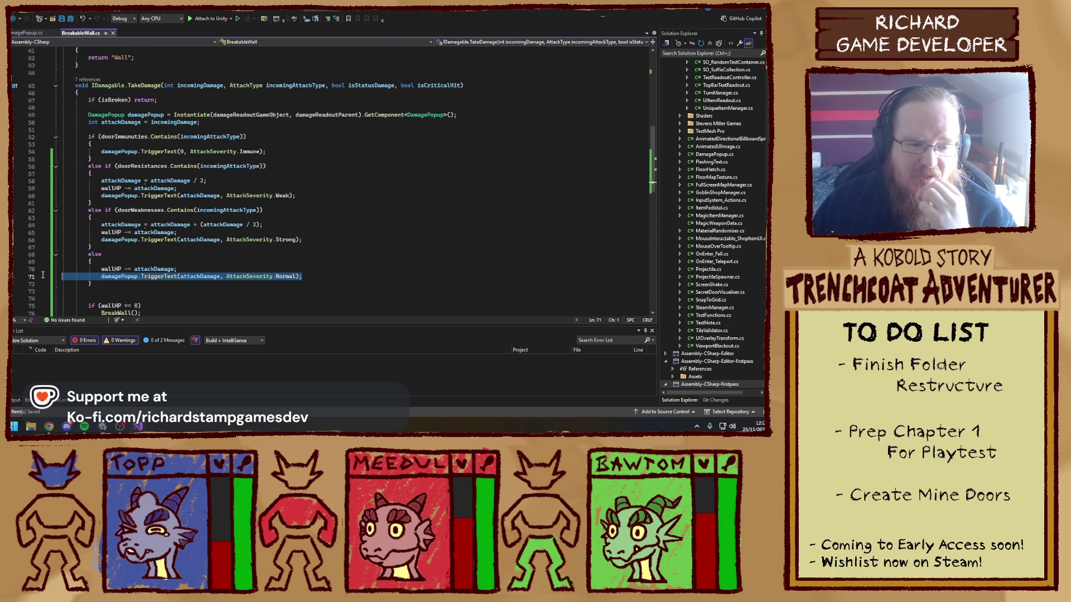
{"action": "left_click", "coordinate": [325, 254]}
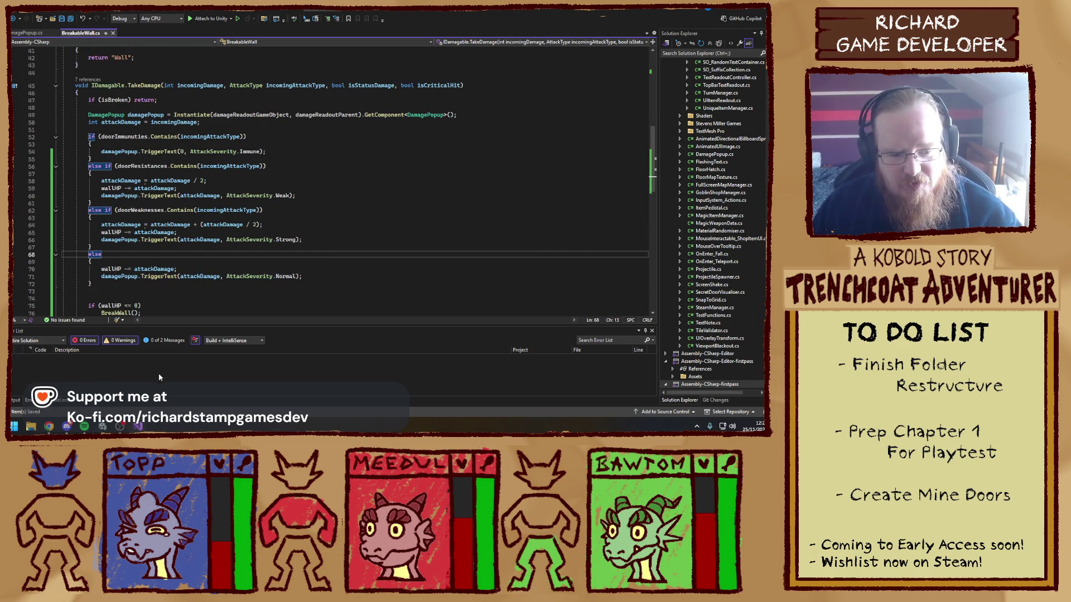
{"action": "key", "text": "Up"}
{"action": "key", "text": "Up"}
{"action": "key", "text": "Up"}
{"action": "key", "text": "End"}
{"action": "key", "text": "alt+Tab"}
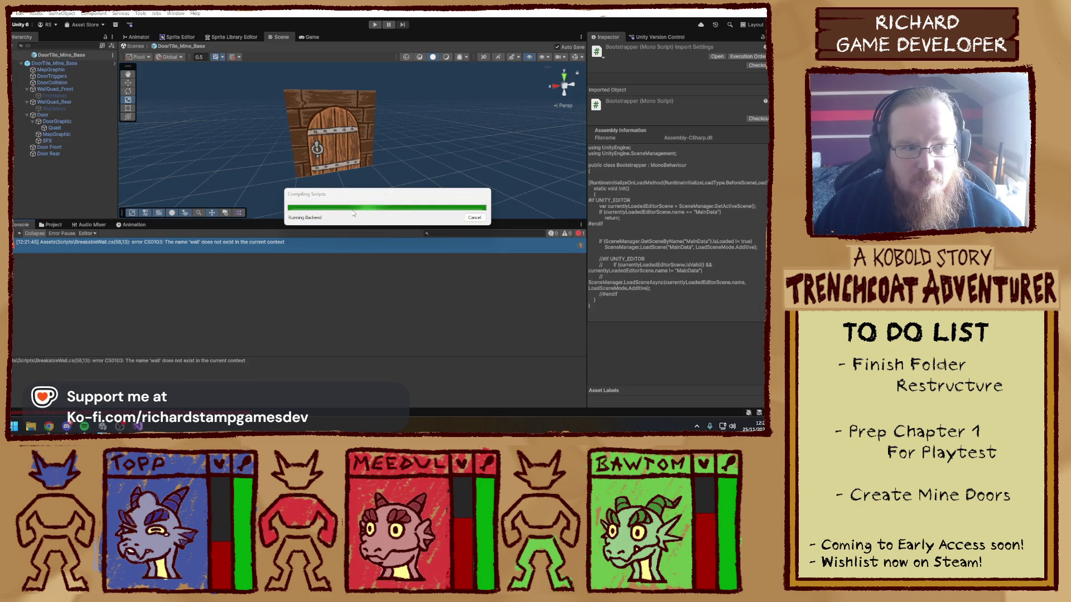
{"action": "key", "text": "alt+Tab"}
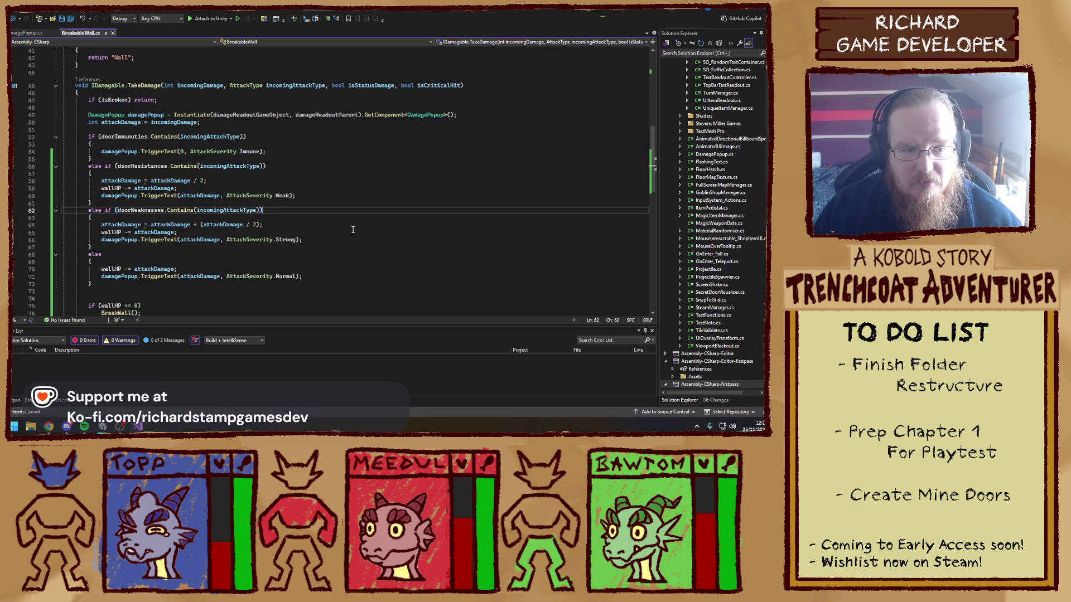
{"action": "scroll", "coordinate": [326, 224], "scroll_direction": "up", "scroll_amount": 6}
{"action": "scroll", "coordinate": [325, 224], "scroll_direction": "up", "scroll_amount": 7}
{"action": "left_click", "coordinate": [387, 173]}
{"action": "left_click", "coordinate": [387, 189]}
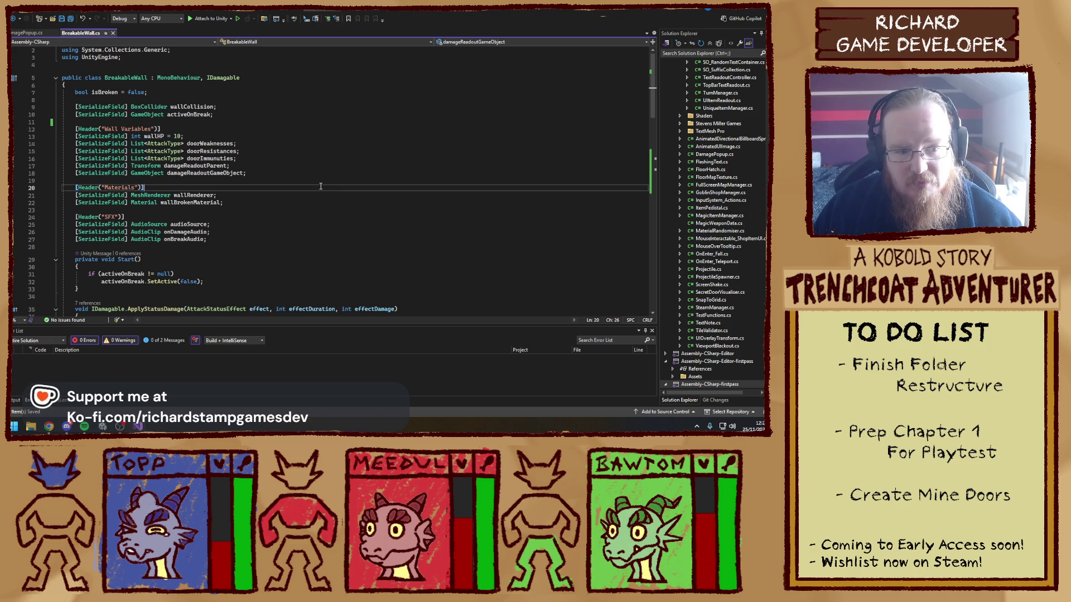
{"action": "scroll", "coordinate": [387, 196], "scroll_direction": "up", "scroll_amount": 1}
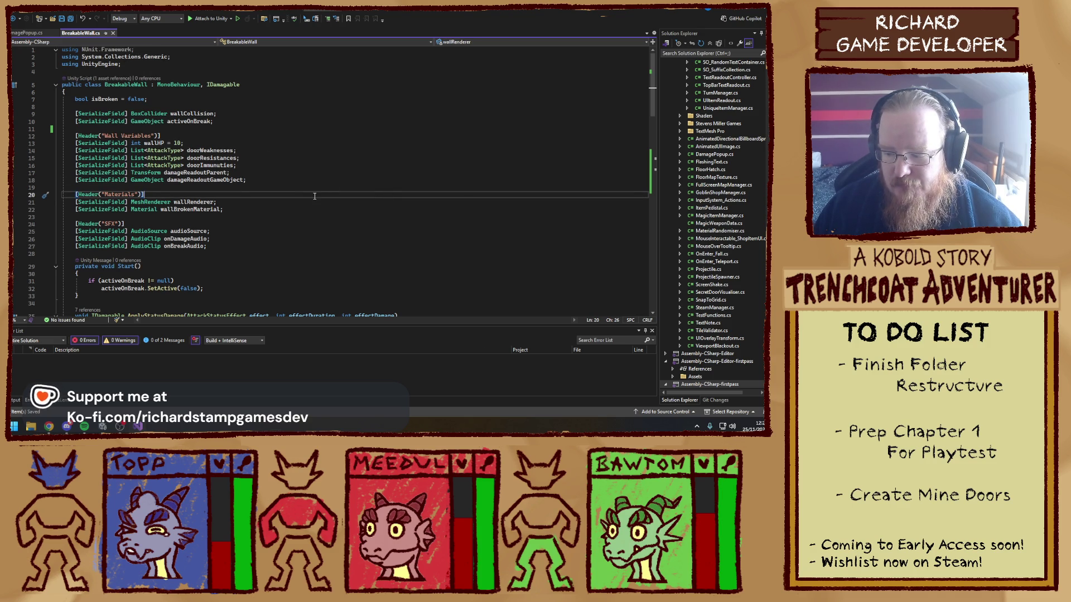
- On line 22, make the field type Material[] and its name wallBrokenMaterials, then save
{"action": "left_click", "coordinate": [268, 158]}
{"action": "left_click", "coordinate": [273, 216]}
{"action": "left_click", "coordinate": [347, 191]}
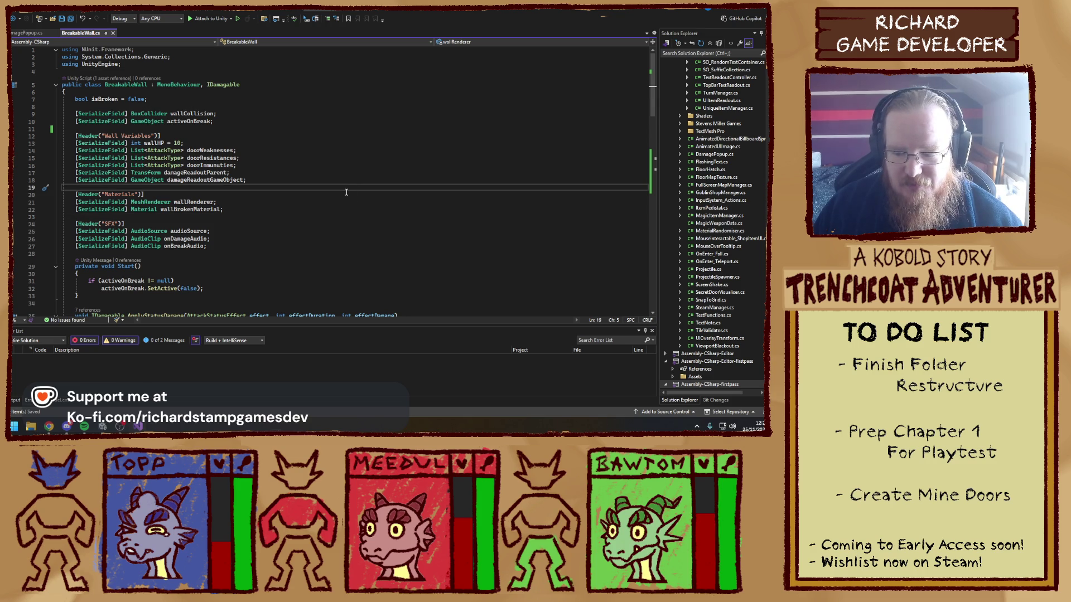
{"action": "left_click", "coordinate": [262, 131]}
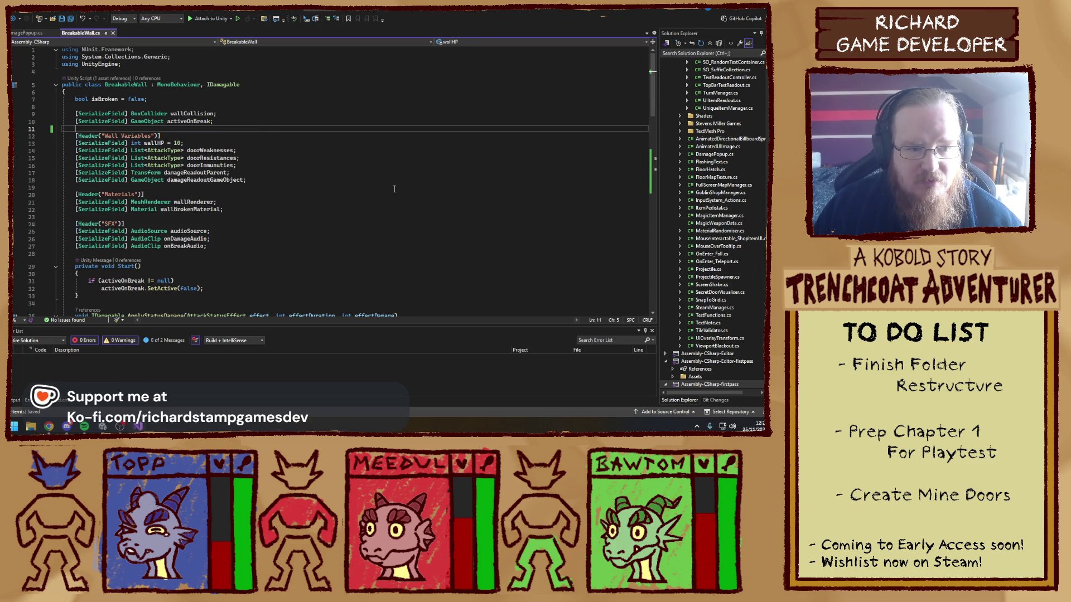
{"action": "left_click", "coordinate": [168, 188]}
{"action": "left_click", "coordinate": [322, 205]}
{"action": "left_click", "coordinate": [157, 211]}
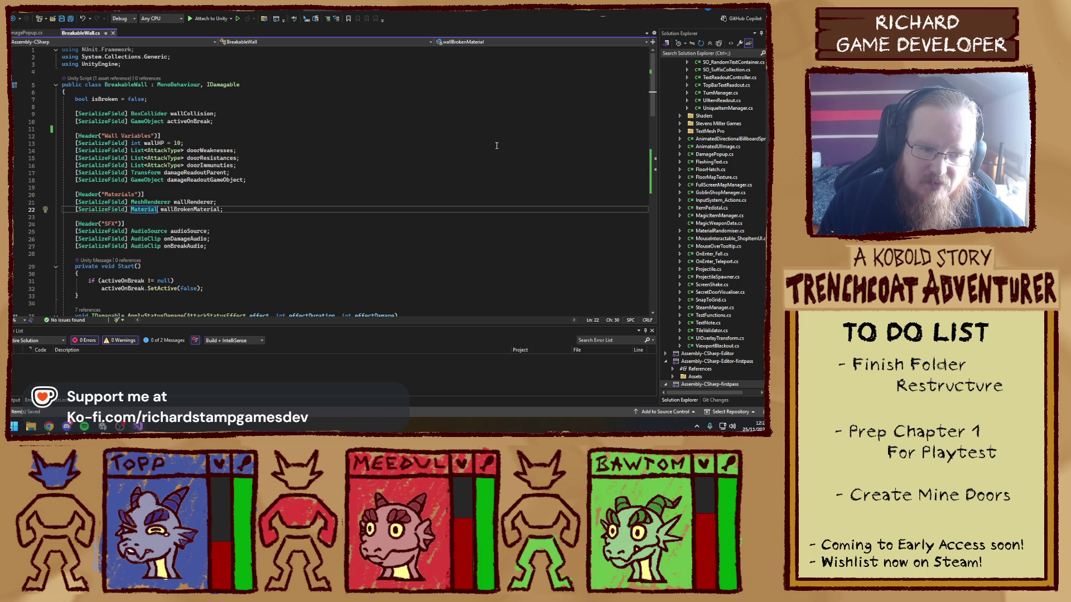
{"action": "type", "text": "[]"}
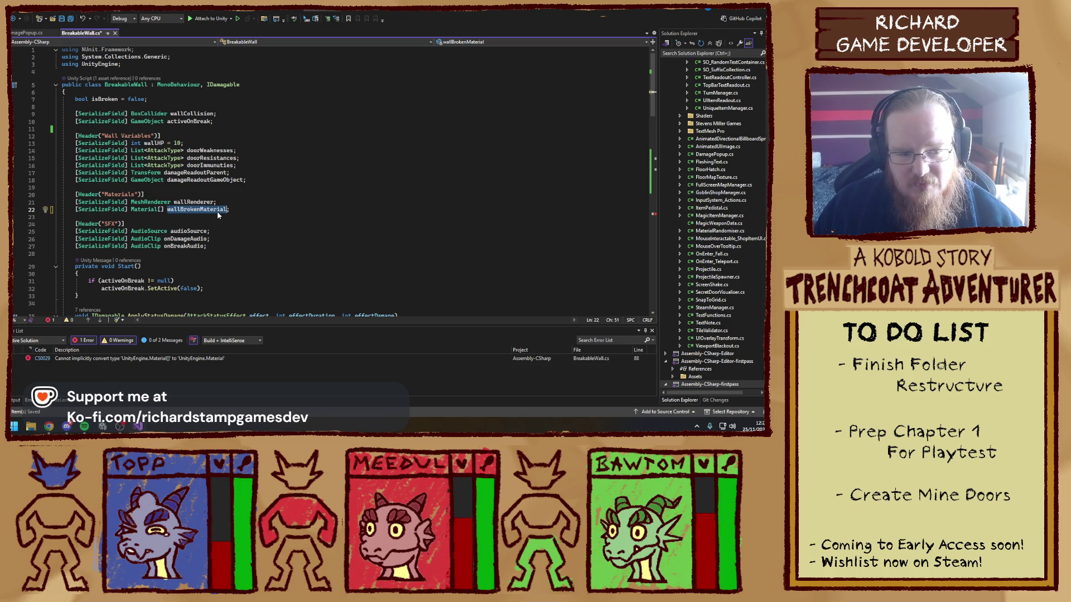
{"action": "key", "text": "ctrl+Right"}
{"action": "key", "text": "ctrl+Right"}
{"action": "type", "text": "s"}
{"action": "key", "text": "ctrl+s"}
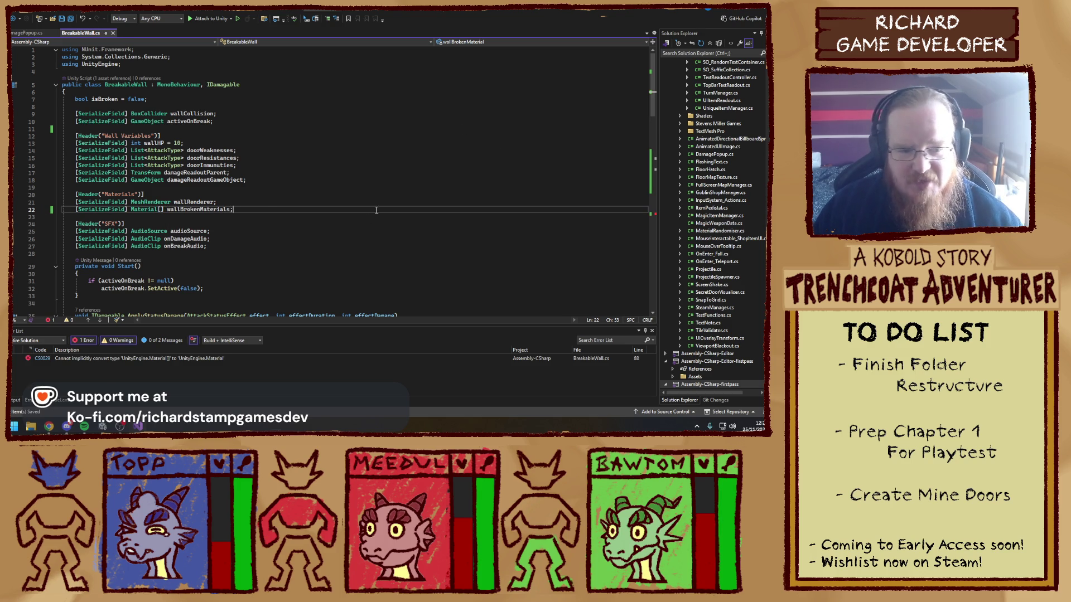
{"action": "scroll", "coordinate": [325, 221], "scroll_direction": "down", "scroll_amount": 20}
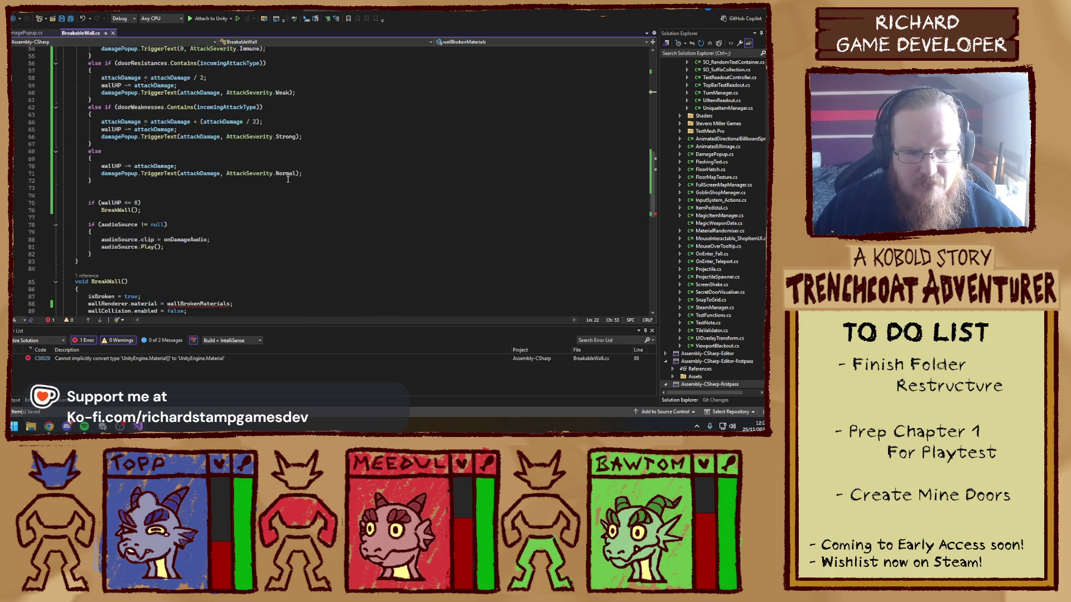
- Remove the extra blank lines after TakeDamage's damage branches
{"action": "scroll", "coordinate": [270, 203], "scroll_direction": "up", "scroll_amount": 6}
{"action": "left_click", "coordinate": [257, 218]}
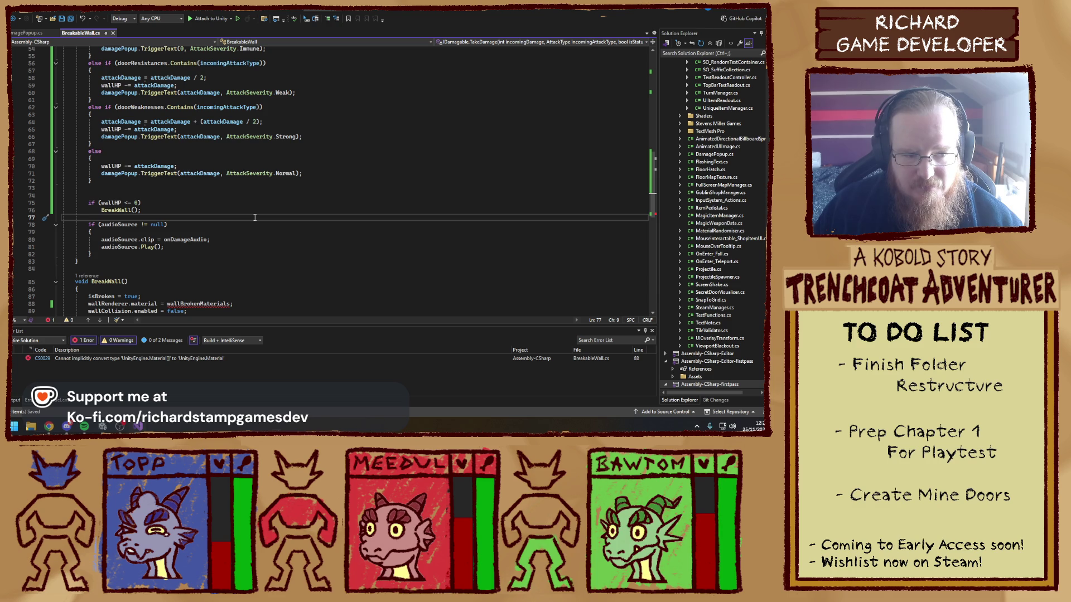
{"action": "left_click", "coordinate": [117, 190]}
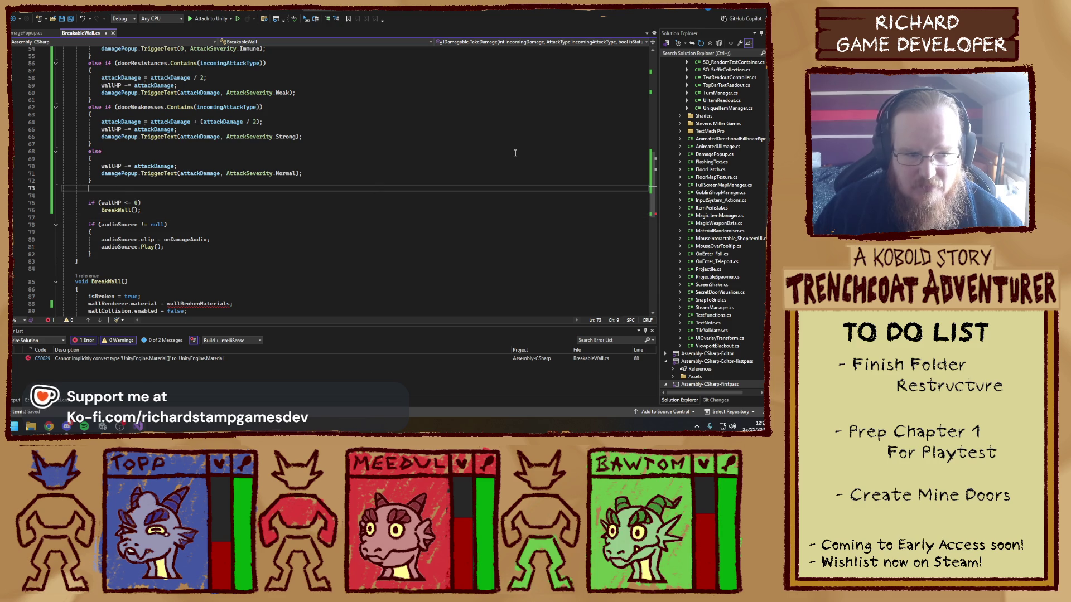
{"action": "key", "text": "Return"}
{"action": "type", "text": "o"}
{"action": "key", "text": "BackSpace"}
{"action": "key", "text": "BackSpace"}
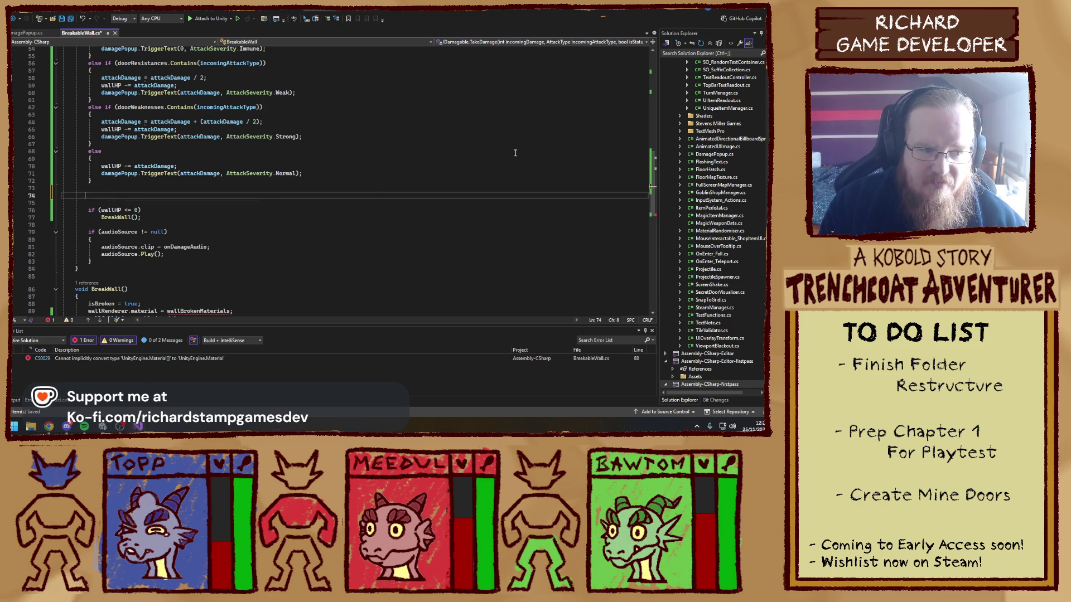
{"action": "key", "text": "BackSpace"}
{"action": "key", "text": "BackSpace"}
{"action": "key", "text": "BackSpace"}
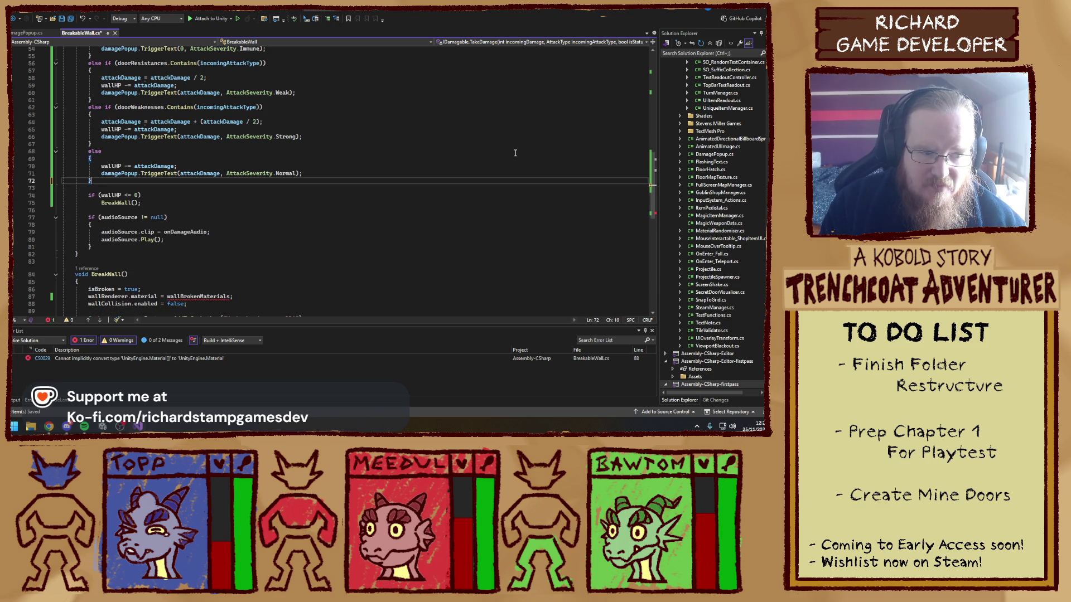
{"action": "scroll", "coordinate": [442, 172], "scroll_direction": "up", "scroll_amount": 7}
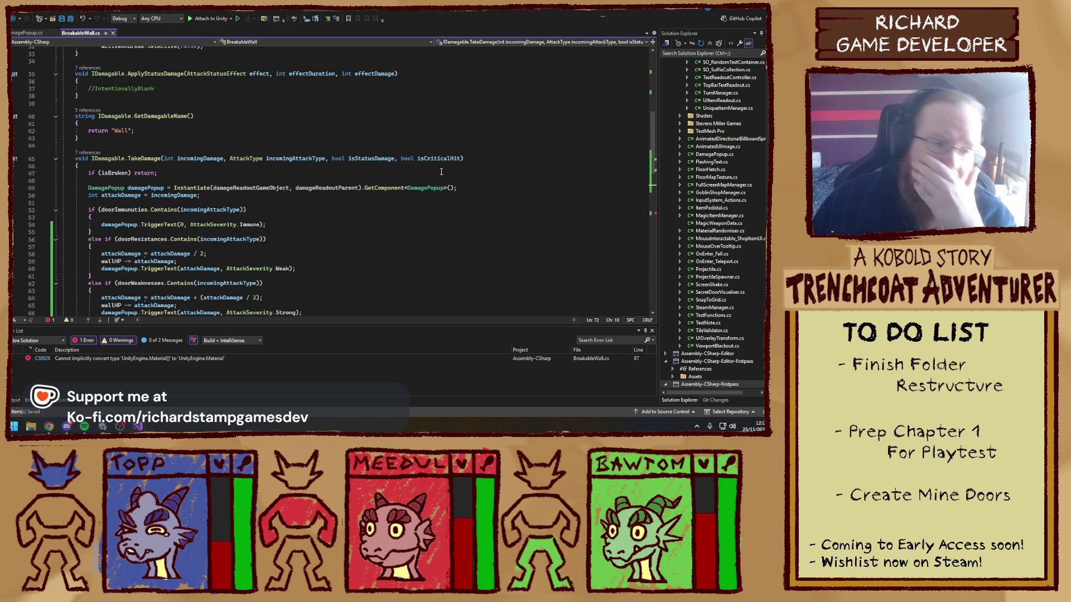
- Delete the stray characters left between the else block and the wallHP check
{"action": "key", "text": "ctrl+z"}
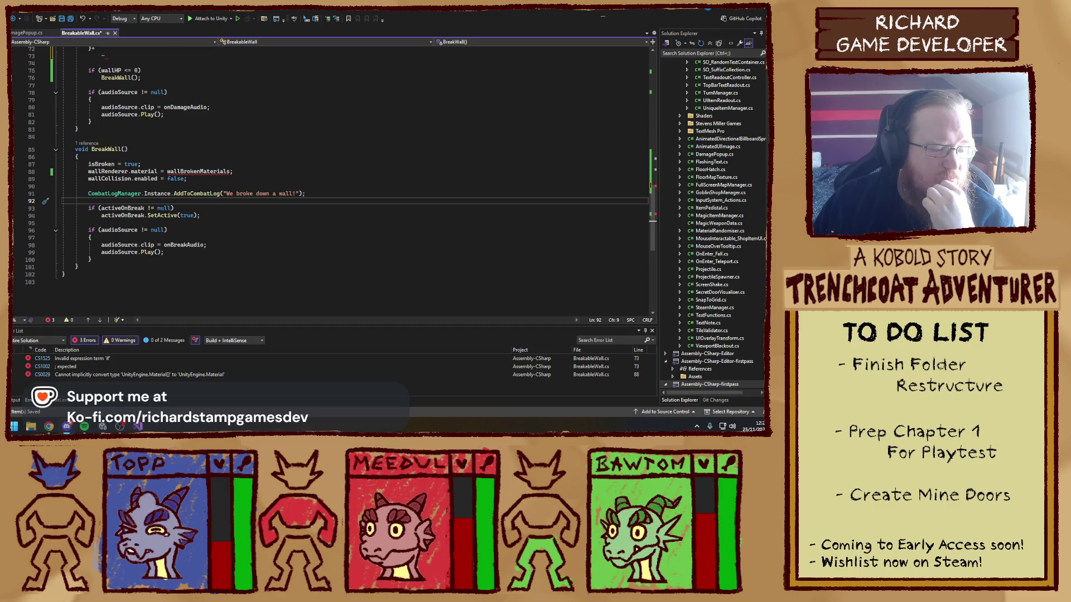
{"action": "left_click", "coordinate": [329, 261]}
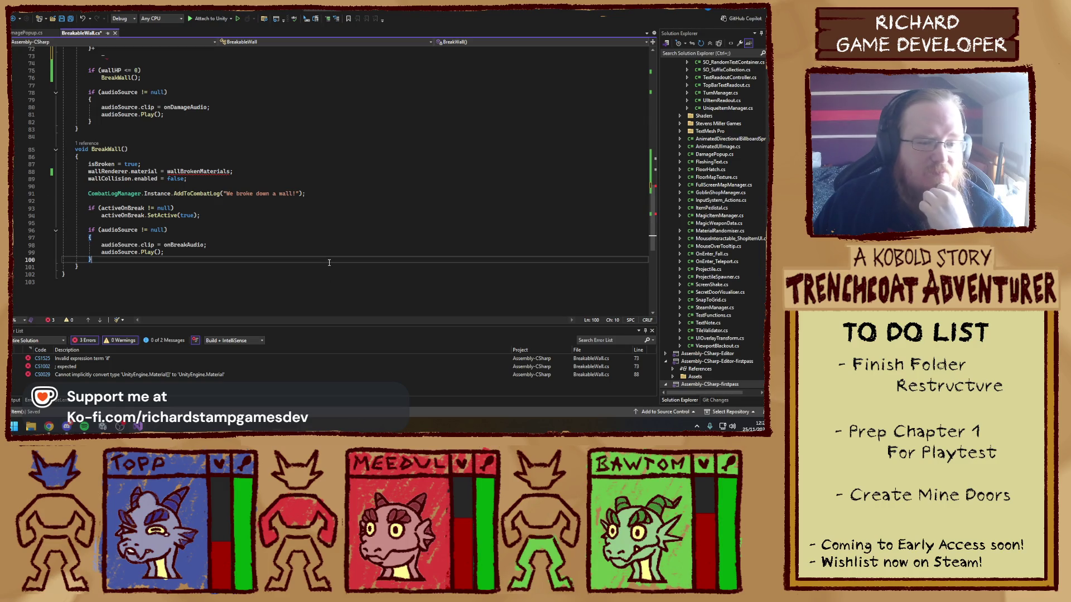
{"action": "left_click", "coordinate": [405, 234]}
{"action": "left_click", "coordinate": [357, 215]}
{"action": "left_click", "coordinate": [355, 193]}
{"action": "left_click", "coordinate": [335, 149]}
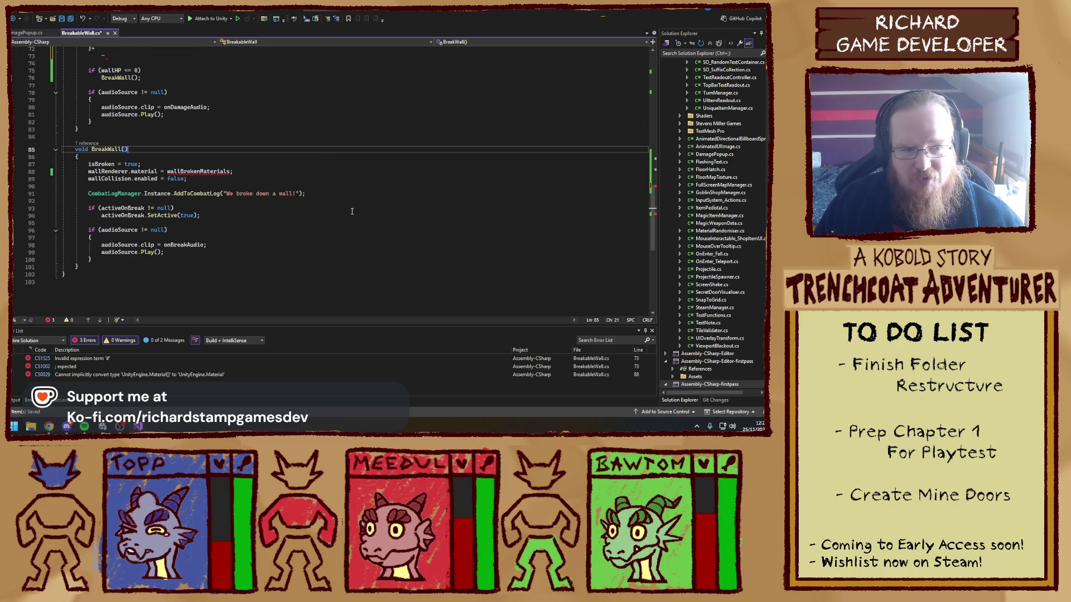
{"action": "scroll", "coordinate": [330, 206], "scroll_direction": "up", "scroll_amount": 5}
{"action": "scroll", "coordinate": [330, 205], "scroll_direction": "up", "scroll_amount": 3}
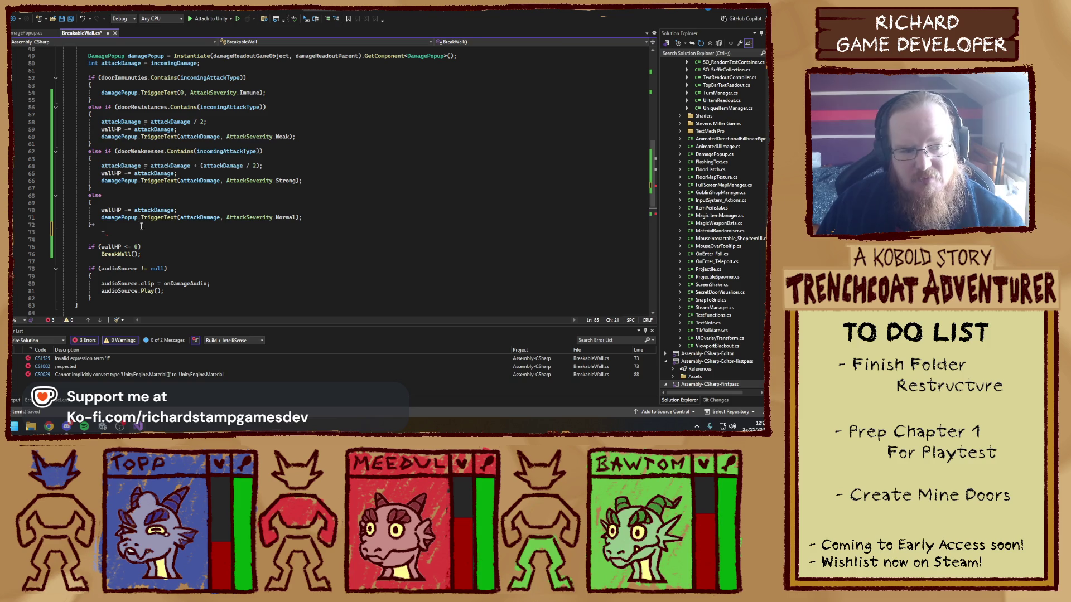
{"action": "left_click_drag", "start_coordinate": [96, 224], "coordinate": [128, 235]}
{"action": "key", "text": "Delete"}
- Check the else branch's closing brace and the damage-audio block in TakeDamage
{"action": "left_click", "coordinate": [103, 196]}
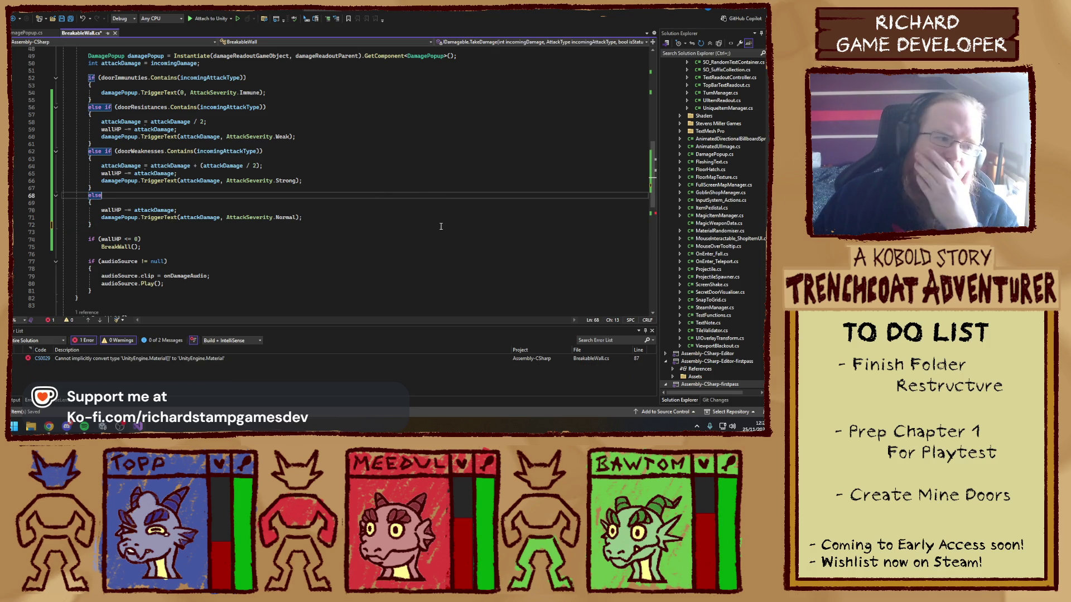
{"action": "left_click", "coordinate": [382, 289]}
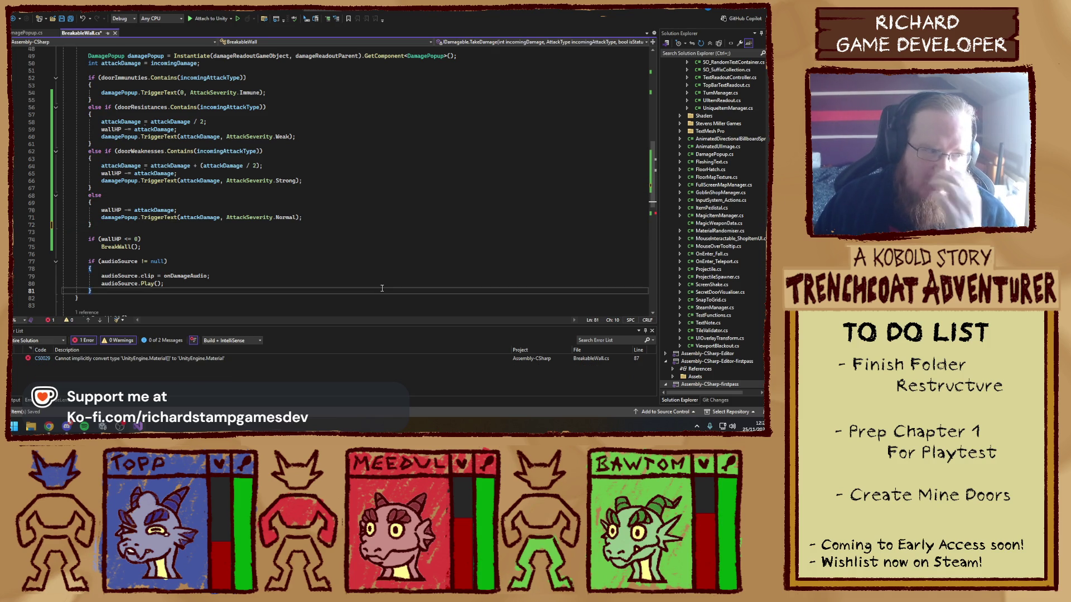
{"action": "left_click", "coordinate": [381, 240]}
{"action": "left_click", "coordinate": [375, 225]}
{"action": "scroll", "coordinate": [374, 238], "scroll_direction": "up", "scroll_amount": 5}
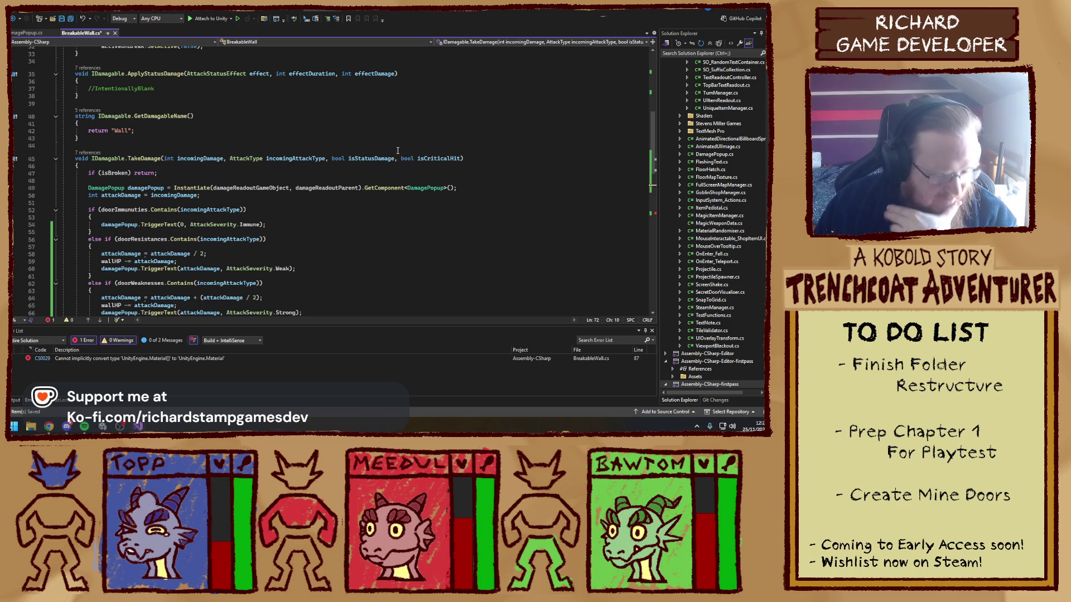
- Find the wallBrokenMaterials field and change its type from Material[] back to Material
{"action": "left_click", "coordinate": [416, 246]}
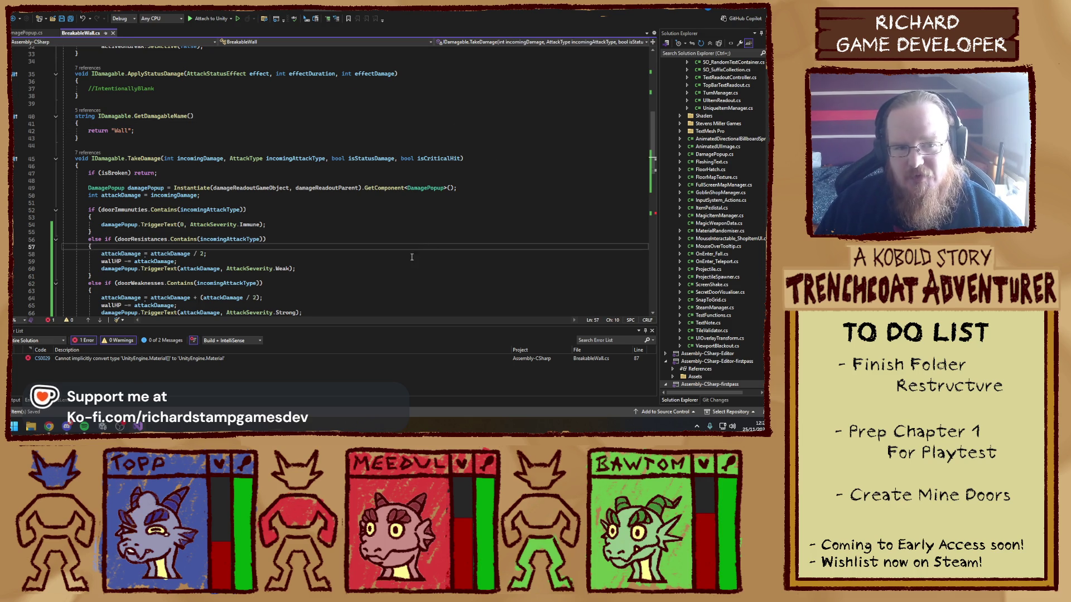
{"action": "scroll", "coordinate": [416, 261], "scroll_direction": "up", "scroll_amount": 6}
{"action": "left_click", "coordinate": [362, 135]}
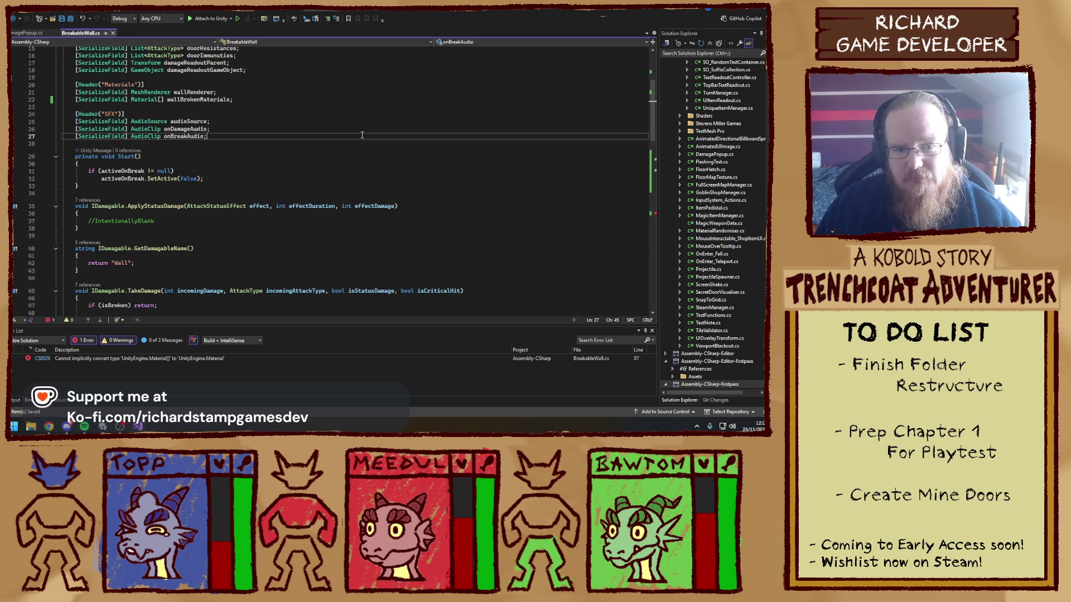
{"action": "scroll", "coordinate": [327, 158], "scroll_direction": "up", "scroll_amount": 5}
{"action": "left_click", "coordinate": [349, 166]}
{"action": "left_click", "coordinate": [346, 136]}
{"action": "left_click", "coordinate": [327, 179]}
{"action": "left_click", "coordinate": [323, 210]}
{"action": "scroll", "coordinate": [318, 184], "scroll_direction": "down", "scroll_amount": 2}
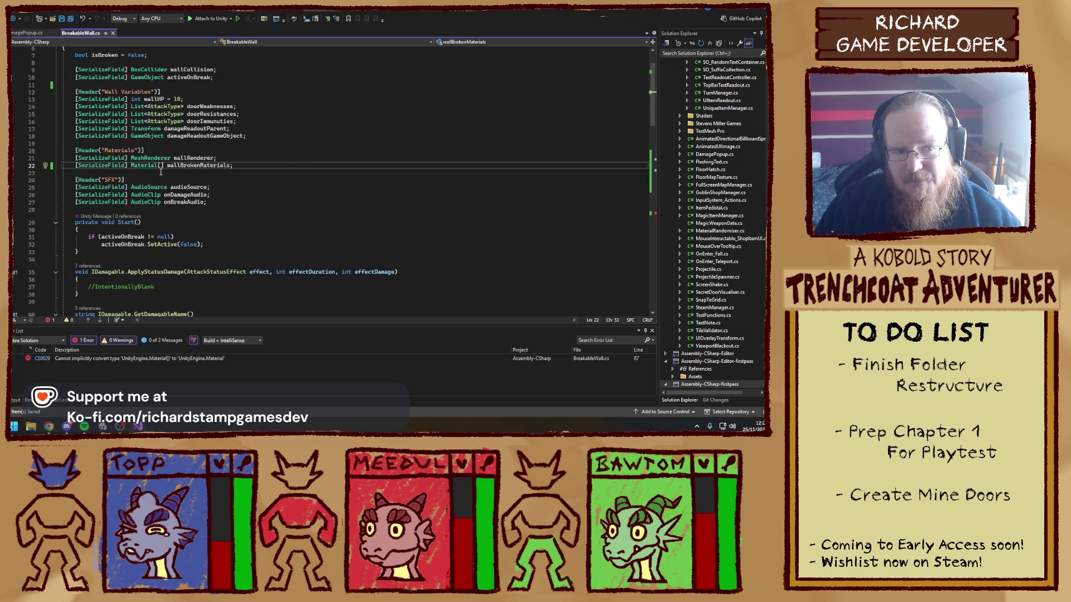
{"action": "left_click_drag", "start_coordinate": [131, 166], "coordinate": [165, 166]}
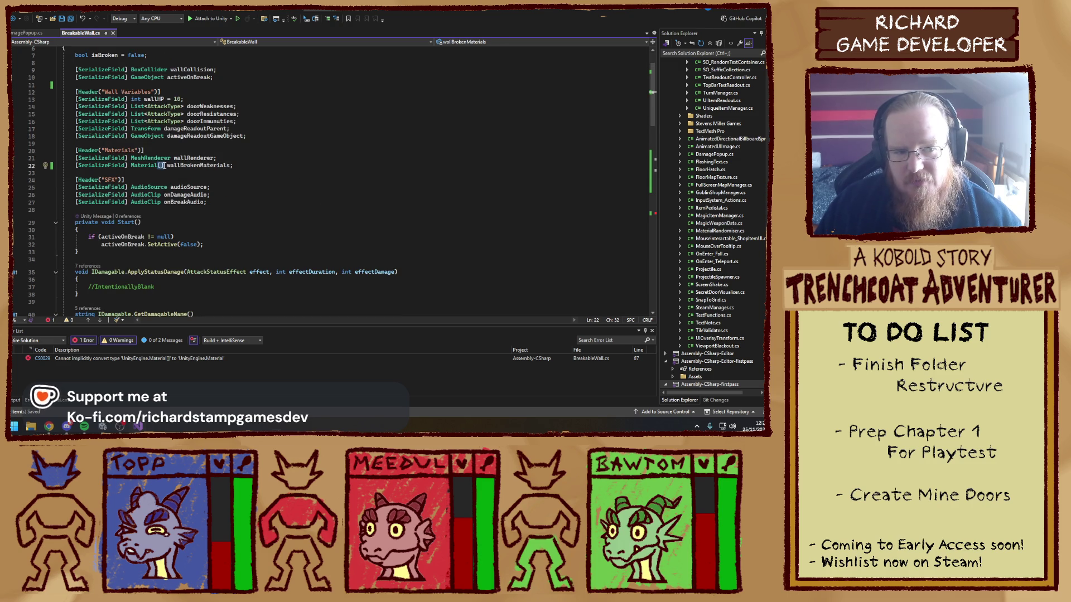
{"action": "type", "text": "Material"}
- Rename the field to wallDamagedMaterial, ending the declaration with a semicolon
{"action": "left_click", "coordinate": [248, 171]}
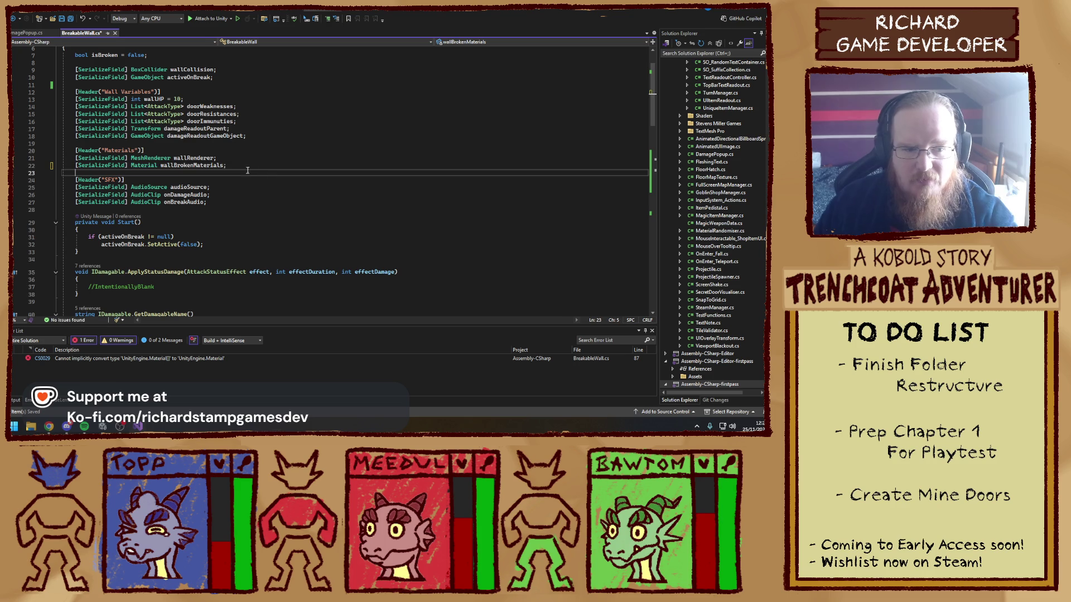
{"action": "double_click", "coordinate": [196, 165]}
{"action": "type", "text": "wa"}
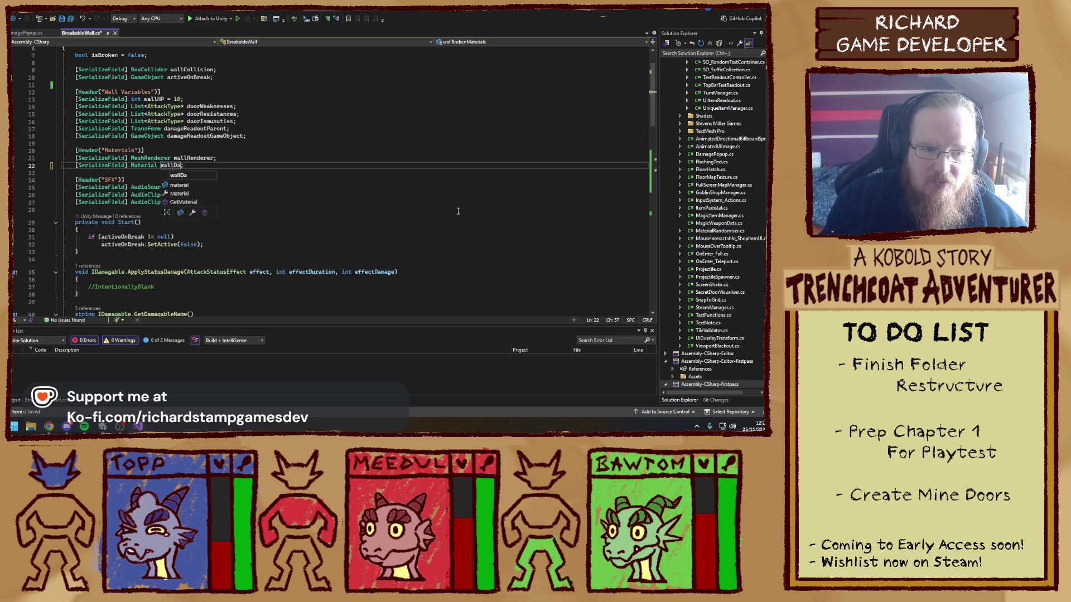
{"action": "type", "text": "dMaterial"}
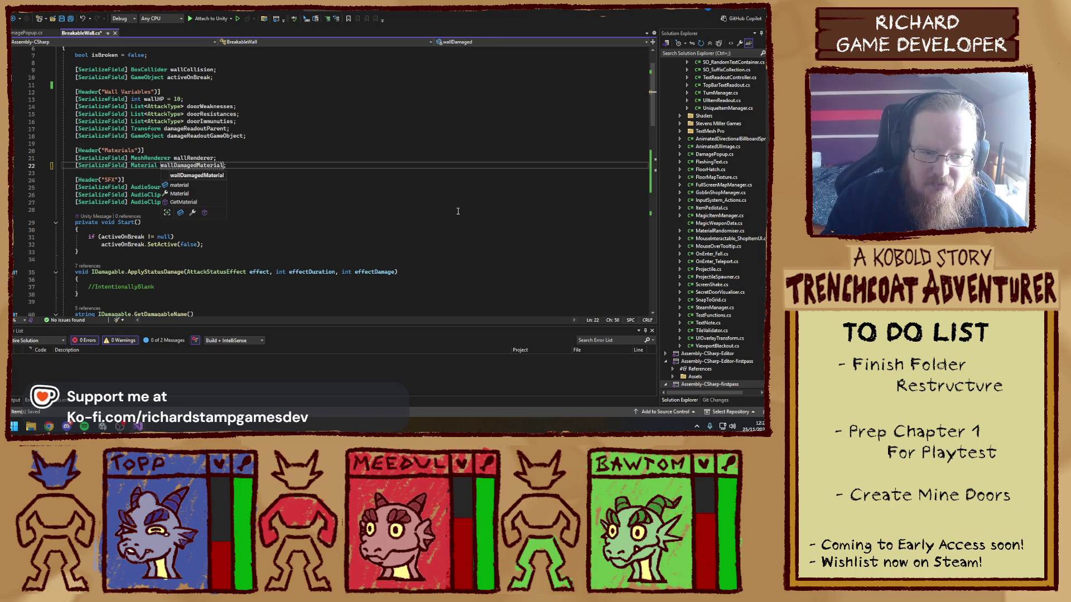
{"action": "key", "text": "Return"}
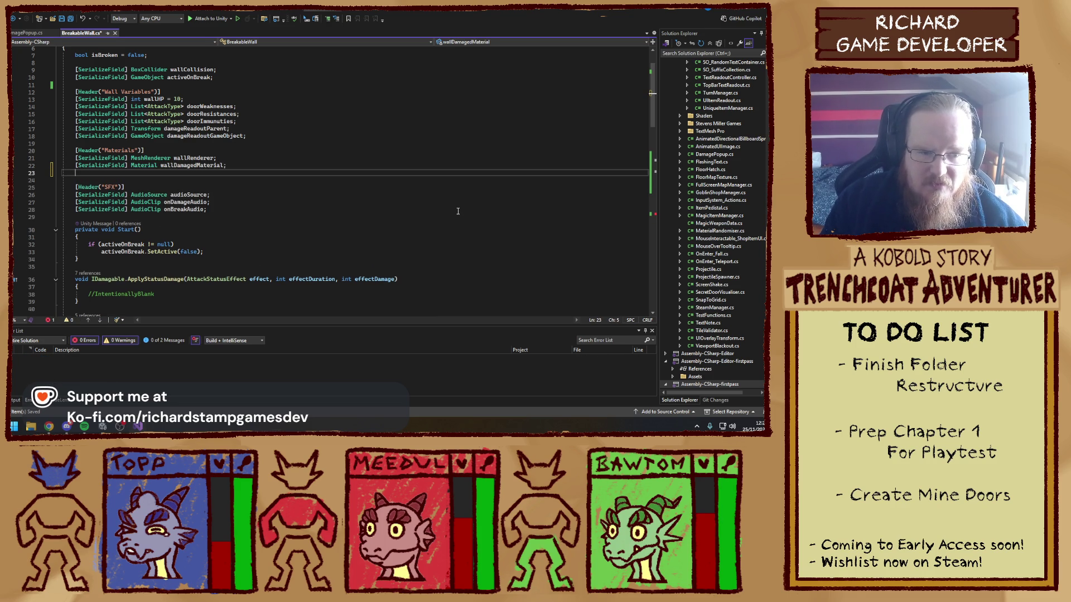
{"action": "key", "text": "BackSpace"}
{"action": "type", "text": ";"}
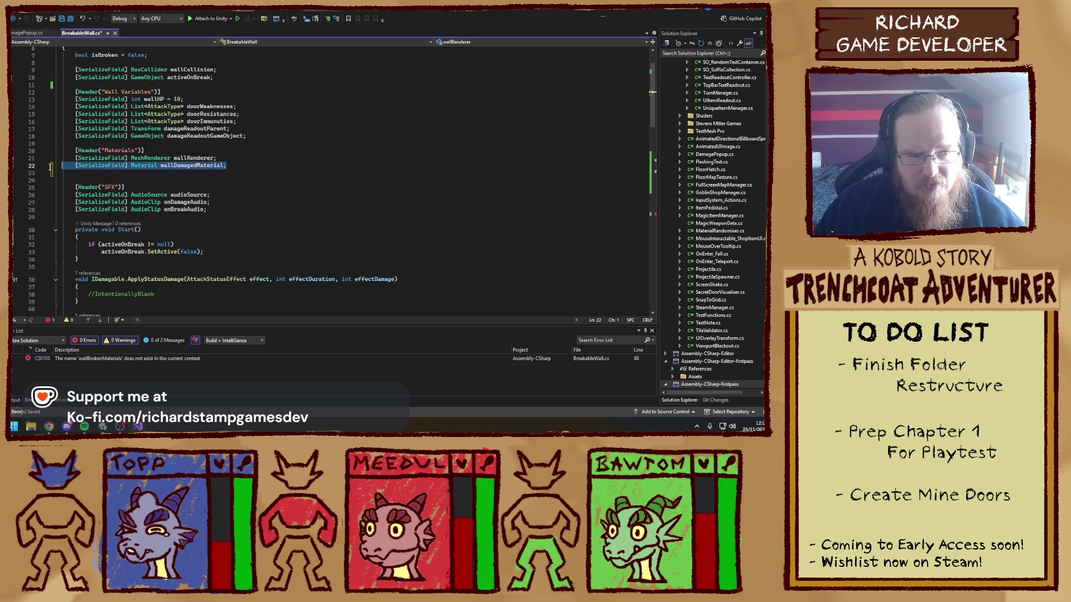
- Duplicate the declaration with Ctrl+D and rename the copy wallBrokenMaterial
{"action": "left_click", "coordinate": [79, 167]}
{"action": "key", "text": "Return"}
{"action": "key", "text": "ctrl+z"}
{"action": "key", "text": "ctrl+d"}
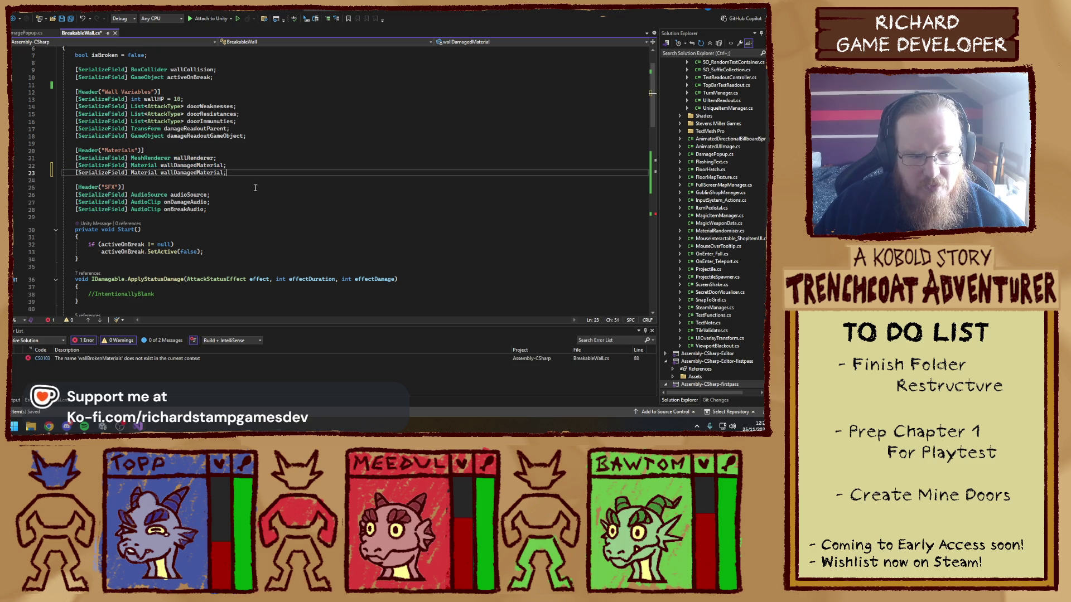
{"action": "double_click", "coordinate": [183, 173]}
{"action": "type", "text": "wa"}
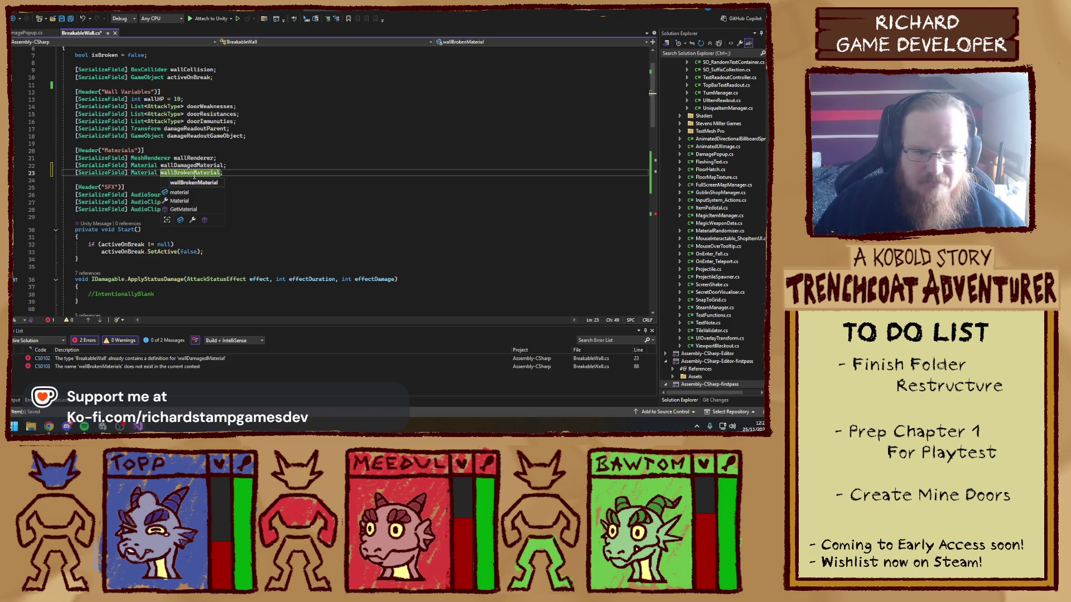
{"action": "left_click", "coordinate": [111, 144]}
- Jump to BreakWall's outdated wallBrokenMaterials reference and select it
{"action": "scroll", "coordinate": [168, 223], "scroll_direction": "down", "scroll_amount": 3}
{"action": "double_click", "coordinate": [153, 359]}
{"action": "double_click", "coordinate": [230, 185]}
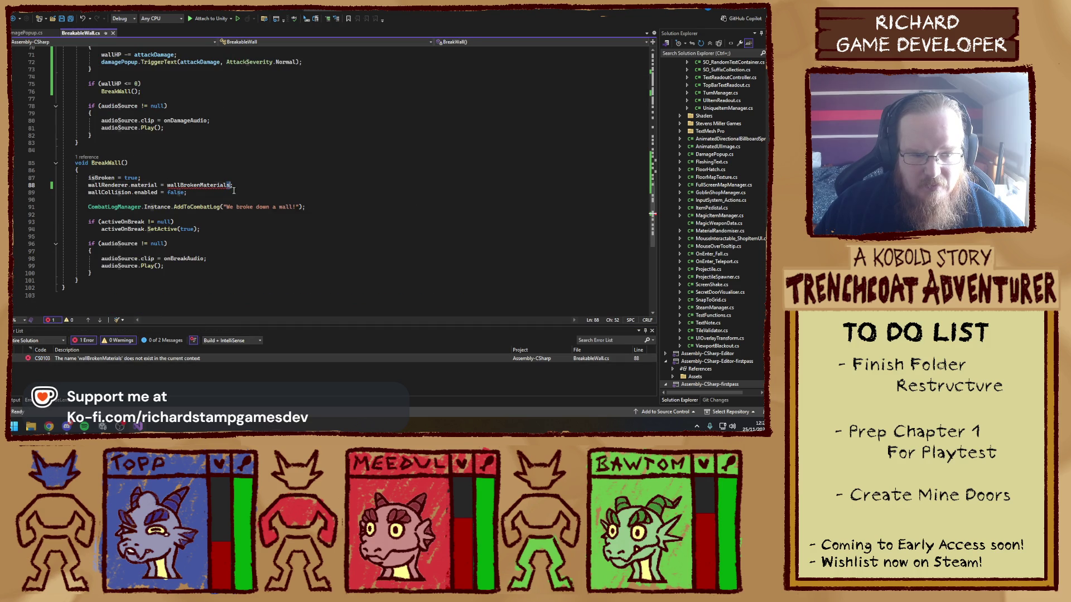
- Correct the typo wallBrokenMaterials to wallBrokenMaterial and save the script
{"action": "key", "text": "Left"}
{"action": "key", "text": "Right"}
{"action": "key", "text": "Right"}
{"action": "key", "text": "Right"}
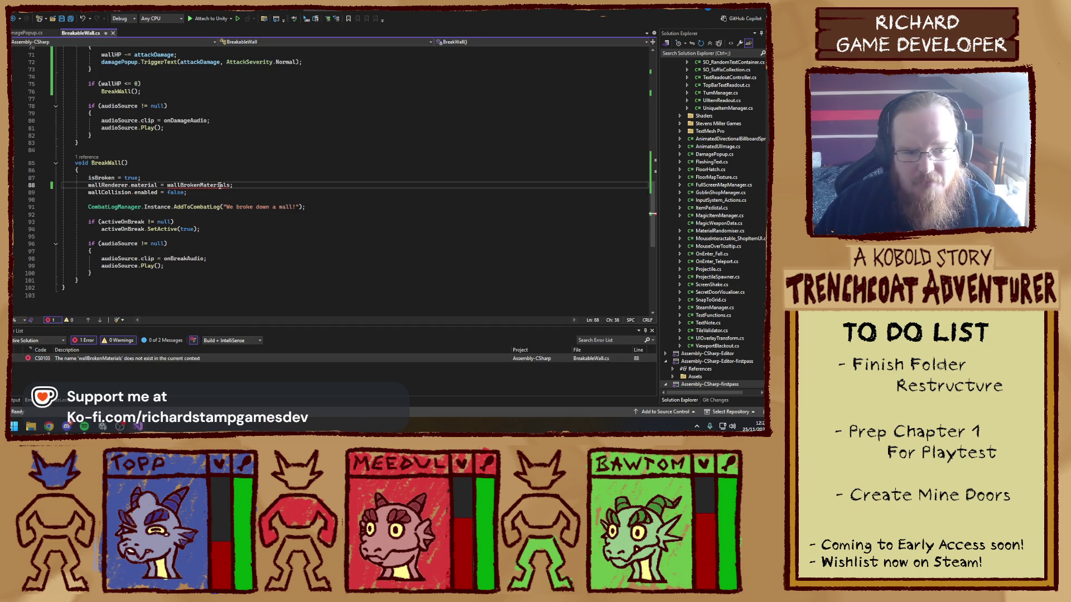
{"action": "left_click", "coordinate": [231, 186]}
{"action": "key", "text": "BackSpace"}
{"action": "left_click", "coordinate": [311, 151]}
{"action": "key", "text": "ctrl+s"}
- Add if (wallDamagedMaterial != null) at the top of BreakWall's body
{"action": "left_click", "coordinate": [175, 176]}
{"action": "left_click", "coordinate": [171, 169]}
{"action": "key", "text": "Return"}
{"action": "key", "text": "Return"}
{"action": "key", "text": "Return"}
{"action": "key", "text": "Up"}
{"action": "key", "text": "Up"}
{"action": "key", "text": "Up"}
{"action": "type", "text": "if ("}
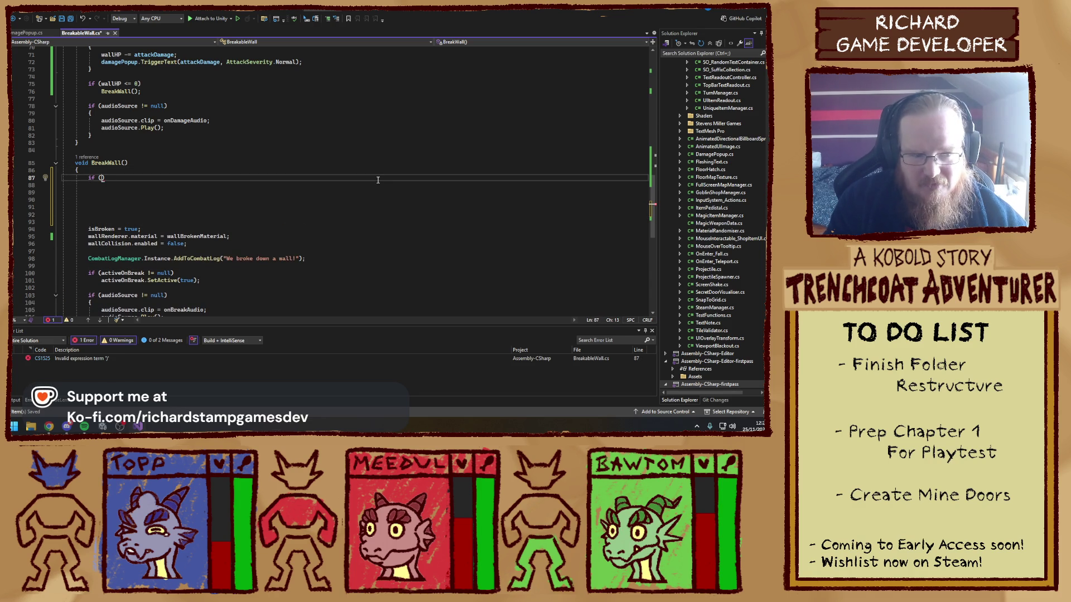
{"action": "type", "text": "wall"}
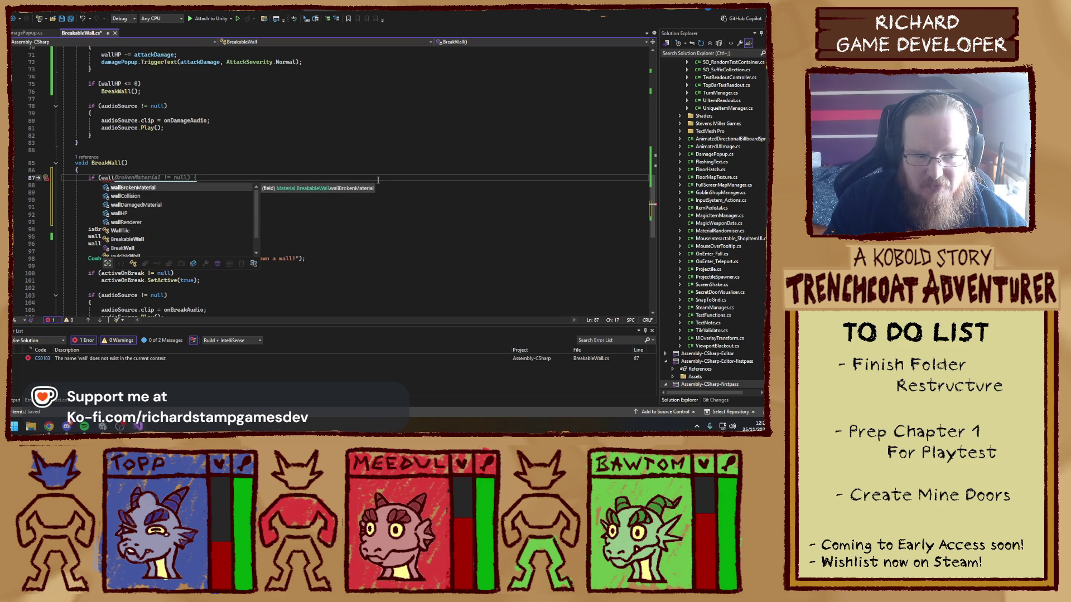
{"action": "type", "text": "D"}
{"action": "key", "text": "Tab"}
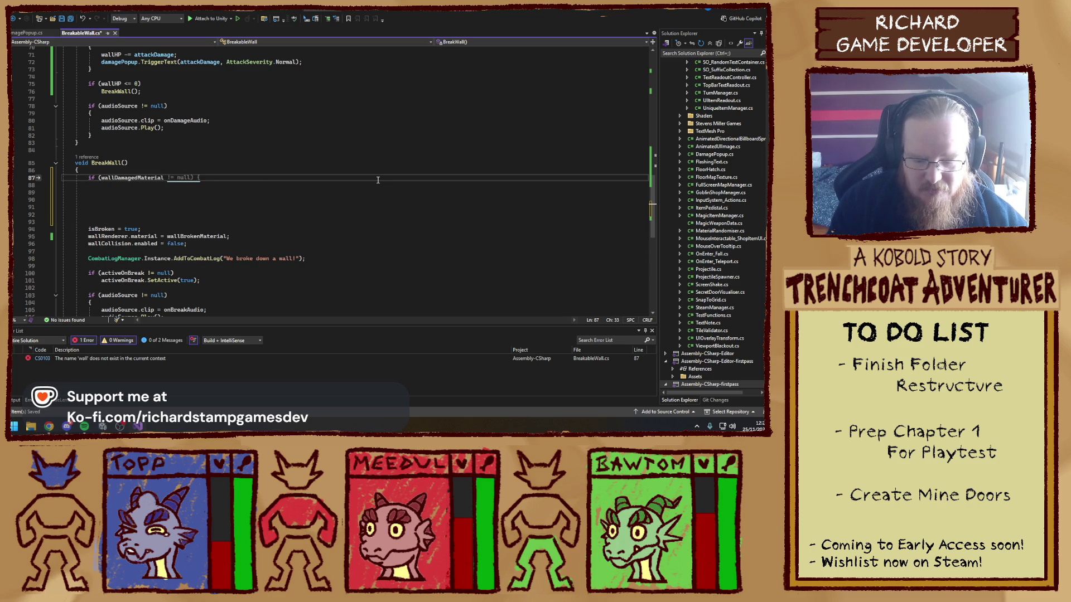
{"action": "type", "text": "!= null)"}
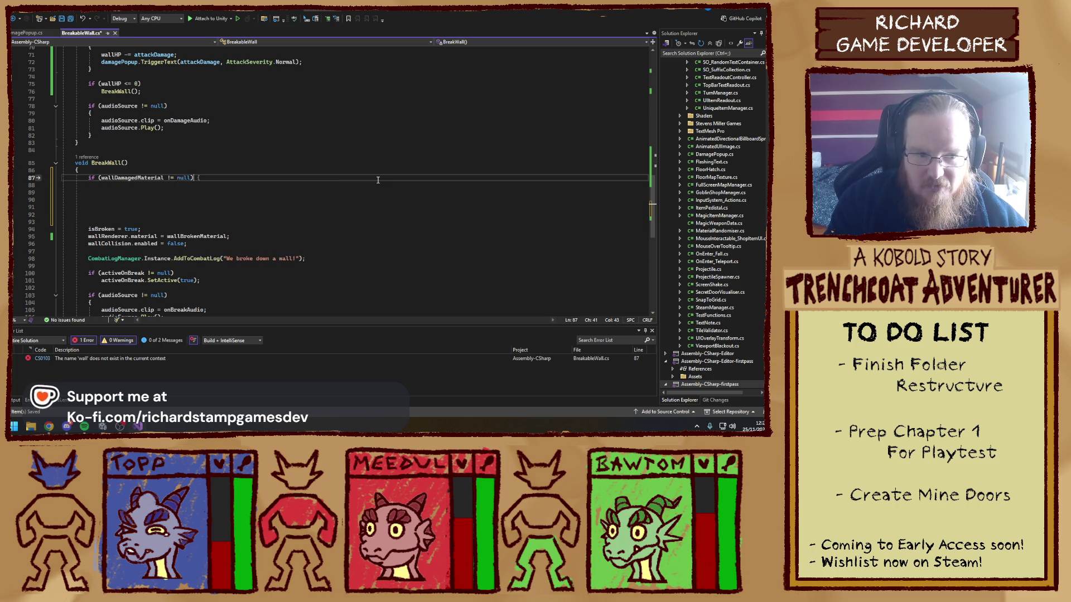
{"action": "key", "text": "Return"}
- Open a code block under the null check, removing a stray else and parenthesis
{"action": "scroll", "coordinate": [279, 190], "scroll_direction": "up", "scroll_amount": 20}
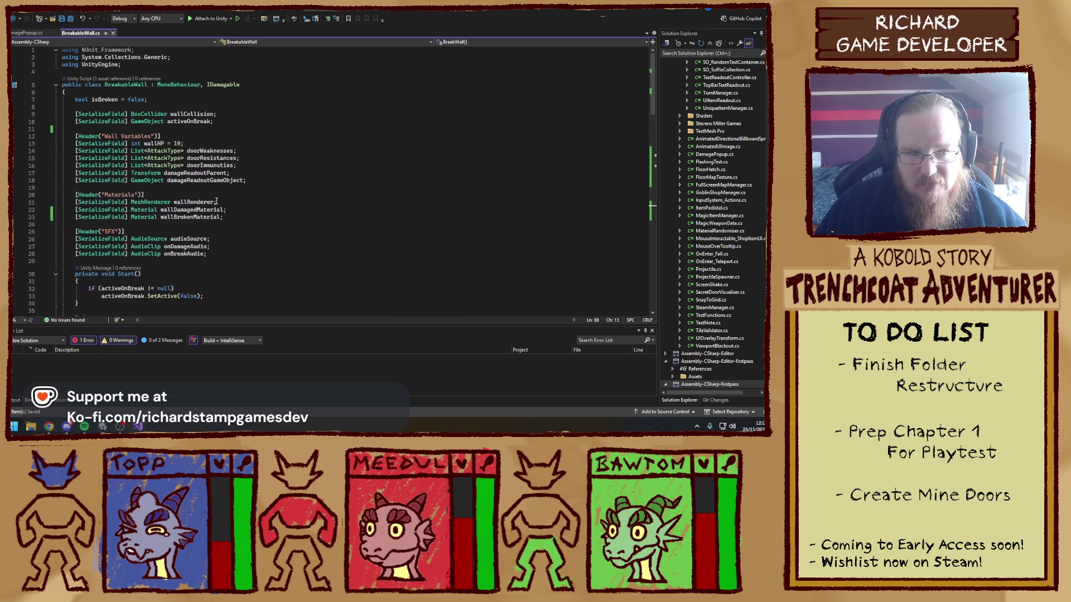
{"action": "scroll", "coordinate": [264, 212], "scroll_direction": "down", "scroll_amount": 20}
{"action": "left_click", "coordinate": [285, 201]}
{"action": "left_click", "coordinate": [228, 208]}
{"action": "left_click", "coordinate": [233, 216]}
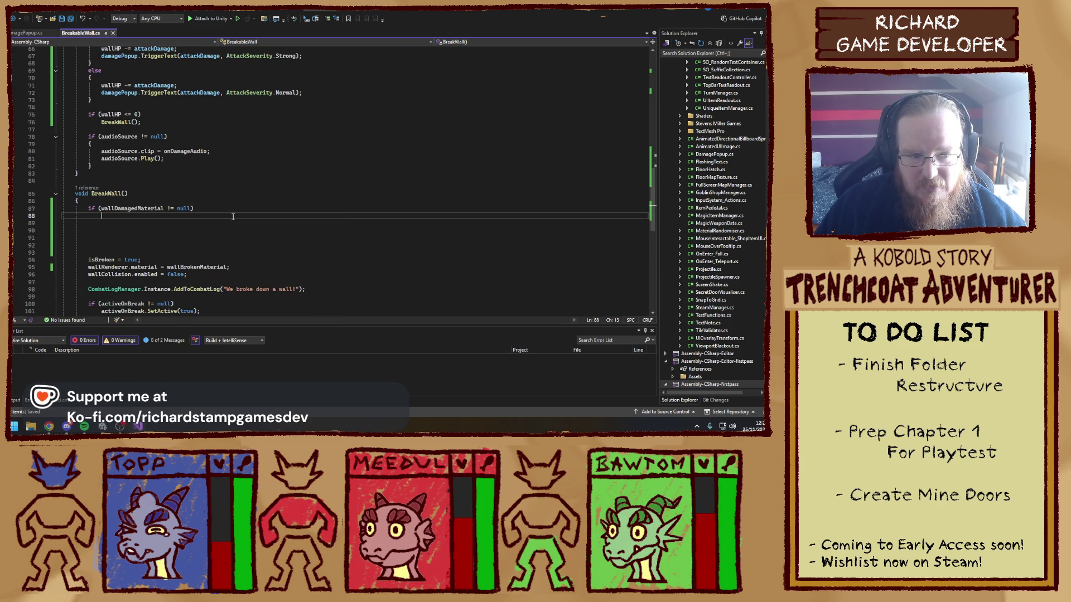
{"action": "type", "text": "{"}
{"action": "key", "text": "Return"}
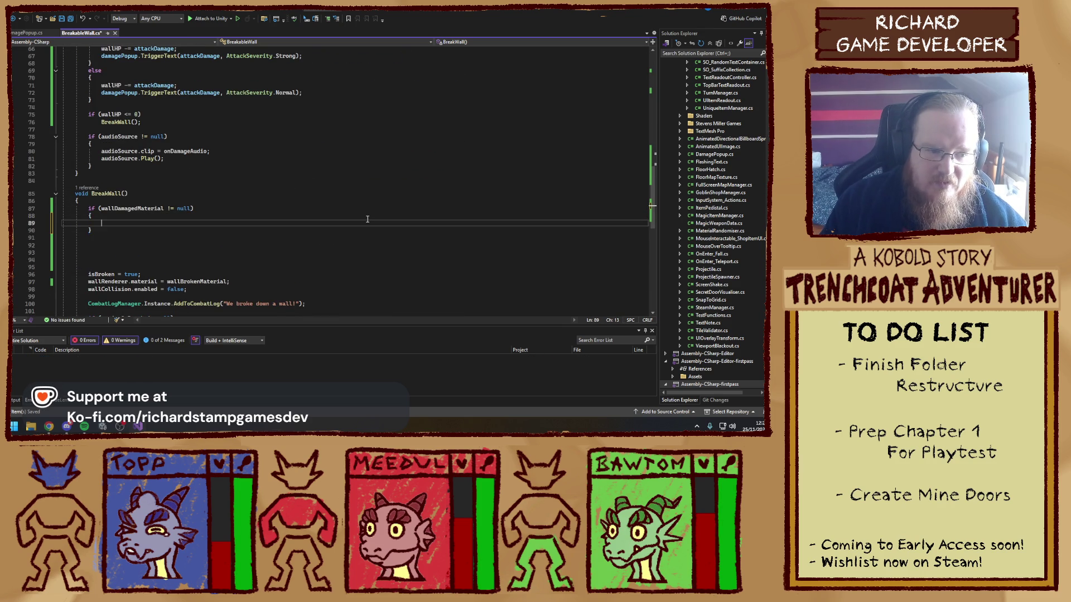
{"action": "key", "text": "Return"}
{"action": "key", "text": "Return"}
{"action": "key", "text": "Return"}
{"action": "key", "text": "Down"}
{"action": "key", "text": "Down"}
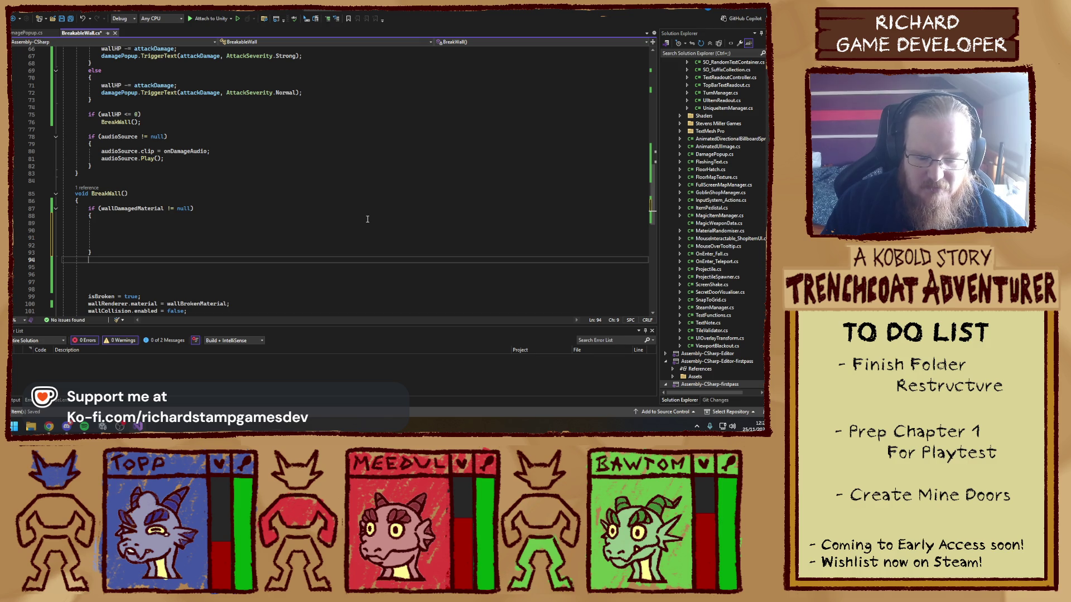
{"action": "type", "text": "lse {"}
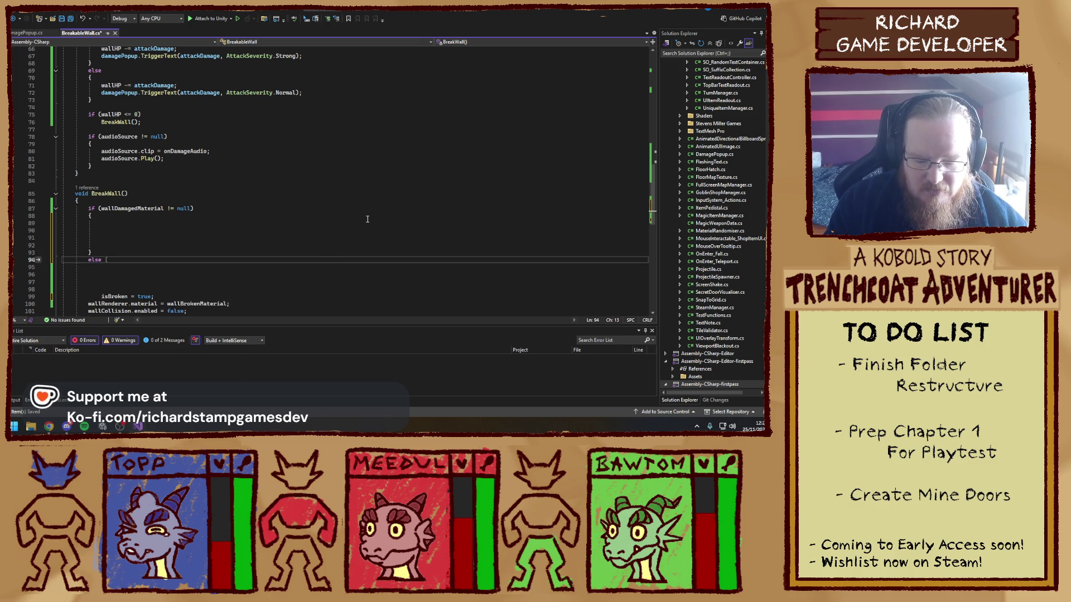
{"action": "key", "text": "BackSpace"}
{"action": "key", "text": "BackSpace"}
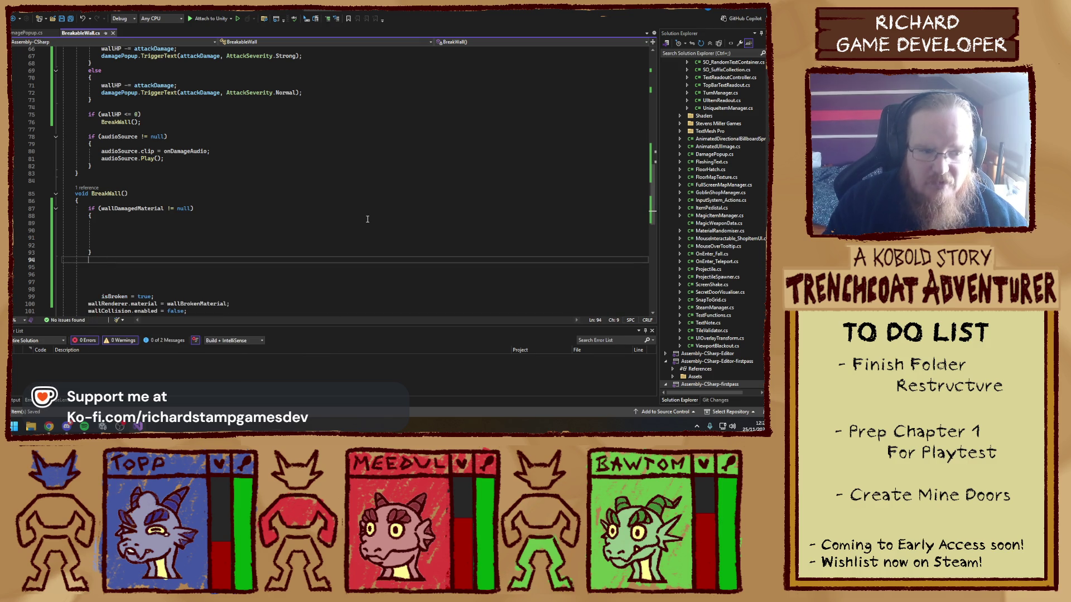
{"action": "left_click", "coordinate": [171, 229]}
{"action": "left_click", "coordinate": [181, 226]}
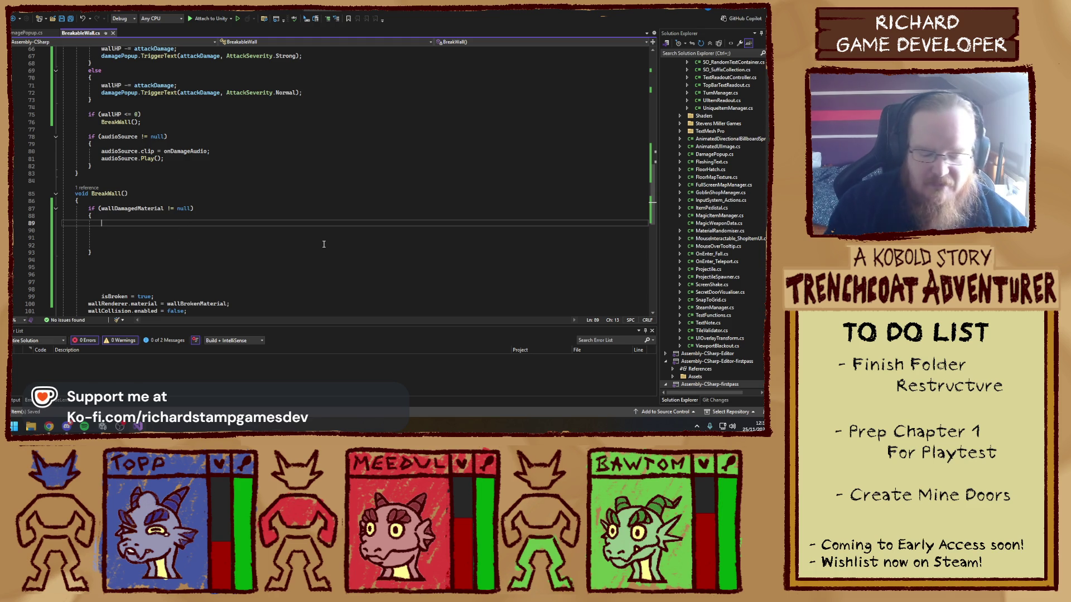
{"action": "type", "text": "if )()"}
{"action": "key", "text": "BackSpace"}
{"action": "key", "text": "BackSpace"}
- Rename the wallRenderer field to wallMeshRenderer everywhere with Ctrl+R,R
{"action": "type", "text": "(wallm"}
{"action": "key", "text": "BackSpace"}
{"action": "key", "text": "BackSpace"}
{"action": "key", "text": "BackSpace"}
{"action": "type", "text": "mesh"}
{"action": "key", "text": "BackSpace"}
{"action": "key", "text": "BackSpace"}
{"action": "key", "text": "BackSpace"}
{"action": "type", "text": "rende"}
{"action": "key", "text": "BackSpace"}
{"action": "key", "text": "BackSpace"}
{"action": "key", "text": "BackSpace"}
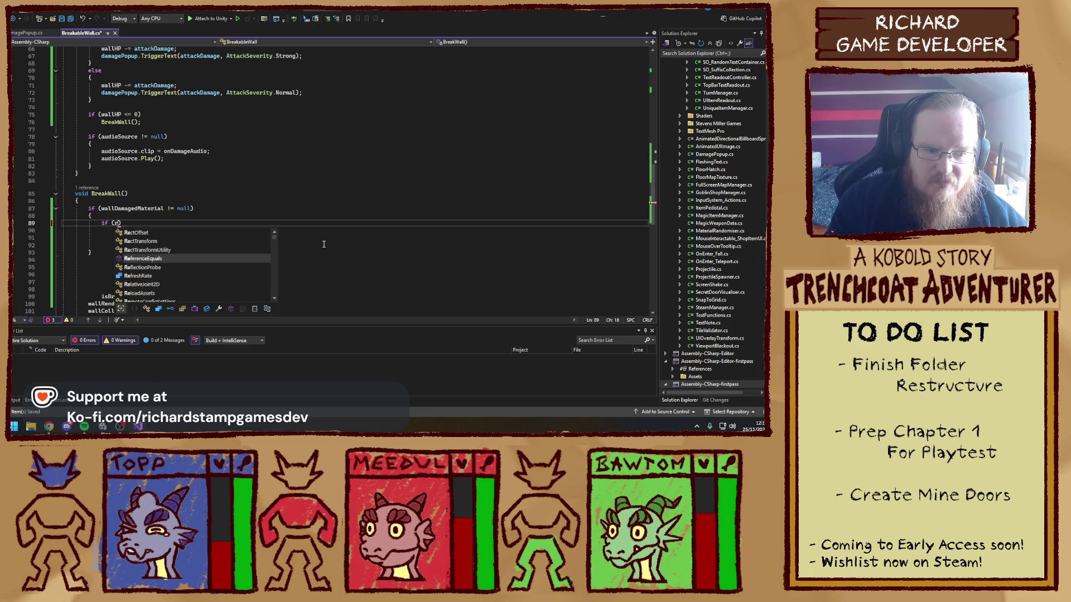
{"action": "left_click", "coordinate": [304, 213]}
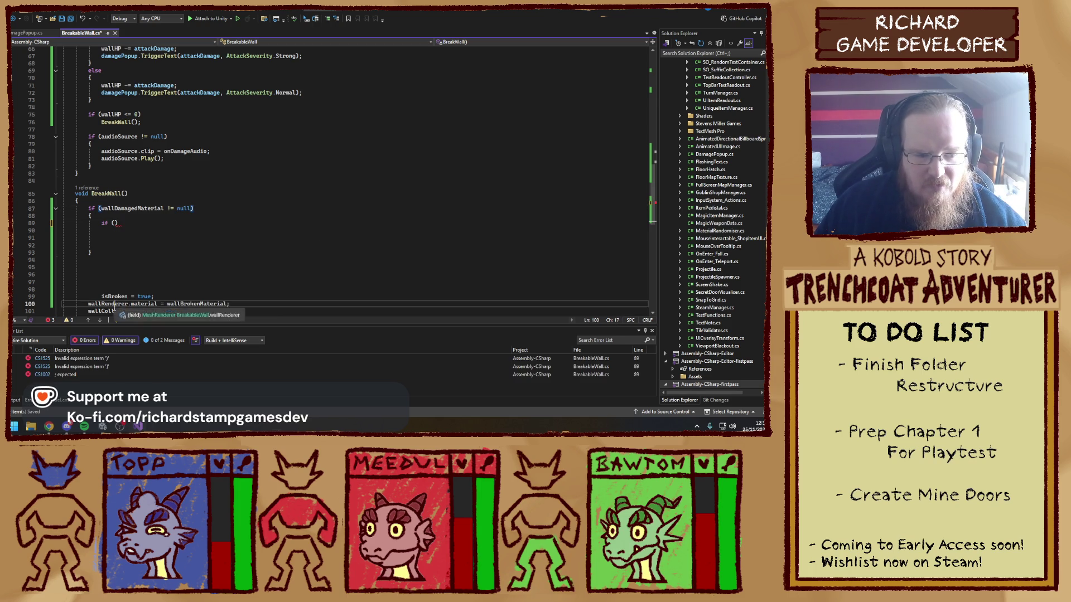
{"action": "left_click", "coordinate": [115, 298]}
{"action": "double_click", "coordinate": [108, 304]}
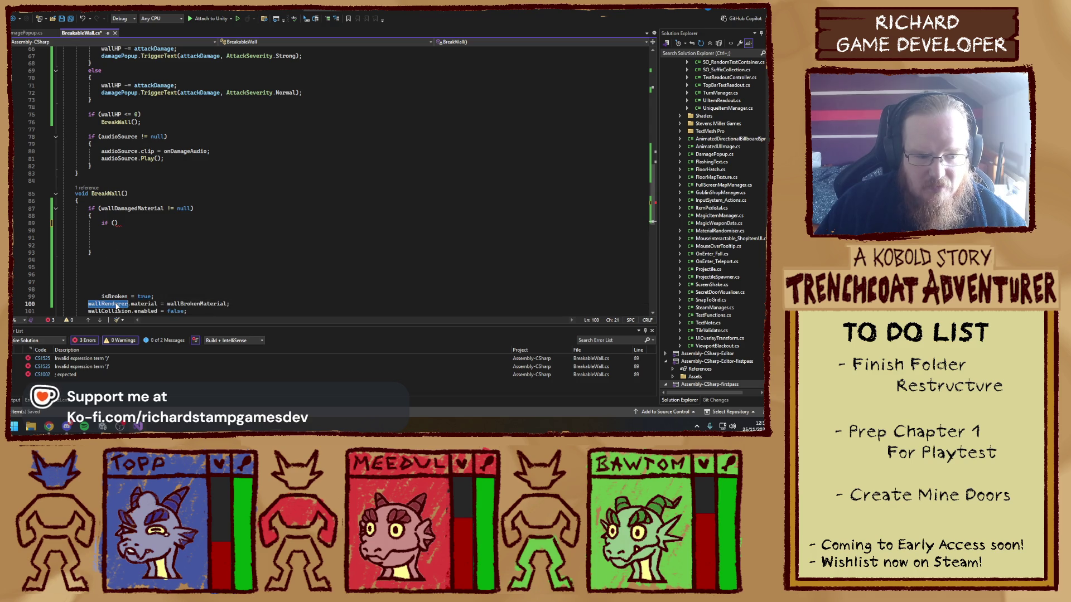
{"action": "key", "text": "ctrl+r"}
{"action": "key", "text": "ctrl+r"}
{"action": "type", "text": "w"}
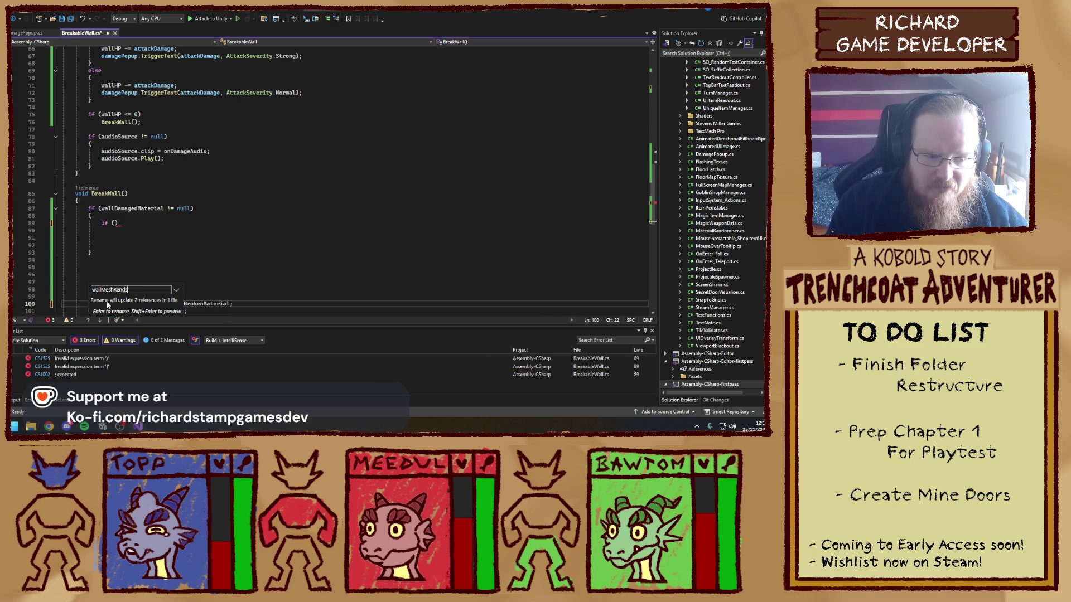
{"action": "type", "text": "er"}
{"action": "key", "text": "Return"}
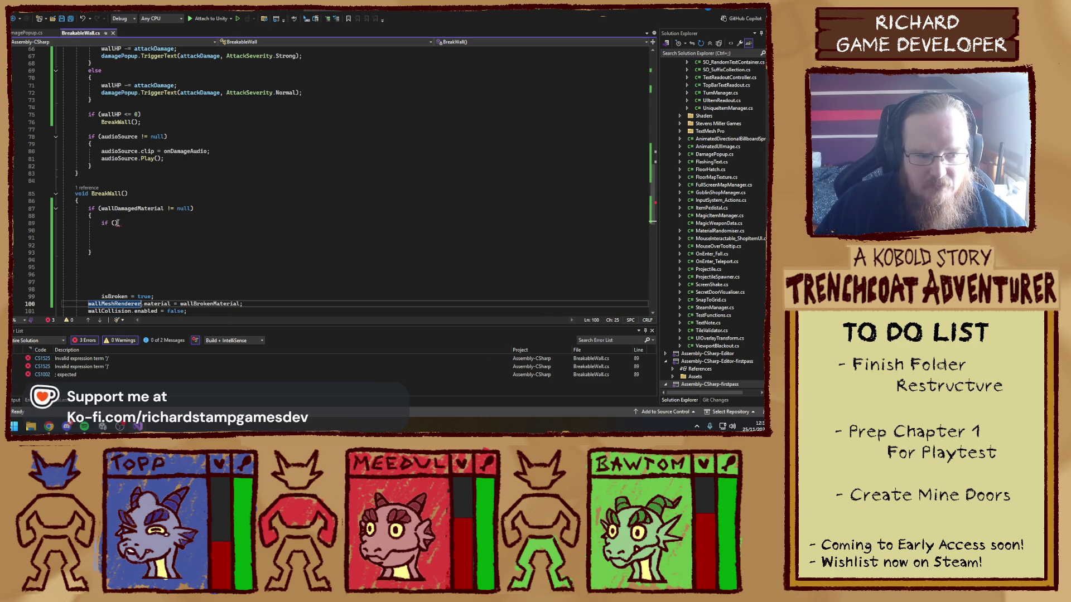
- Write the inner condition wallMeshRenderer.material == wallDamagedMaterial and save
{"action": "left_click", "coordinate": [114, 223]}
{"action": "type", "text": "wallMeshRenderer"}
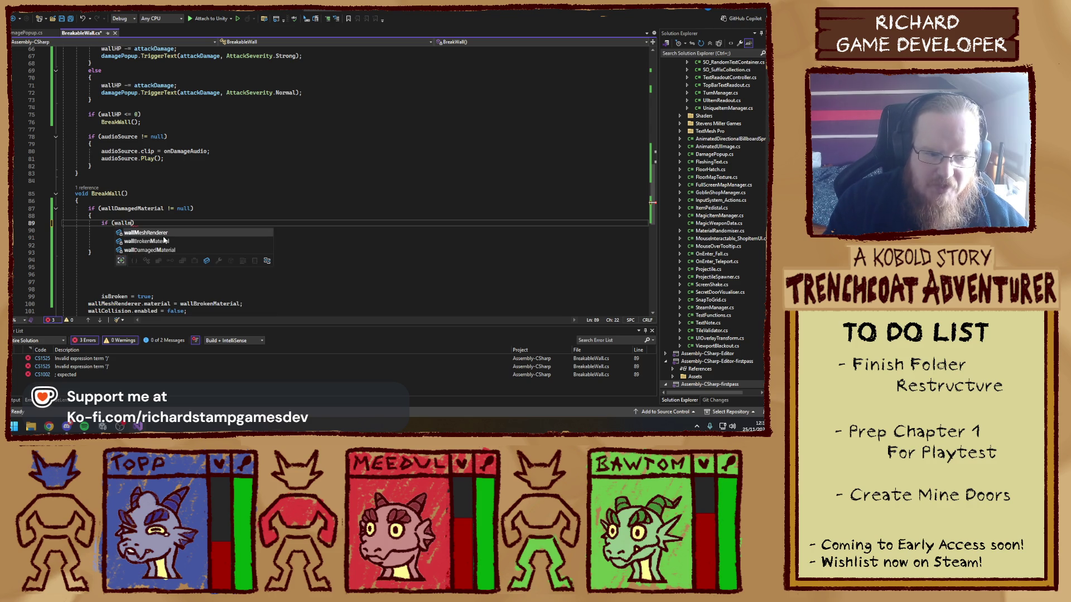
{"action": "type", "text": ".material == "}
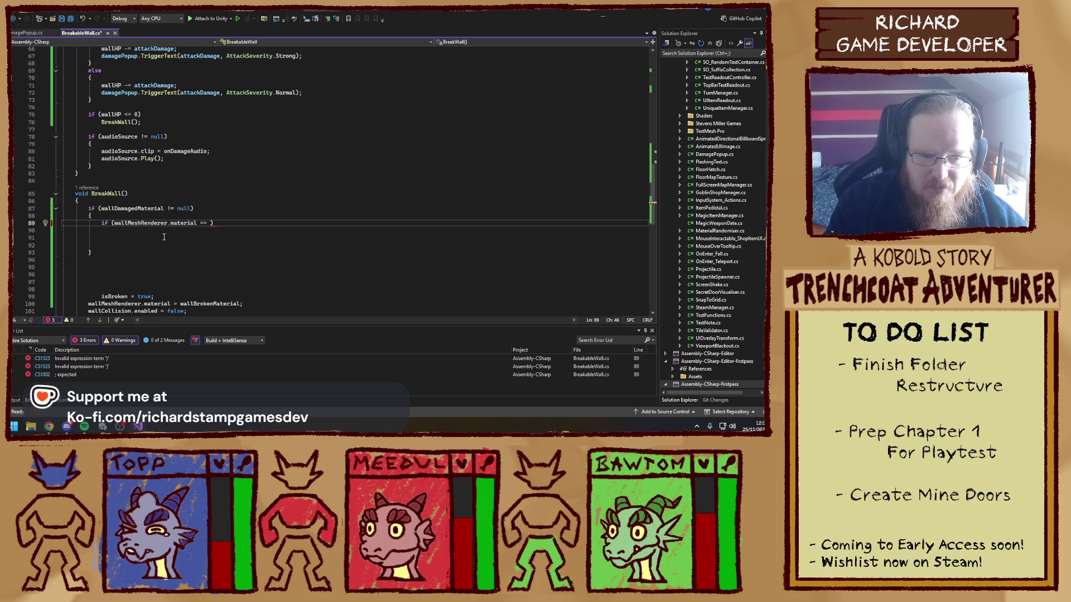
{"action": "type", "text": "wall"}
{"action": "key", "text": "Up"}
{"action": "key", "text": "Up"}
{"action": "key", "text": "Tab"}
{"action": "key", "text": "Down"}
{"action": "key", "text": "ctrl+s"}
{"action": "scroll", "coordinate": [224, 216], "scroll_direction": "down", "scroll_amount": 9}
{"action": "left_click", "coordinate": [123, 200]}
- Declare an empty void FullBreak() method below BreakWall and save
{"action": "key", "text": "Return"}
{"action": "key", "text": "Return"}
{"action": "type", "text": "void "}
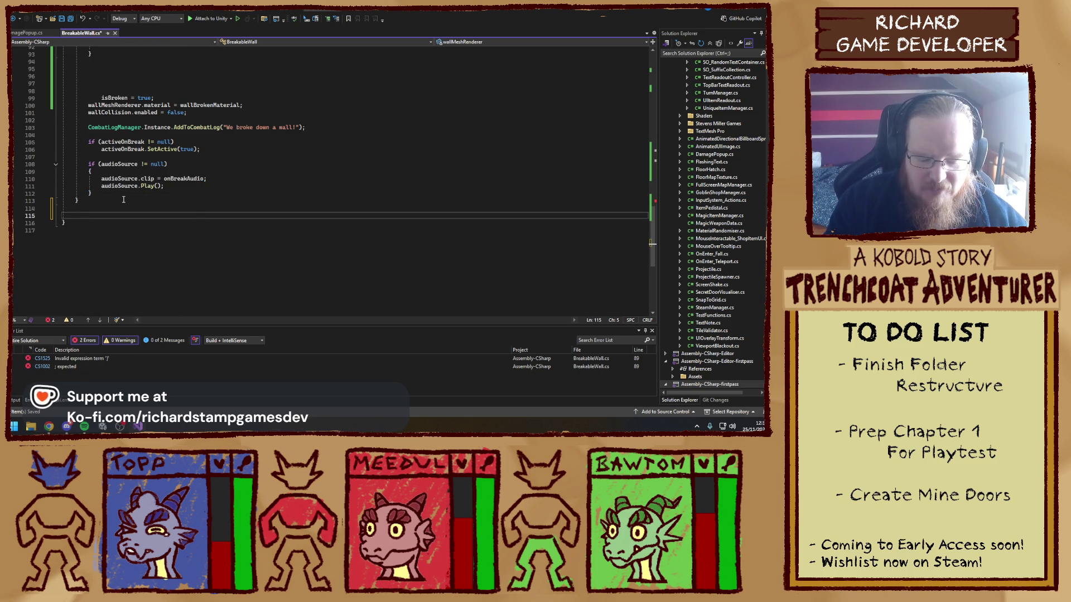
{"action": "type", "text": "Fu"}
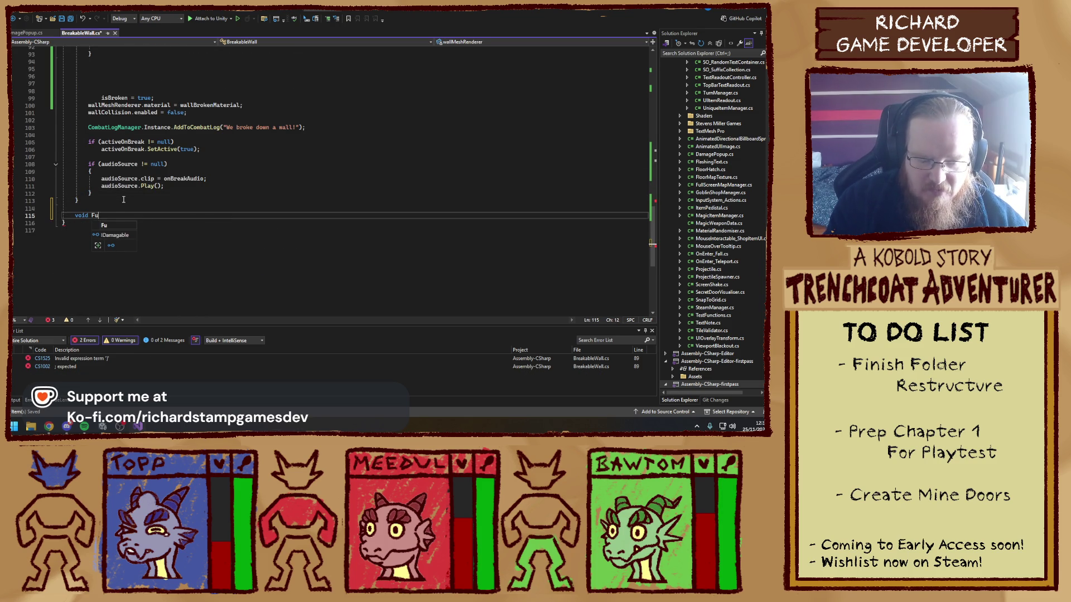
{"action": "type", "text": "k()"}
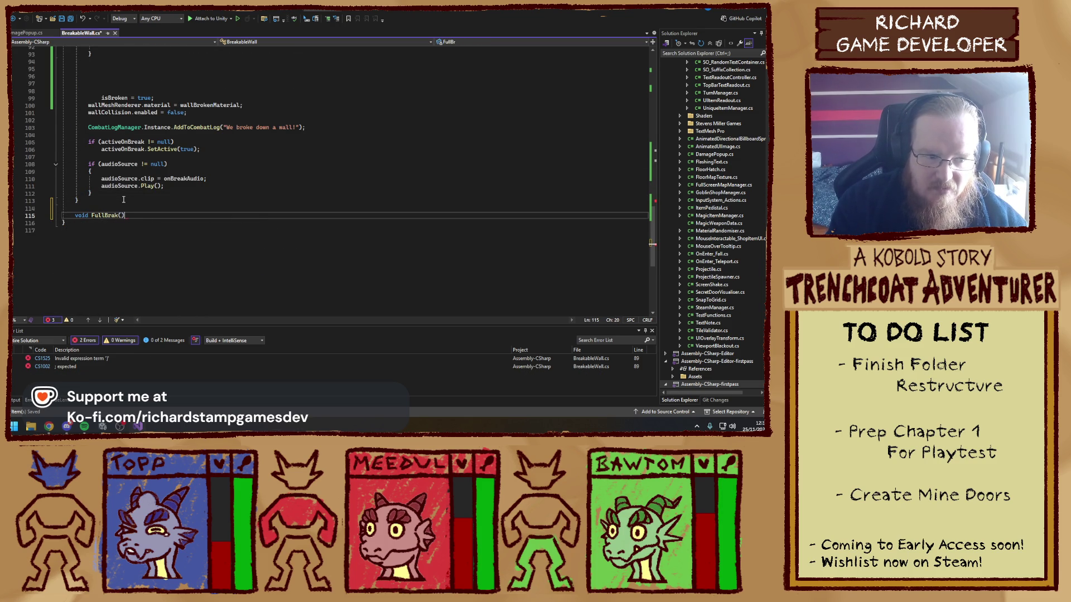
{"action": "type", "text": "eak()"}
{"action": "key", "text": "Return"}
{"action": "type", "text": "{"}
{"action": "key", "text": "Return"}
{"action": "key", "text": "ctrl+s"}
- Cut the wall-breaking code out of BreakWall, paste it into FullBreak(), and save
{"action": "mouse_move", "coordinate": [97, 196]}
{"action": "left_mouse_down"}
{"action": "mouse_move", "coordinate": [66, 153]}
{"action": "mouse_move", "coordinate": [61, 98]}
{"action": "left_mouse_up"}
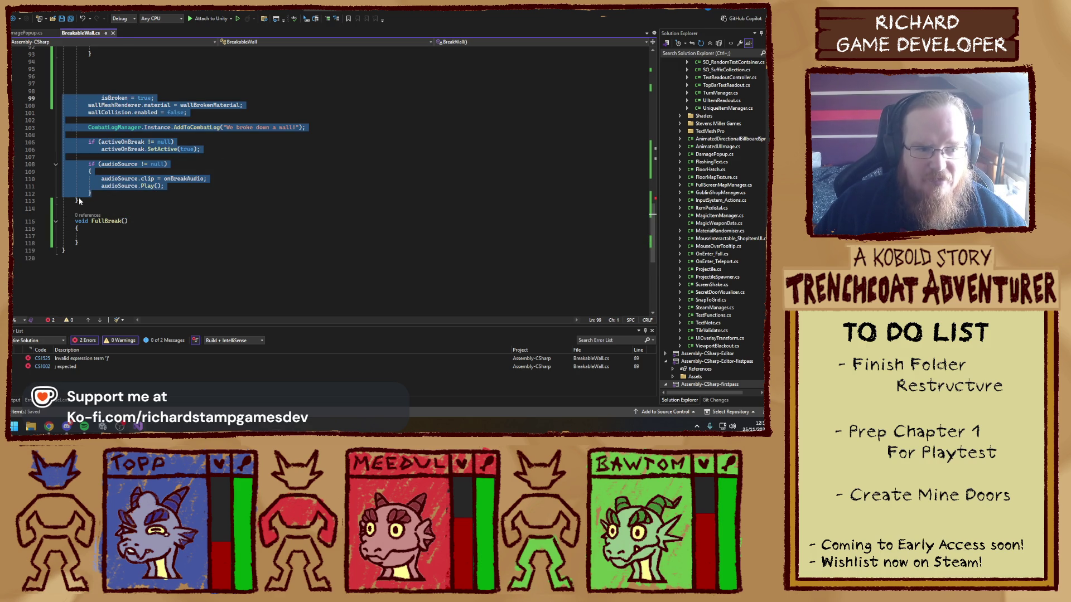
{"action": "key", "text": "ctrl+x"}
{"action": "left_click", "coordinate": [268, 140]}
{"action": "key", "text": "ctrl+v"}
{"action": "key", "text": "ctrl+s"}
{"action": "scroll", "coordinate": [284, 207], "scroll_direction": "up", "scroll_amount": 20}
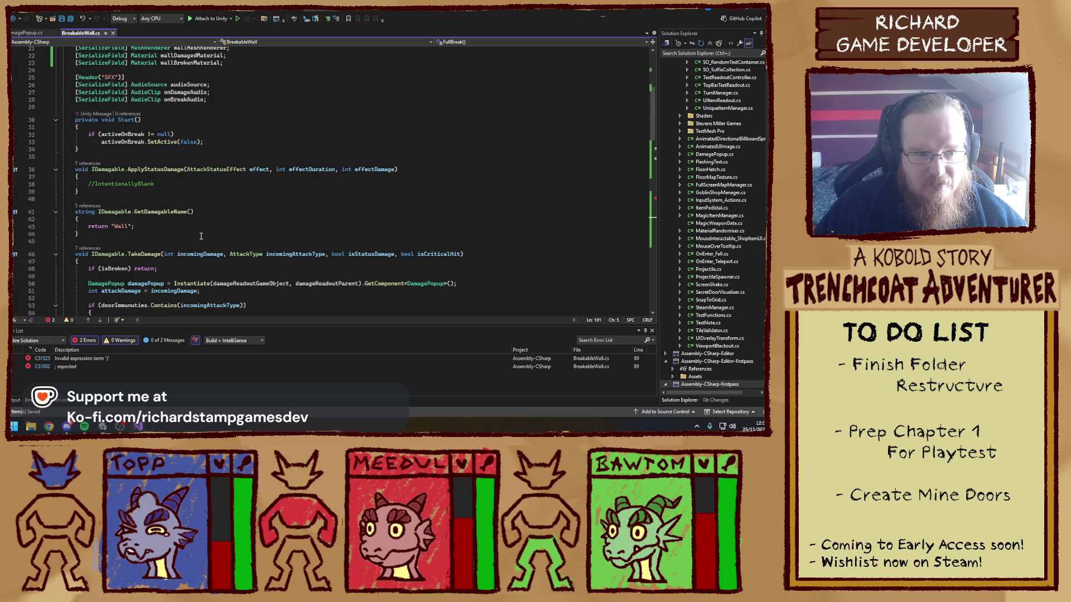
{"action": "scroll", "coordinate": [202, 239], "scroll_direction": "down", "scroll_amount": 13}
{"action": "left_click", "coordinate": [290, 208]}
{"action": "left_click", "coordinate": [293, 179]}
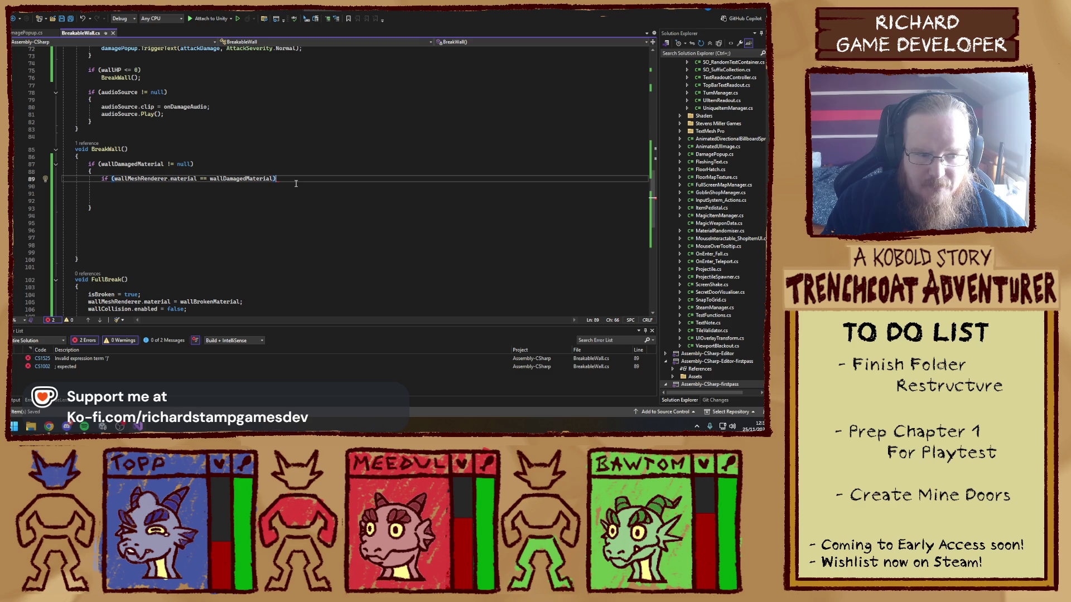
- Add an else branch after the null check that calls FullBreak()
{"action": "key", "text": "Down"}
{"action": "key", "text": "Down"}
{"action": "key", "text": "Down"}
{"action": "key", "text": "Return"}
{"action": "type", "text": "else"}
{"action": "key", "text": "Return"}
{"action": "type", "text": "FullBreak(0"}
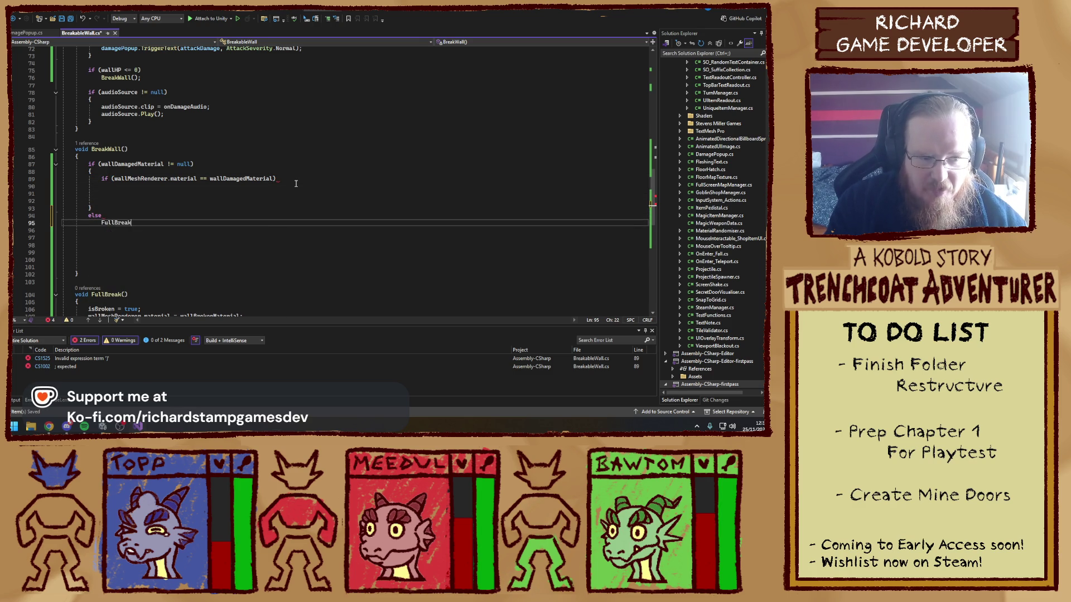
{"action": "type", "text": ");"}
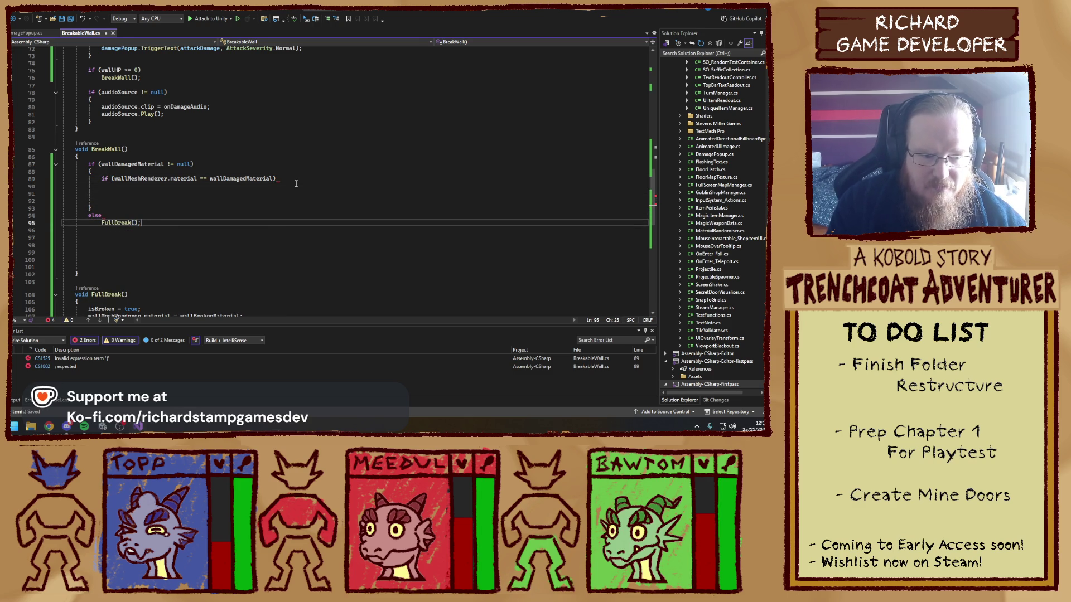
- Make the inner wallDamagedMaterial check call FullBreak(); and begin an else branch below it
{"action": "left_click", "coordinate": [176, 186]}
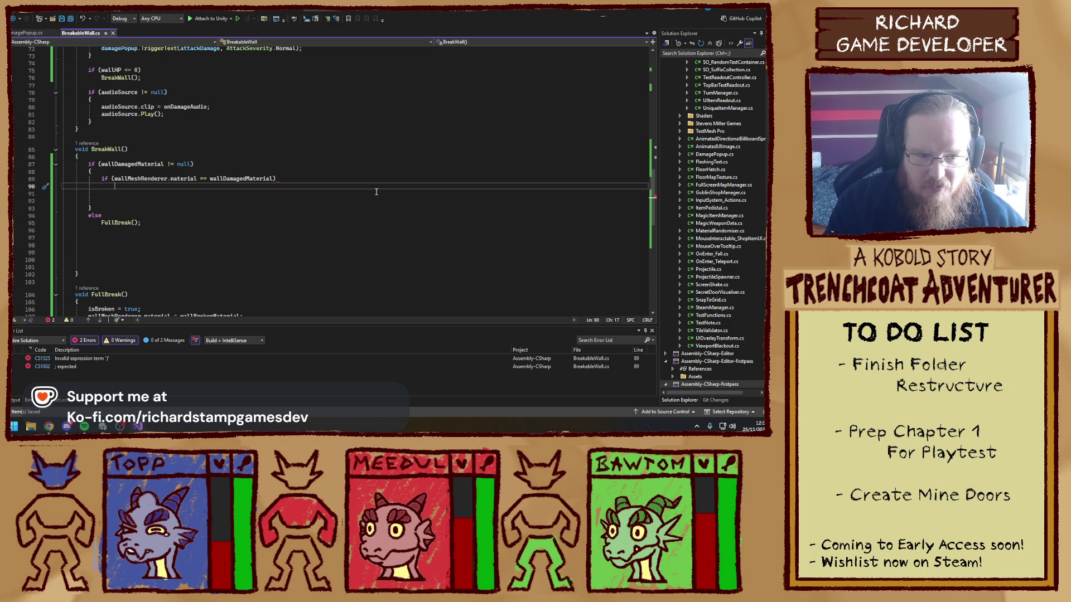
{"action": "type", "text": "wa"}
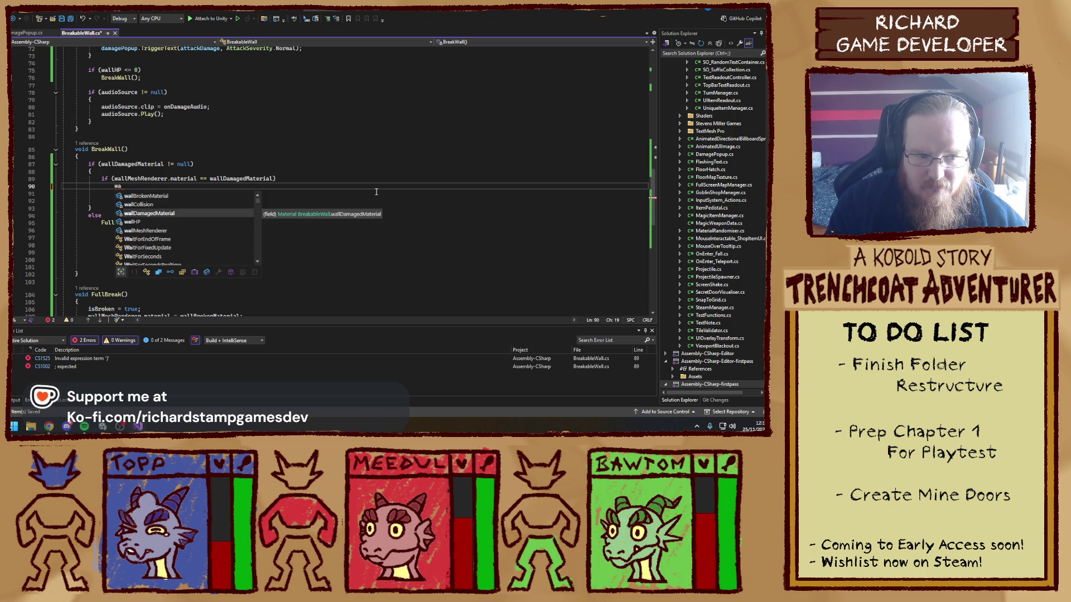
{"action": "key", "text": "Tab"}
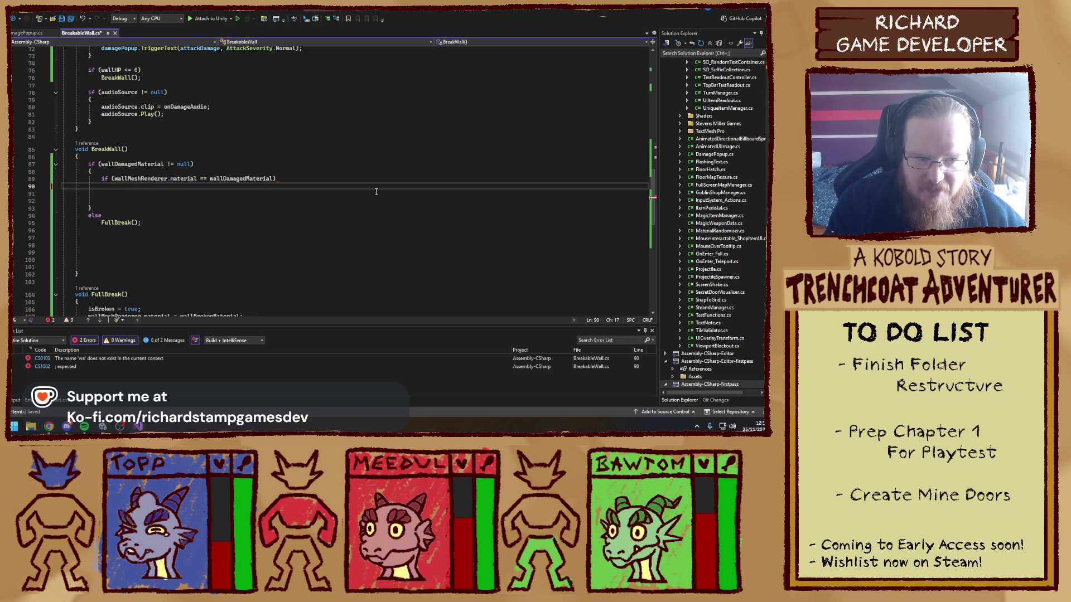
{"action": "type", "text": "full"}
{"action": "key", "text": "Tab"}
{"action": "type", "text": "();"}
{"action": "key", "text": "Return"}
{"action": "type", "text": "lse"}
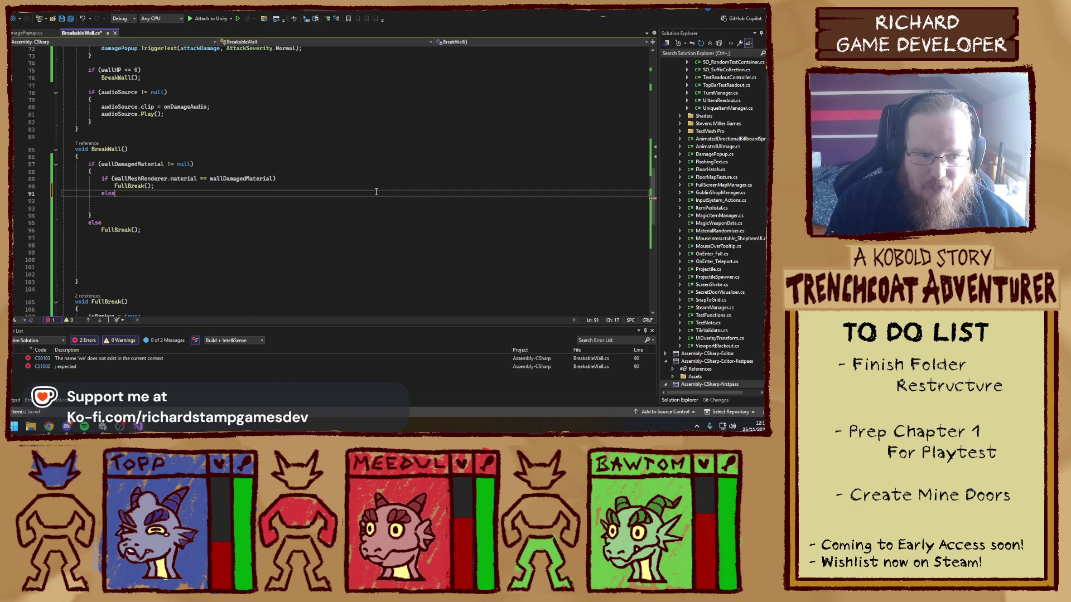
{"action": "key", "text": "Return"}
{"action": "scroll", "coordinate": [286, 191], "scroll_direction": "up", "scroll_amount": 6}
{"action": "scroll", "coordinate": [286, 192], "scroll_direction": "up", "scroll_amount": 18}
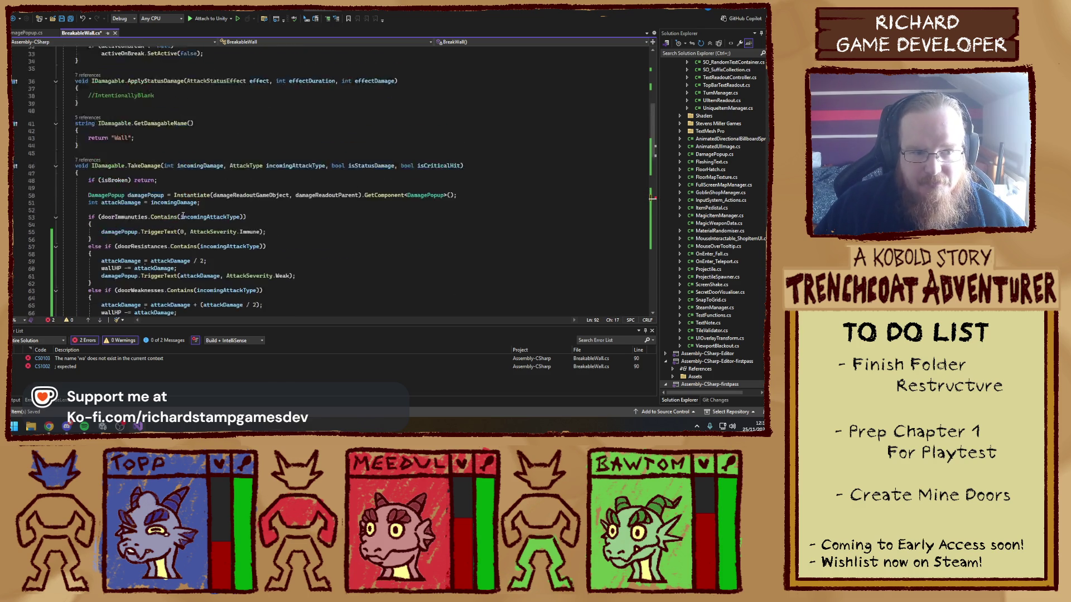
- Declare [SerializeField] int currentHP; below the wallHP field
{"action": "left_click", "coordinate": [228, 138]}
{"action": "left_click", "coordinate": [231, 145]}
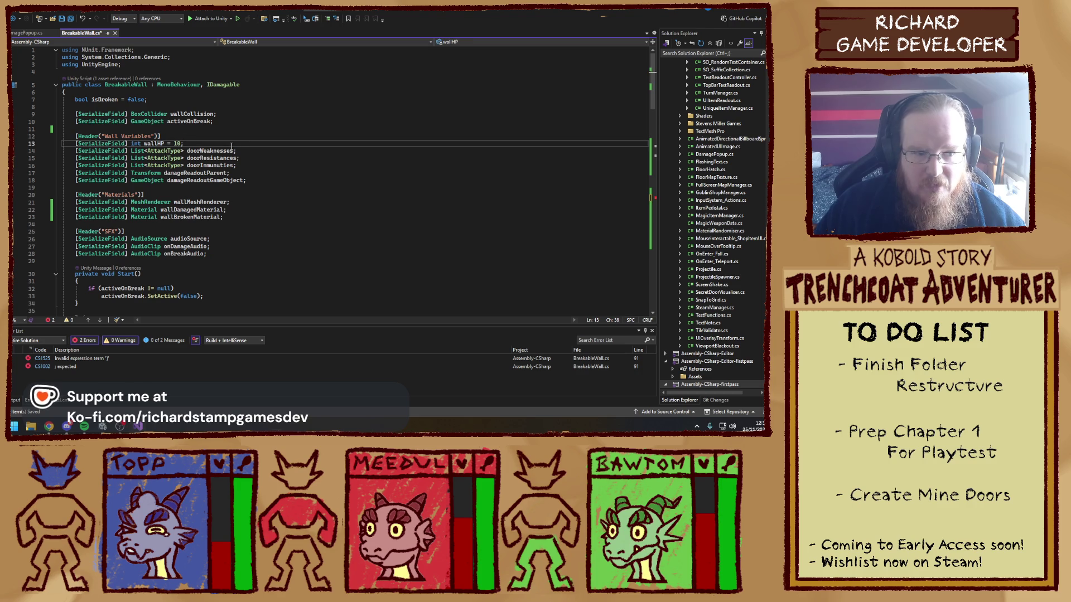
{"action": "key", "text": "Return"}
{"action": "type", "text": "[Ser"}
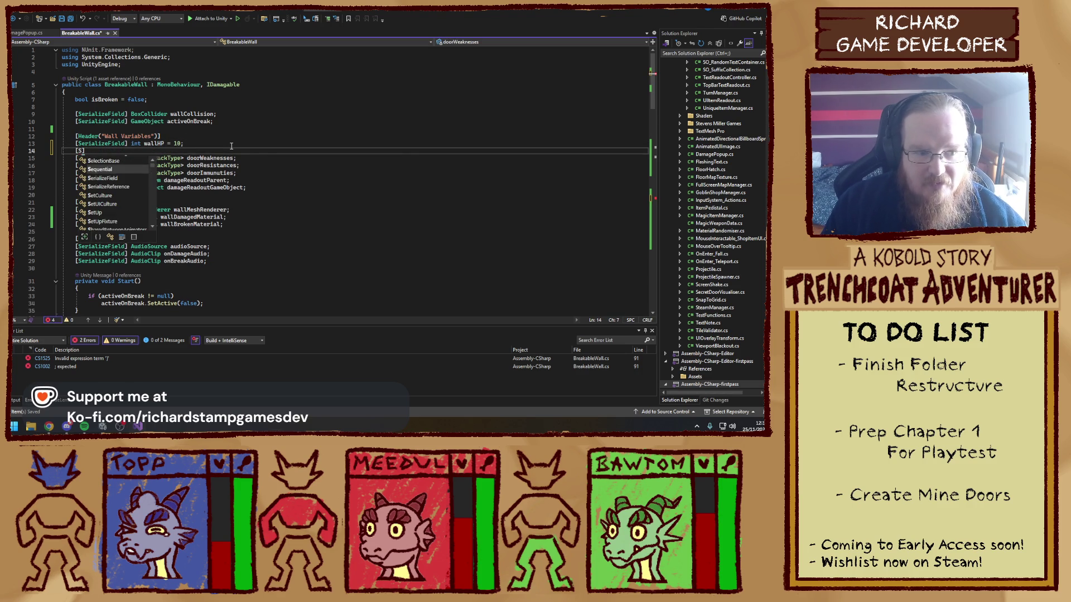
{"action": "type", "text": "]"}
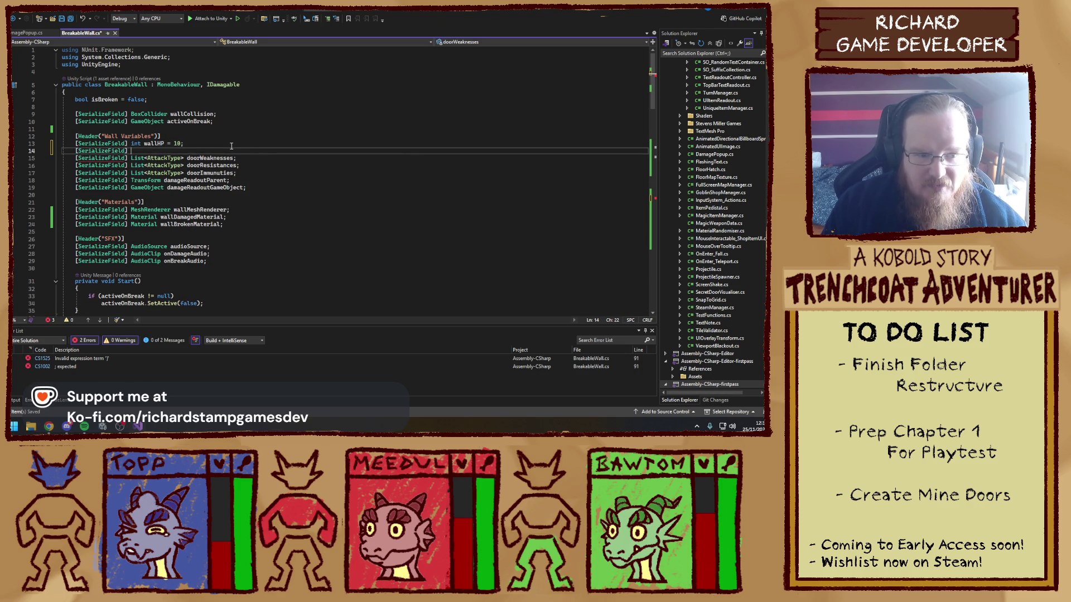
{"action": "type", "text": "nt c"}
{"action": "type", "text": "tHP;"}
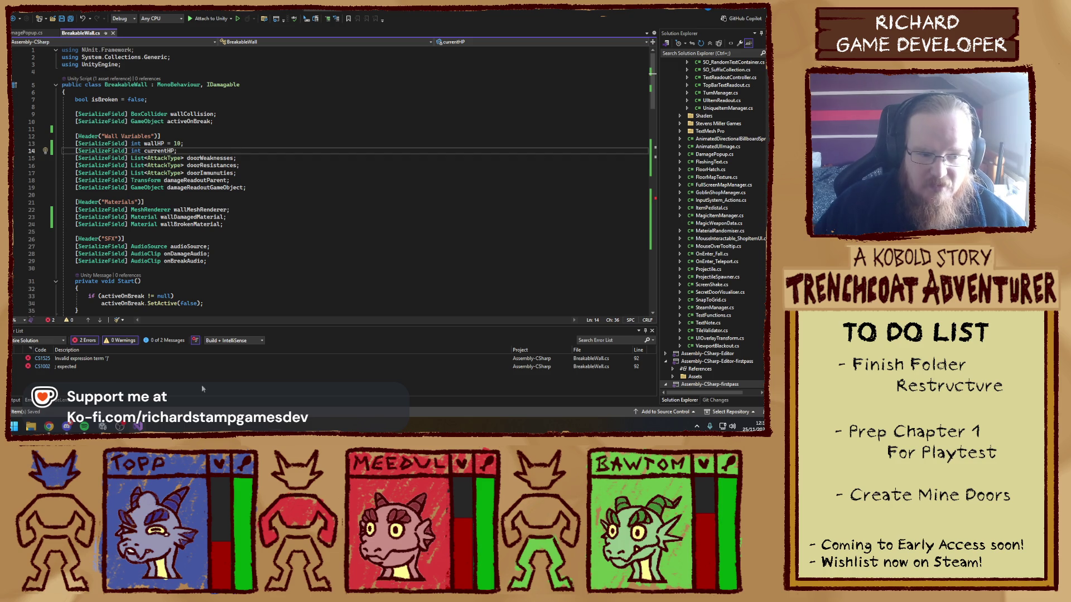
- Initialise currentHP = wallHP at the end of Start()
{"action": "scroll", "coordinate": [107, 306], "scroll_direction": "down", "scroll_amount": 4}
{"action": "left_click", "coordinate": [251, 213]}
{"action": "key", "text": "Return"}
{"action": "key", "text": "Return"}
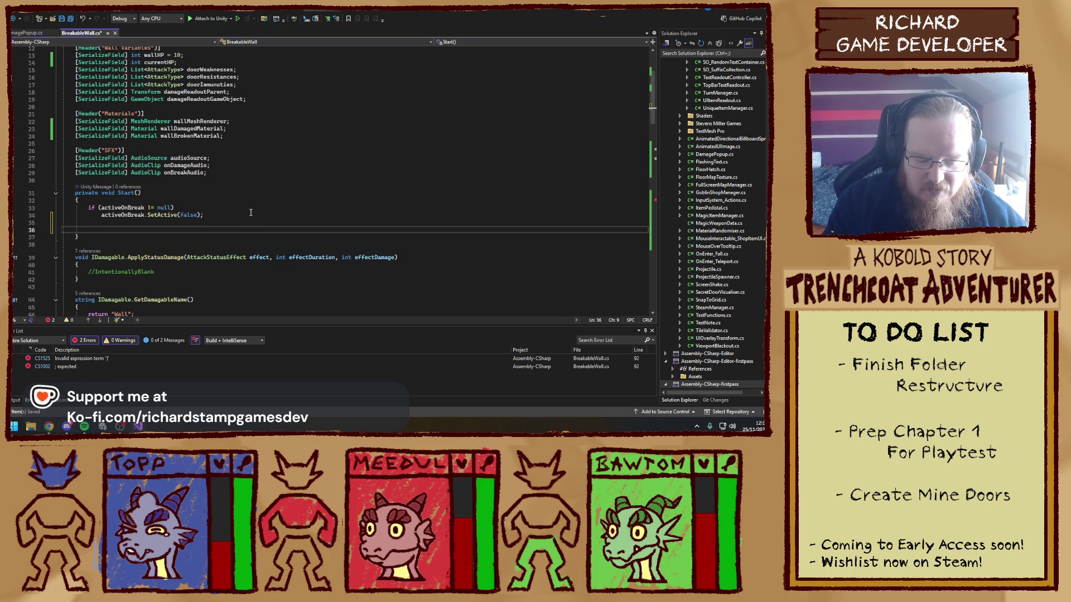
{"action": "type", "text": "currentHP = "}
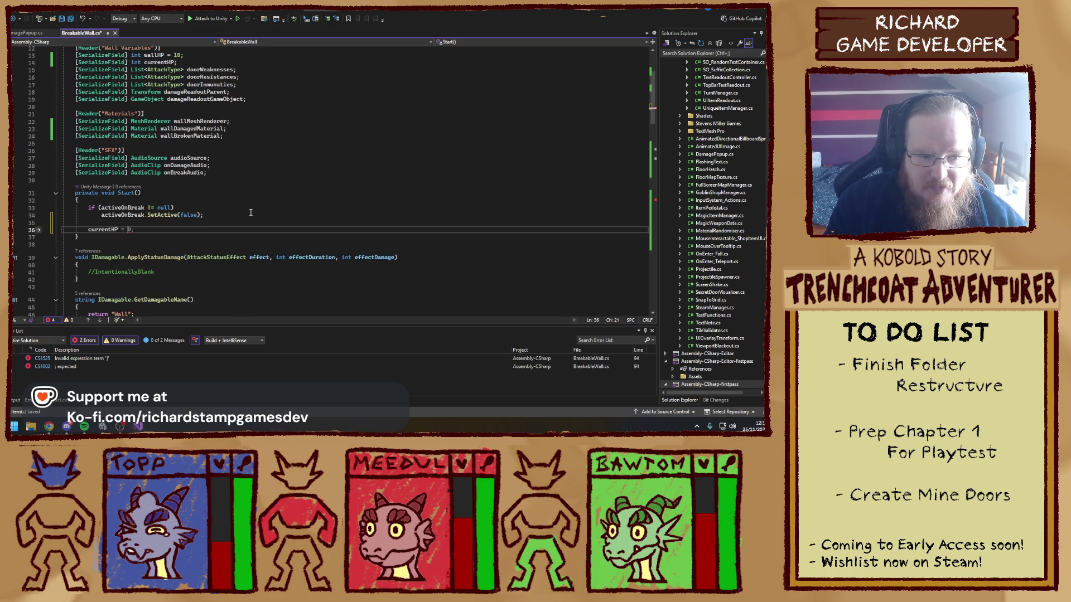
{"action": "type", "text": "wallHP;"}
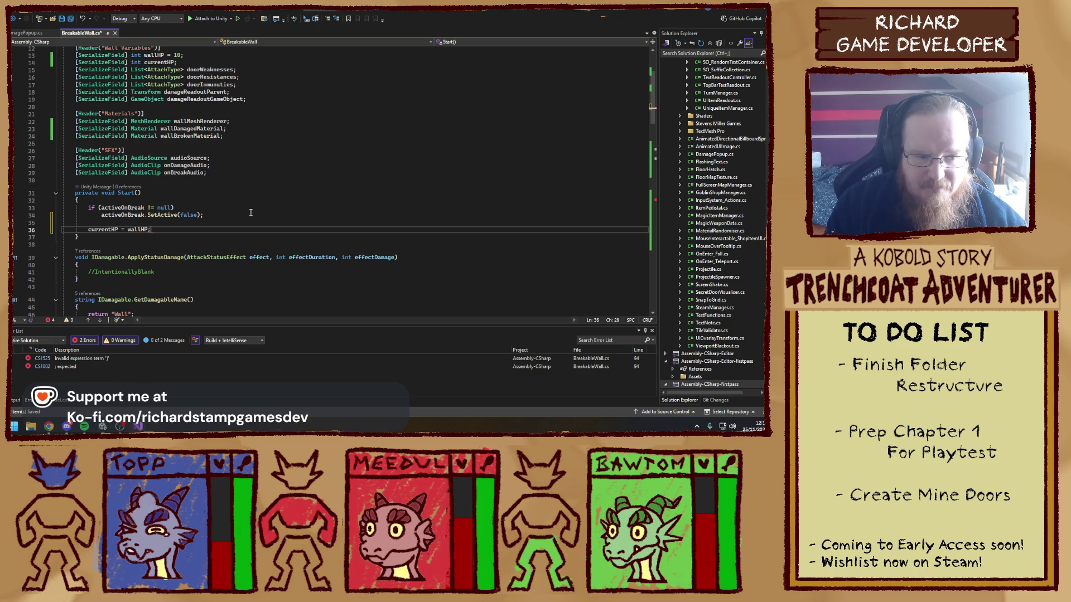
{"action": "scroll", "coordinate": [249, 206], "scroll_direction": "down", "scroll_amount": 6}
{"action": "left_click", "coordinate": [239, 182]}
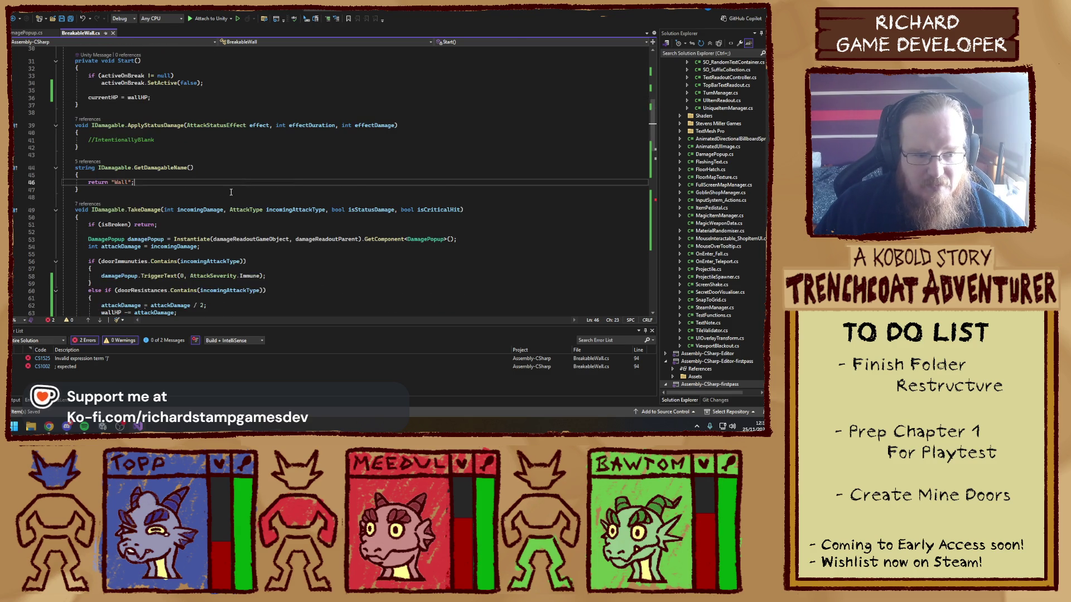
{"action": "scroll", "coordinate": [239, 182], "scroll_direction": "down", "scroll_amount": 4}
{"action": "scroll", "coordinate": [146, 128], "scroll_direction": "up", "scroll_amount": 5}
{"action": "left_click", "coordinate": [118, 120]}
- Replace wallHP with currentHP in TakeDamage's resistance, weakness, normal damage lines and zero-HP check
{"action": "scroll", "coordinate": [113, 205], "scroll_direction": "down", "scroll_amount": 6}
{"action": "double_click", "coordinate": [111, 203]}
{"action": "type", "text": "currentHP"}
{"action": "double_click", "coordinate": [105, 246]}
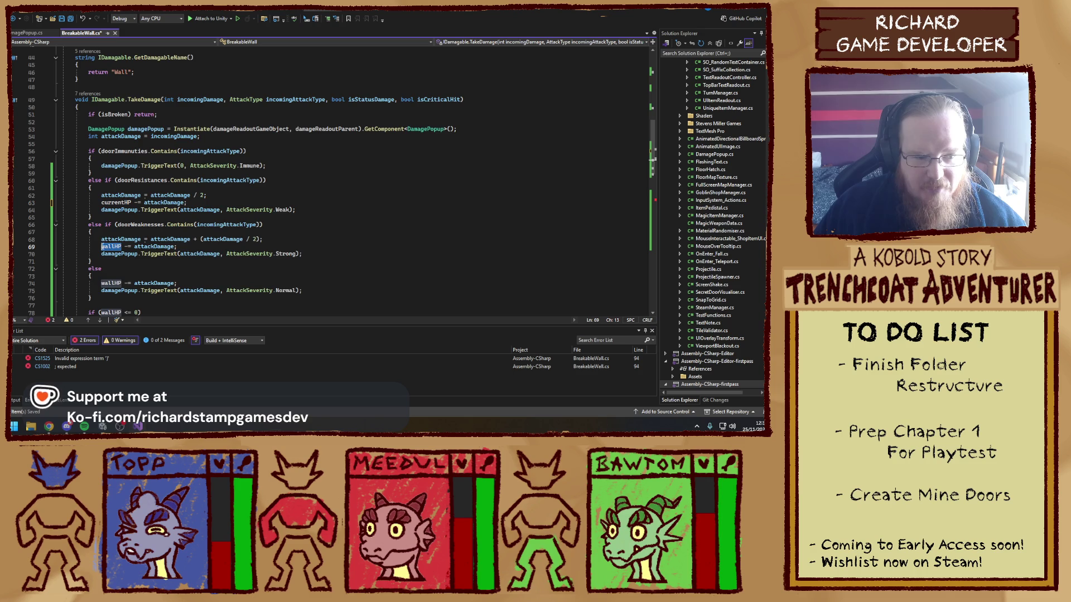
{"action": "type", "text": "currentHP"}
{"action": "scroll", "coordinate": [168, 251], "scroll_direction": "down", "scroll_amount": 1}
{"action": "double_click", "coordinate": [111, 261]}
{"action": "key", "text": "ctrl+v"}
{"action": "double_click", "coordinate": [111, 290]}
{"action": "type", "text": "currentHP"}
{"action": "left_click", "coordinate": [284, 281]}
{"action": "scroll", "coordinate": [284, 281], "scroll_direction": "down", "scroll_amount": 2}
{"action": "scroll", "coordinate": [251, 240], "scroll_direction": "down", "scroll_amount": 4}
{"action": "scroll", "coordinate": [221, 208], "scroll_direction": "down", "scroll_amount": 4}
{"action": "left_click", "coordinate": [209, 194]}
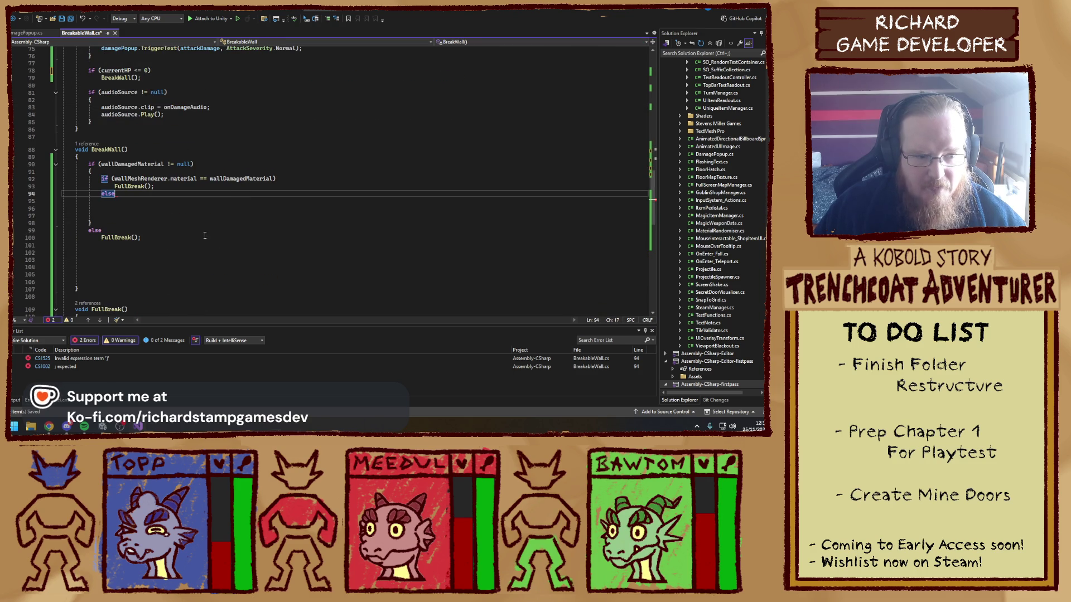
- In BreakWall's else block, set wallMeshRenderer.material to wallDamagedMaterial and reset currentHP to wallHP
{"action": "left_click", "coordinate": [158, 202]}
{"action": "type", "text": "{"}
{"action": "key", "text": "Return"}
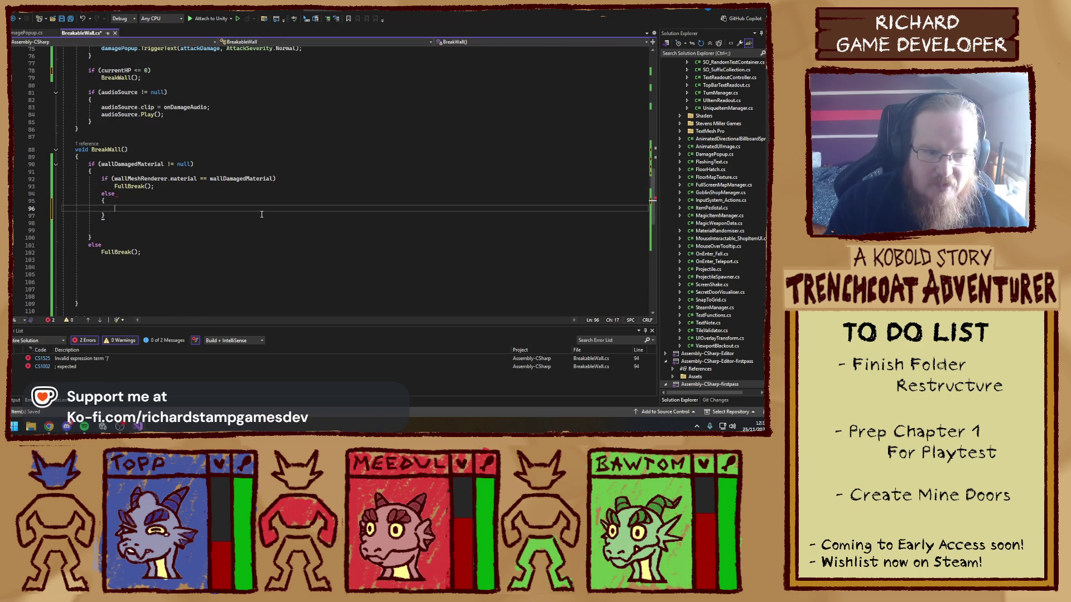
{"action": "type", "text": "wallMeshRenderer"}
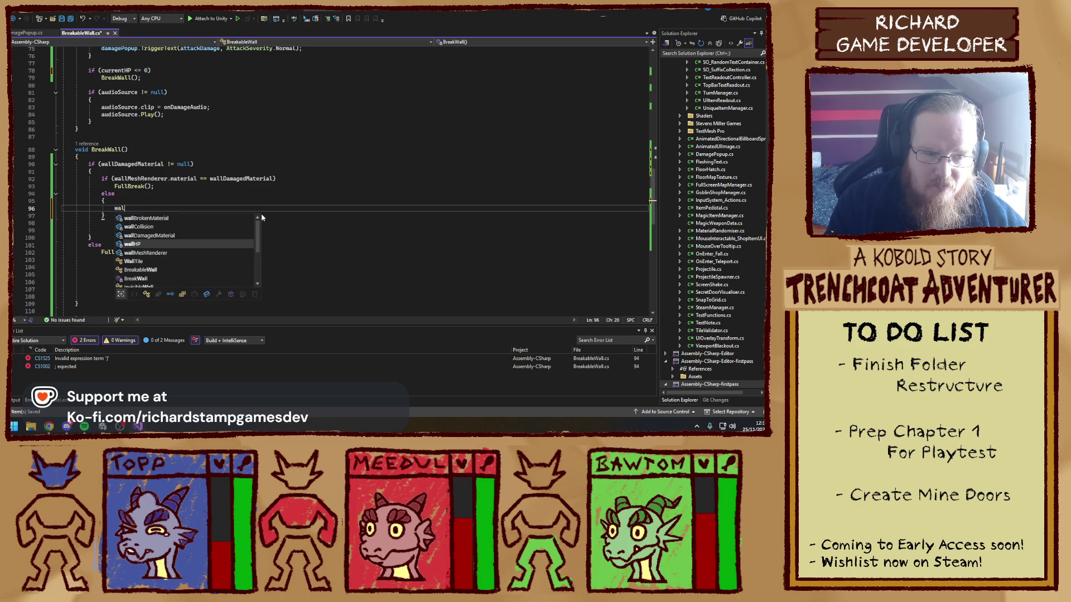
{"action": "type", "text": ".material = wallDamagedMaterial;"}
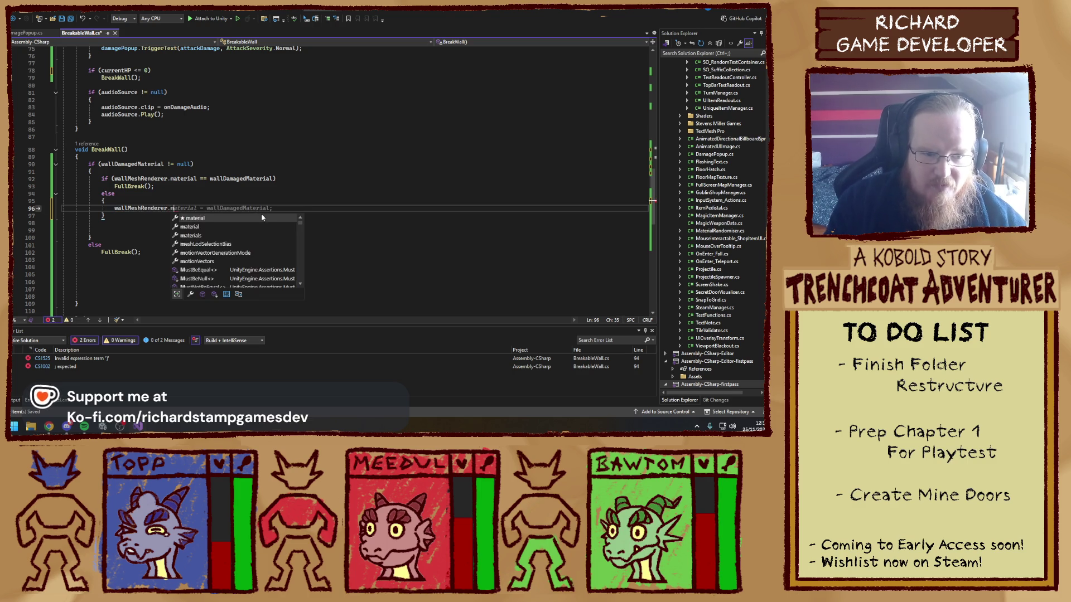
{"action": "key", "text": "Return"}
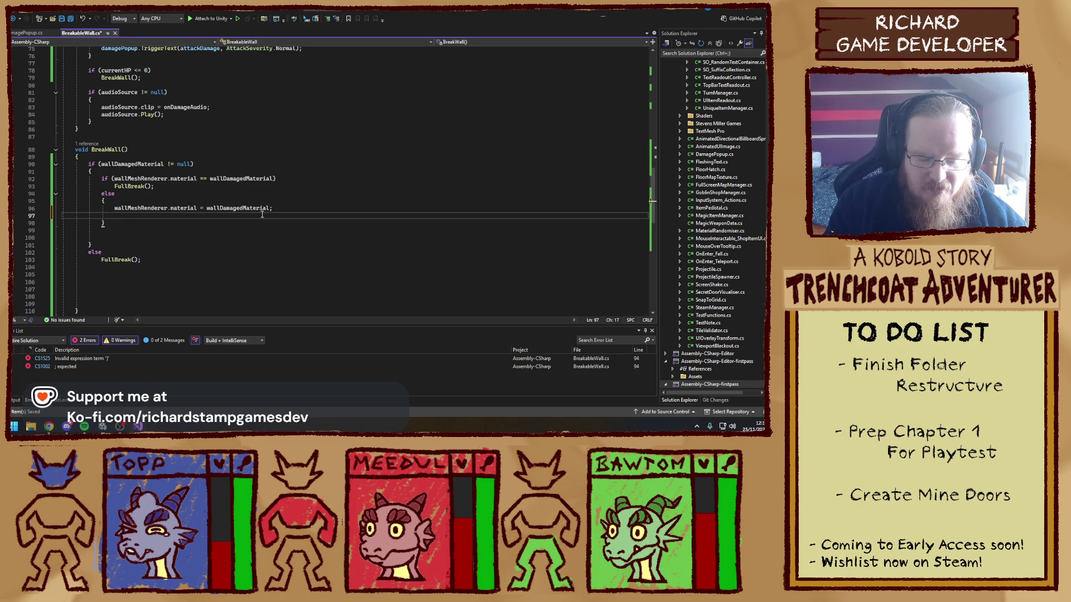
{"action": "type", "text": "currentHP"}
{"action": "type", "text": "Fu"}
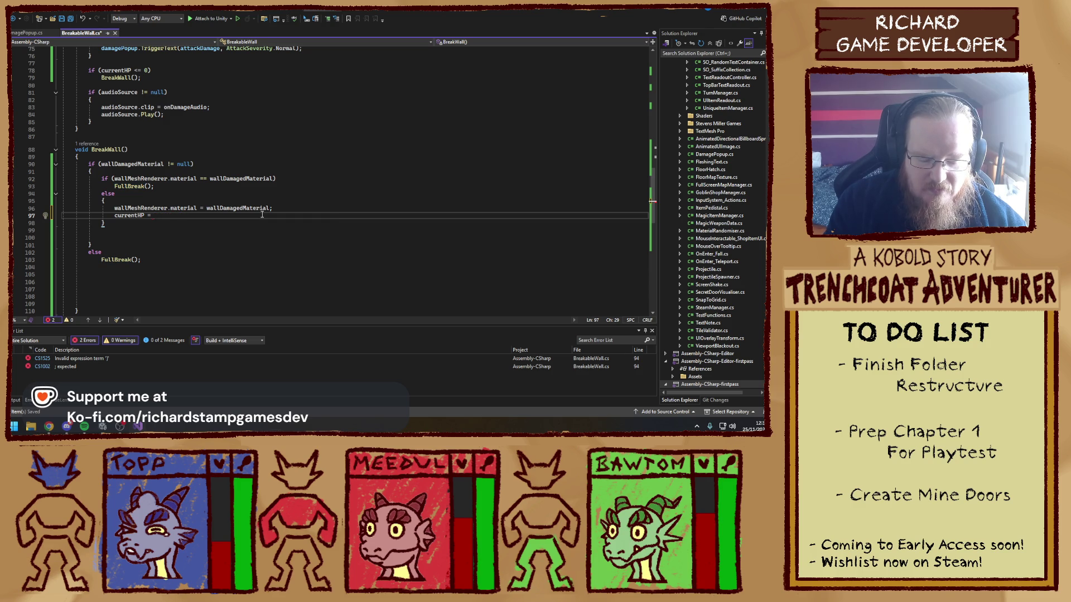
{"action": "type", "text": "wall"}
{"action": "key", "text": "Tab"}
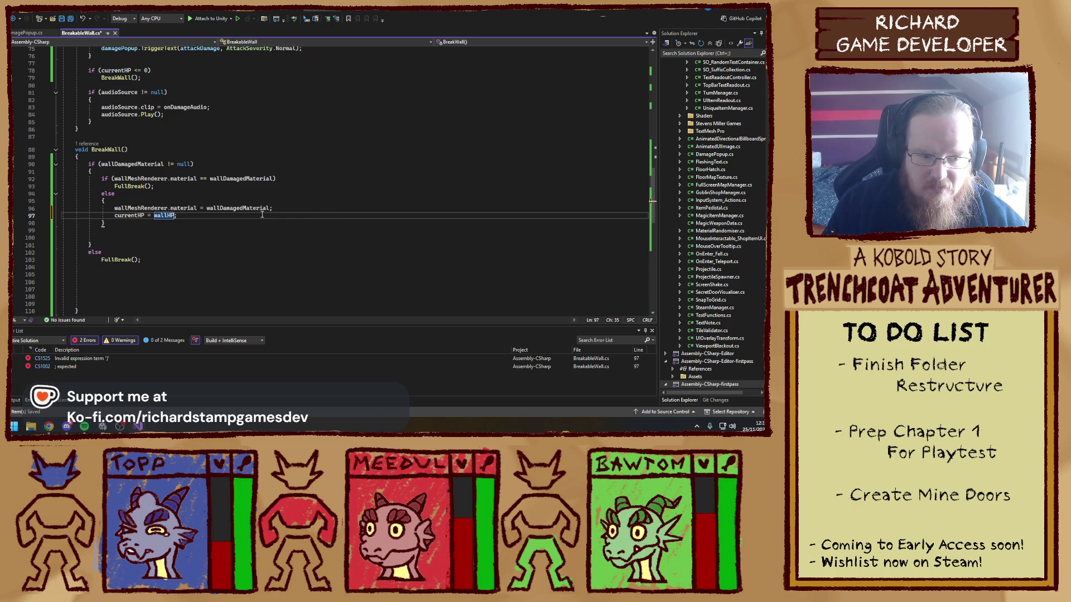
- Rename wallHP to wallHPMax and currentHP to wallHPCurrent, then save the script
{"action": "key", "text": "ctrl+r"}
{"action": "key", "text": "ctrl+r"}
{"action": "key", "text": "End"}
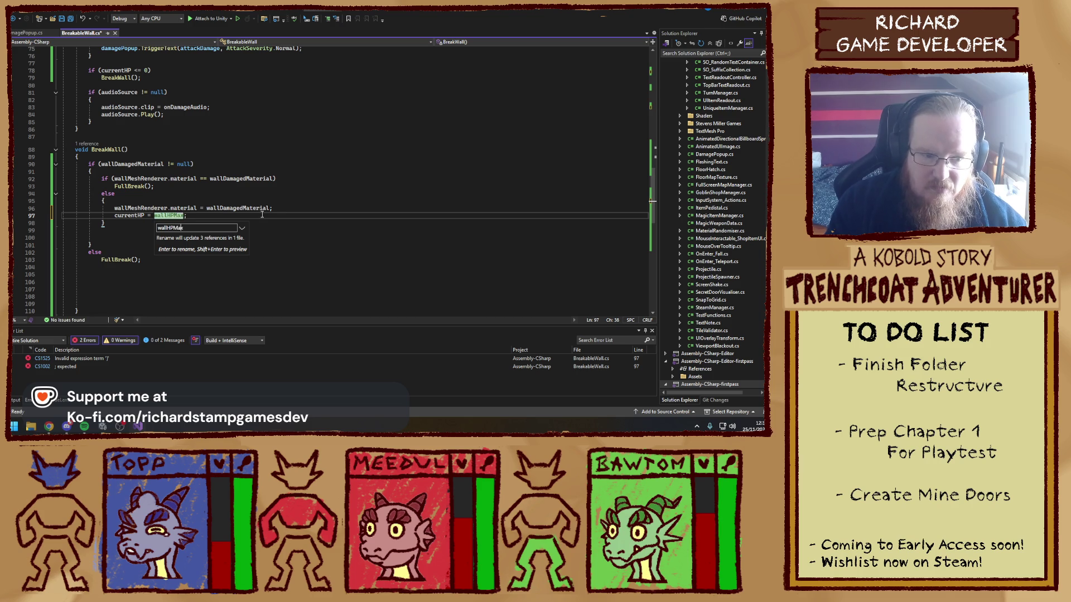
{"action": "type", "text": "x"}
{"action": "key", "text": "Return"}
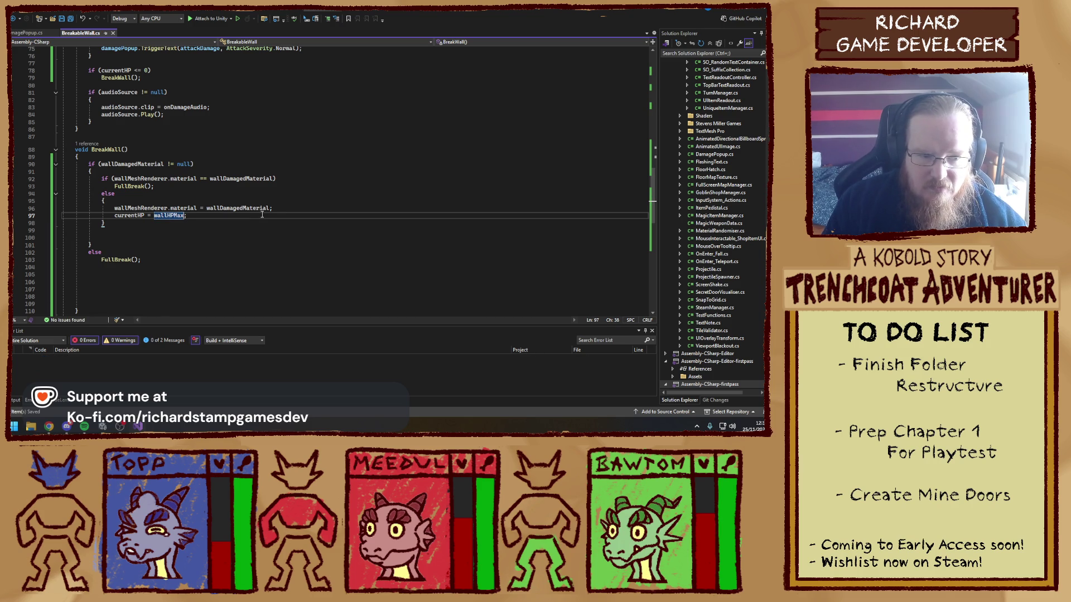
{"action": "key", "text": "Home"}
{"action": "key", "text": "ctrl+r"}
{"action": "key", "text": "ctrl+r"}
{"action": "type", "text": "wall"}
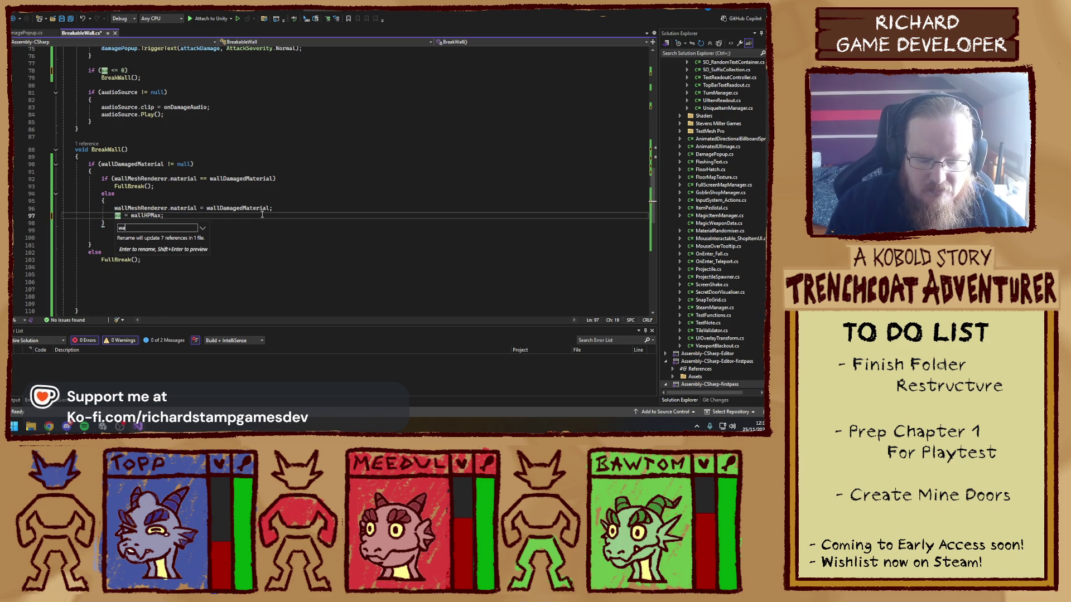
{"action": "type", "text": "HPCurrent"}
{"action": "key", "text": "Return"}
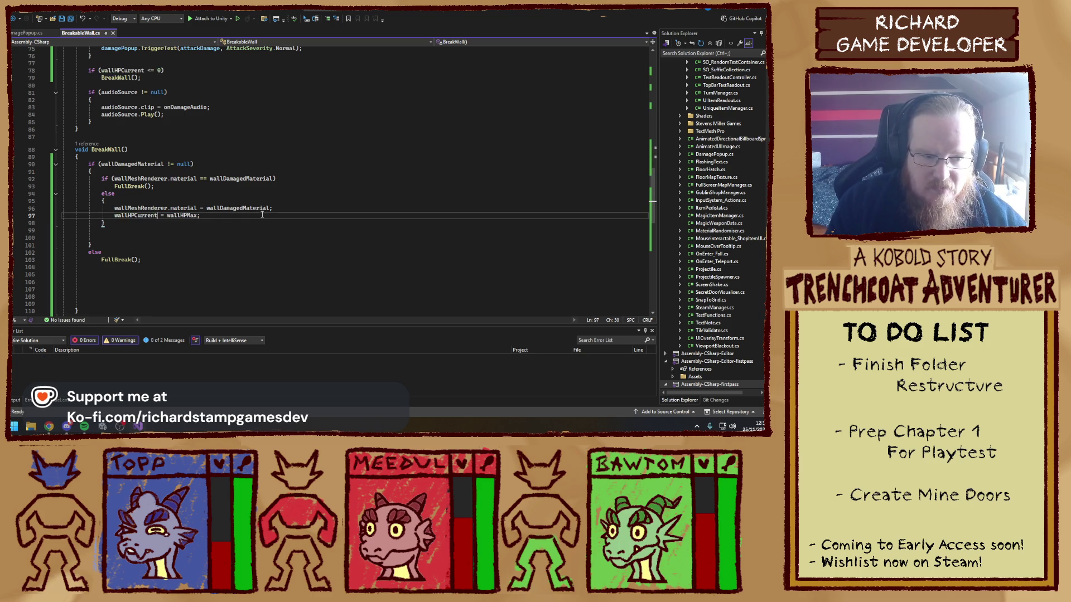
{"action": "key", "text": "ctrl+s"}
- Remove the extra blank lines after the else block and check where wallDamagedMaterial is used
{"action": "key", "text": "Home"}
{"action": "key", "text": "Home"}
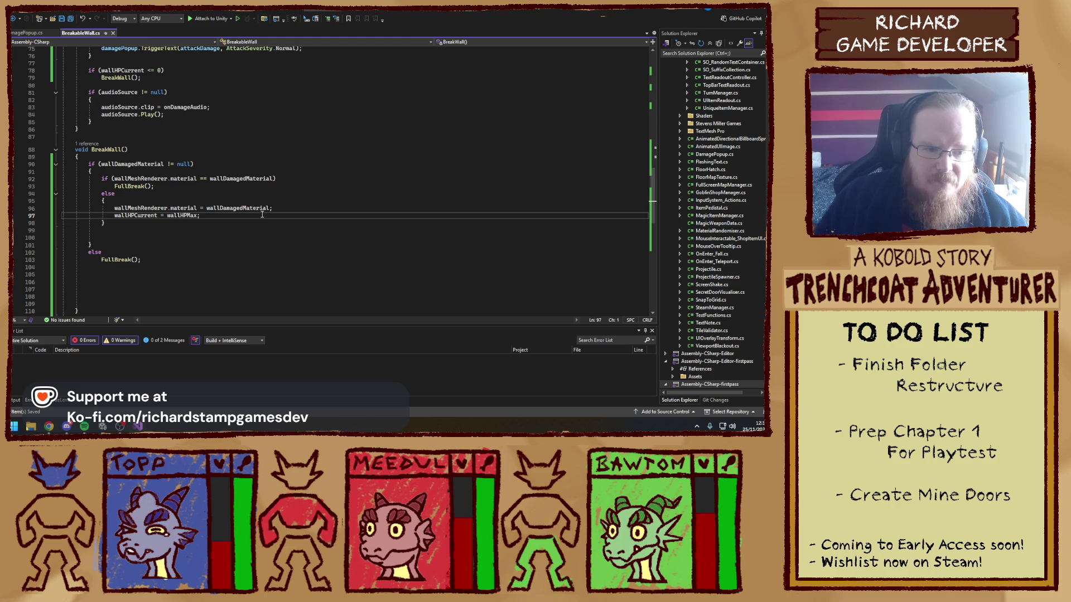
{"action": "key", "text": "End"}
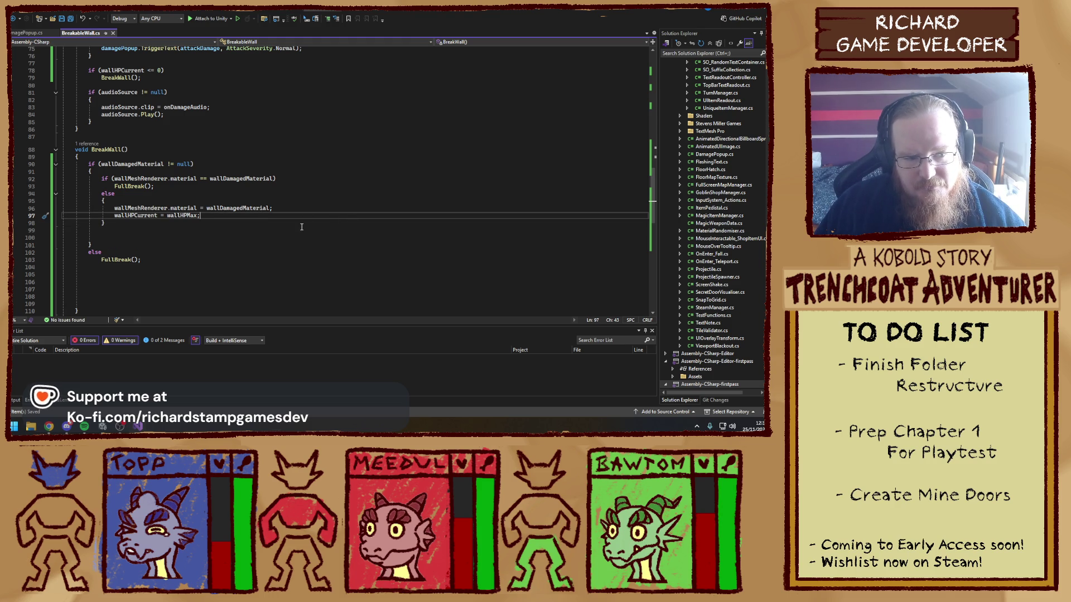
{"action": "left_click", "coordinate": [137, 227]}
{"action": "key", "text": "Up"}
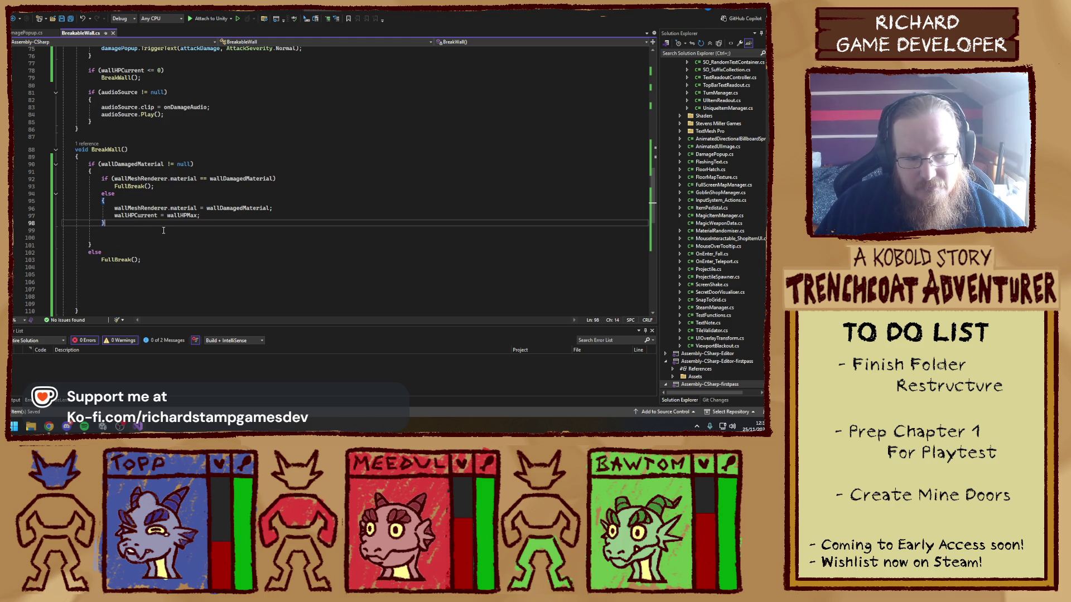
{"action": "key", "text": "Delete"}
{"action": "key", "text": "Delete"}
{"action": "left_click", "coordinate": [227, 207]}
{"action": "scroll", "coordinate": [129, 134], "scroll_direction": "up", "scroll_amount": 2}
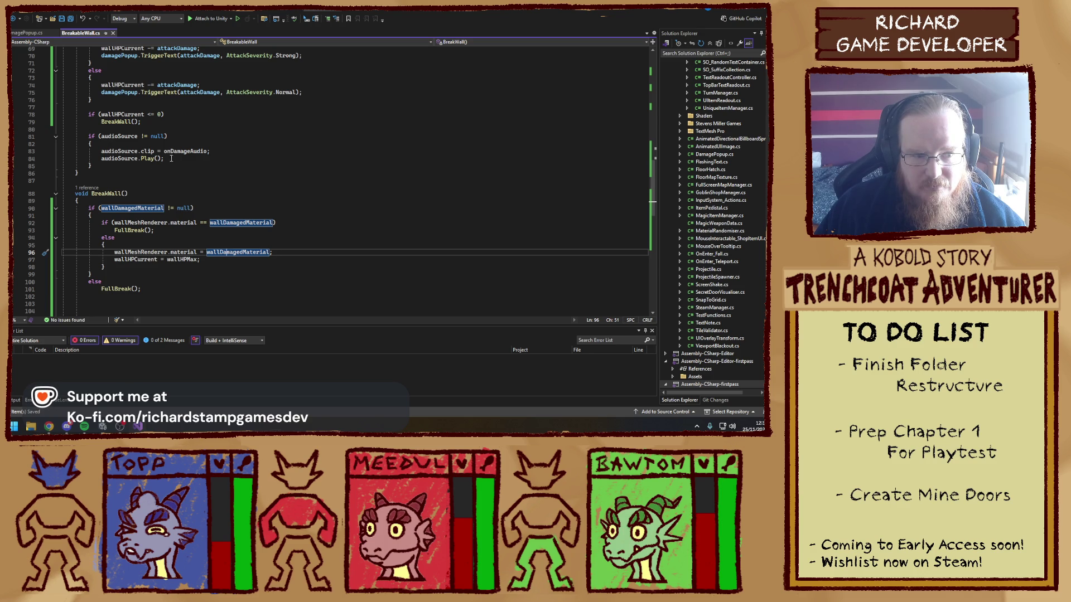
{"action": "left_click", "coordinate": [274, 208]}
{"action": "key", "text": "Up"}
{"action": "scroll", "coordinate": [309, 272], "scroll_direction": "down", "scroll_amount": 7}
- Delete the leftover blank lines inside BreakWall and save the script
{"action": "left_click", "coordinate": [179, 135]}
{"action": "key", "text": "Delete"}
{"action": "left_click", "coordinate": [102, 172]}
{"action": "key", "text": "BackSpace"}
{"action": "key", "text": "BackSpace"}
{"action": "key", "text": "BackSpace"}
{"action": "key", "text": "Delete"}
{"action": "scroll", "coordinate": [284, 172], "scroll_direction": "up", "scroll_amount": 4}
{"action": "scroll", "coordinate": [284, 171], "scroll_direction": "up", "scroll_amount": 13}
{"action": "key", "text": "ctrl+s"}
{"action": "left_click", "coordinate": [373, 230]}
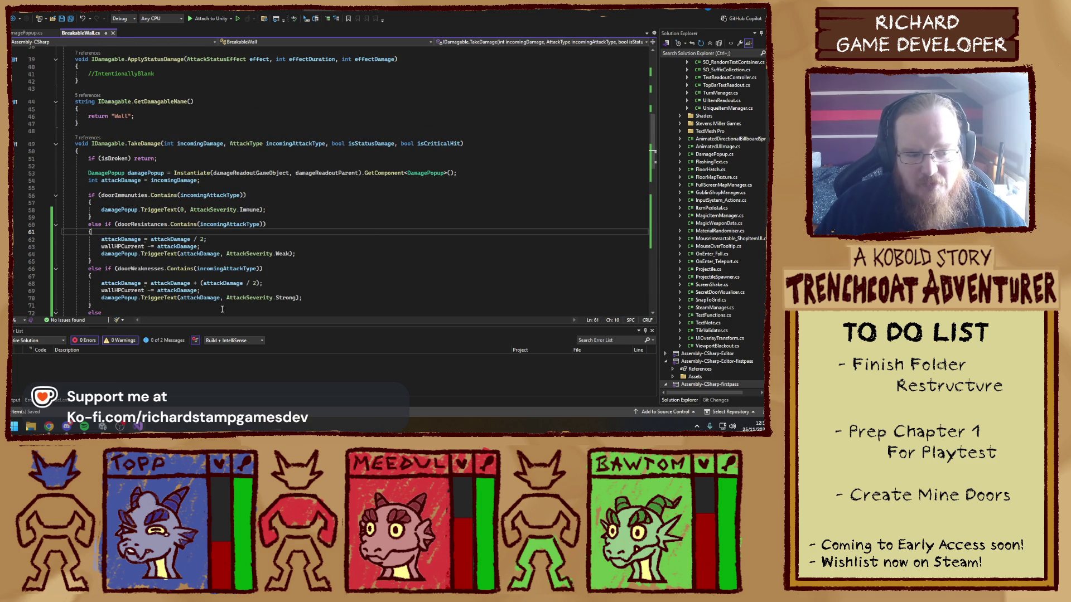
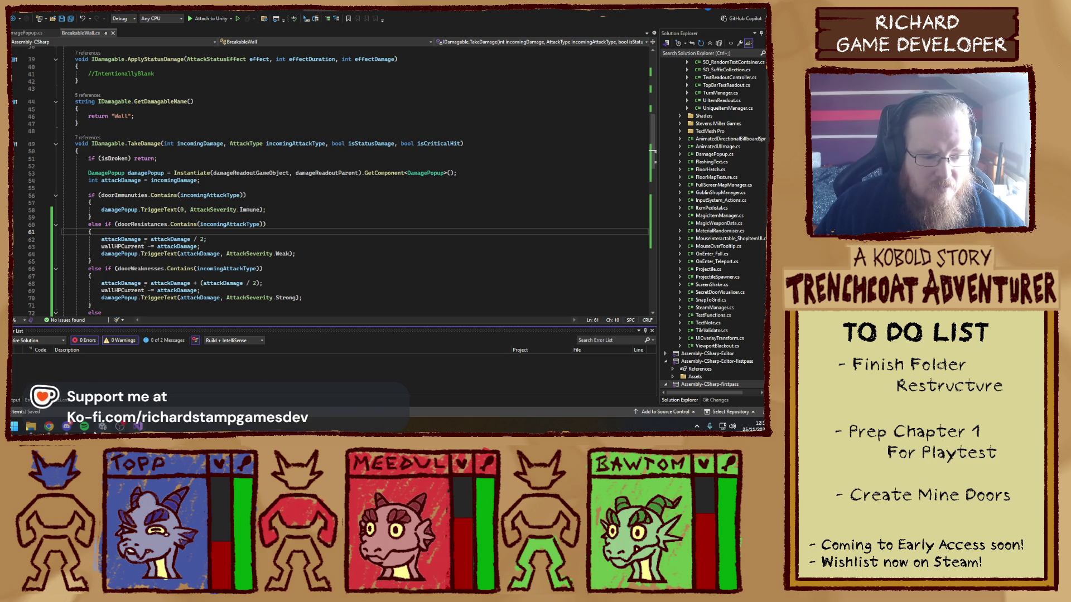
- Bring Unity forward and show the Assets folder contents in the Project window
{"action": "left_click", "coordinate": [102, 427]}
{"action": "left_click", "coordinate": [41, 225]}
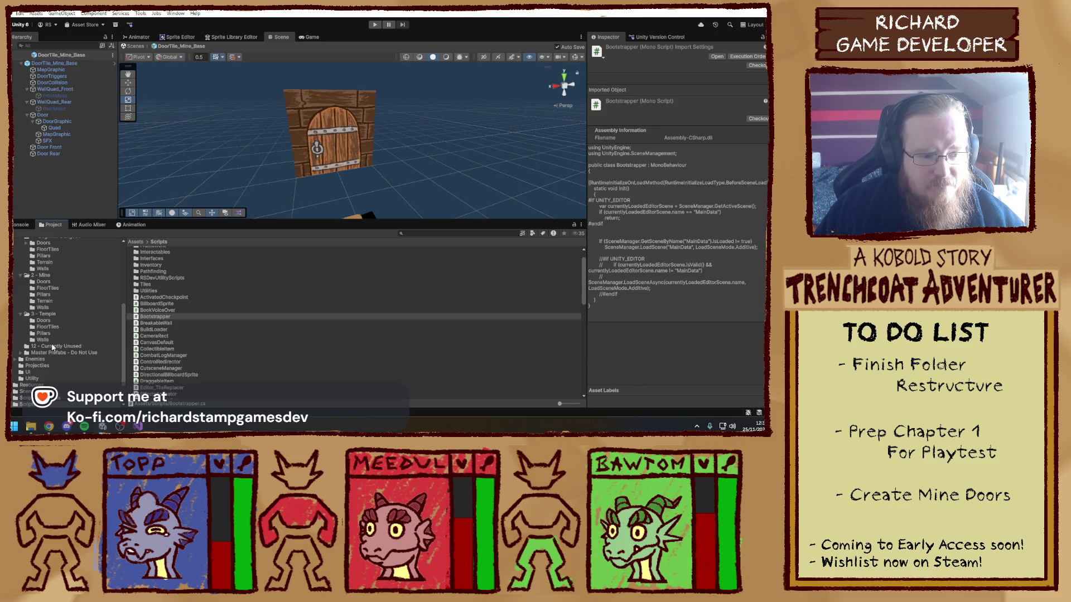
{"action": "scroll", "coordinate": [67, 342], "scroll_direction": "up", "scroll_amount": 5}
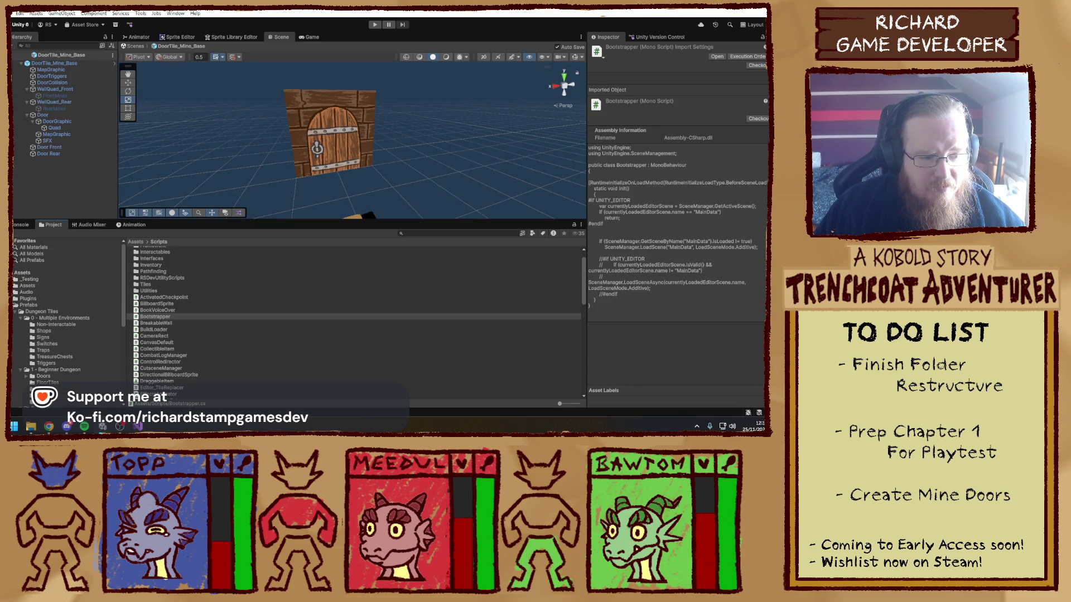
{"action": "left_click", "coordinate": [17, 305]}
{"action": "left_click", "coordinate": [28, 286]}
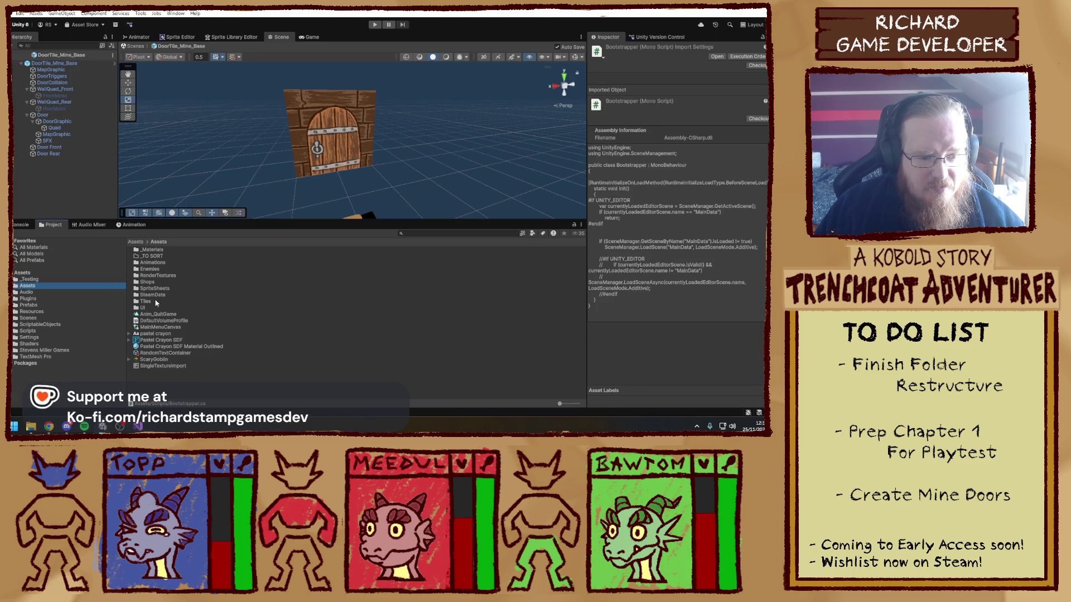
- Open Tiles > Doors and select the three mine door textures together
{"action": "double_click", "coordinate": [154, 302]}
{"action": "double_click", "coordinate": [147, 256]}
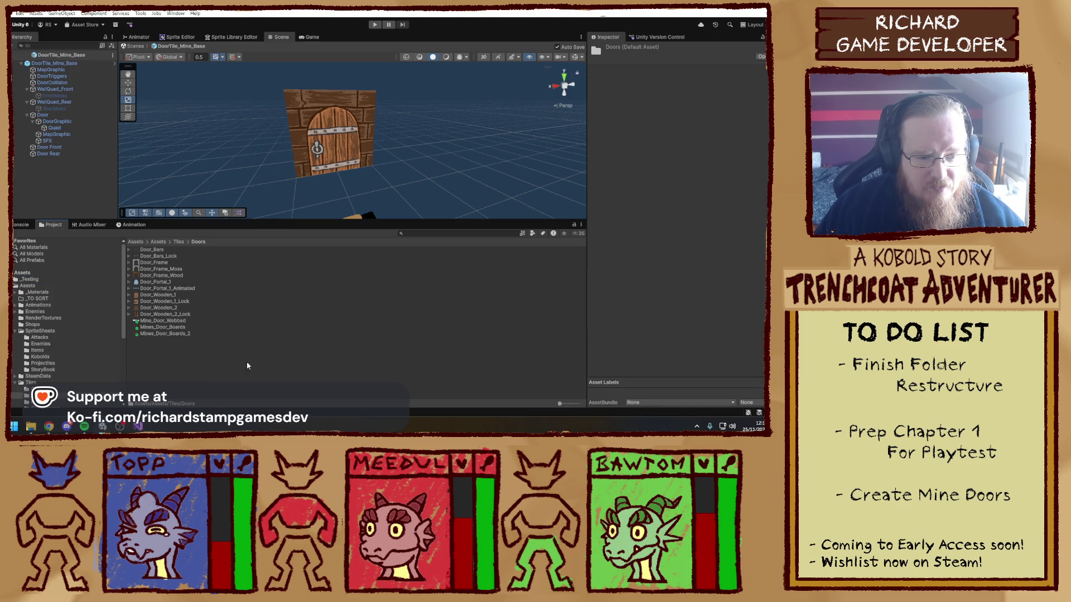
{"action": "left_click", "coordinate": [165, 333]}
{"action": "left_click", "coordinate": [163, 320], "text": "shift"}
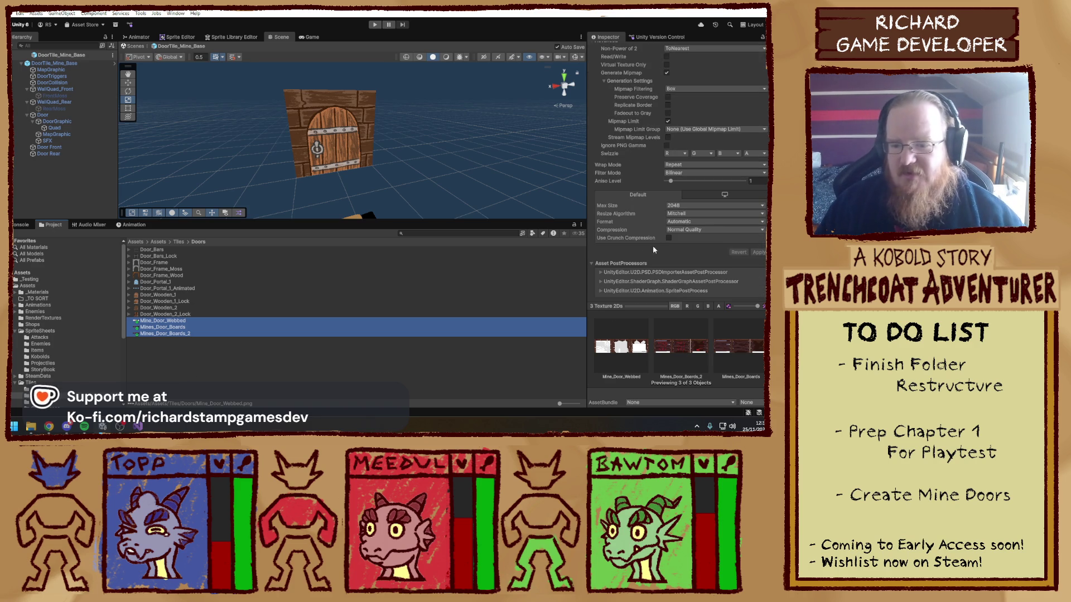
- Set the textures' type to Sprite (2D and UI) and apply the saved texture importer preset
{"action": "left_click", "coordinate": [681, 81]}
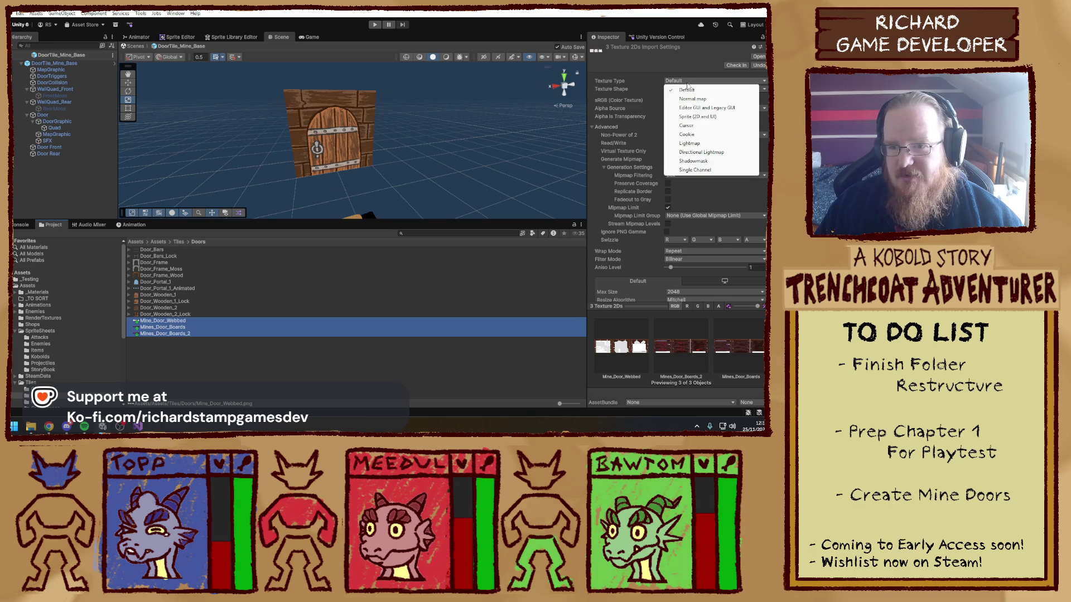
{"action": "left_click", "coordinate": [716, 117]}
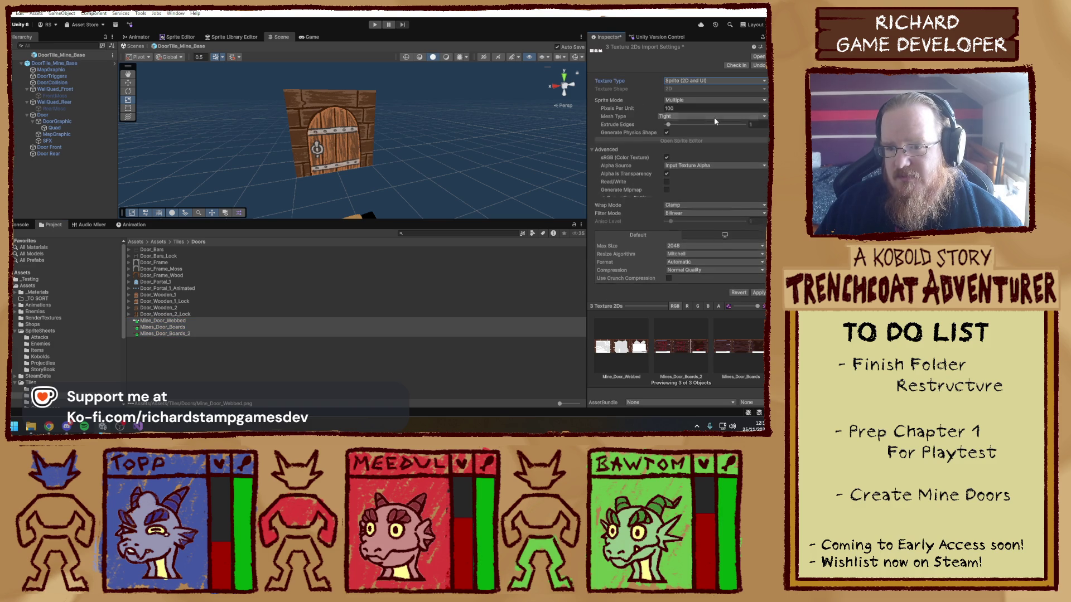
{"action": "left_click", "coordinate": [760, 47]}
{"action": "double_click", "coordinate": [633, 111]}
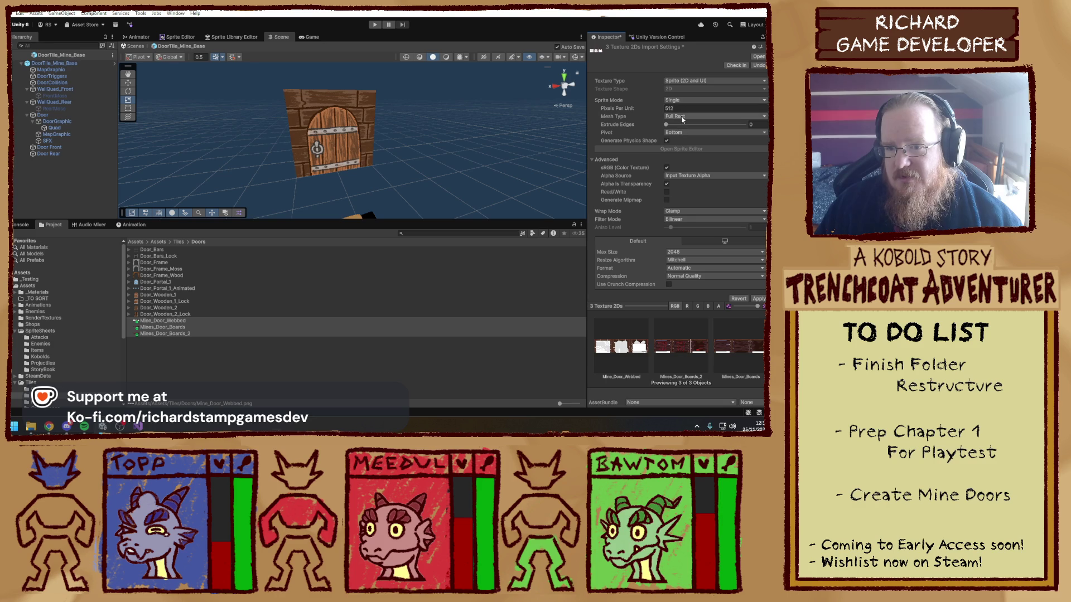
- Set Sprite Mode to Multiple, then open Mine_Door_Webbed in the Sprite Editor
{"action": "left_click", "coordinate": [686, 100]}
{"action": "left_click", "coordinate": [678, 116]}
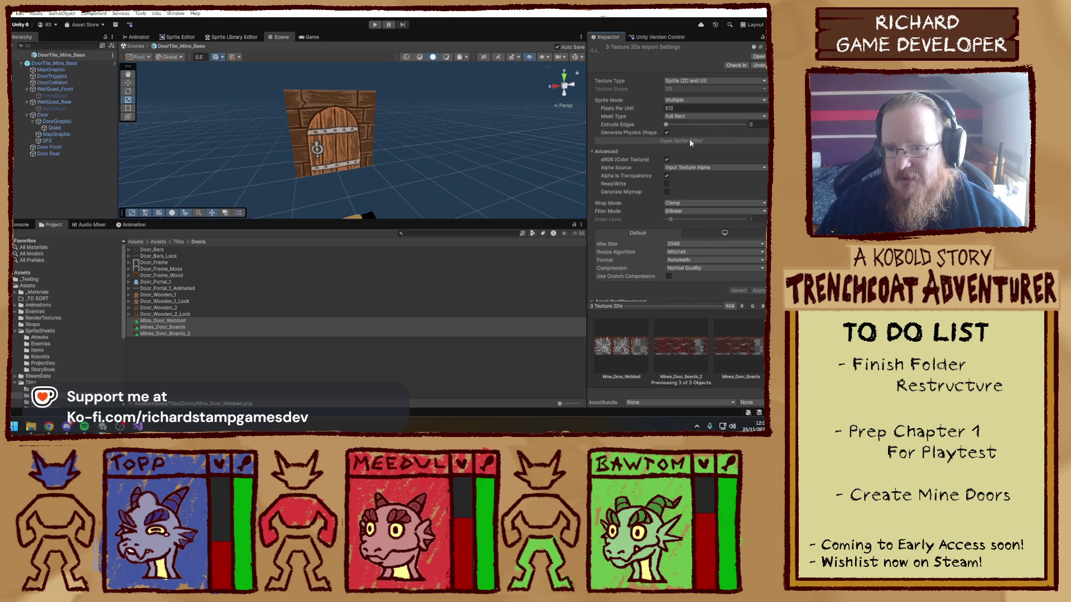
{"action": "left_click", "coordinate": [194, 322]}
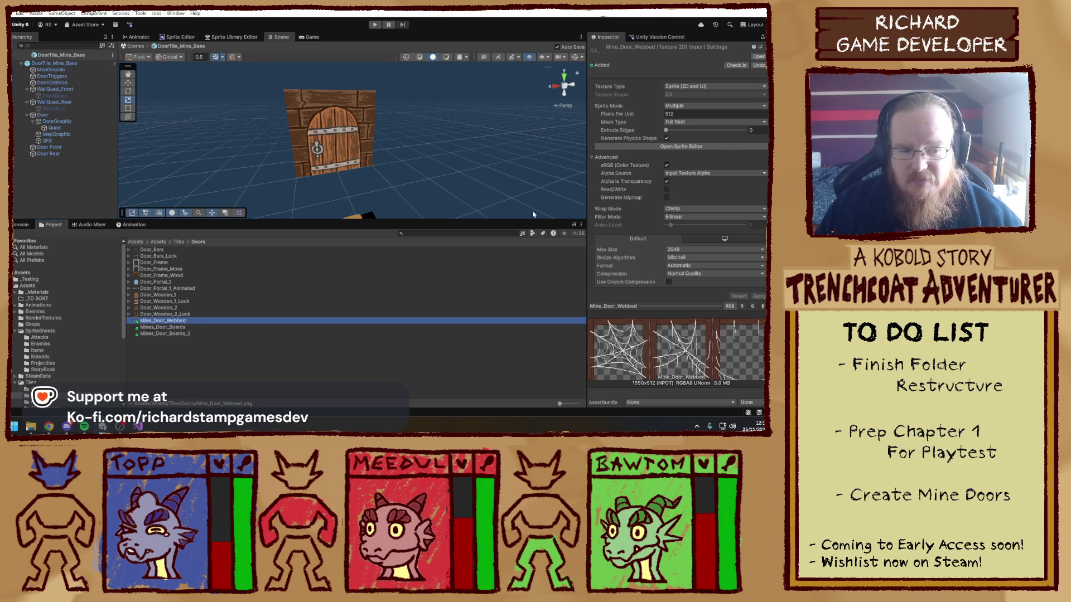
{"action": "left_click", "coordinate": [681, 146]}
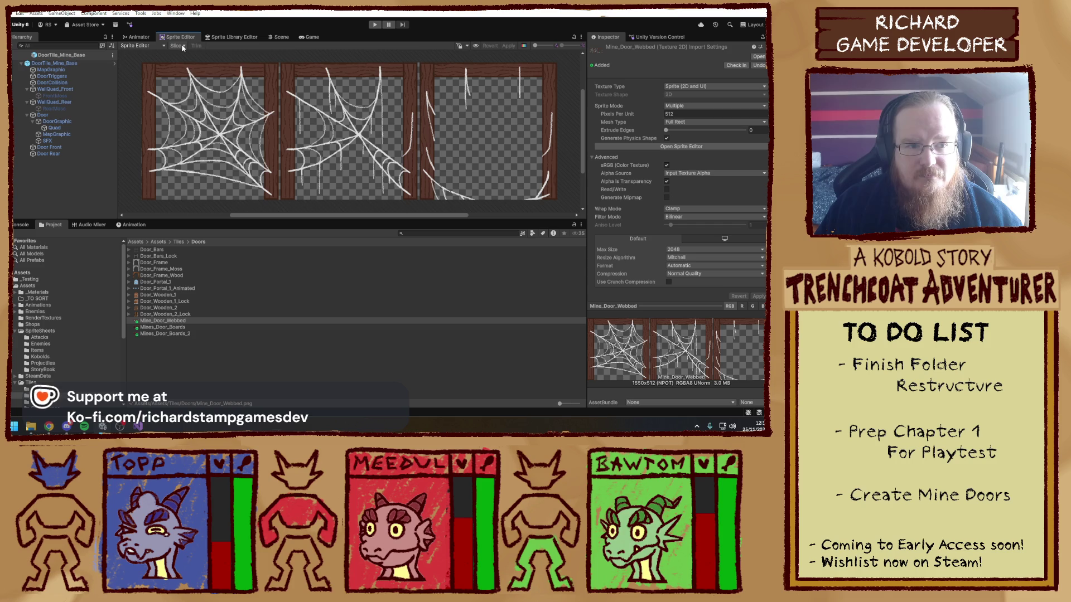
- Try a Grid By Cell Count slice with 3 columns, then close the options without slicing
{"action": "left_click", "coordinate": [176, 46]}
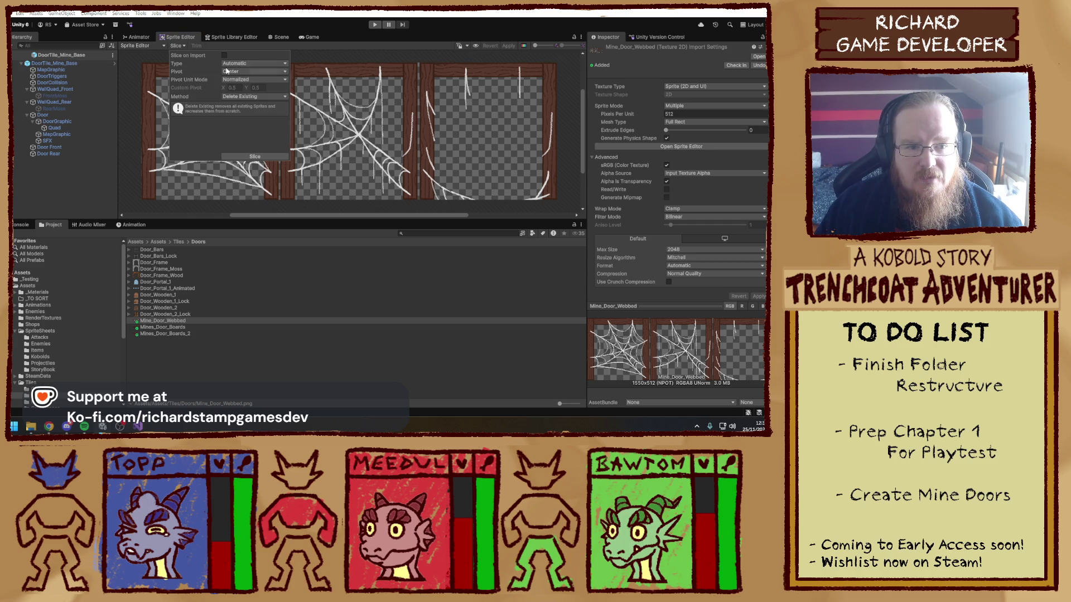
{"action": "left_click", "coordinate": [249, 64]}
{"action": "left_click", "coordinate": [265, 91]}
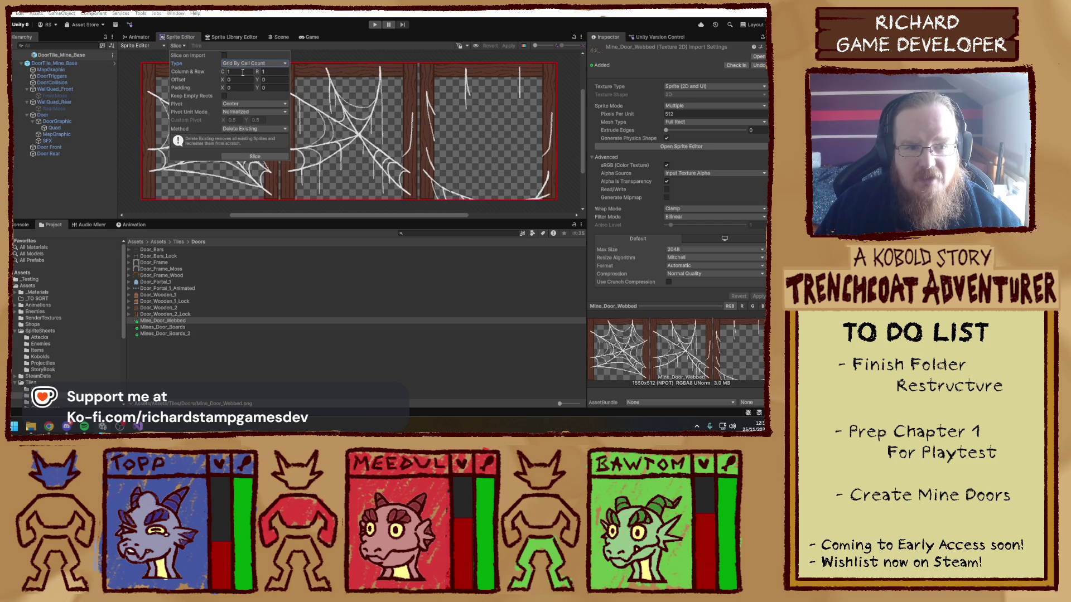
{"action": "left_click", "coordinate": [246, 72]}
{"action": "type", "text": "3"}
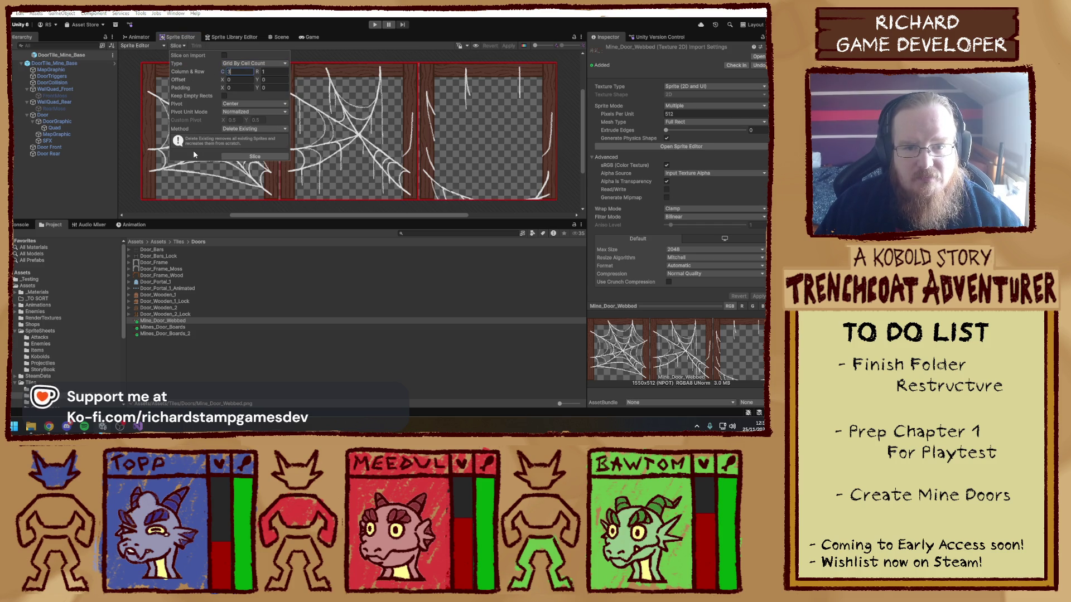
{"action": "left_click", "coordinate": [294, 180]}
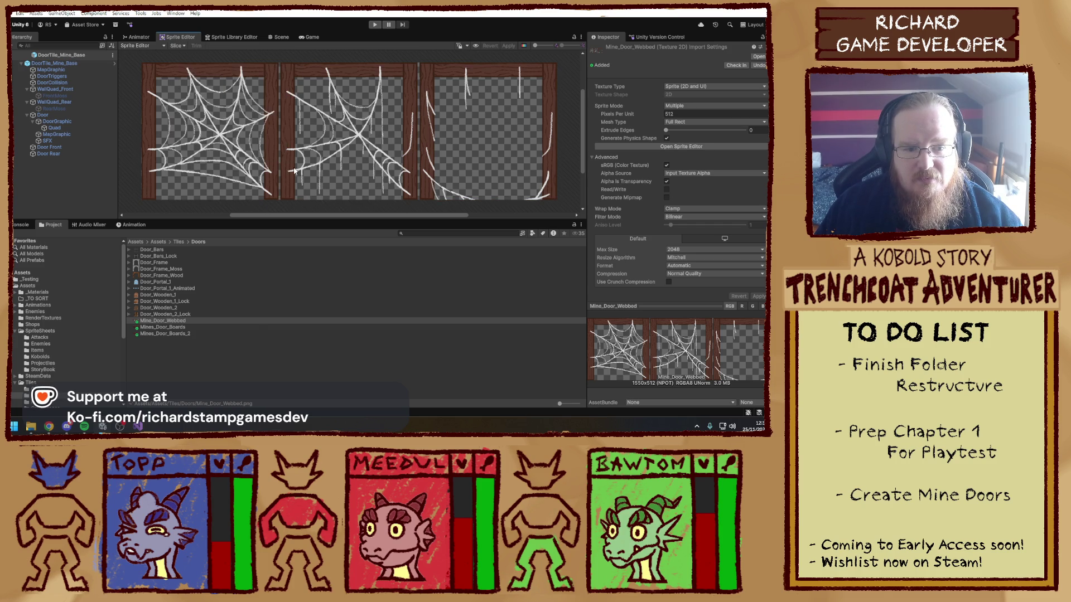
{"action": "scroll", "coordinate": [288, 146], "scroll_direction": "up", "scroll_amount": 10}
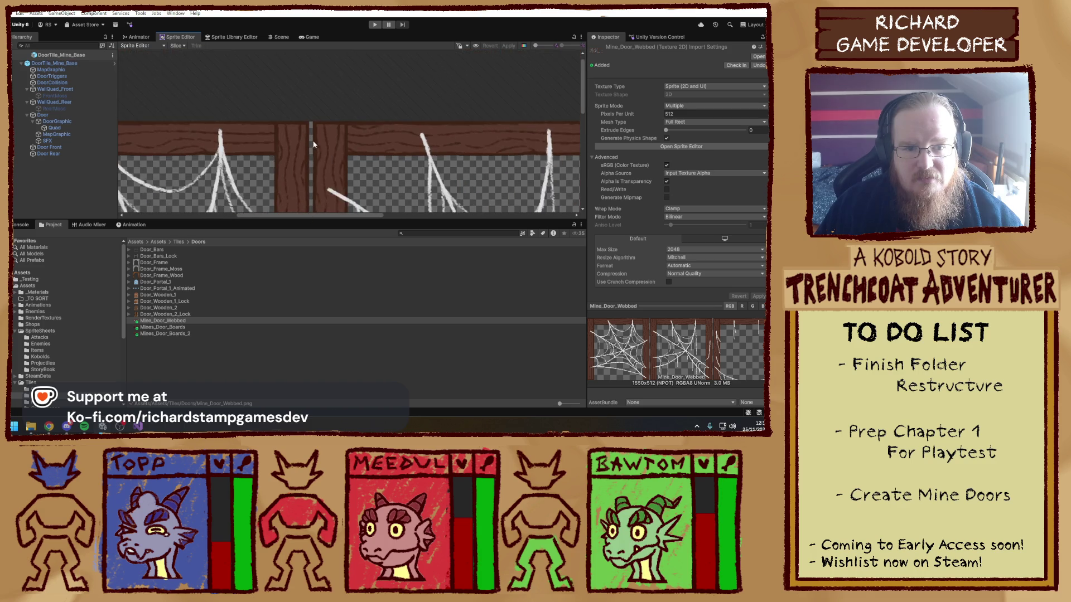
{"action": "scroll", "coordinate": [311, 141], "scroll_direction": "down", "scroll_amount": 10}
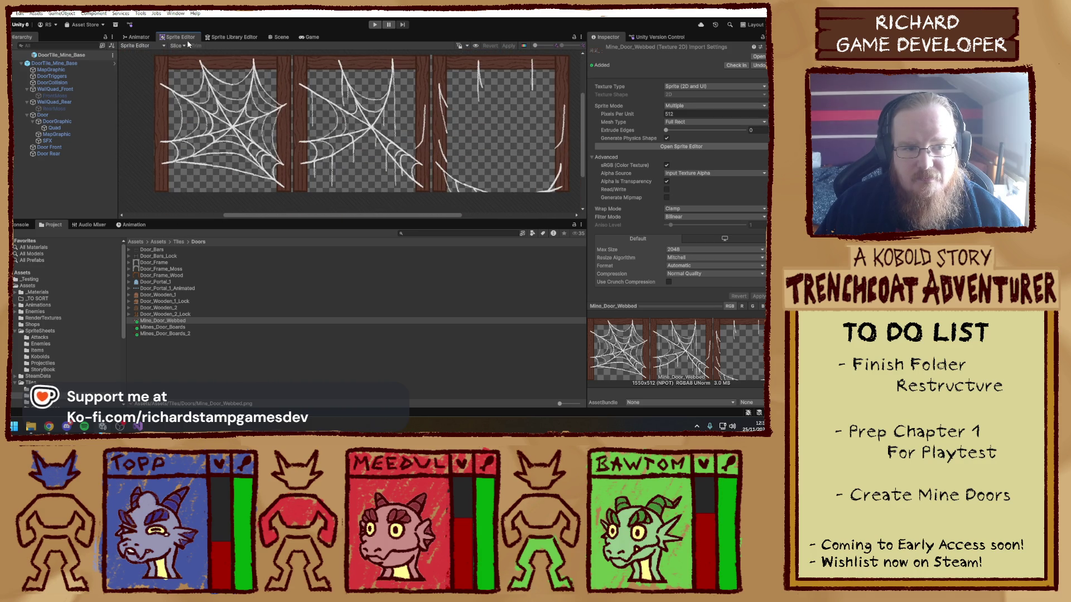
- Slice Mine_Door_Webbed with Grid By Cell Size at 512 × 512
{"action": "left_click", "coordinate": [178, 46]}
{"action": "left_click", "coordinate": [254, 63]}
{"action": "left_click", "coordinate": [248, 79]}
{"action": "type", "text": "512"}
{"action": "key", "text": "Tab"}
{"action": "type", "text": "512"}
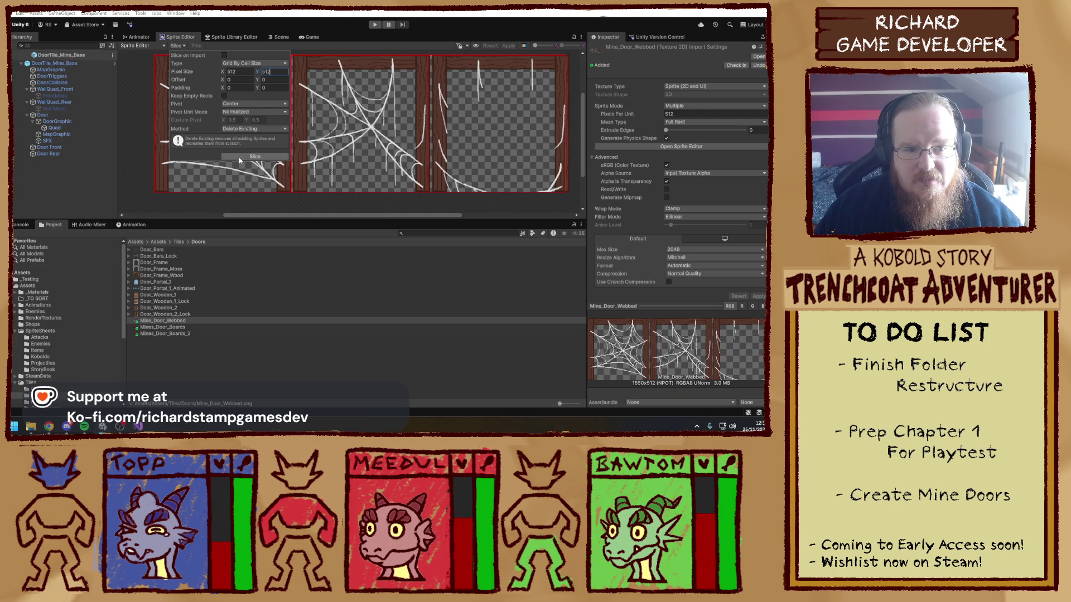
{"action": "left_click", "coordinate": [257, 157]}
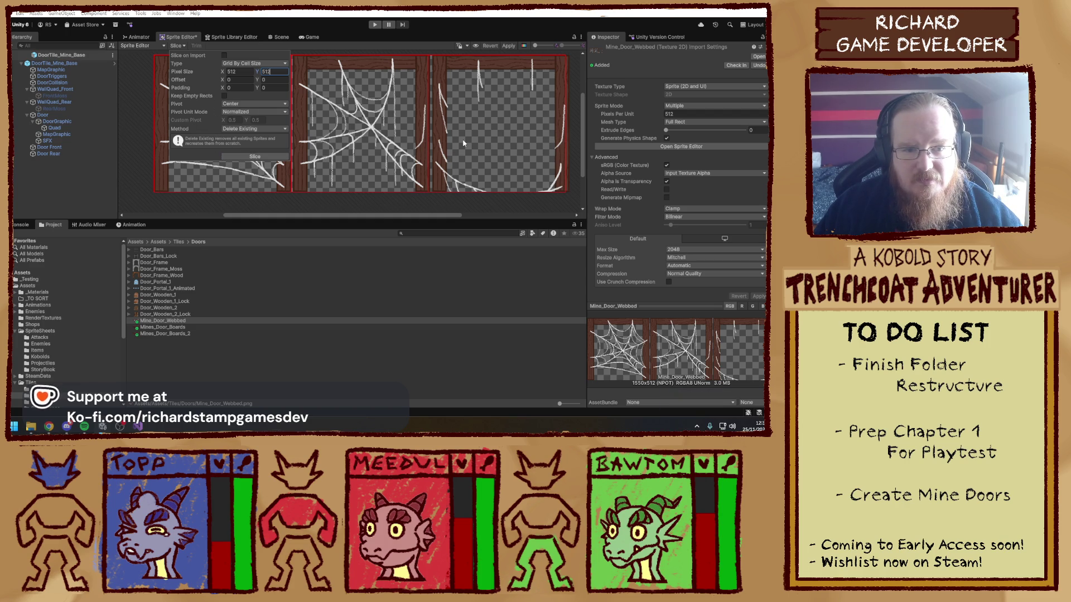
- Check the sliced webbed sprites, apply the slices, and select Mines_Door_Boards
{"action": "left_click", "coordinate": [475, 138]}
{"action": "left_click", "coordinate": [416, 89]}
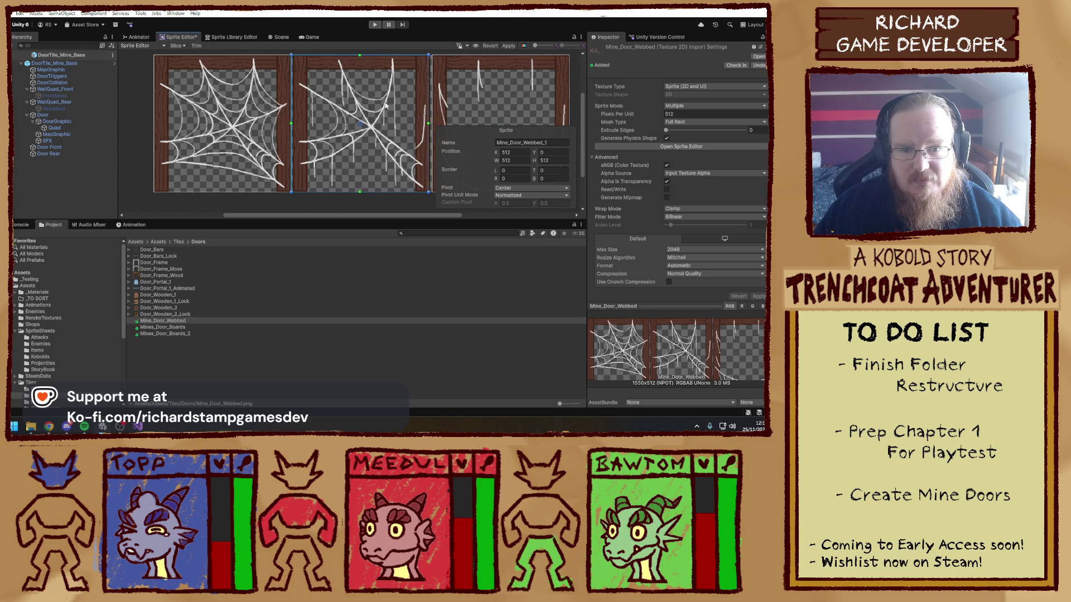
{"action": "scroll", "coordinate": [422, 64], "scroll_direction": "up", "scroll_amount": 6}
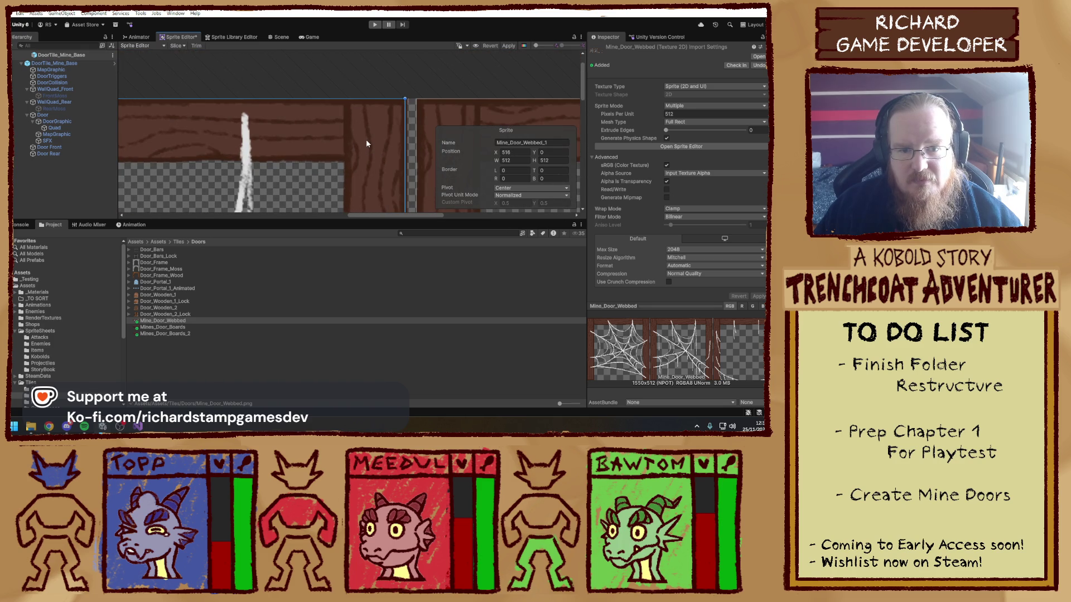
{"action": "left_click", "coordinate": [338, 64]}
{"action": "scroll", "coordinate": [338, 64], "scroll_direction": "down", "scroll_amount": 6}
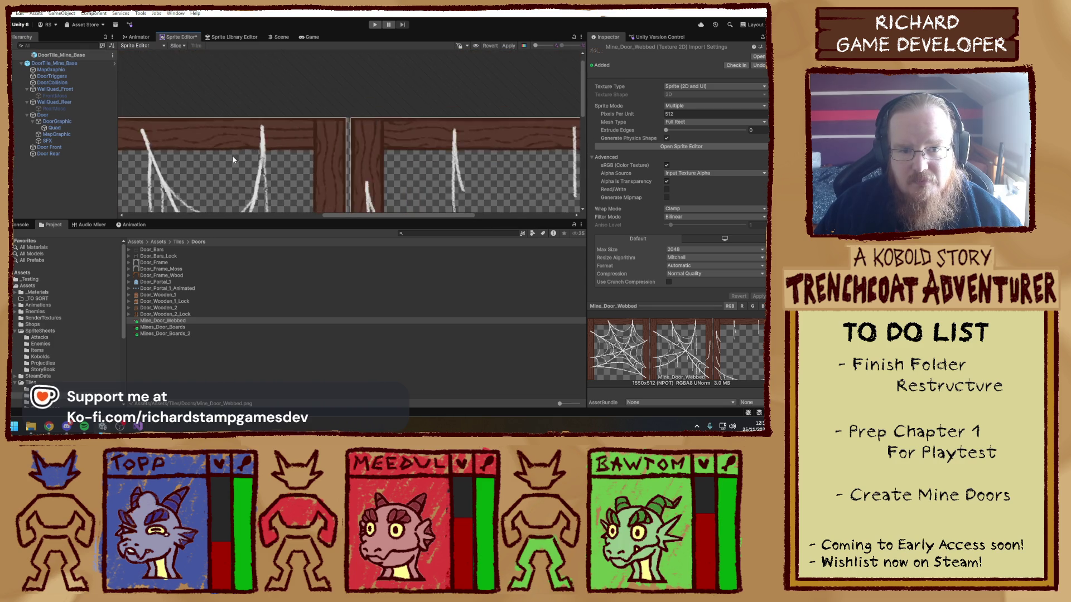
{"action": "left_click", "coordinate": [508, 45]}
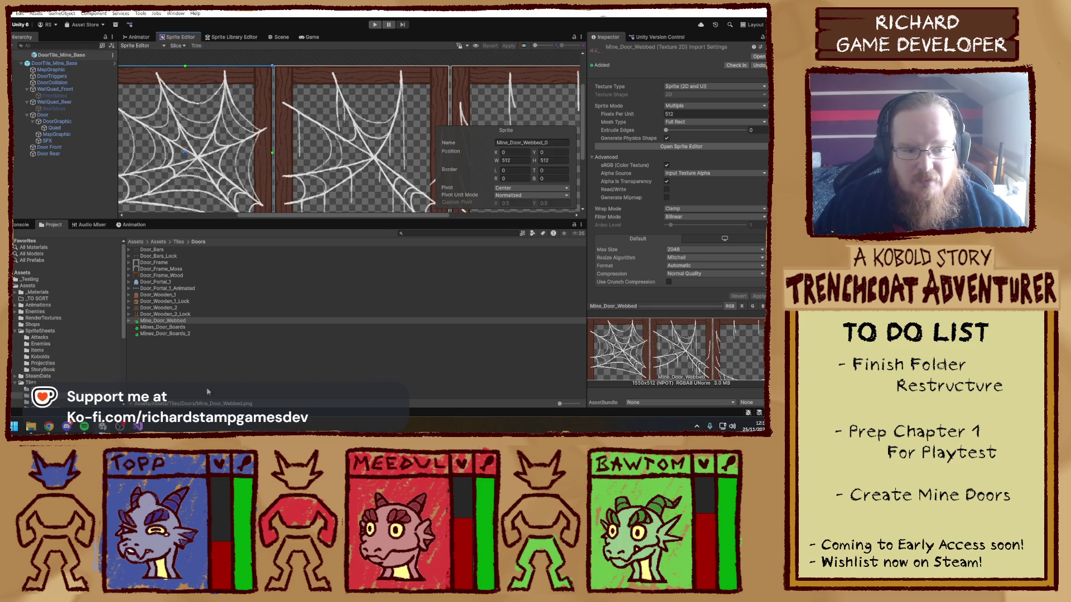
{"action": "left_click", "coordinate": [193, 328]}
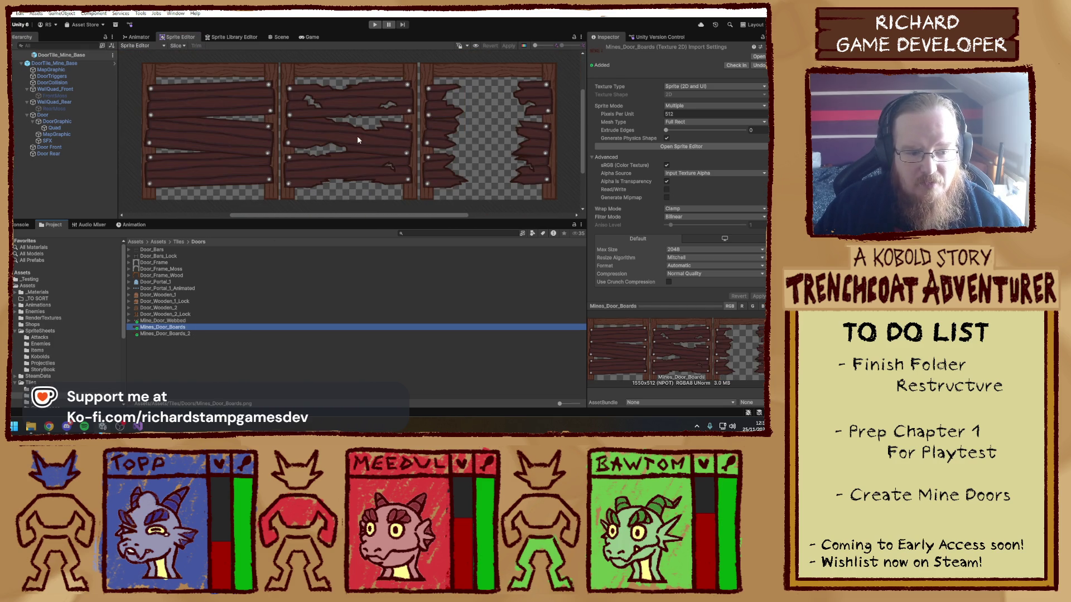
- Slice the Mines_Door_Boards strip into three sprites, nudge the middle one right, and apply
{"action": "left_click", "coordinate": [176, 46]}
{"action": "left_click", "coordinate": [254, 155]}
{"action": "left_click", "coordinate": [435, 107]}
{"action": "left_click", "coordinate": [391, 116]}
{"action": "scroll", "coordinate": [391, 116], "scroll_direction": "up", "scroll_amount": 8}
{"action": "scroll", "coordinate": [320, 165], "scroll_direction": "up", "scroll_amount": 3}
{"action": "left_click_drag", "start_coordinate": [285, 153], "coordinate": [299, 159]}
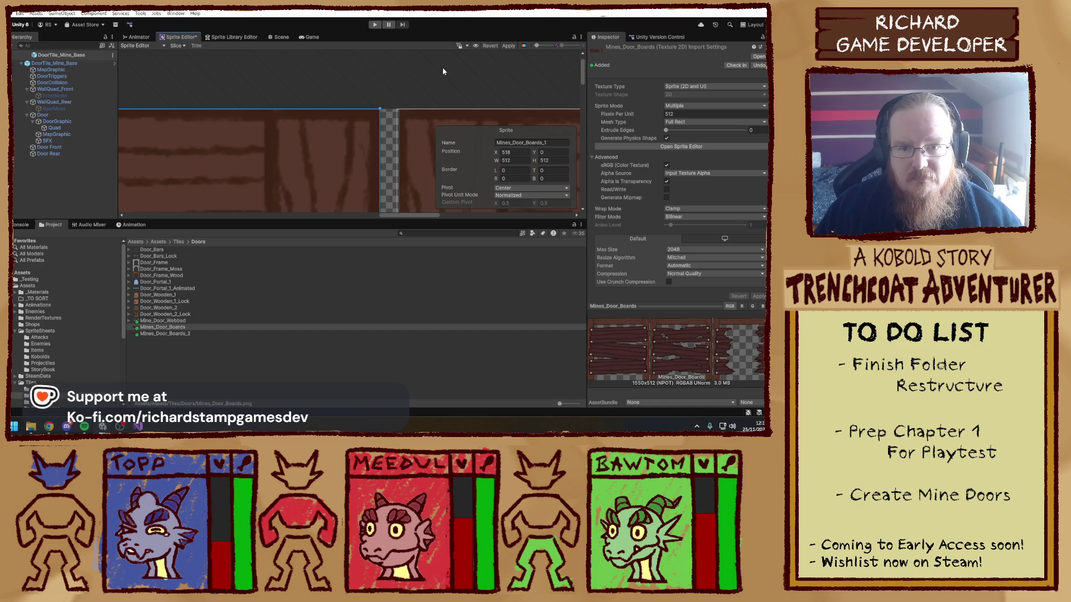
{"action": "left_click", "coordinate": [508, 46]}
- Slice Mines_Door_Boards_2 into sprites, apply with Ctrl+S, then show the _Materials folder
{"action": "left_click", "coordinate": [183, 335]}
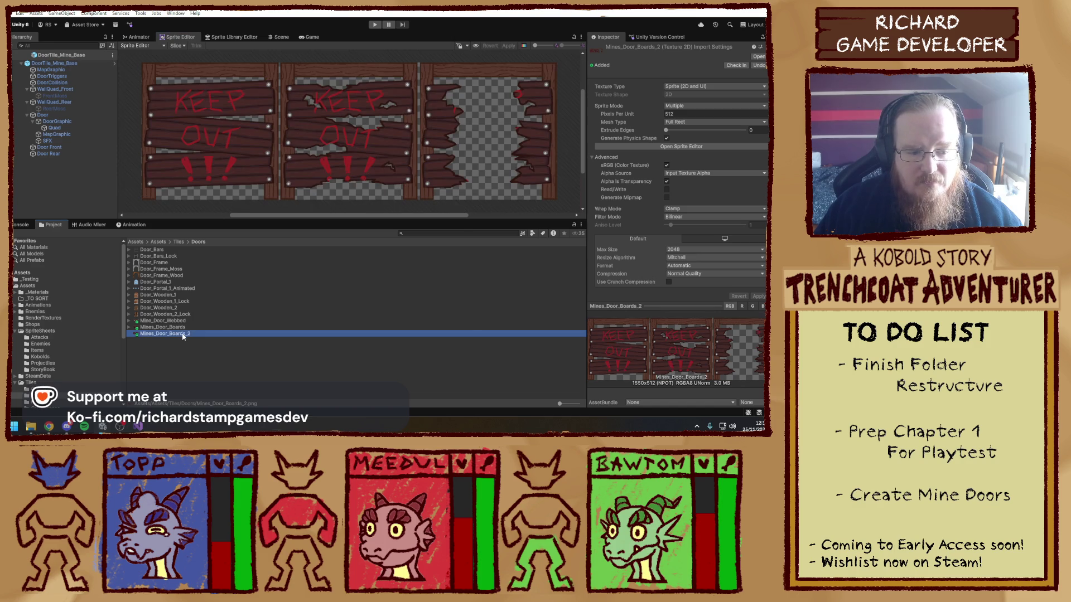
{"action": "left_click", "coordinate": [177, 46]}
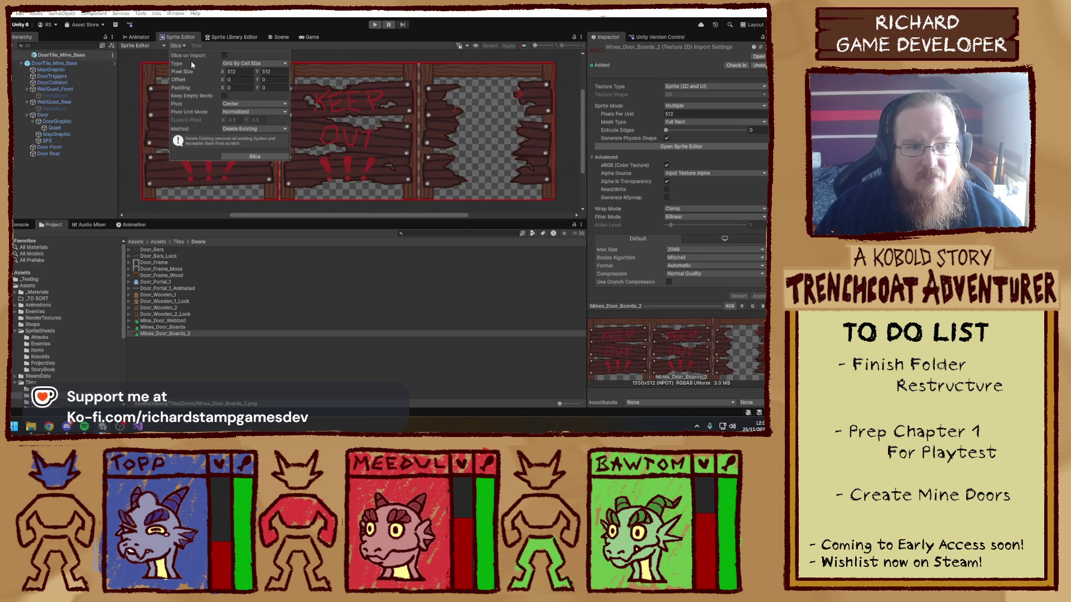
{"action": "left_click", "coordinate": [254, 157]}
{"action": "scroll", "coordinate": [138, 103], "scroll_direction": "up", "scroll_amount": 5}
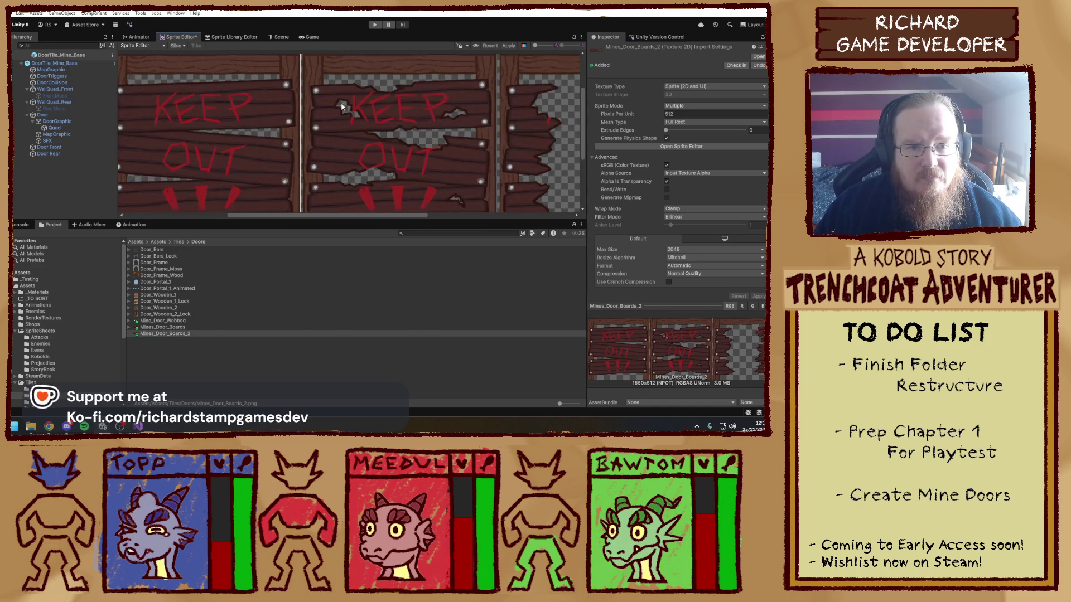
{"action": "left_click", "coordinate": [406, 120]}
{"action": "scroll", "coordinate": [212, 95], "scroll_direction": "up", "scroll_amount": 3}
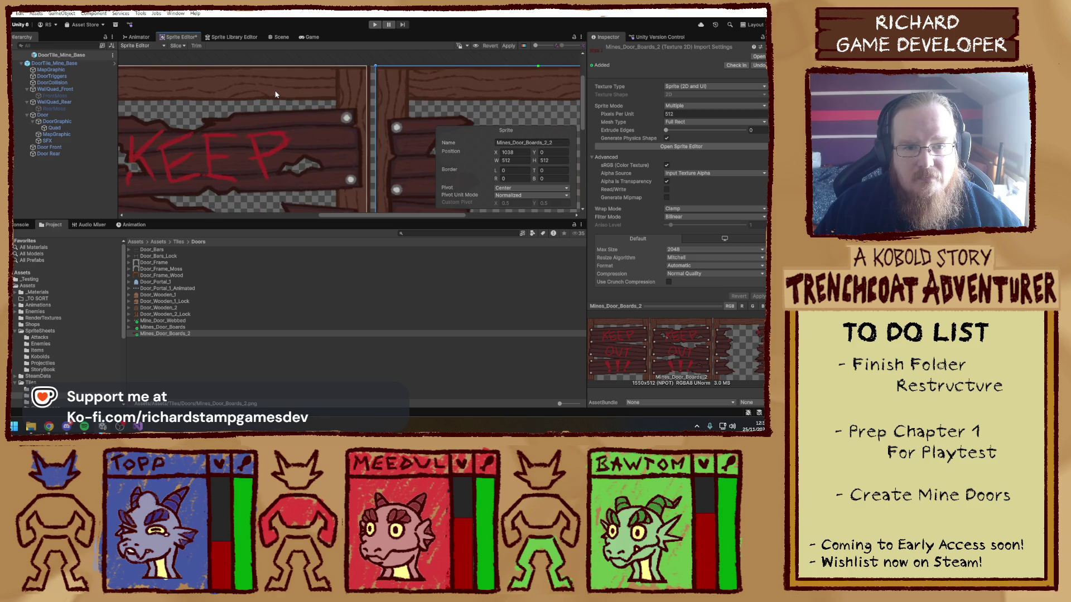
{"action": "scroll", "coordinate": [324, 84], "scroll_direction": "up", "scroll_amount": 3}
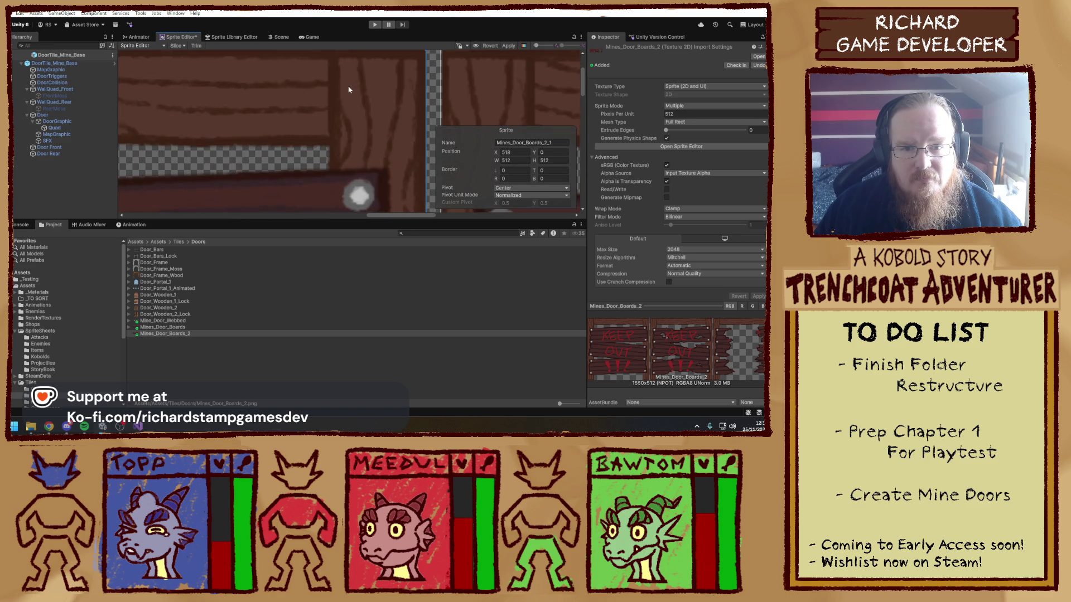
{"action": "scroll", "coordinate": [349, 88], "scroll_direction": "down", "scroll_amount": 4}
{"action": "key", "text": "ctrl+s"}
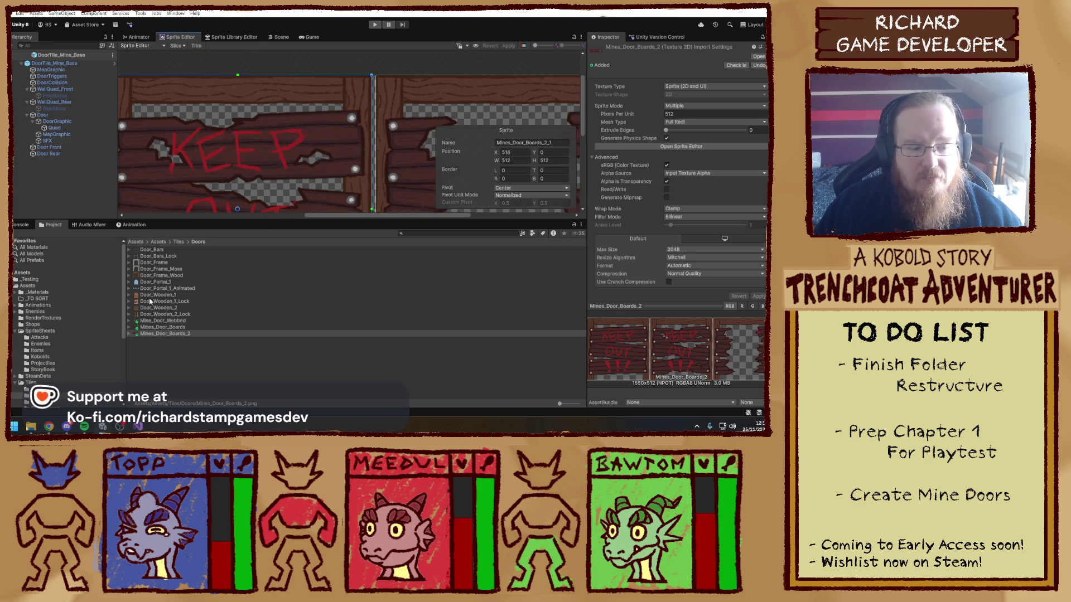
{"action": "left_click", "coordinate": [37, 292]}
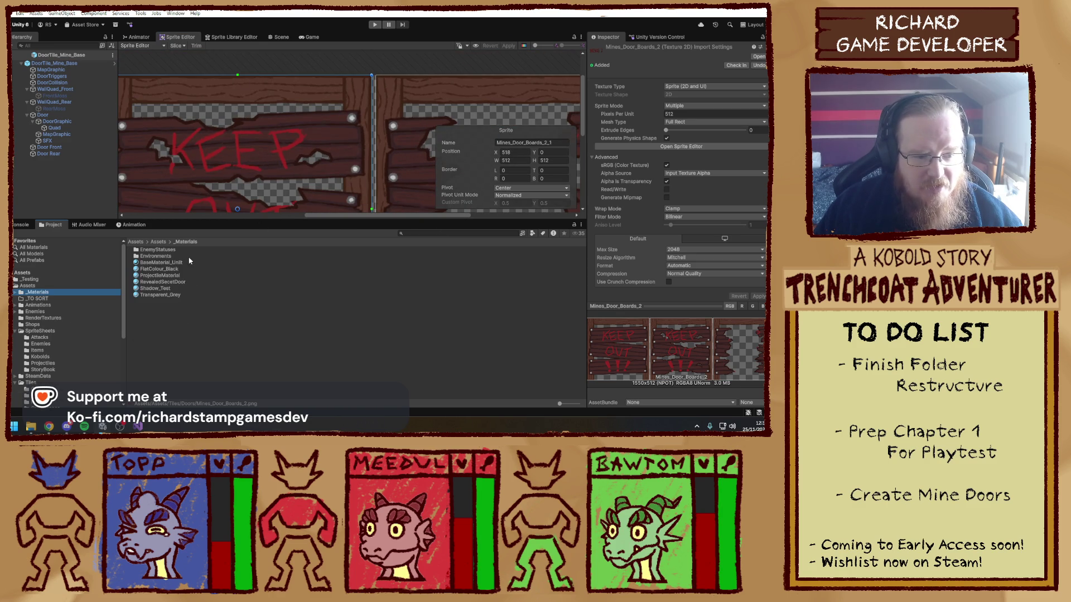
- Check the Beginner Dungeon Door_Wood_1 material, then go to the Environments/2 - Mine folder
{"action": "double_click", "coordinate": [166, 257]}
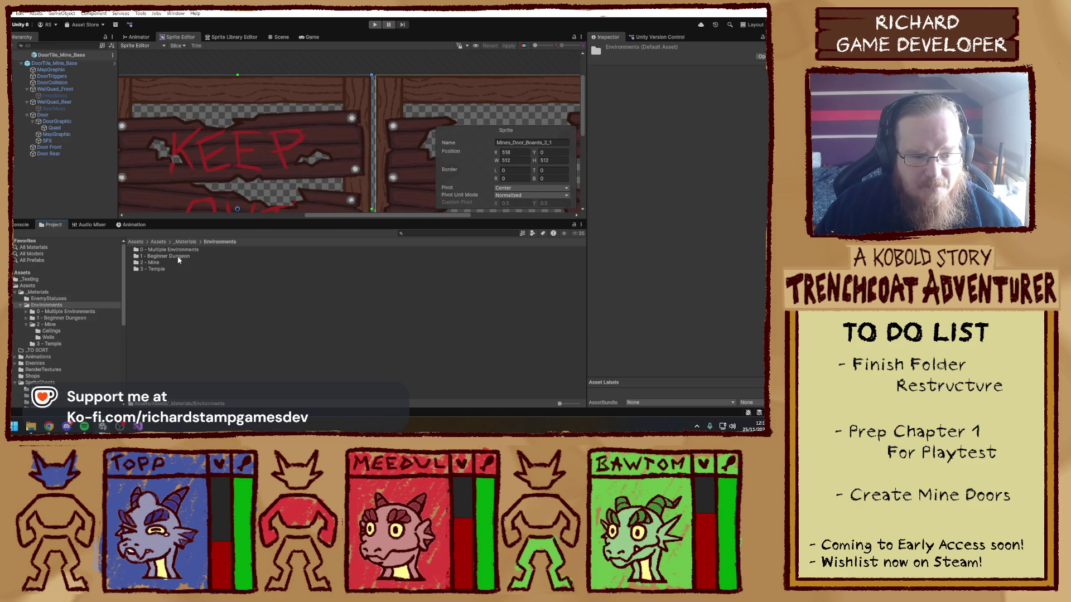
{"action": "double_click", "coordinate": [161, 256]}
{"action": "double_click", "coordinate": [163, 256]}
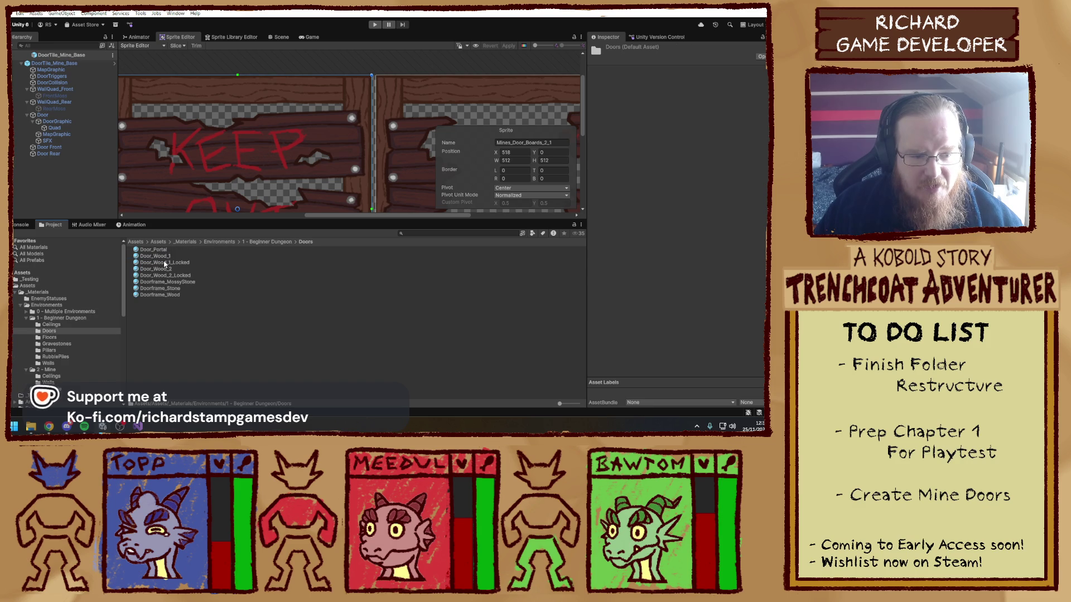
{"action": "left_click", "coordinate": [166, 258]}
{"action": "left_click", "coordinate": [254, 242]}
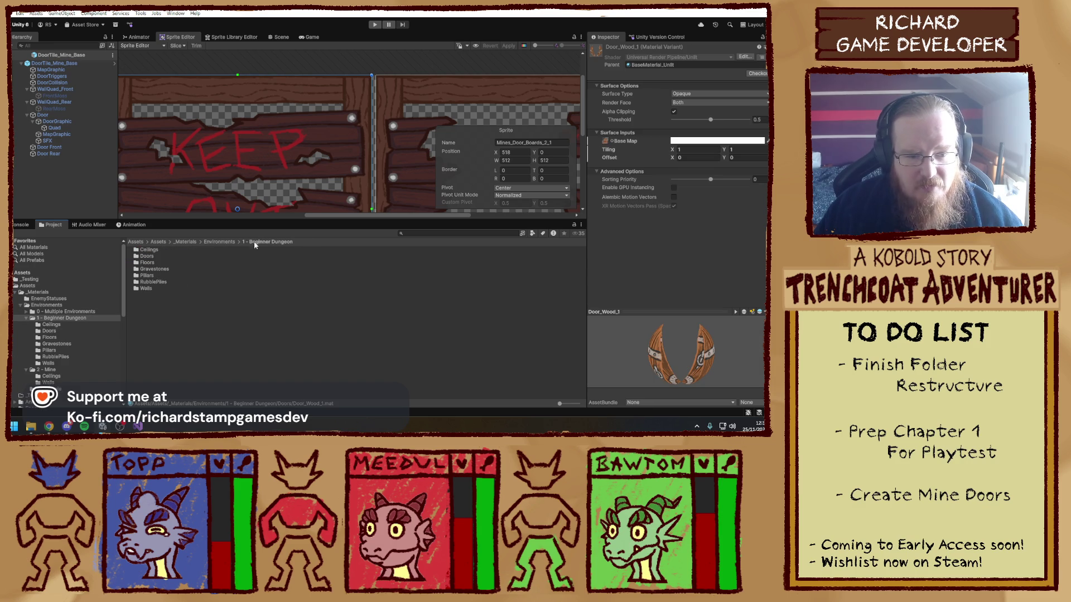
{"action": "left_click", "coordinate": [220, 242]}
{"action": "double_click", "coordinate": [184, 263]}
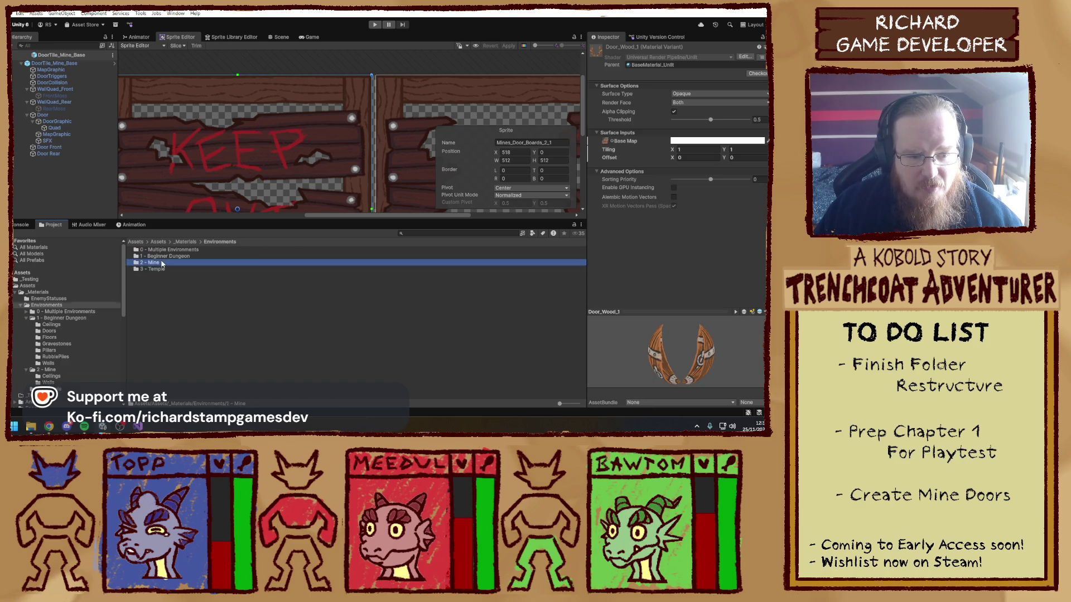
- Create a new folder named Doors inside 2 - Mine
{"action": "right_click", "coordinate": [163, 252]}
{"action": "mouse_move", "coordinate": [174, 44]}
{"action": "left_click", "coordinate": [327, 45]}
{"action": "type", "text": "Doors"}
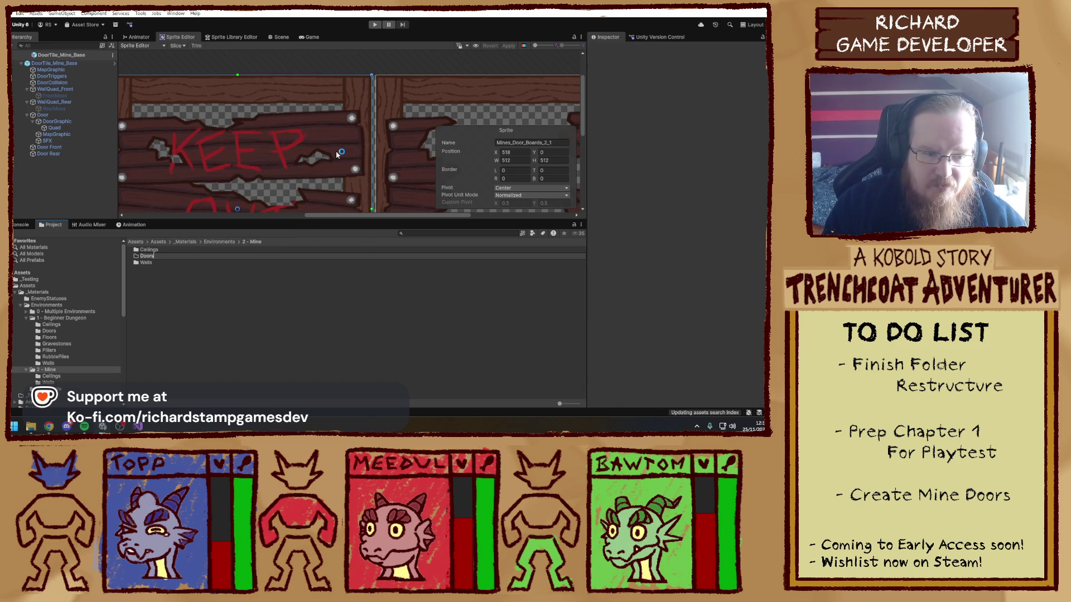
{"action": "key", "text": "Return"}
- Rename the Ceilings and Doors folders to '2 - Ceilings' and '2 - Doors'
{"action": "key", "text": "Up"}
{"action": "key", "text": "F2"}
{"action": "key", "text": "Home"}
{"action": "type", "text": "2 -"}
{"action": "key", "text": "Down"}
{"action": "key", "text": "F2"}
{"action": "type", "text": "2 - Doors"}
{"action": "key", "text": "Return"}
- Rename Walls to '2 - Walls' and open the empty 2 - Doors folder
{"action": "key", "text": "Down"}
{"action": "key", "text": "F2"}
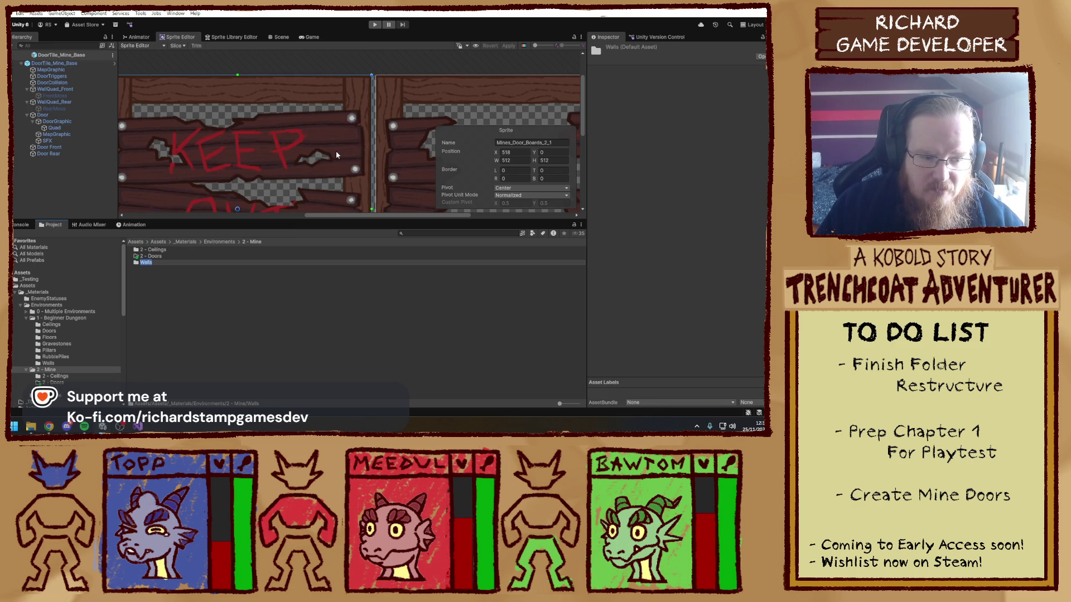
{"action": "type", "text": "2 - Walls"}
{"action": "key", "text": "Return"}
{"action": "key", "text": "Up"}
{"action": "key", "text": "Return"}
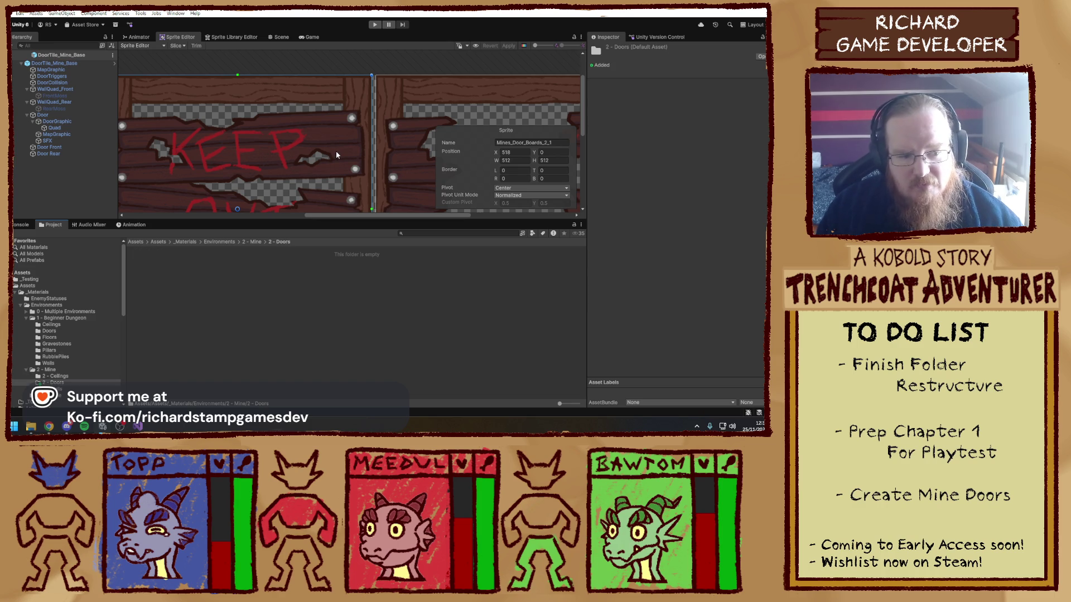
- Paste a copy of Door_Wood_1 into 2 - Doors and rename it Door_Mine_Boards_1
{"action": "left_click", "coordinate": [189, 279]}
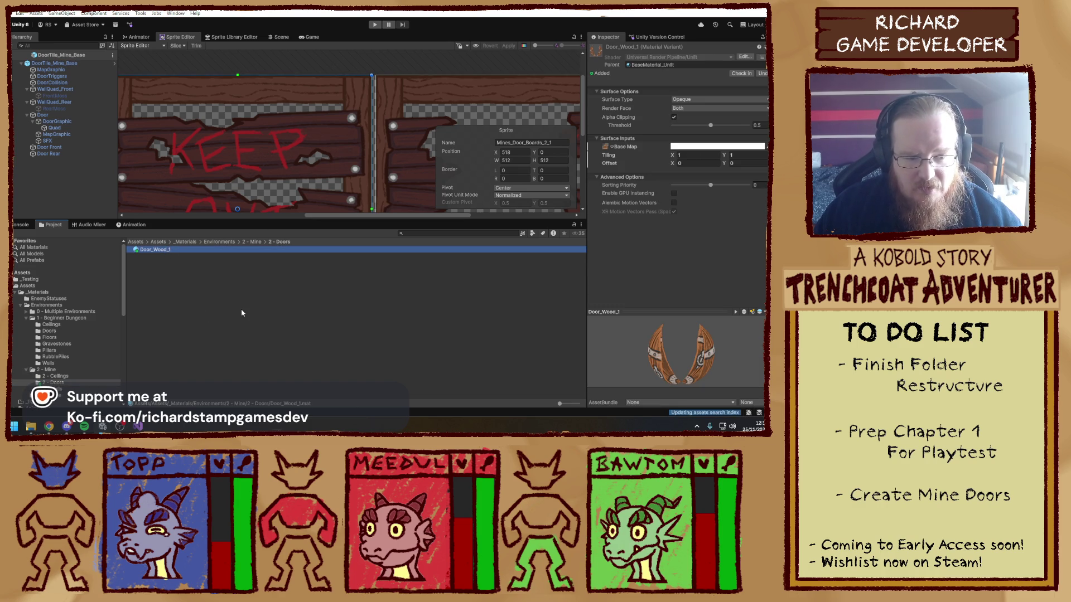
{"action": "key", "text": "Return"}
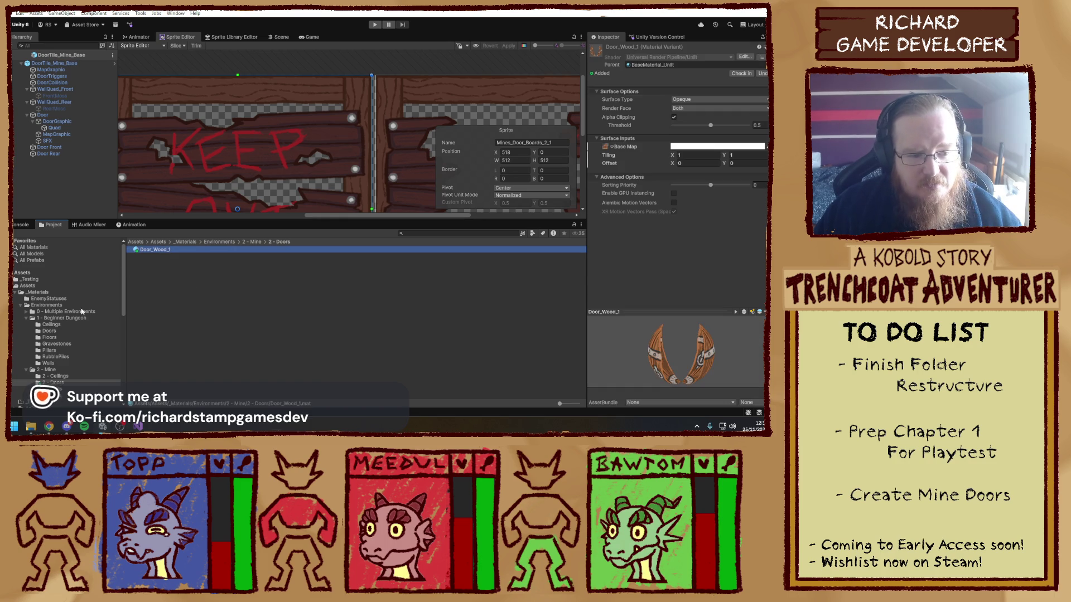
{"action": "left_click", "coordinate": [55, 332]}
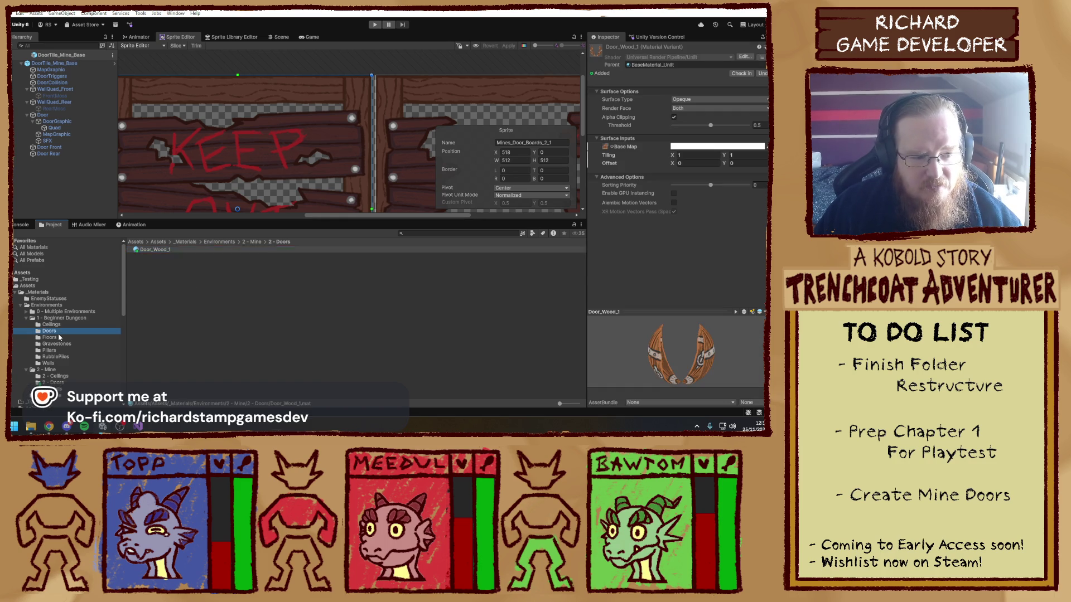
{"action": "left_click", "coordinate": [51, 382]}
{"action": "left_click", "coordinate": [187, 250]}
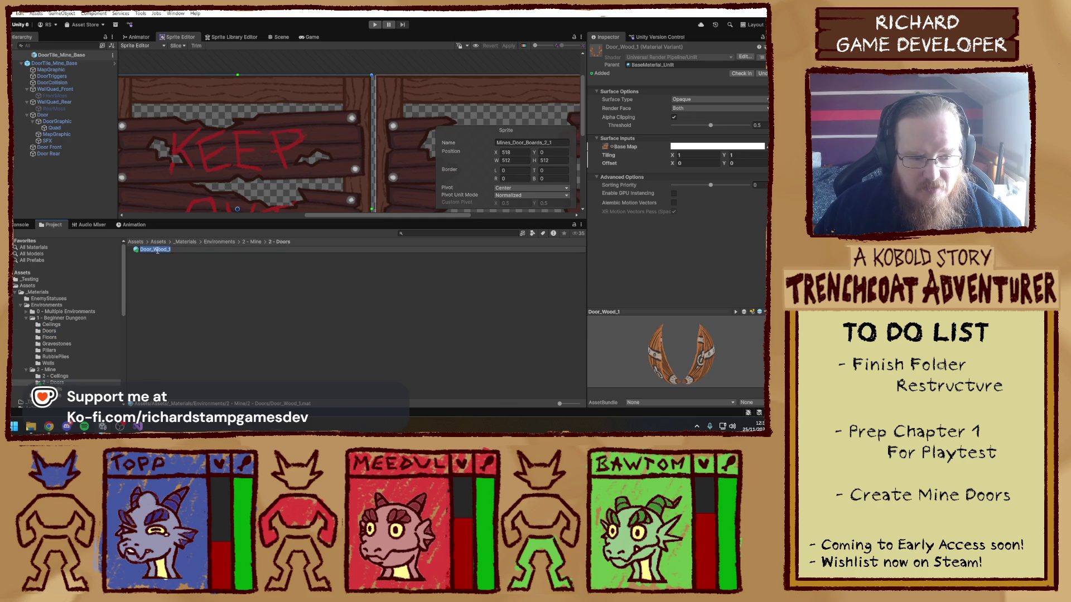
{"action": "type", "text": "Mine_Boards_"}
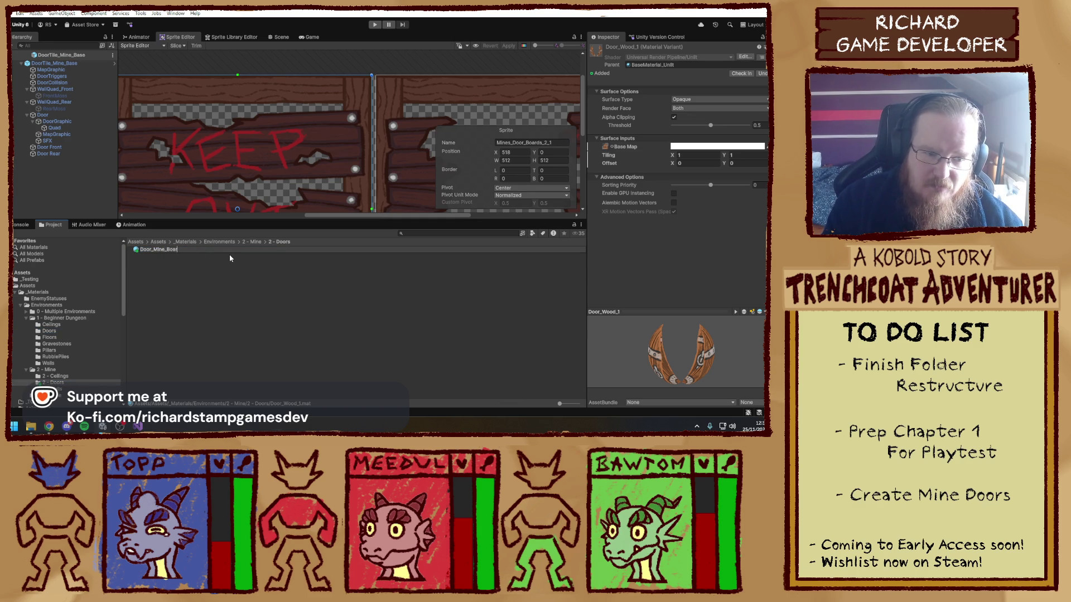
{"action": "type", "text": "1"}
{"action": "key", "text": "Return"}
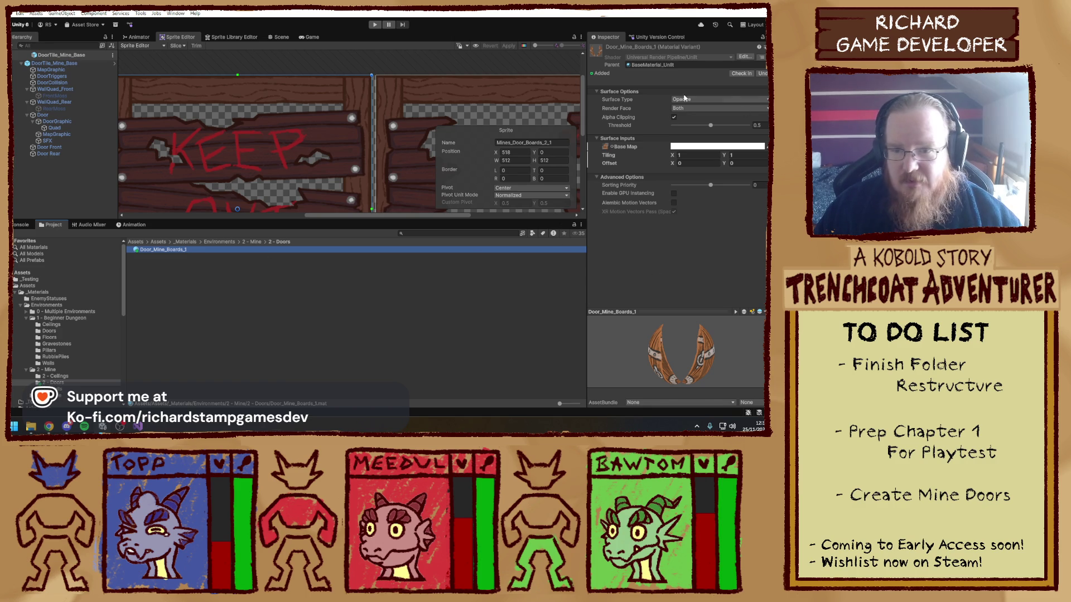
- Set the material's Base Map to the mine door boards texture with Tiling X 0.33
{"action": "left_click", "coordinate": [614, 147]}
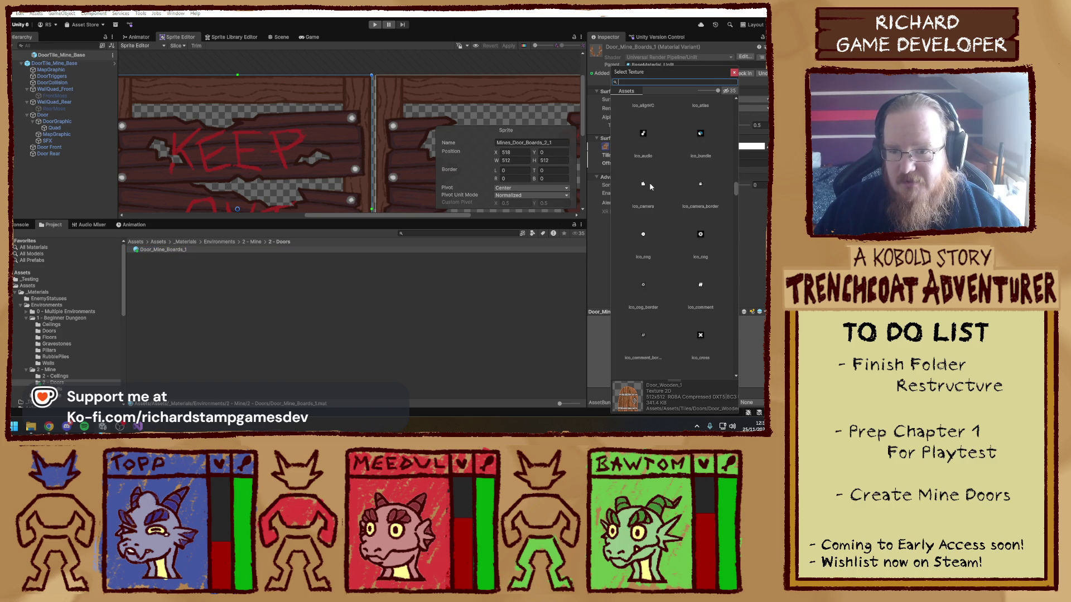
{"action": "type", "text": "board"}
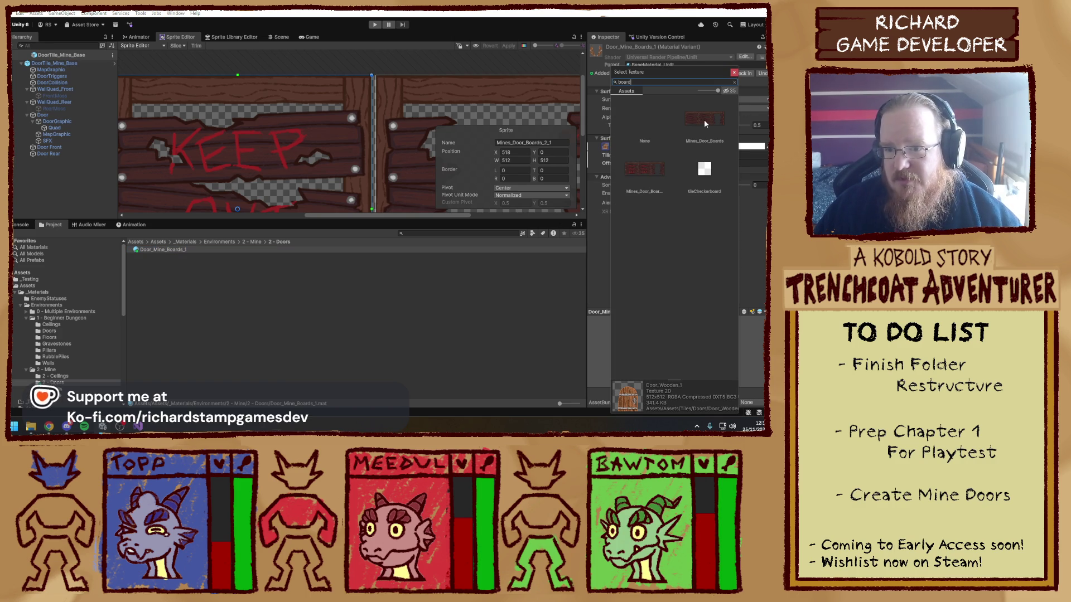
{"action": "double_click", "coordinate": [695, 124]}
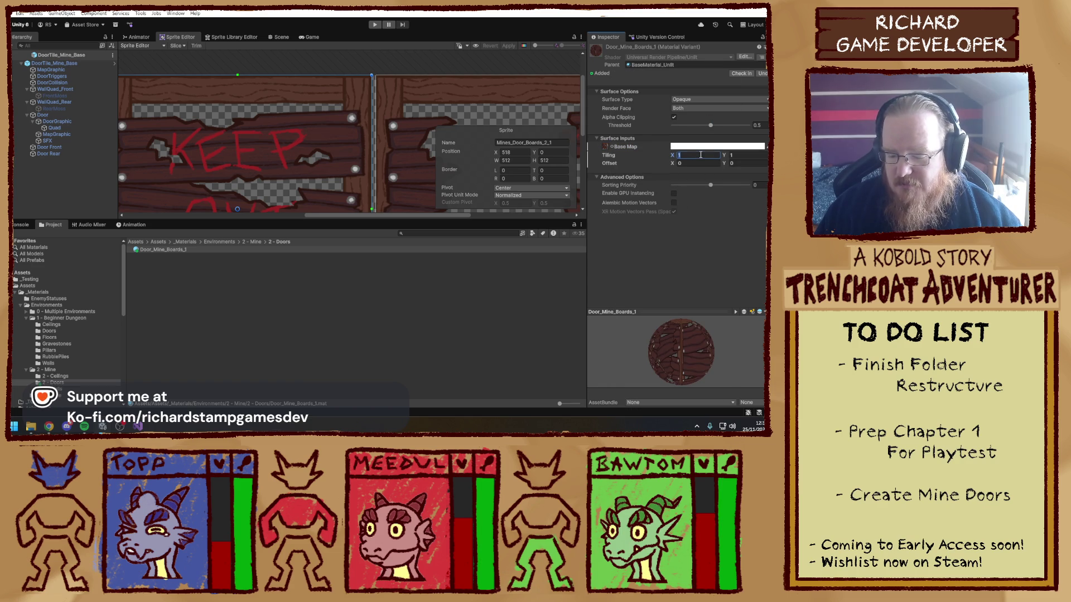
{"action": "type", "text": ".333"}
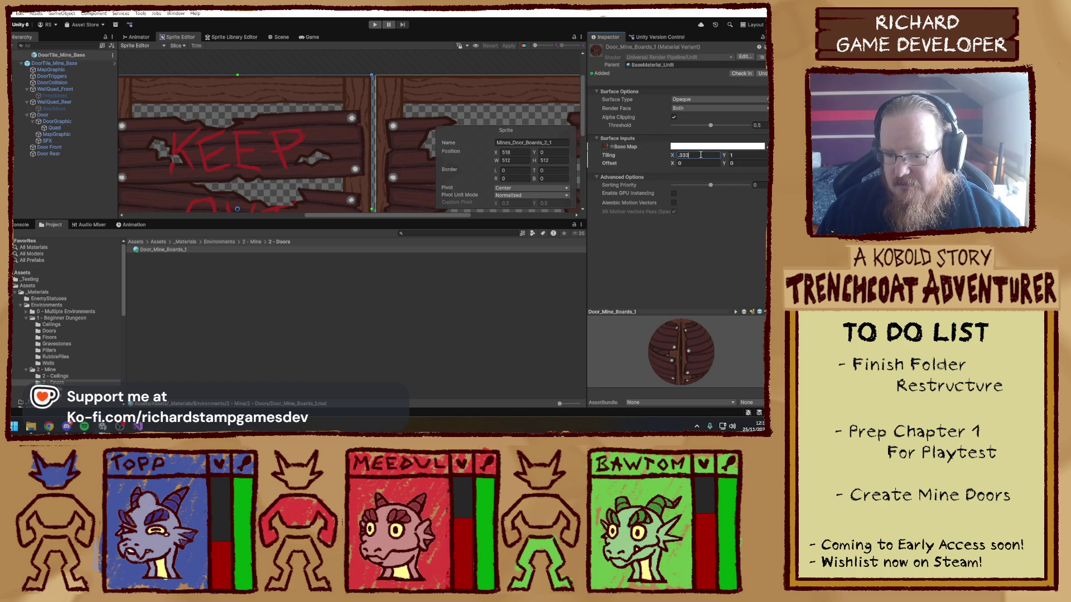
{"action": "key", "text": "BackSpace"}
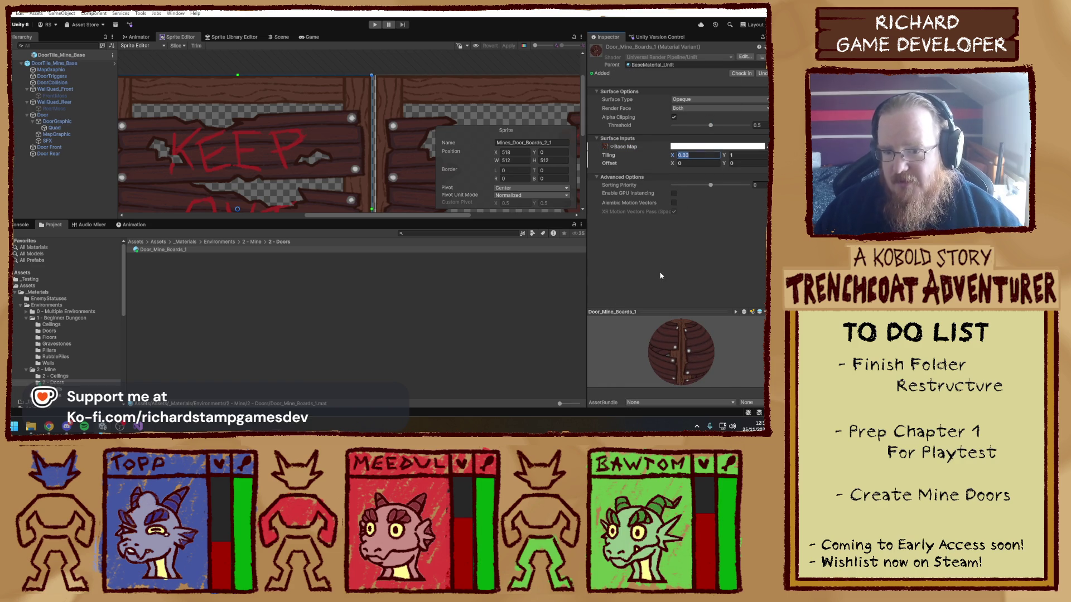
- Duplicate the material and correct the original's name to Door_Mine_Boards_1_1
{"action": "key", "text": "ctrl+d"}
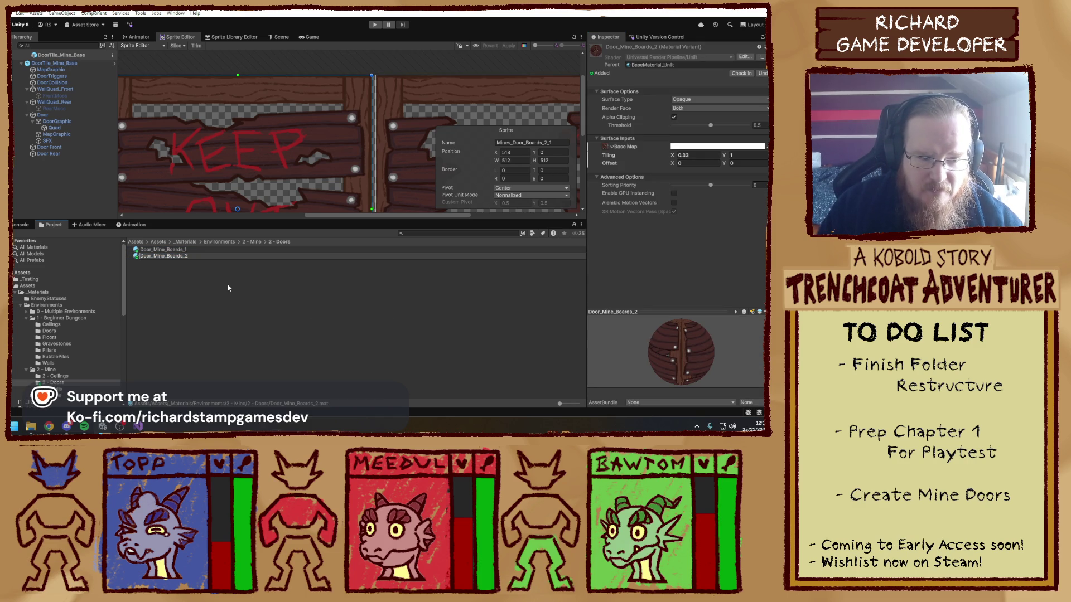
{"action": "left_click", "coordinate": [185, 250]}
{"action": "left_click", "coordinate": [196, 249]}
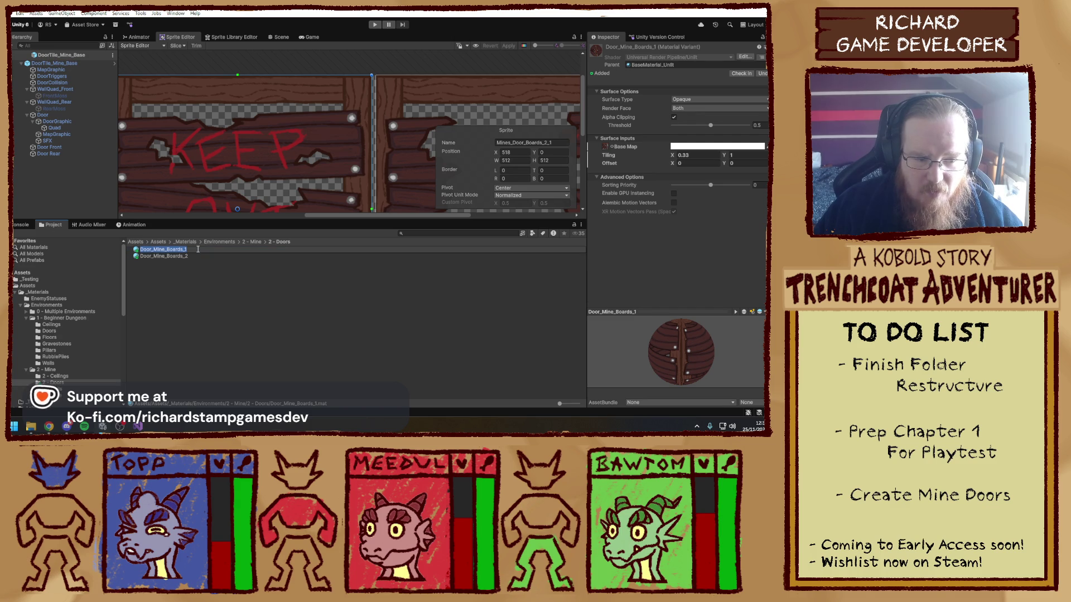
{"action": "left_click", "coordinate": [197, 249]}
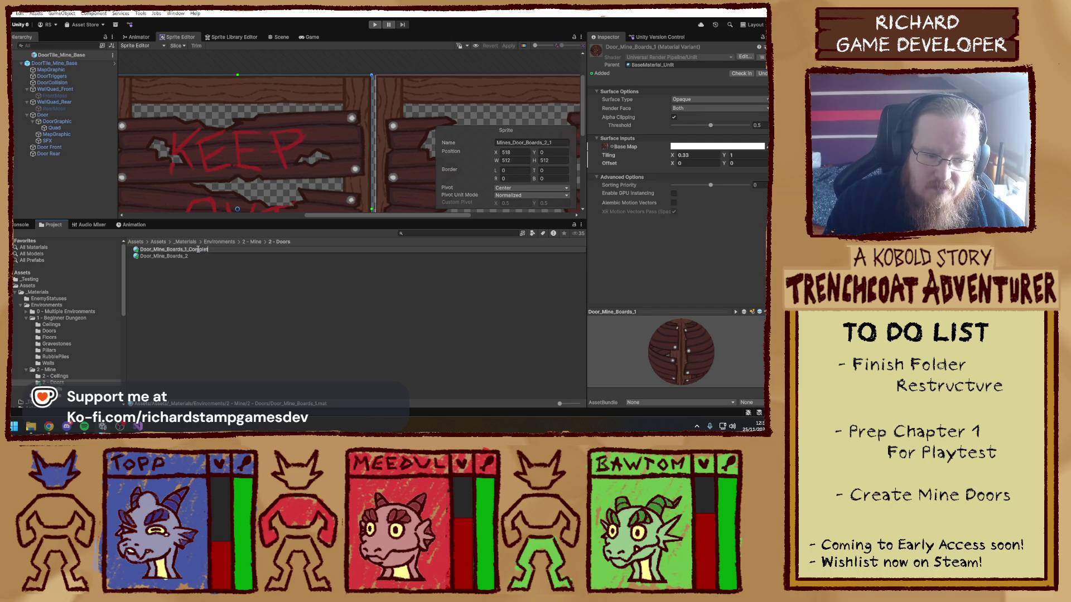
{"action": "key", "text": "BackSpace"}
{"action": "key", "text": "BackSpace"}
{"action": "key", "text": "BackSpace"}
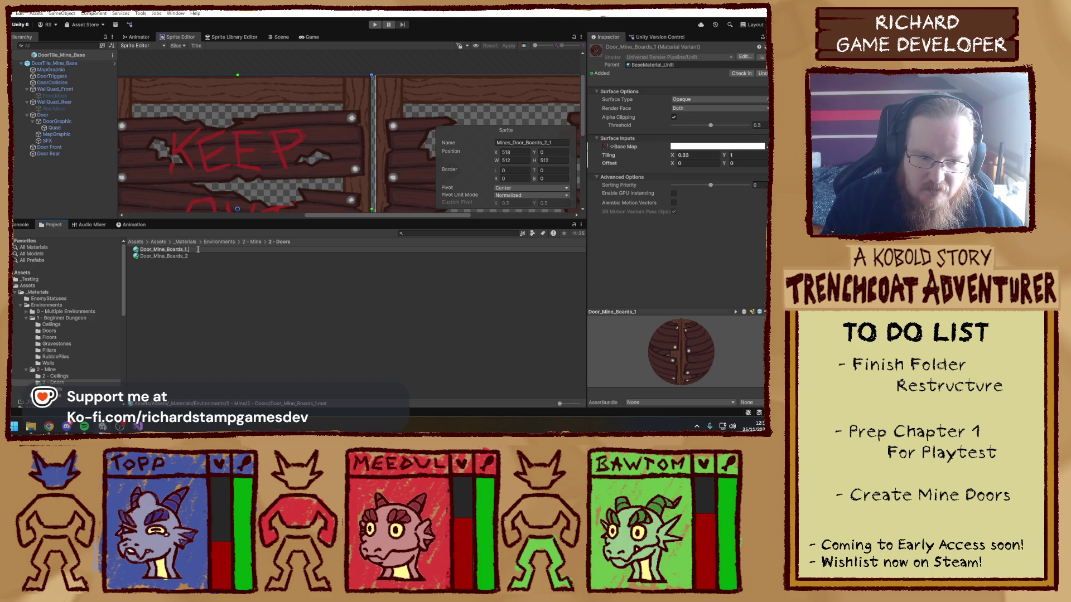
{"action": "type", "text": "1"}
{"action": "key", "text": "Return"}
- Rename the copies Door_Mine_Boards_1_2 and Door_Mine_Boards_1_3
{"action": "key", "text": "Down"}
{"action": "key", "text": "F2"}
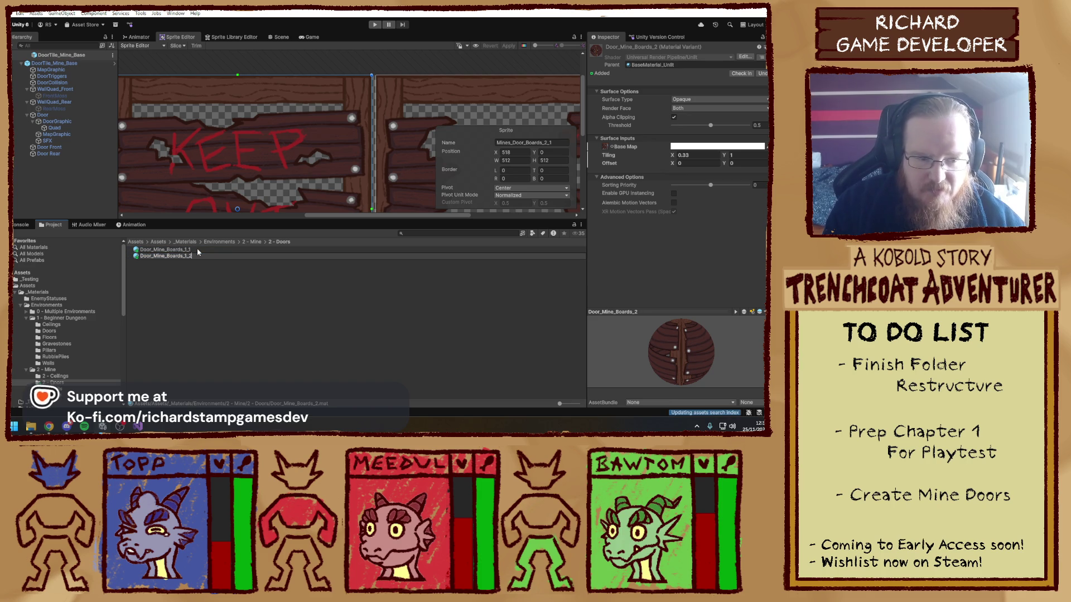
{"action": "type", "text": "2"}
{"action": "key", "text": "Return"}
{"action": "key", "text": "Down"}
{"action": "key", "text": "F2"}
{"action": "key", "text": "ctrl+v"}
{"action": "type", "text": "3"}
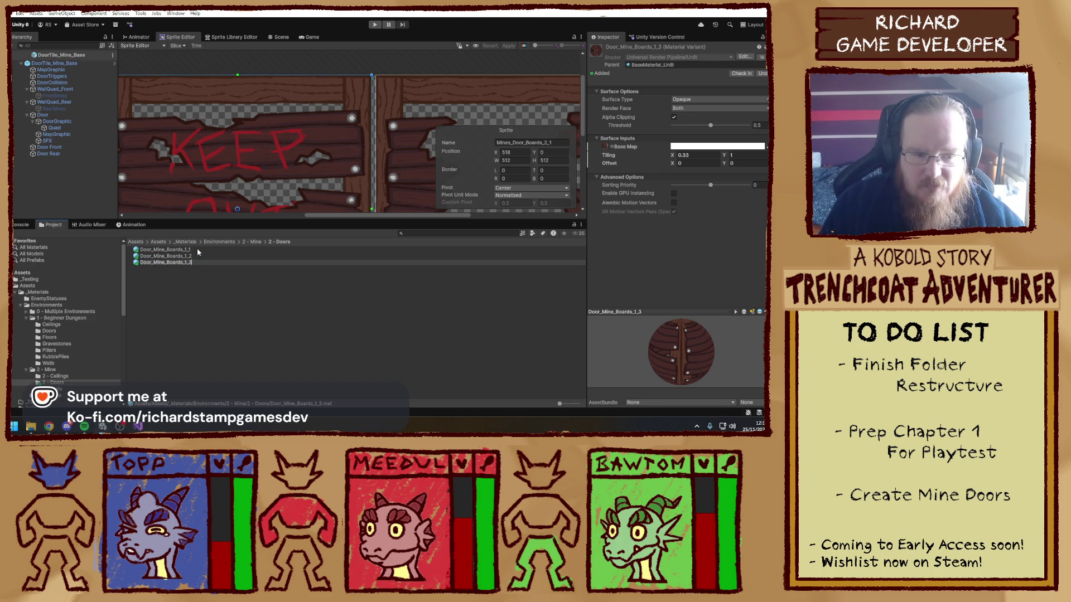
{"action": "key", "text": "Return"}
{"action": "key", "text": "Up"}
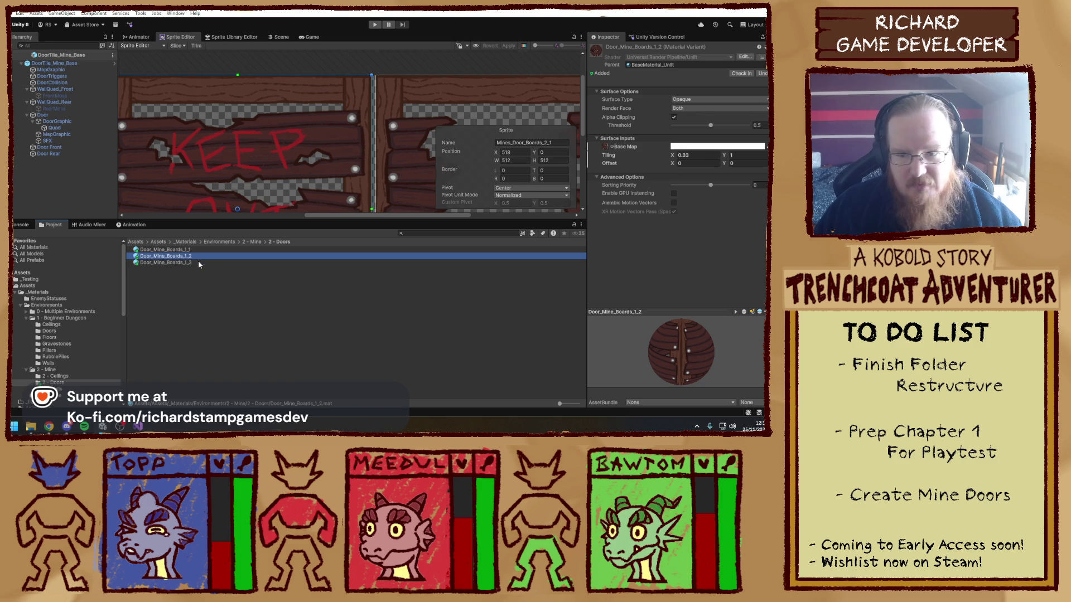
- Set Tiling X to 0.66 on Door_Mine_Boards_1_2 and 1 on Door_Mine_Boards_1_3
{"action": "left_click", "coordinate": [701, 158]}
{"action": "type", "text": "0.66"}
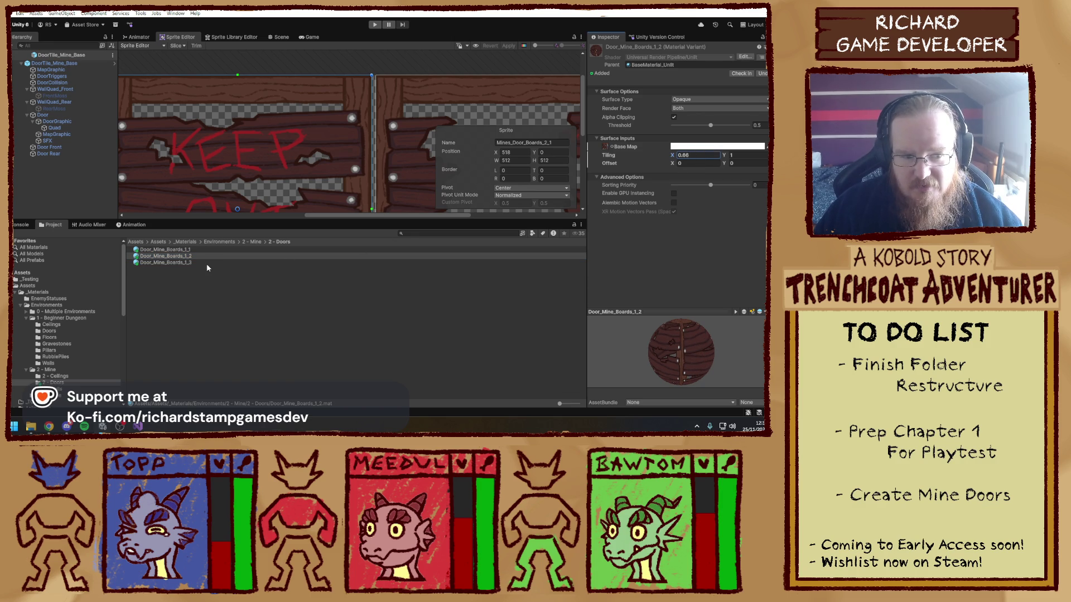
{"action": "left_click", "coordinate": [207, 264]}
{"action": "left_click", "coordinate": [701, 156]}
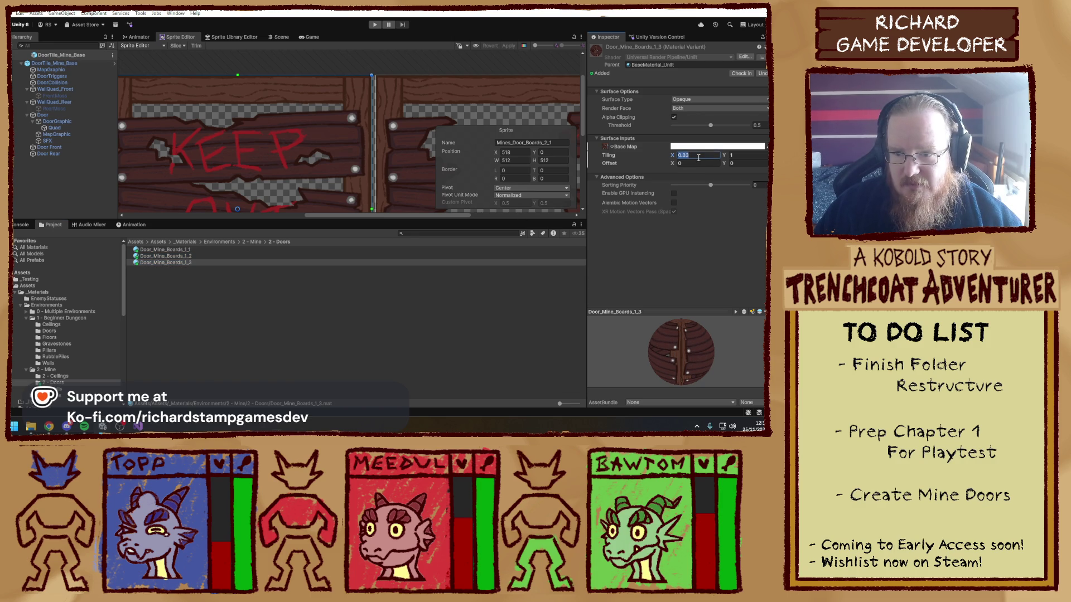
{"action": "type", "text": "1"}
{"action": "key", "text": "Return"}
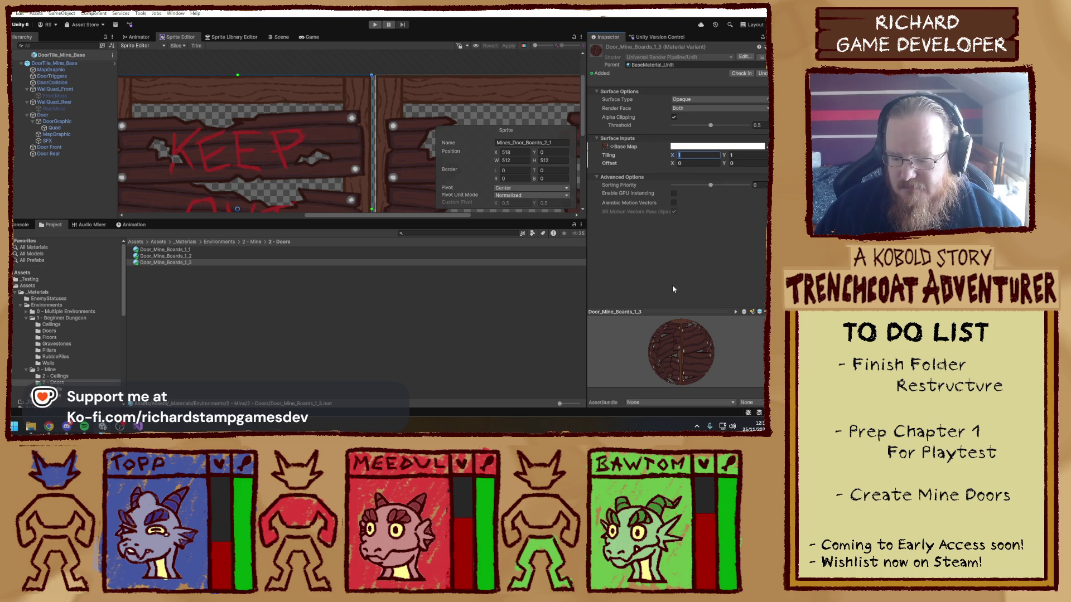
- Set Door_Mine_Boards_1_1's Tiling X to 0, then check the Game view and return to Scene
{"action": "left_click", "coordinate": [214, 250]}
{"action": "left_click", "coordinate": [699, 156]}
{"action": "type", "text": "0"}
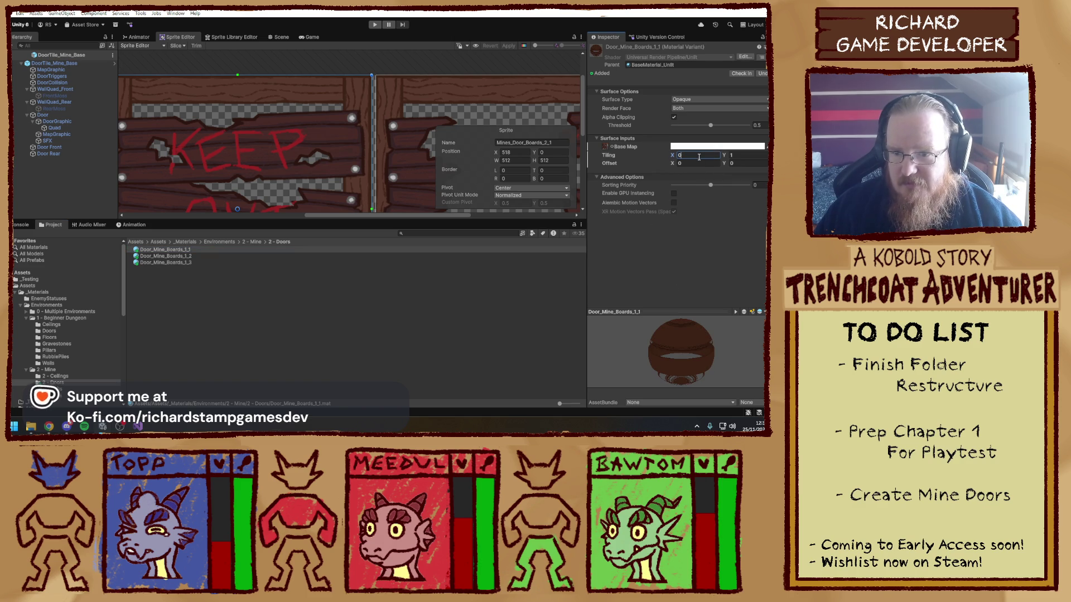
{"action": "left_click", "coordinate": [308, 37]}
{"action": "left_click", "coordinate": [280, 37]}
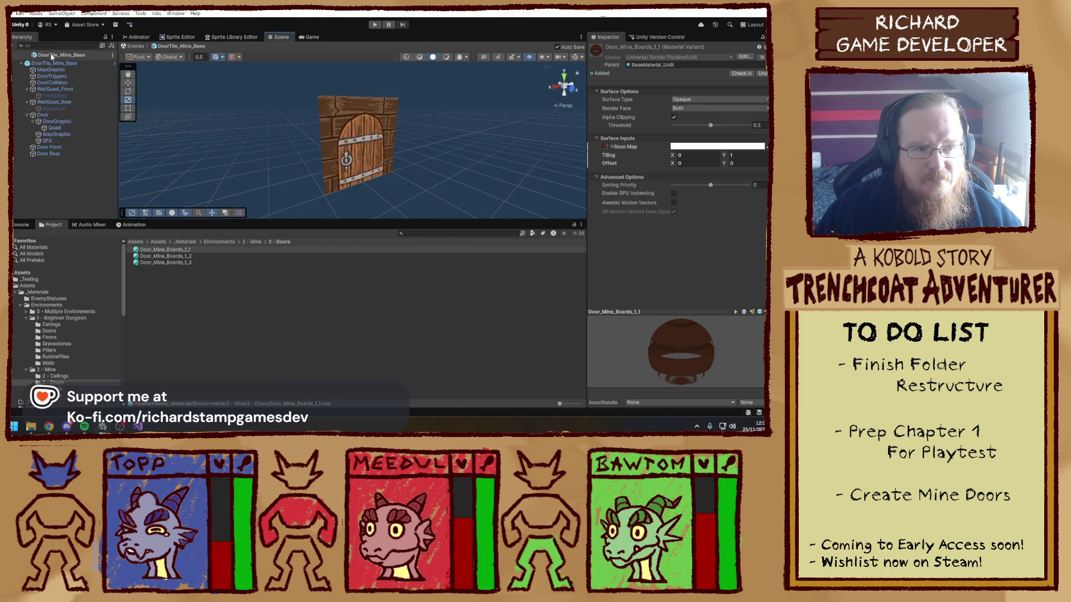
- Back in the sandbox level, put Door_Mine_Boards_1_1 on the door with Tiling X 0.33
{"action": "left_click", "coordinate": [17, 54]}
{"action": "key", "text": "w"}
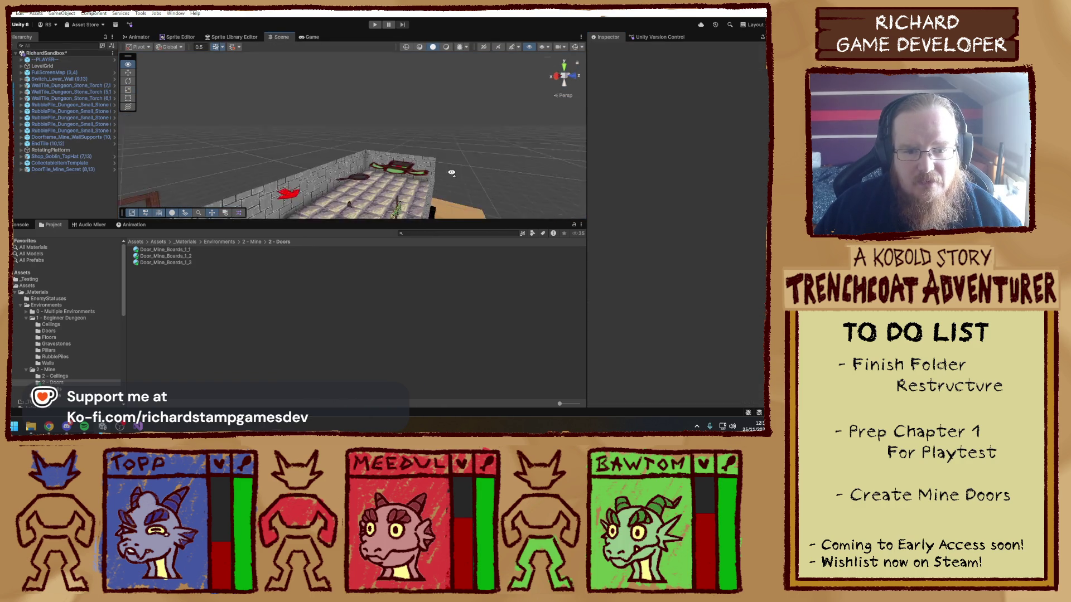
{"action": "left_click_drag", "start_coordinate": [165, 249], "coordinate": [319, 138]}
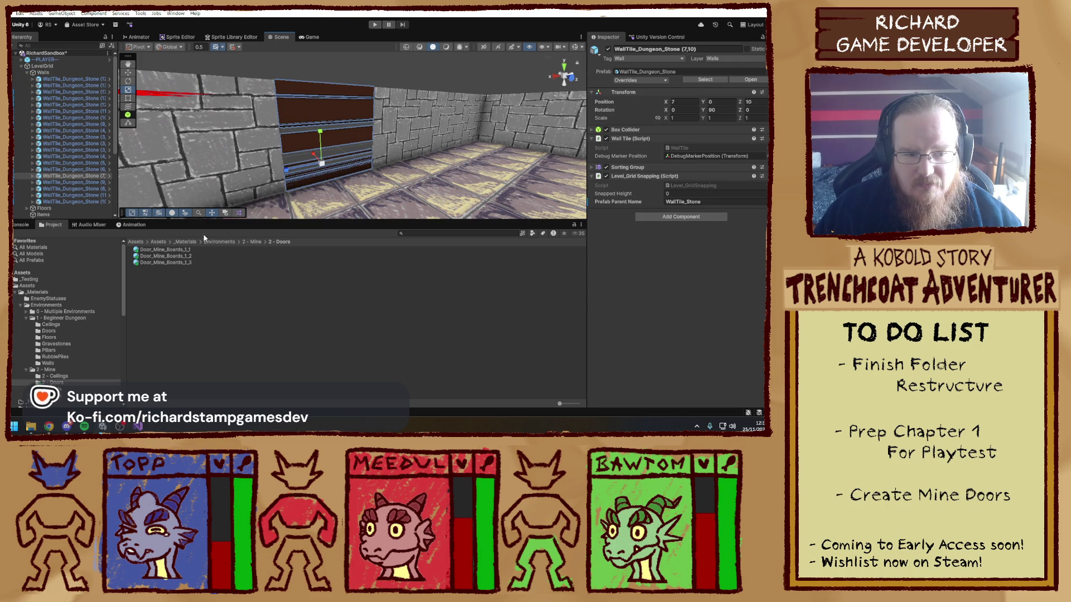
{"action": "left_click", "coordinate": [165, 249]}
{"action": "left_click", "coordinate": [694, 156]}
{"action": "type", "text": "0.33"}
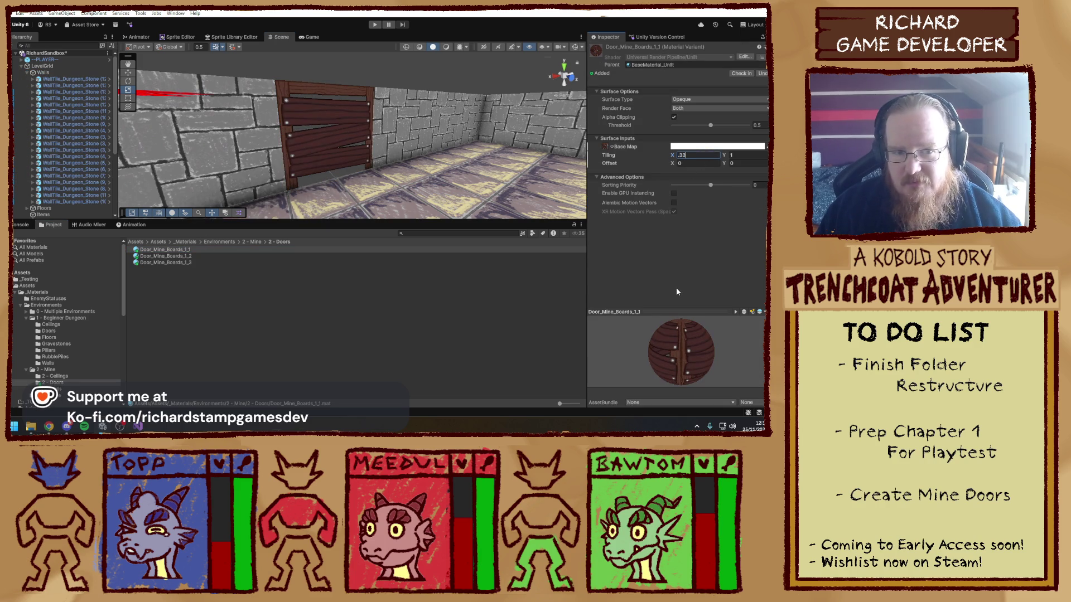
{"action": "key", "text": "Return"}
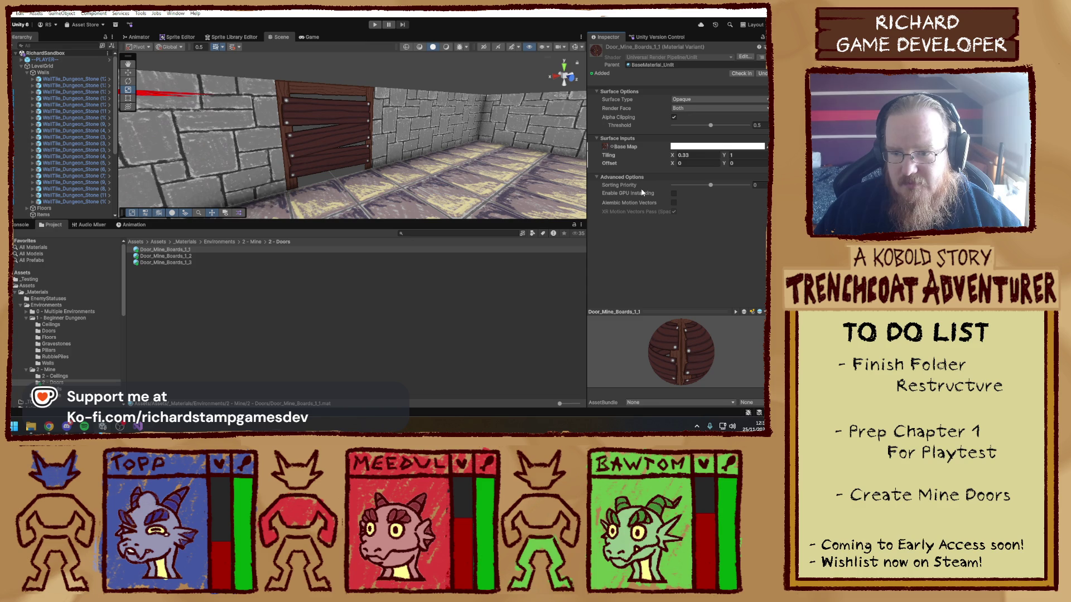
- Apply Door_Mine_Boards_1_2 to the door with Tiling X 0.33 and Offset X 0.33
{"action": "left_click_drag", "start_coordinate": [257, 190], "coordinate": [338, 110]}
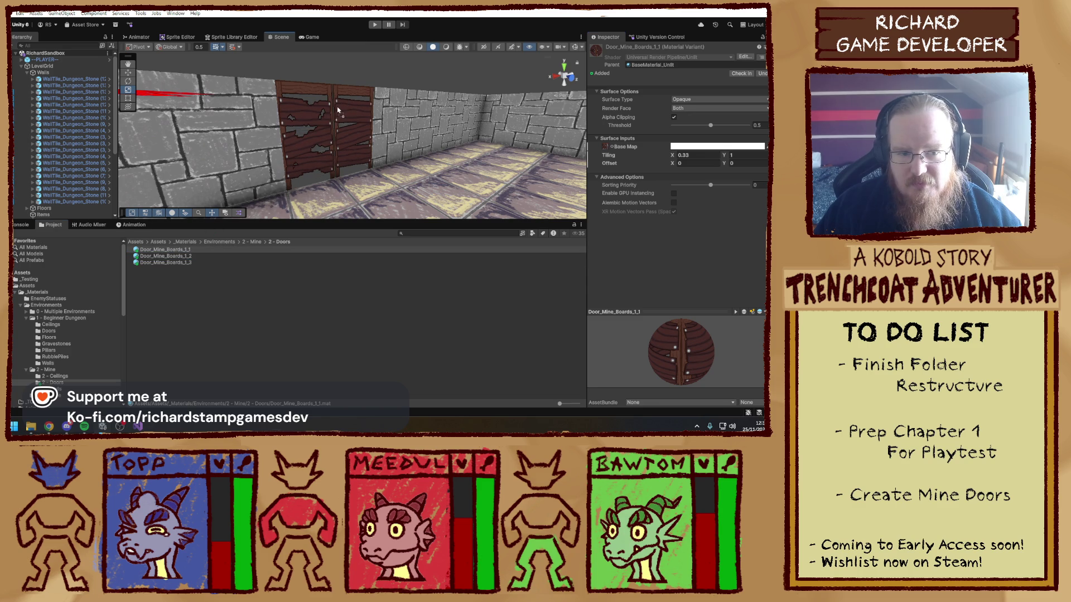
{"action": "left_click", "coordinate": [165, 256]}
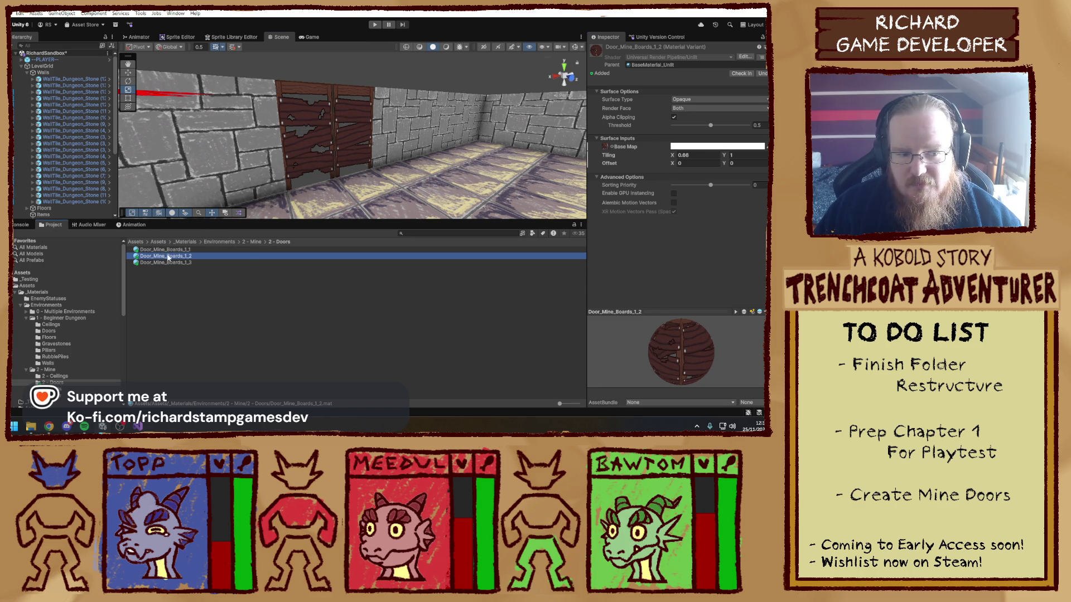
{"action": "left_click", "coordinate": [706, 156]}
{"action": "type", "text": "0.33"}
{"action": "key", "text": "Tab"}
{"action": "key", "text": "Tab"}
{"action": "type", "text": ".6"}
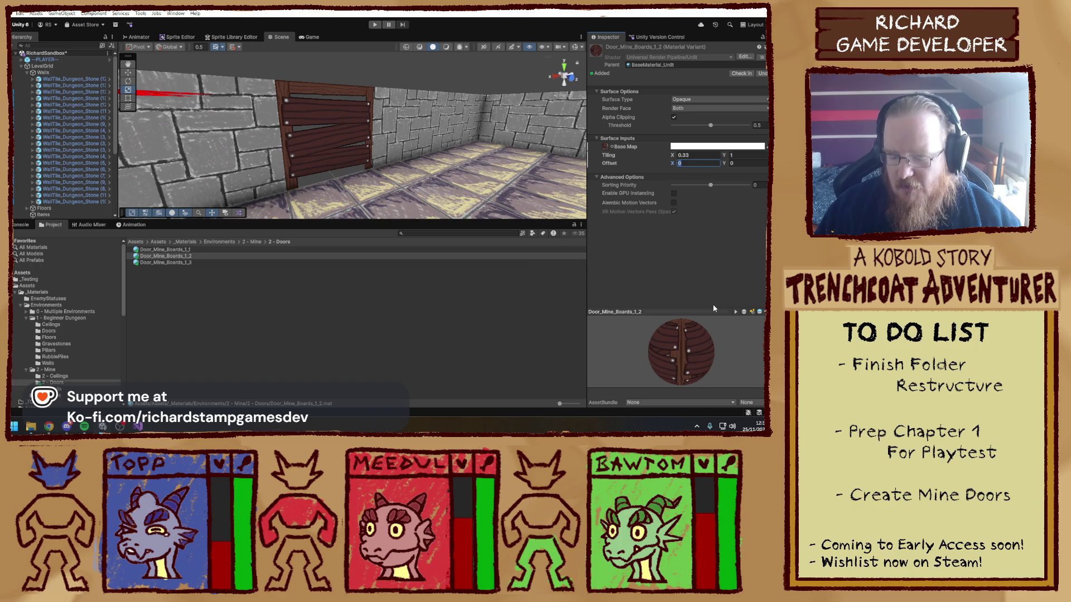
{"action": "key", "text": "BackSpace"}
{"action": "key", "text": "BackSpace"}
{"action": "type", "text": "0.33"}
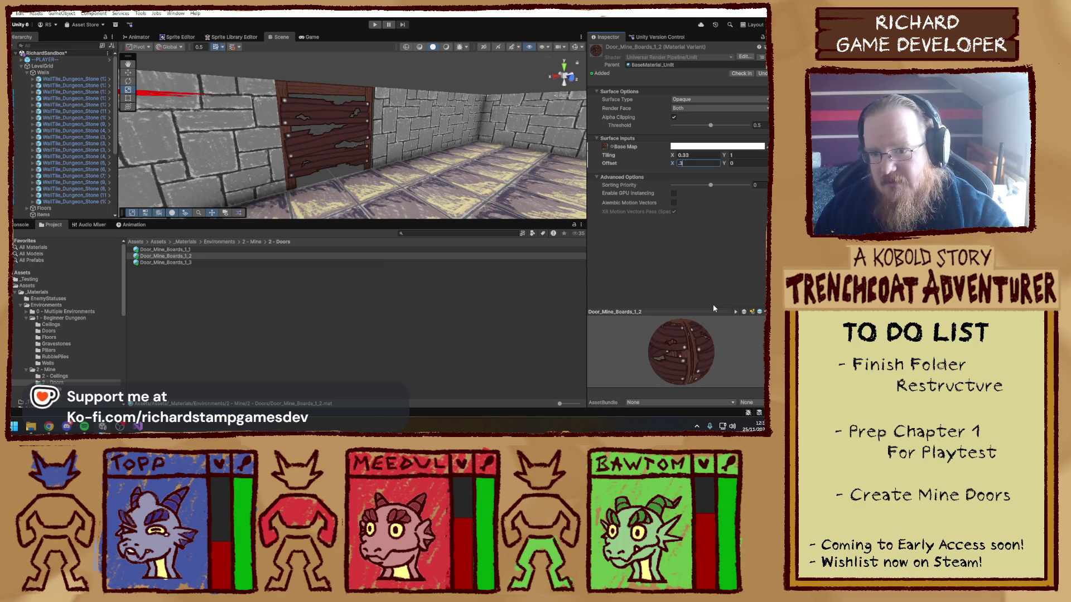
- Set Door_Mine_Boards_1_2's Offset X to exactly 1/3 and inspect the door up close
{"action": "left_click_drag", "start_coordinate": [390, 140], "coordinate": [414, 93]}
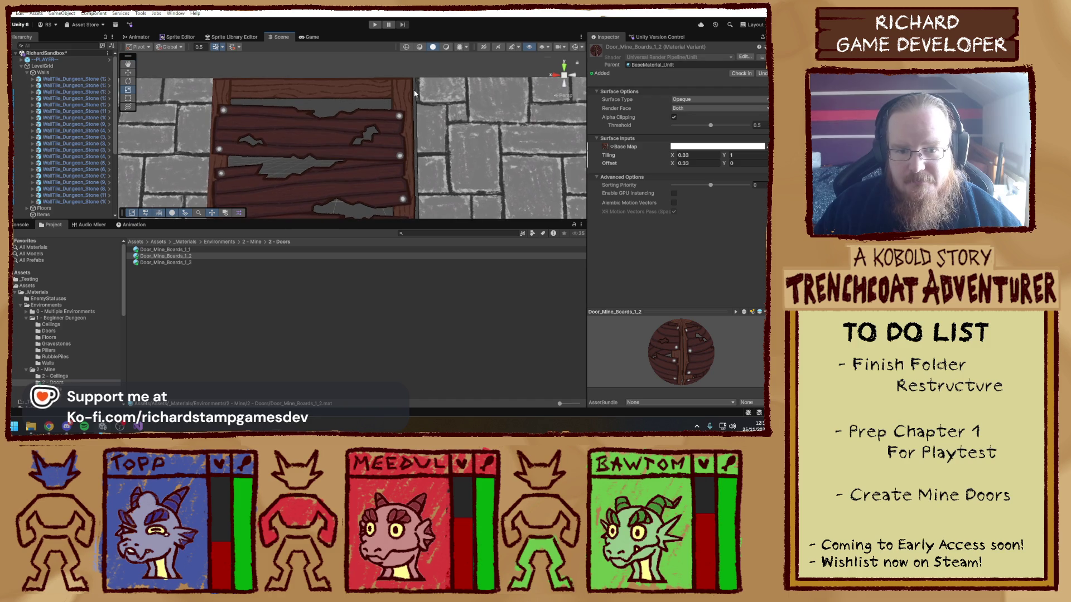
{"action": "left_click", "coordinate": [704, 162]}
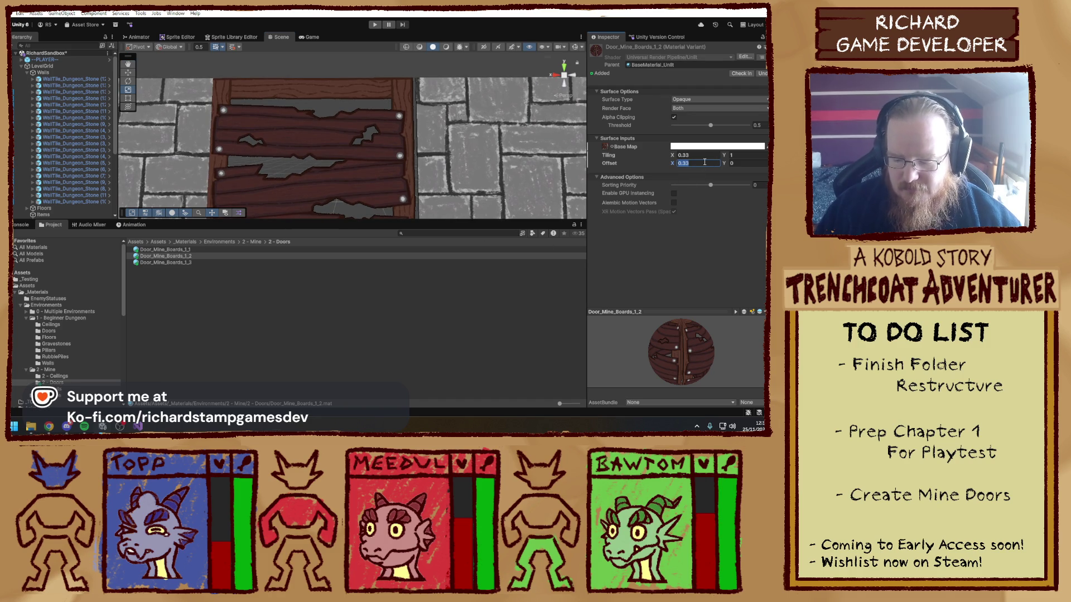
{"action": "type", "text": "1"}
{"action": "type", "text": "/3"}
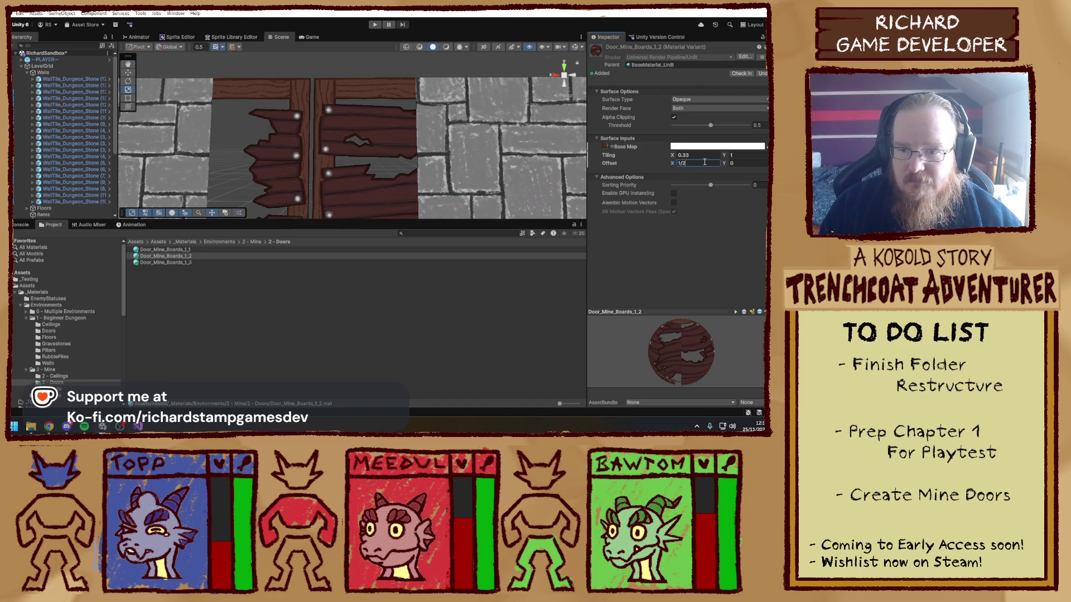
{"action": "key", "text": "Return"}
{"action": "left_click_drag", "start_coordinate": [424, 139], "coordinate": [488, 146]}
{"action": "left_click", "coordinate": [165, 249]}
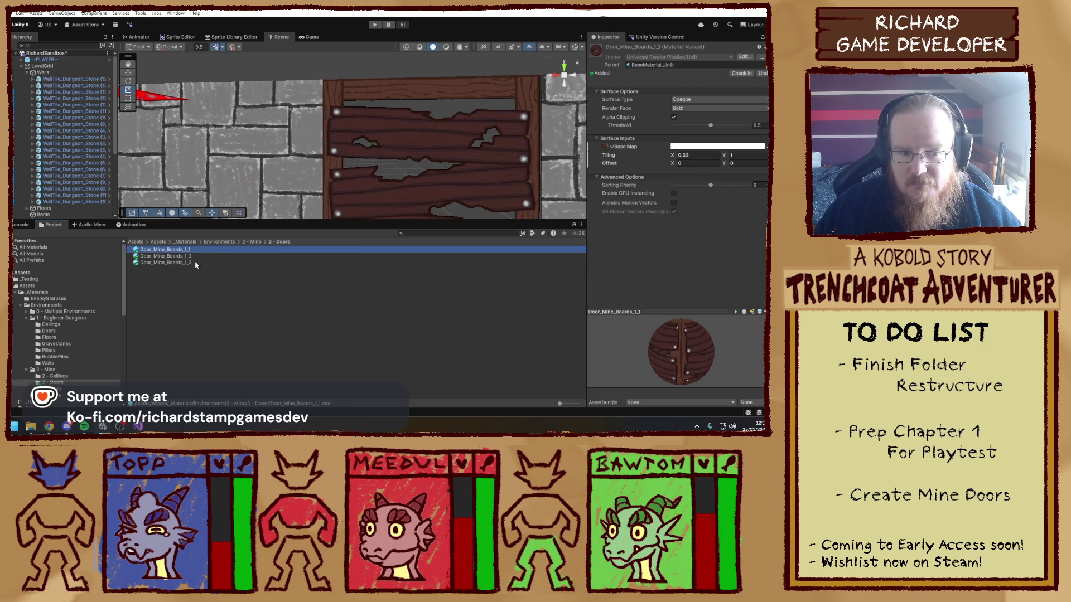
- Make Door_Mine_Boards_1_2's Tiling X the more precise 0.3333333
{"action": "left_click", "coordinate": [165, 256]}
{"action": "type", "text": "3333333"}
{"action": "key", "text": "Return"}
{"action": "left_click", "coordinate": [179, 252]}
{"action": "left_click", "coordinate": [179, 250]}
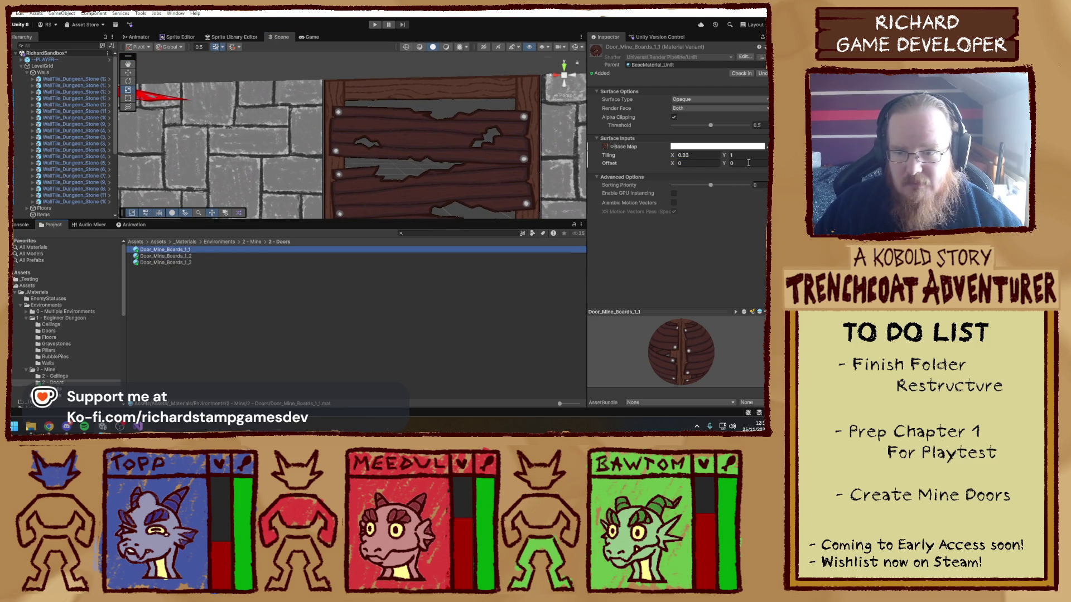
- Give Door_Mine_Boards_1_3 an Offset X of 4/6 (0.6666667)
{"action": "left_click", "coordinate": [165, 263]}
{"action": "left_click", "coordinate": [697, 155]}
{"action": "left_click", "coordinate": [692, 164]}
{"action": "type", "text": "1"}
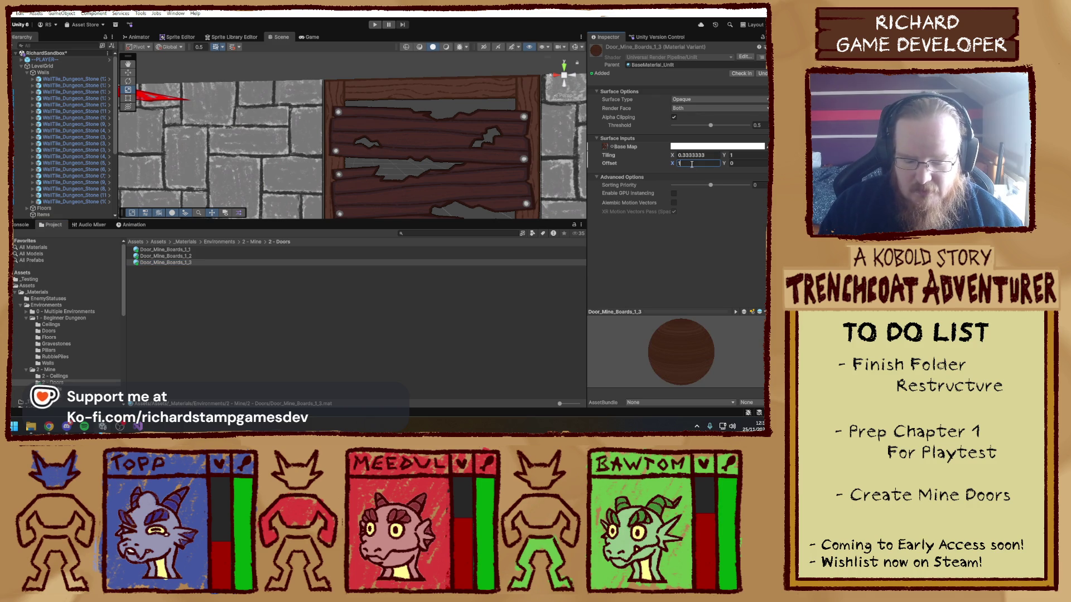
{"action": "type", "text": "6"}
{"action": "key", "text": "Return"}
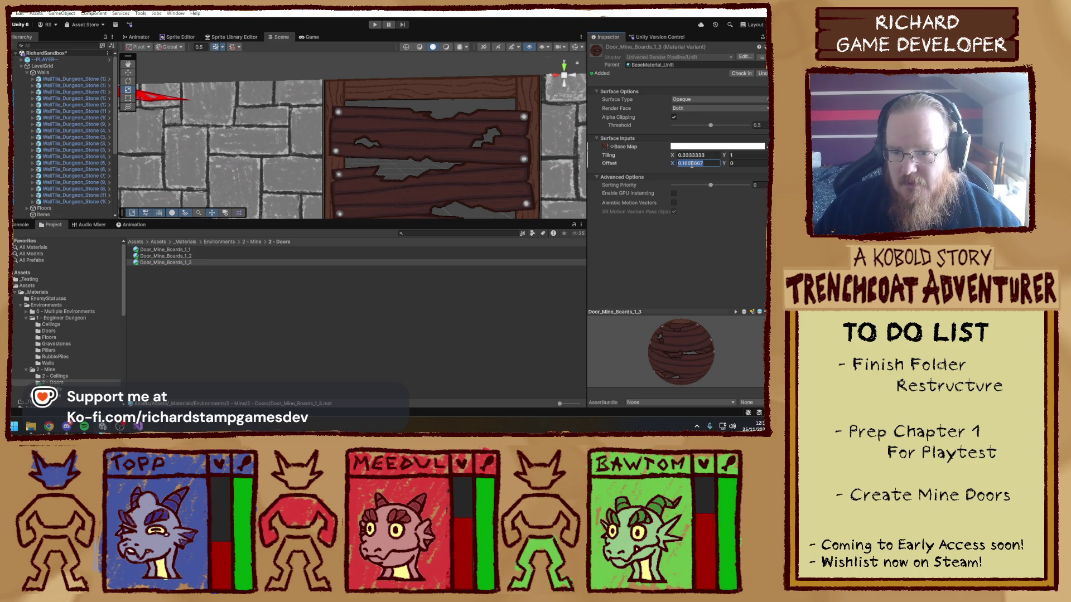
{"action": "type", "text": "4/6"}
{"action": "key", "text": "Return"}
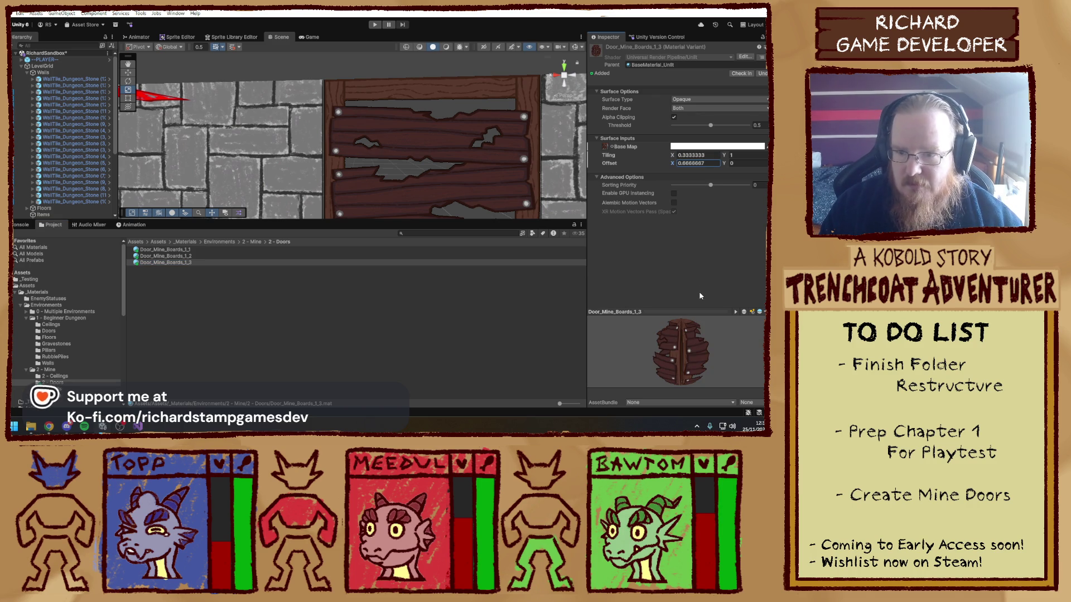
- Apply Door_Mine_Boards_1_3 to the door in the level to show the broken-open boards
{"action": "mouse_move", "coordinate": [508, 199]}
{"action": "left_mouse_down"}
{"action": "mouse_move", "coordinate": [410, 131]}
{"action": "mouse_move", "coordinate": [413, 112]}
{"action": "mouse_move", "coordinate": [418, 159]}
{"action": "mouse_move", "coordinate": [351, 128]}
{"action": "left_mouse_up"}
{"action": "mouse_move", "coordinate": [166, 262]}
{"action": "left_mouse_down"}
{"action": "mouse_move", "coordinate": [407, 121]}
{"action": "mouse_move", "coordinate": [382, 100]}
{"action": "left_mouse_up"}
{"action": "left_click", "coordinate": [378, 97]}
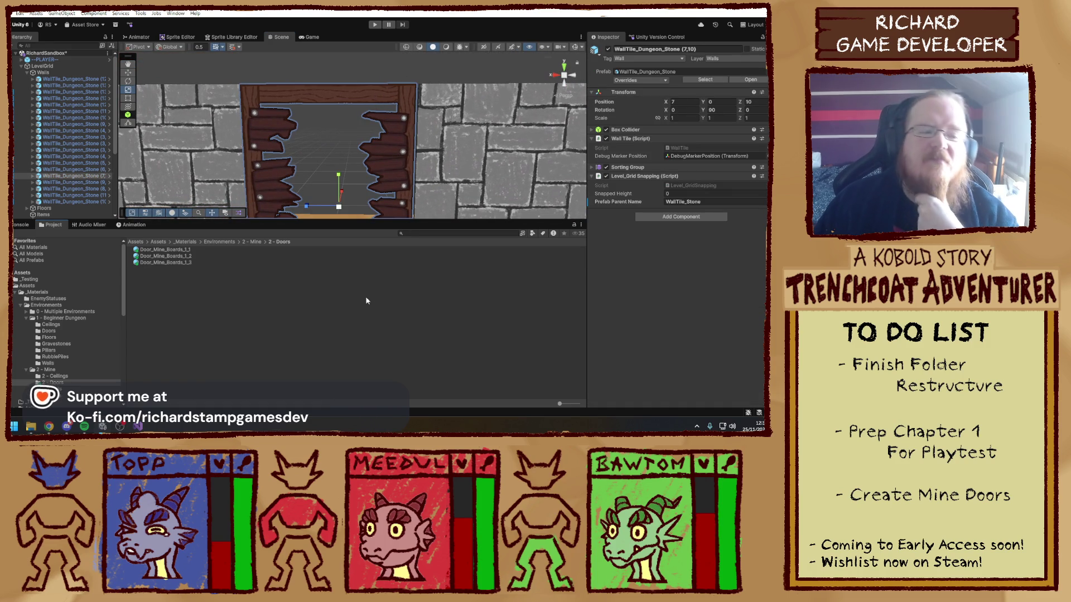
{"action": "left_click", "coordinate": [346, 291]}
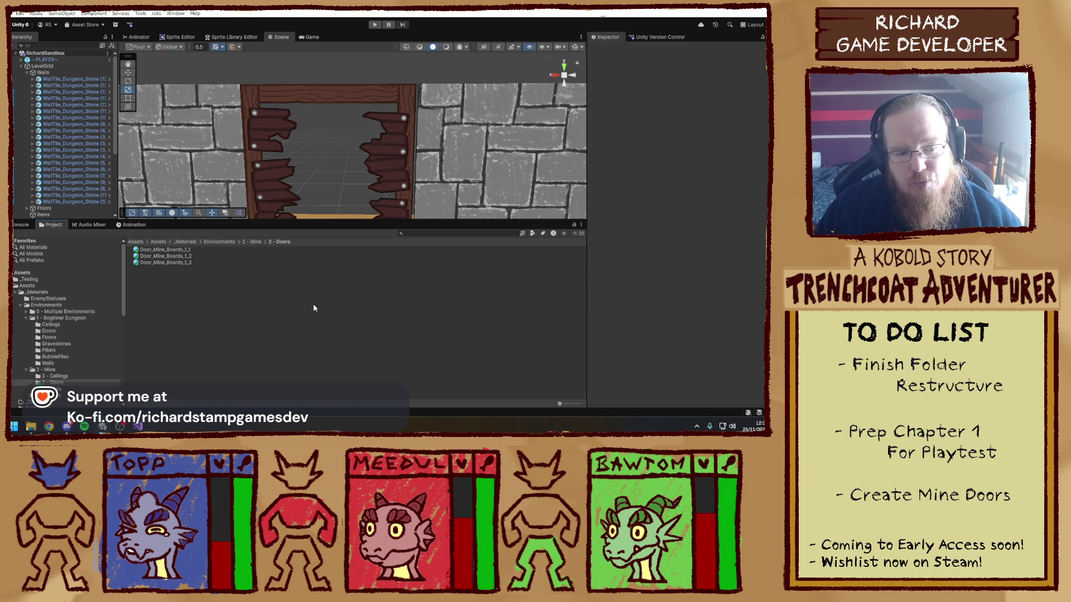
{"action": "left_click", "coordinate": [187, 251]}
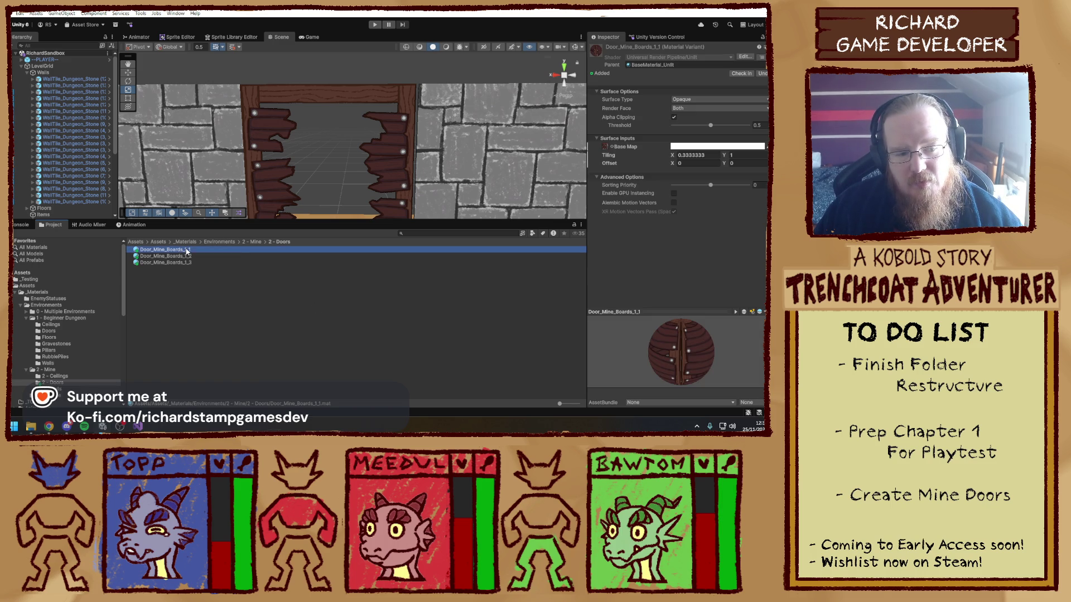
- Ping Mines_Door_Boards from the material's Base Map and reveal it in File Explorer
{"action": "left_click", "coordinate": [608, 148]}
{"action": "left_click", "coordinate": [178, 328]}
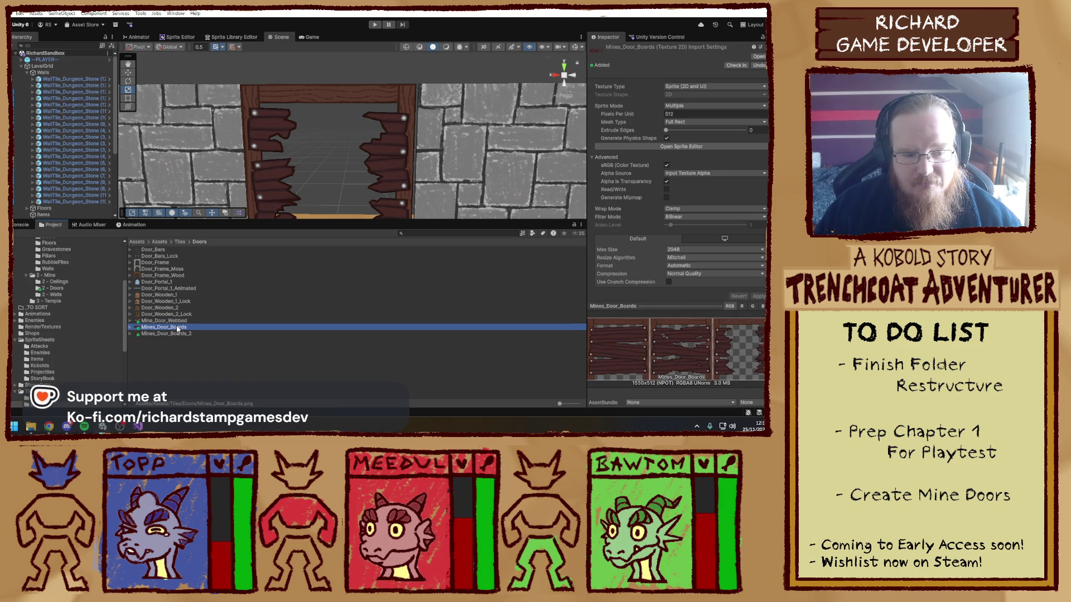
{"action": "right_click", "coordinate": [179, 329]}
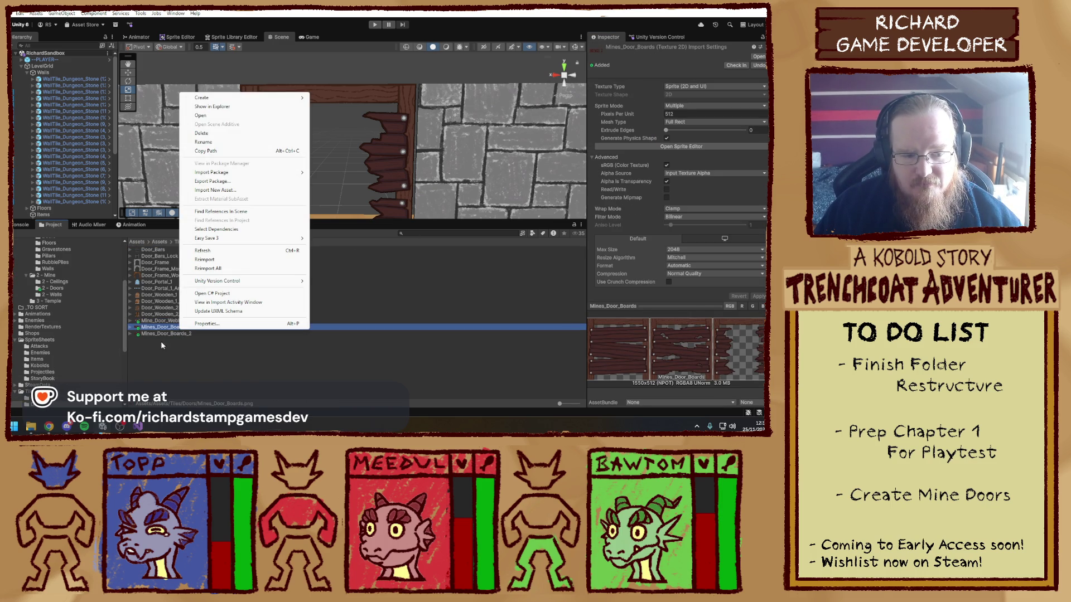
{"action": "left_click", "coordinate": [223, 106]}
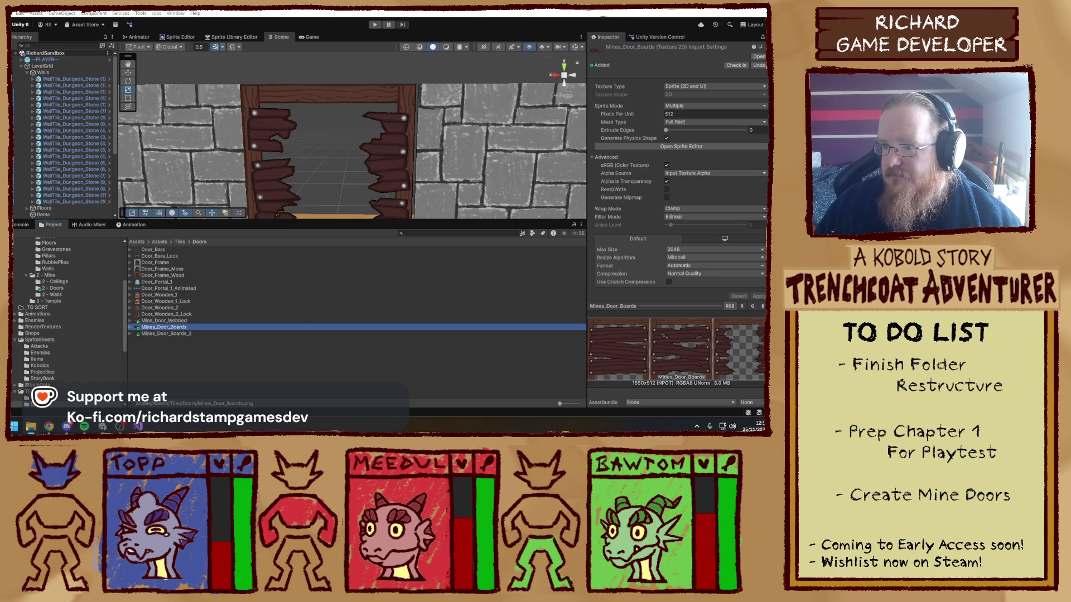
{"action": "right_click", "coordinate": [169, 329]}
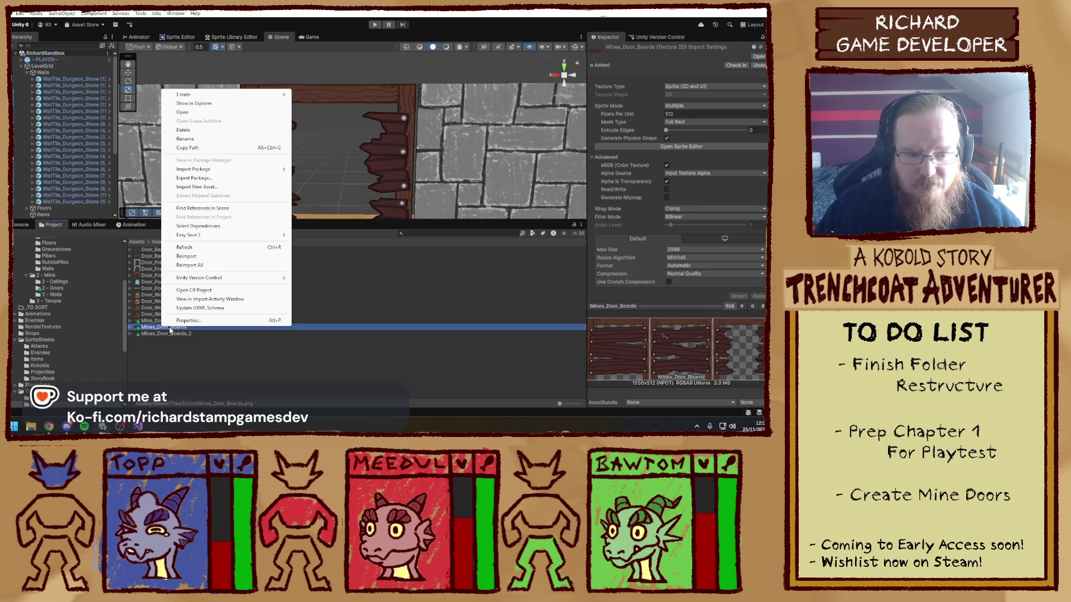
{"action": "left_click", "coordinate": [210, 104]}
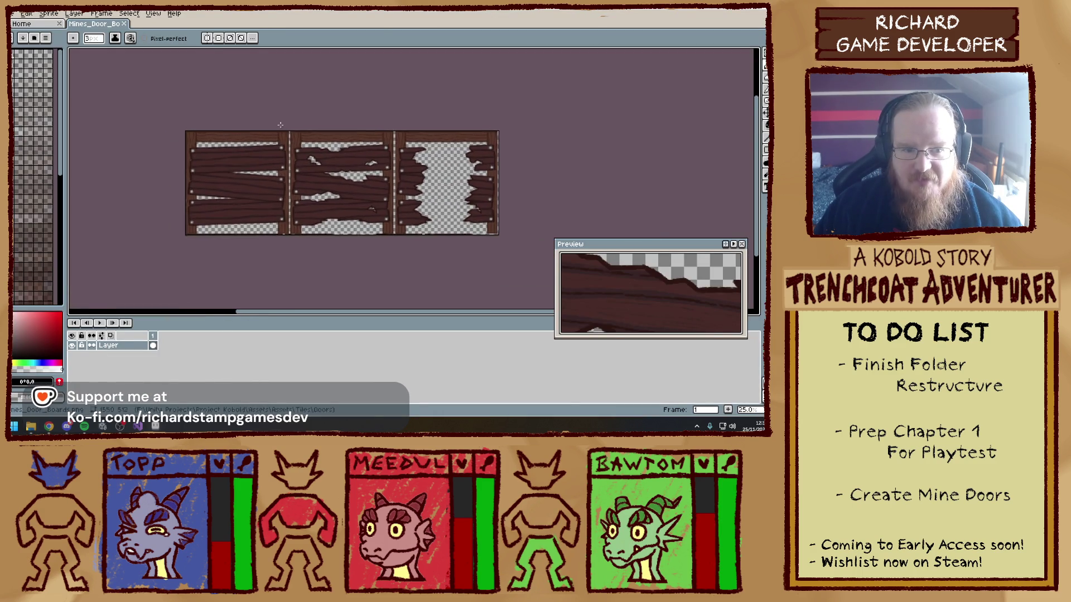
- Set the Aseprite grid height to 512 in Grid Settings
{"action": "scroll", "coordinate": [282, 129], "scroll_direction": "up", "scroll_amount": 1}
{"action": "left_click", "coordinate": [154, 14]}
{"action": "mouse_move", "coordinate": [168, 63]}
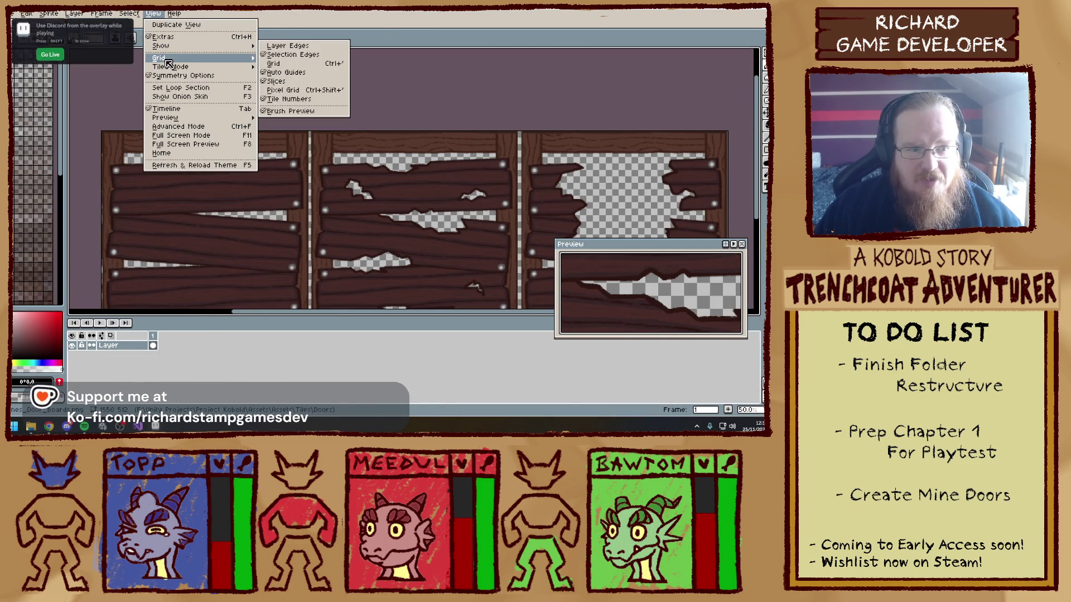
{"action": "left_click", "coordinate": [290, 75]}
{"action": "left_click", "coordinate": [374, 214]}
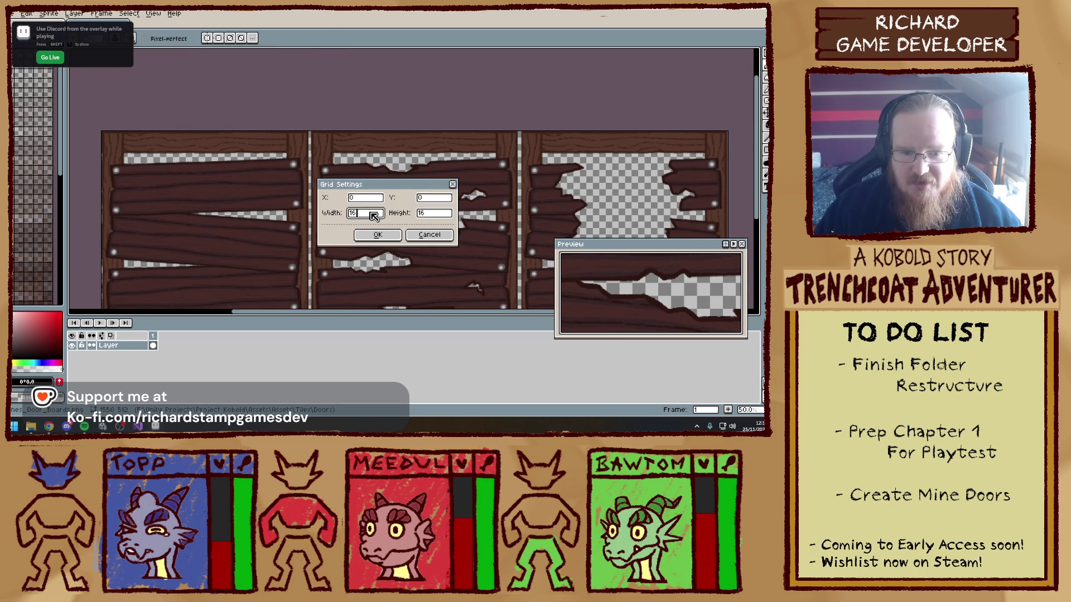
{"action": "key", "text": "Tab"}
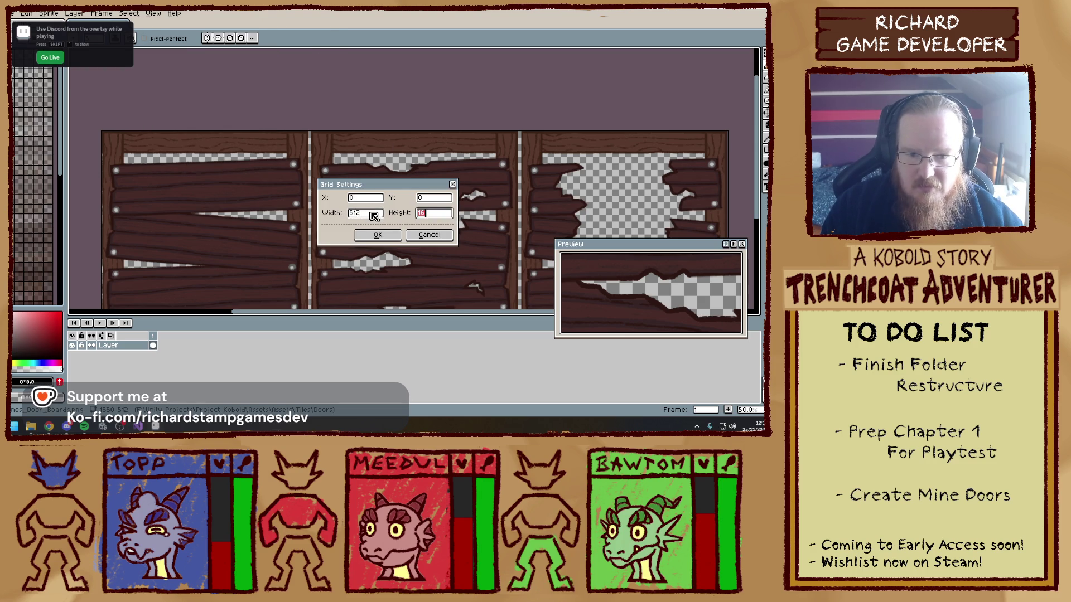
{"action": "type", "text": "512"}
{"action": "key", "text": "Return"}
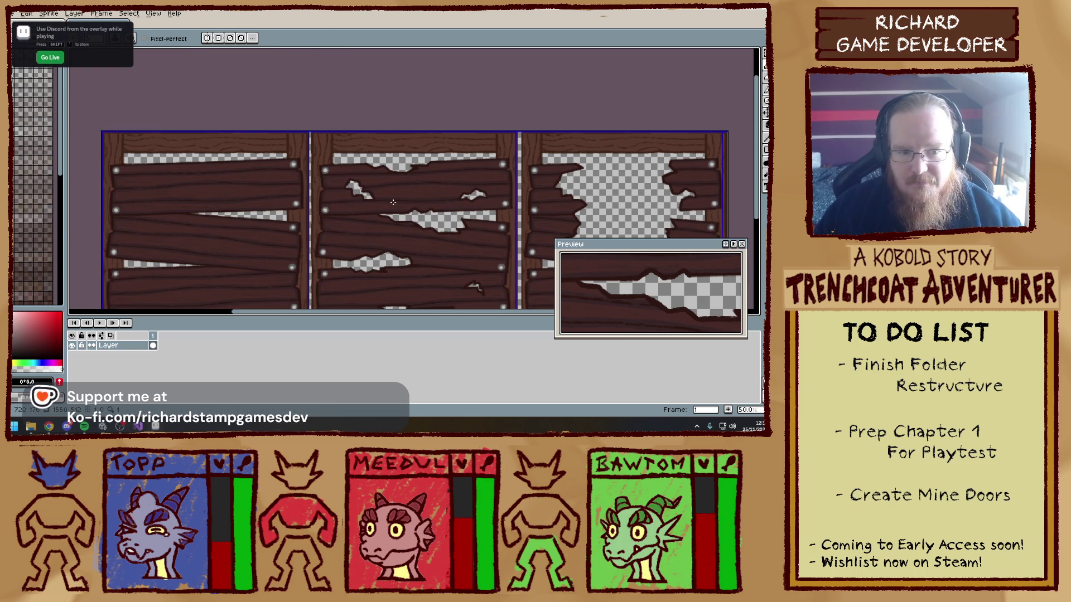
- Select the middle door frame with the Rectangular Marquee, transform it and commit
{"action": "scroll", "coordinate": [391, 152], "scroll_direction": "up", "scroll_amount": 1}
{"action": "scroll", "coordinate": [391, 152], "scroll_direction": "down", "scroll_amount": 1}
{"action": "scroll", "coordinate": [391, 152], "scroll_direction": "up", "scroll_amount": 1}
{"action": "scroll", "coordinate": [504, 130], "scroll_direction": "down", "scroll_amount": 2}
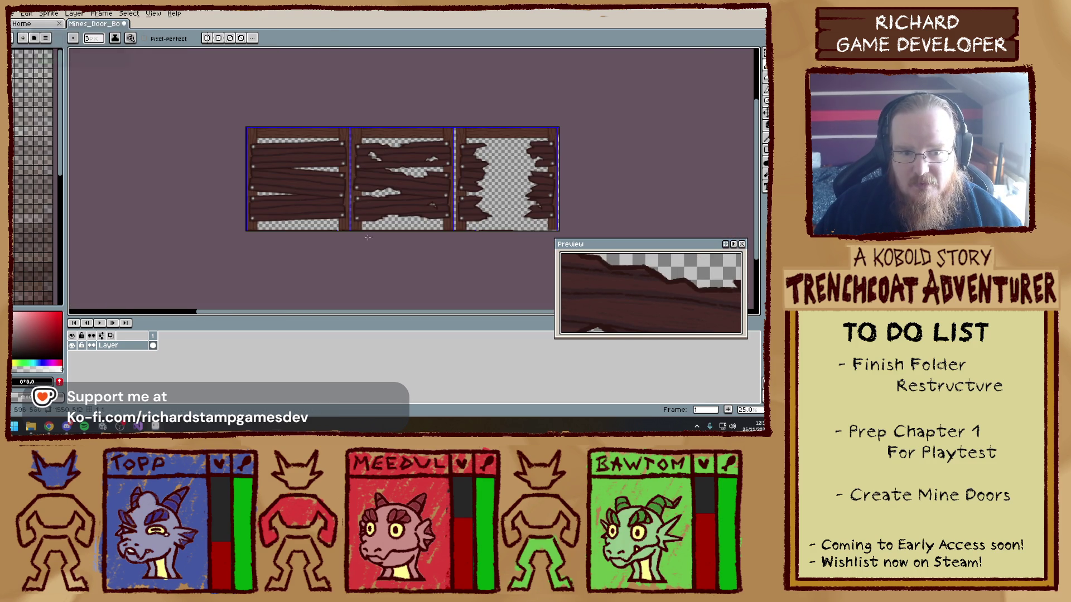
{"action": "key", "text": "m"}
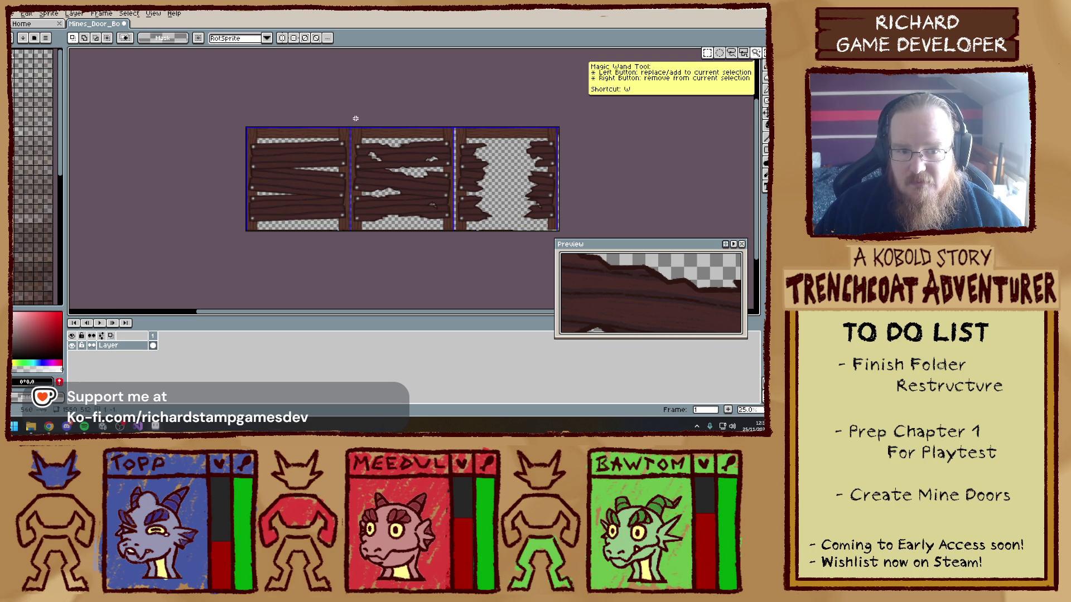
{"action": "scroll", "coordinate": [384, 145], "scroll_direction": "up", "scroll_amount": 2}
{"action": "scroll", "coordinate": [384, 145], "scroll_direction": "down", "scroll_amount": 1}
{"action": "left_click_drag", "start_coordinate": [385, 145], "coordinate": [353, 138]}
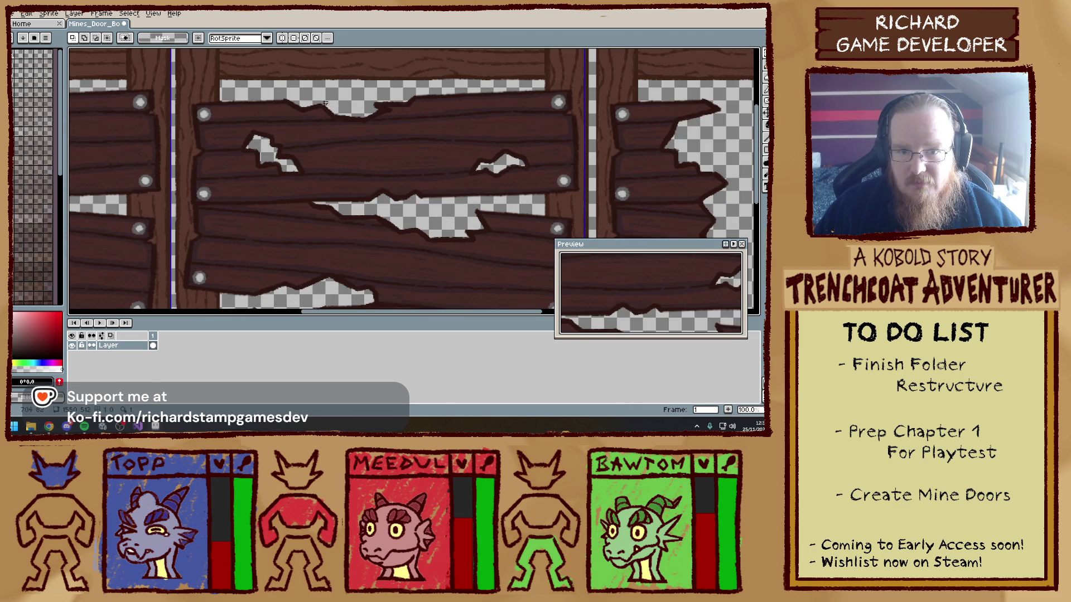
{"action": "scroll", "coordinate": [422, 121], "scroll_direction": "down", "scroll_amount": 1}
{"action": "scroll", "coordinate": [421, 121], "scroll_direction": "up", "scroll_amount": 2}
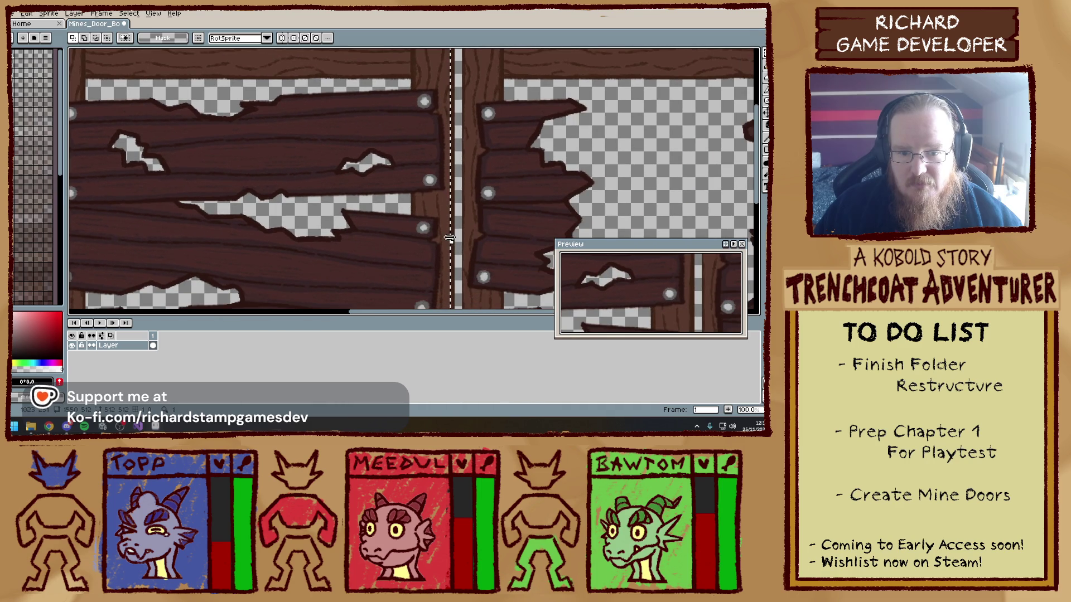
{"action": "left_click", "coordinate": [451, 241]}
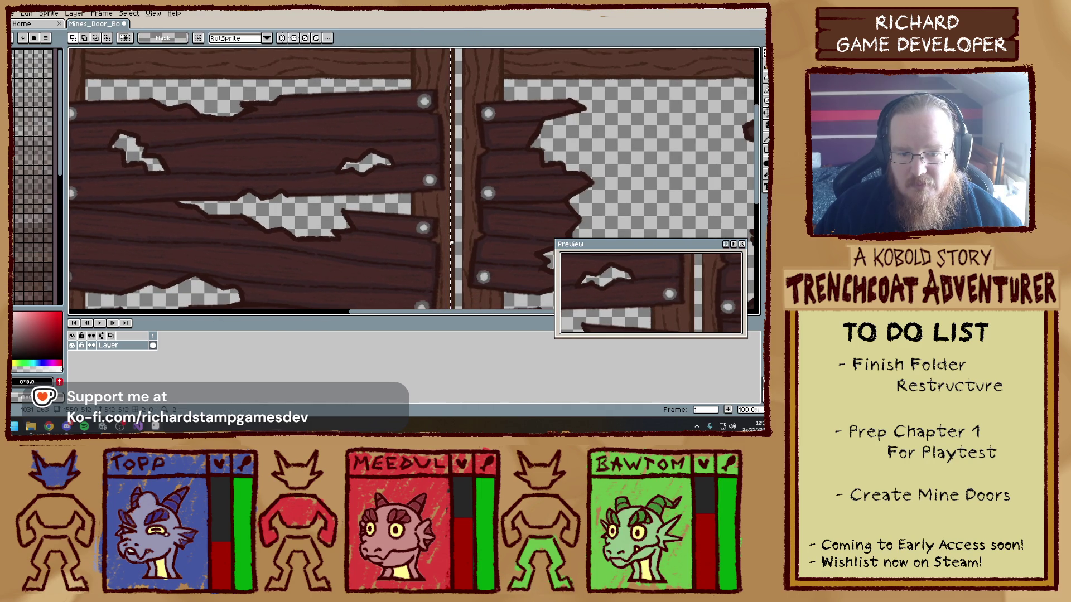
{"action": "scroll", "coordinate": [461, 249], "scroll_direction": "down", "scroll_amount": 1}
{"action": "key", "text": "Return"}
{"action": "scroll", "coordinate": [452, 77], "scroll_direction": "up", "scroll_amount": 1}
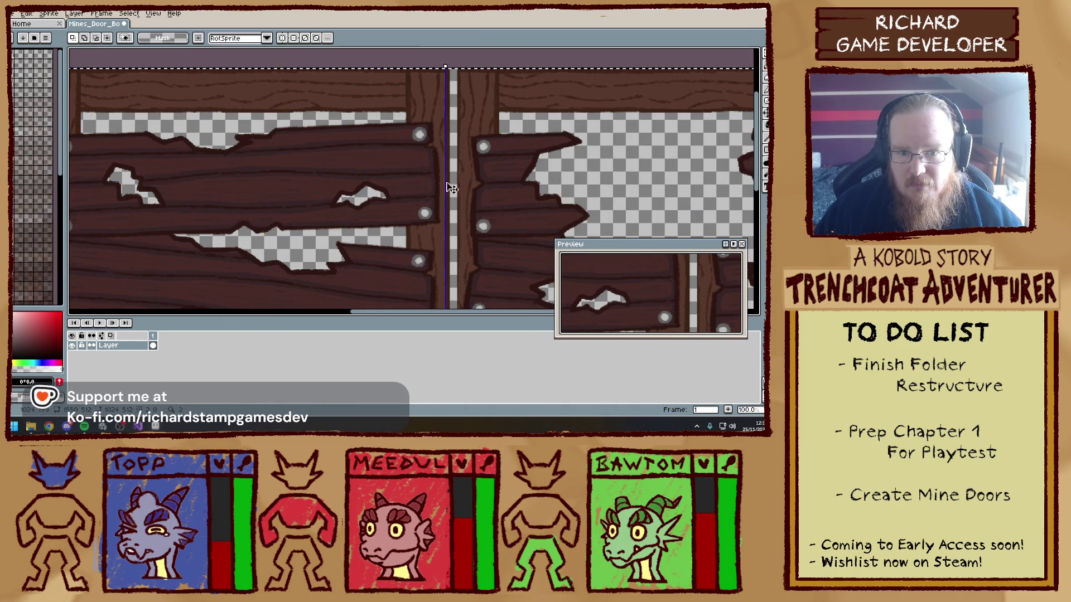
- Clear the current selection and discard a stray small transform
{"action": "scroll", "coordinate": [413, 166], "scroll_direction": "down", "scroll_amount": 2}
{"action": "scroll", "coordinate": [266, 140], "scroll_direction": "down", "scroll_amount": 3}
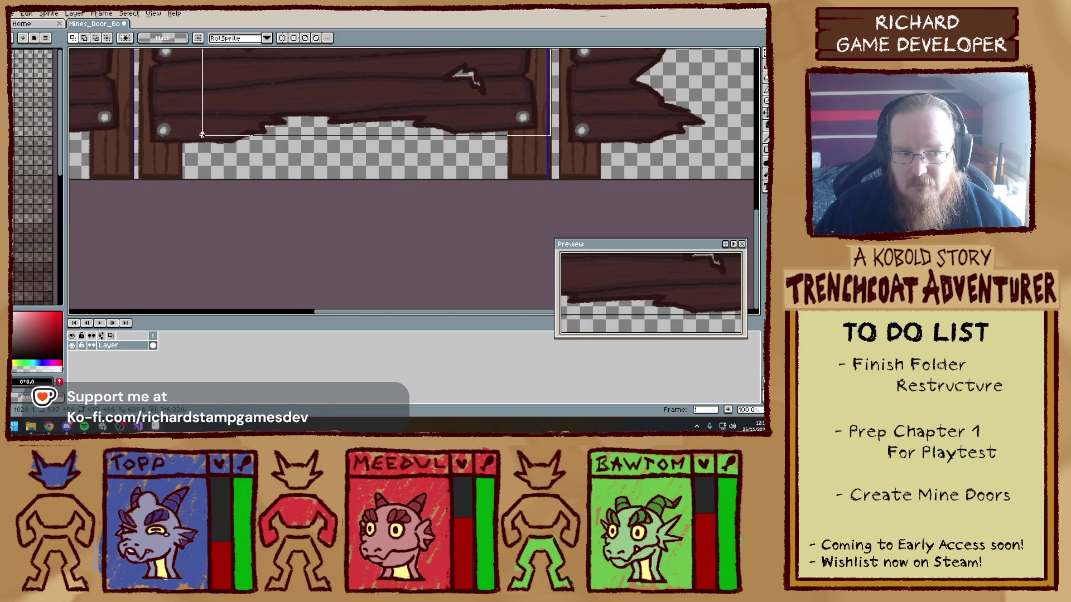
{"action": "scroll", "coordinate": [267, 139], "scroll_direction": "up", "scroll_amount": 1}
{"action": "scroll", "coordinate": [266, 140], "scroll_direction": "up", "scroll_amount": 2}
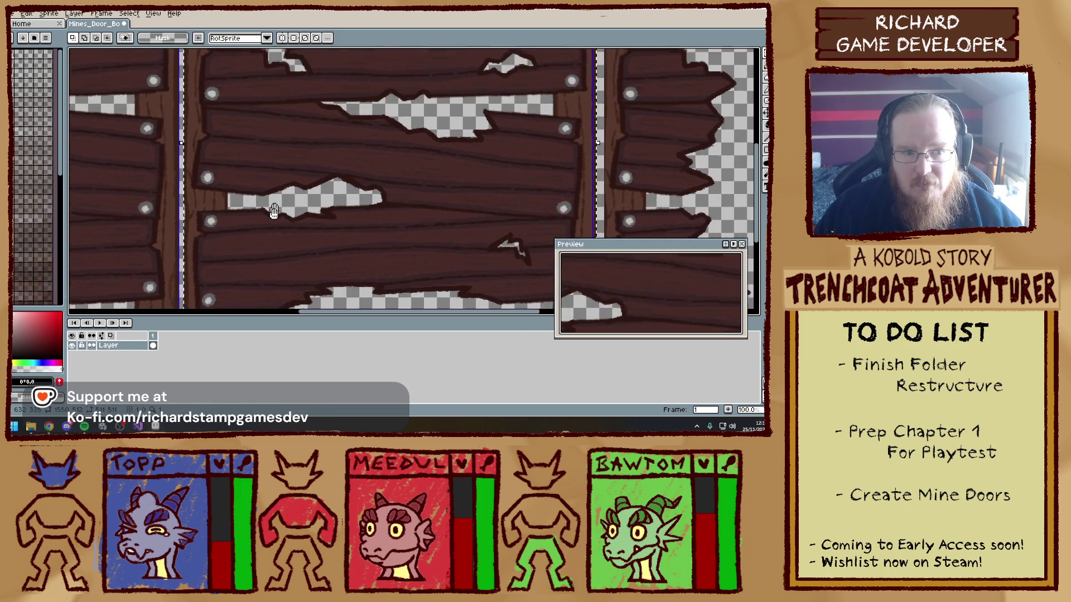
{"action": "scroll", "coordinate": [289, 115], "scroll_direction": "up", "scroll_amount": 1}
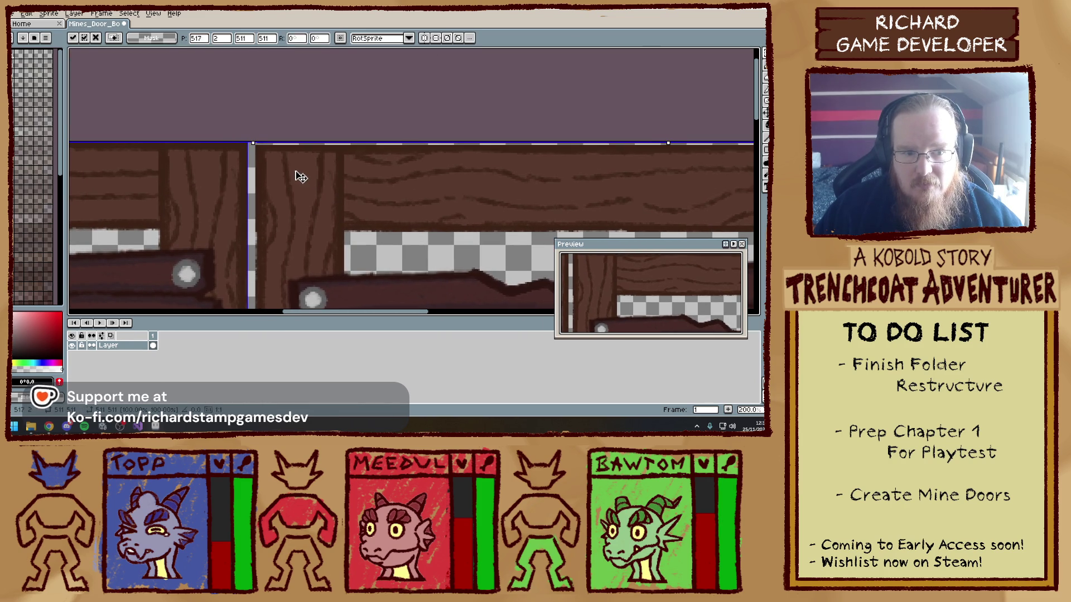
{"action": "left_click", "coordinate": [251, 120]}
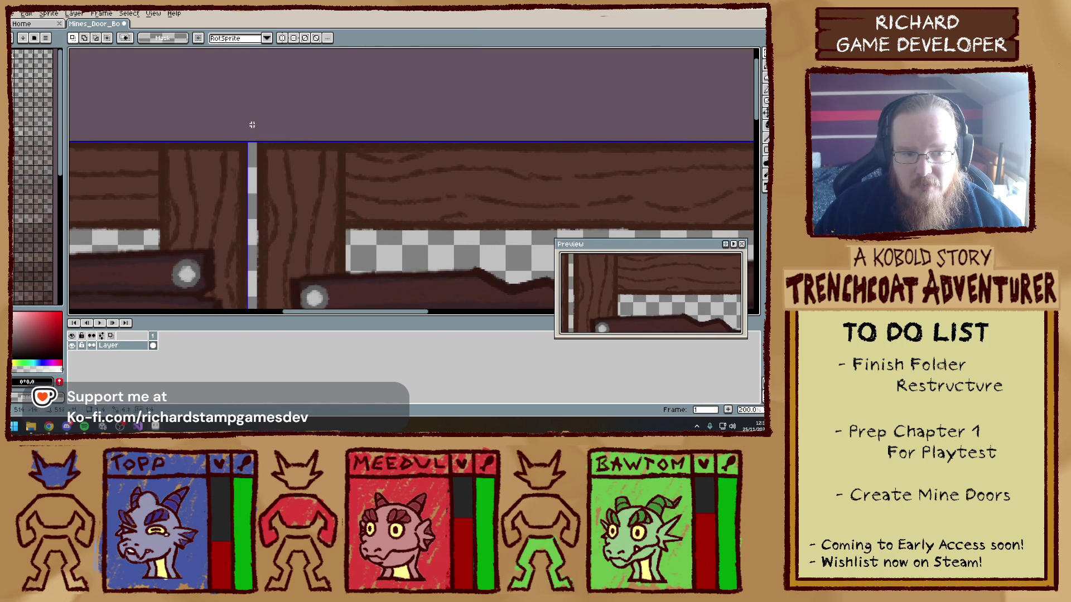
{"action": "scroll", "coordinate": [258, 138], "scroll_direction": "down", "scroll_amount": 10}
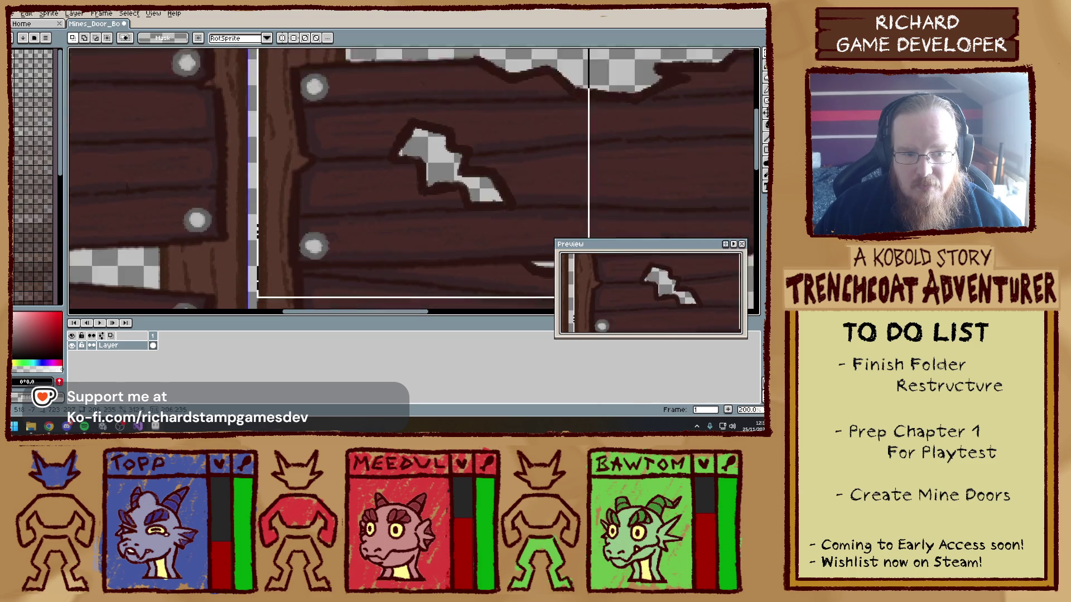
{"action": "scroll", "coordinate": [390, 168], "scroll_direction": "right", "scroll_amount": 5}
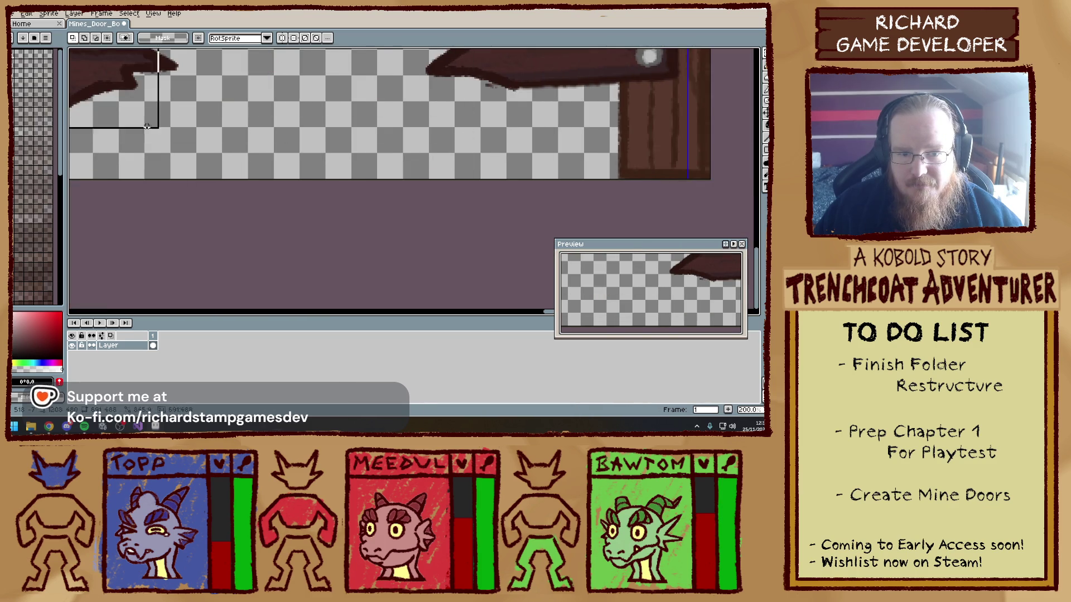
{"action": "scroll", "coordinate": [281, 157], "scroll_direction": "left", "scroll_amount": 8}
{"action": "scroll", "coordinate": [281, 157], "scroll_direction": "left", "scroll_amount": 3}
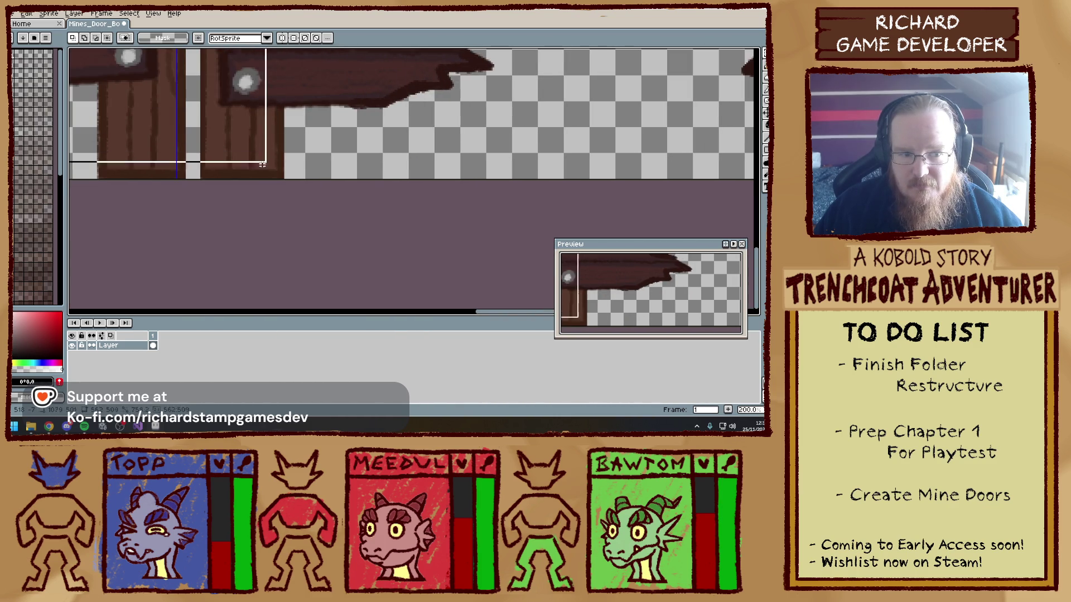
{"action": "left_click", "coordinate": [179, 183]}
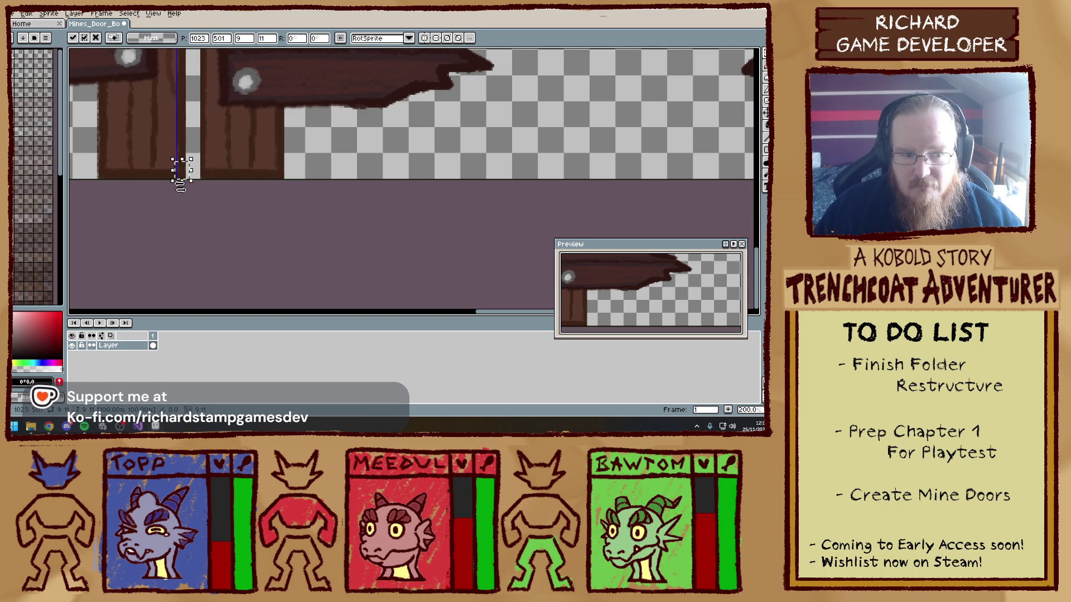
{"action": "left_click", "coordinate": [187, 197]}
- Slide the right part of the door left to close the transparent gap
{"action": "scroll", "coordinate": [179, 168], "scroll_direction": "up", "scroll_amount": 10}
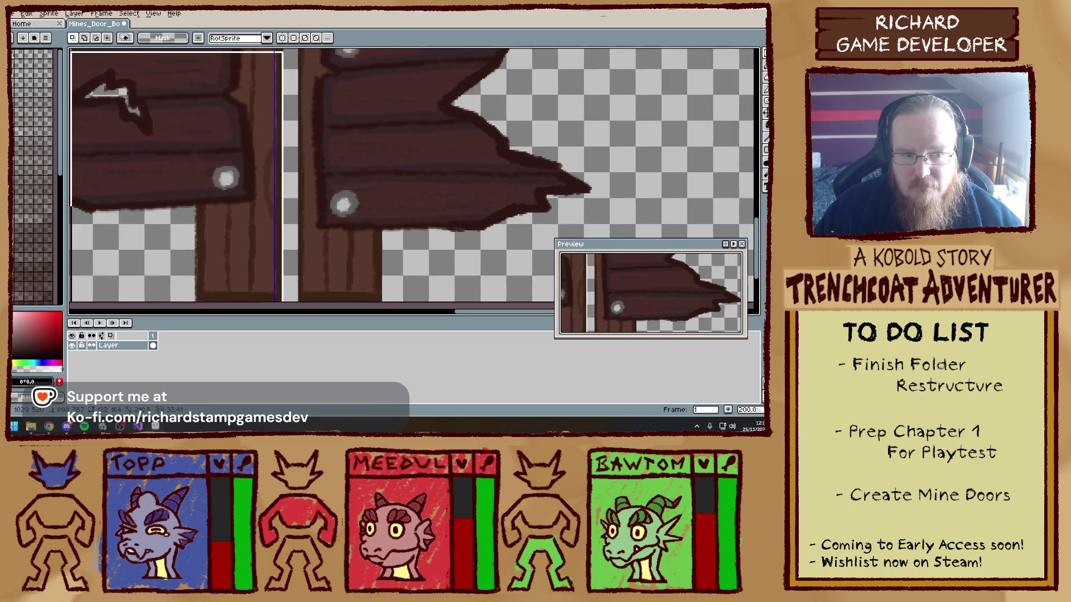
{"action": "scroll", "coordinate": [526, 65], "scroll_direction": "up", "scroll_amount": 10}
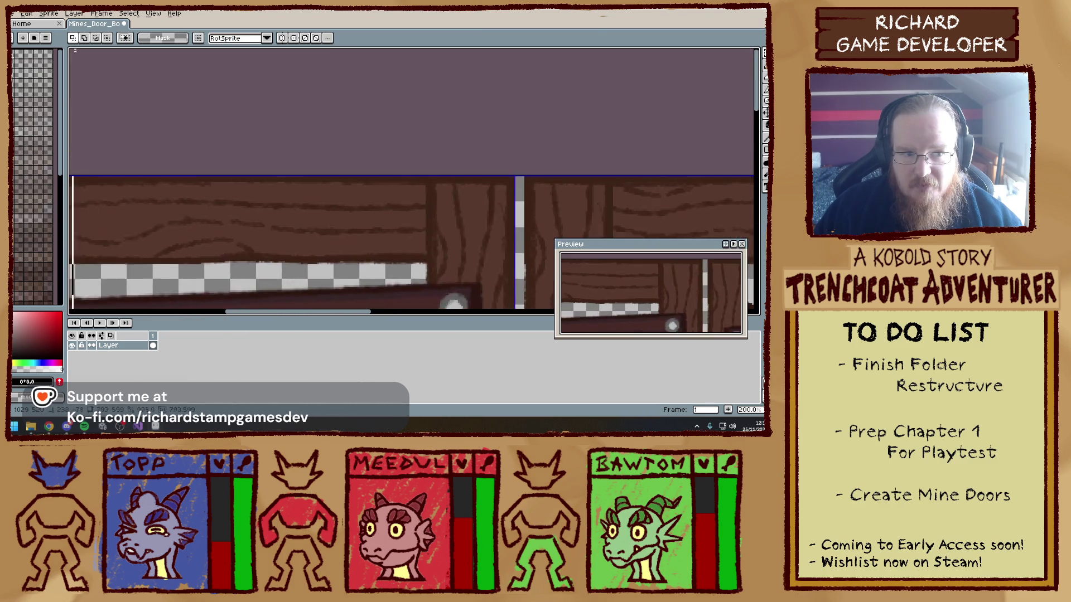
{"action": "left_click_drag", "start_coordinate": [526, 65], "coordinate": [524, 65]}
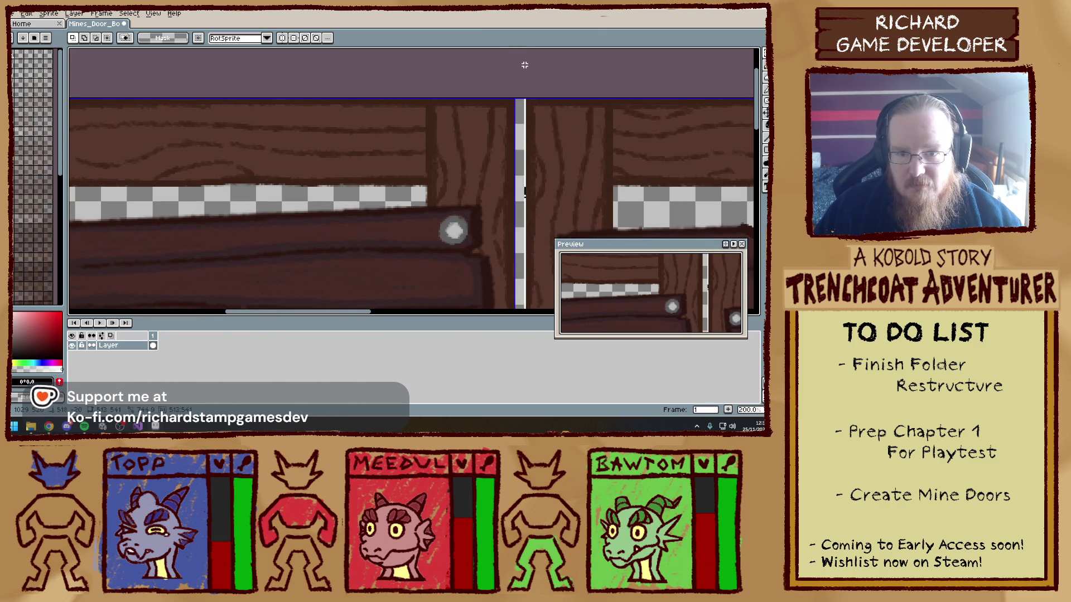
{"action": "scroll", "coordinate": [573, 108], "scroll_direction": "right", "scroll_amount": 2}
{"action": "scroll", "coordinate": [573, 109], "scroll_direction": "up", "scroll_amount": 2}
{"action": "left_click_drag", "start_coordinate": [413, 131], "coordinate": [398, 133]}
{"action": "key", "text": "Return"}
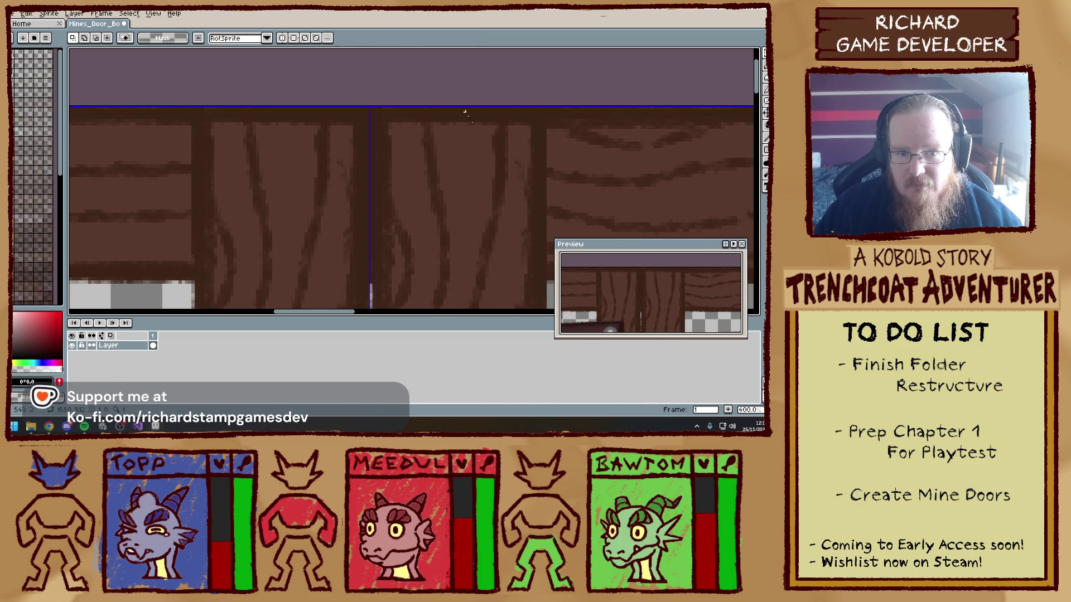
- Shift the right half of the strip left so the broken-through panel sits level
{"action": "scroll", "coordinate": [509, 168], "scroll_direction": "down", "scroll_amount": 2}
{"action": "scroll", "coordinate": [624, 121], "scroll_direction": "down", "scroll_amount": 2}
{"action": "scroll", "coordinate": [502, 139], "scroll_direction": "right", "scroll_amount": 2}
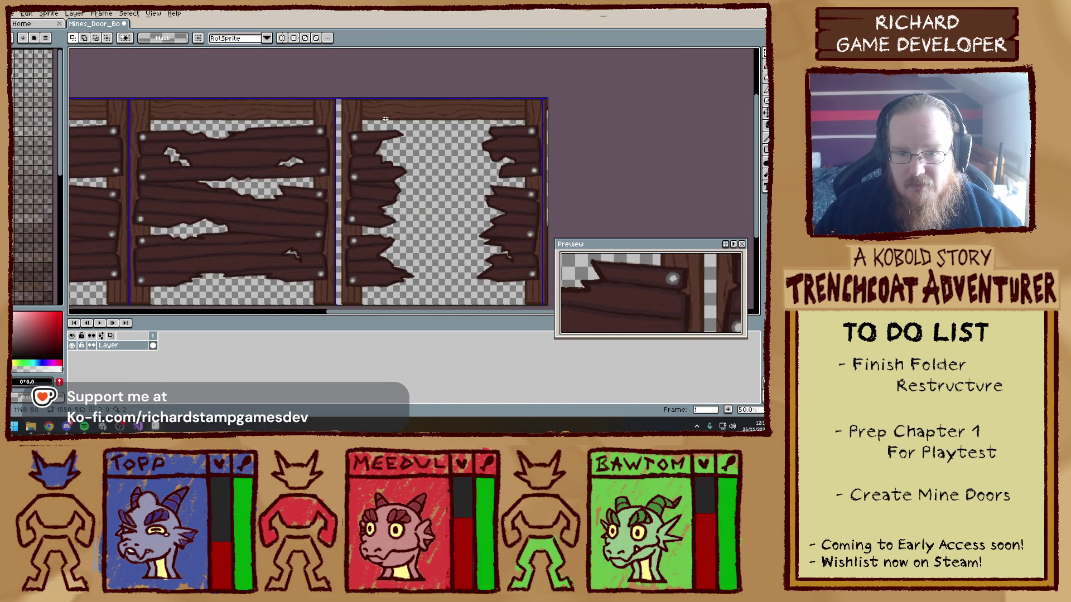
{"action": "scroll", "coordinate": [335, 97], "scroll_direction": "up", "scroll_amount": 2}
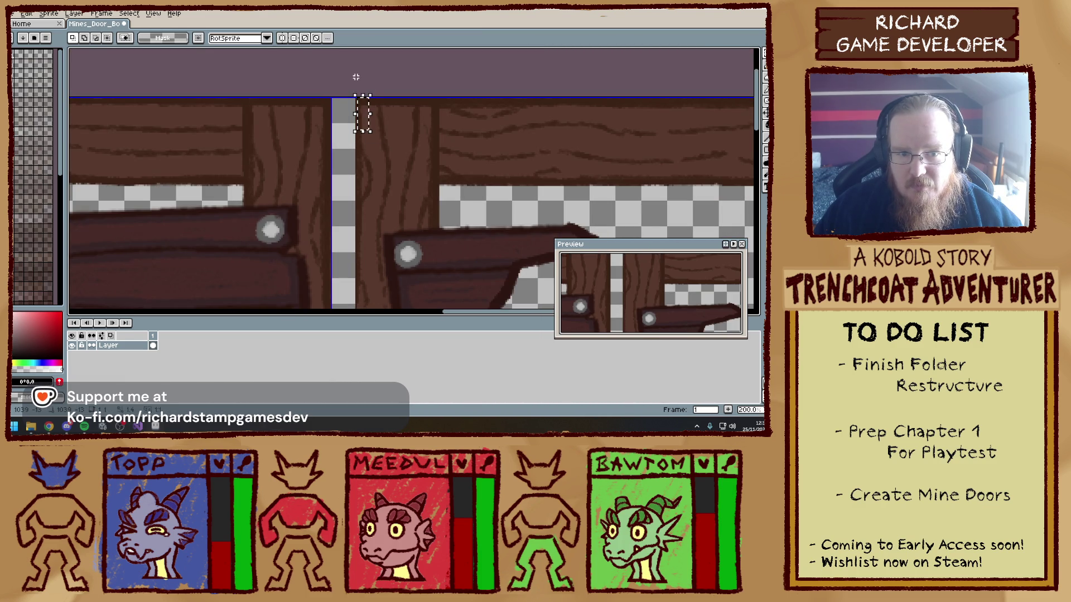
{"action": "scroll", "coordinate": [383, 166], "scroll_direction": "down", "scroll_amount": 5}
{"action": "scroll", "coordinate": [649, 237], "scroll_direction": "right", "scroll_amount": 3}
{"action": "scroll", "coordinate": [449, 105], "scroll_direction": "up", "scroll_amount": 5}
{"action": "scroll", "coordinate": [413, 92], "scroll_direction": "up", "scroll_amount": 5}
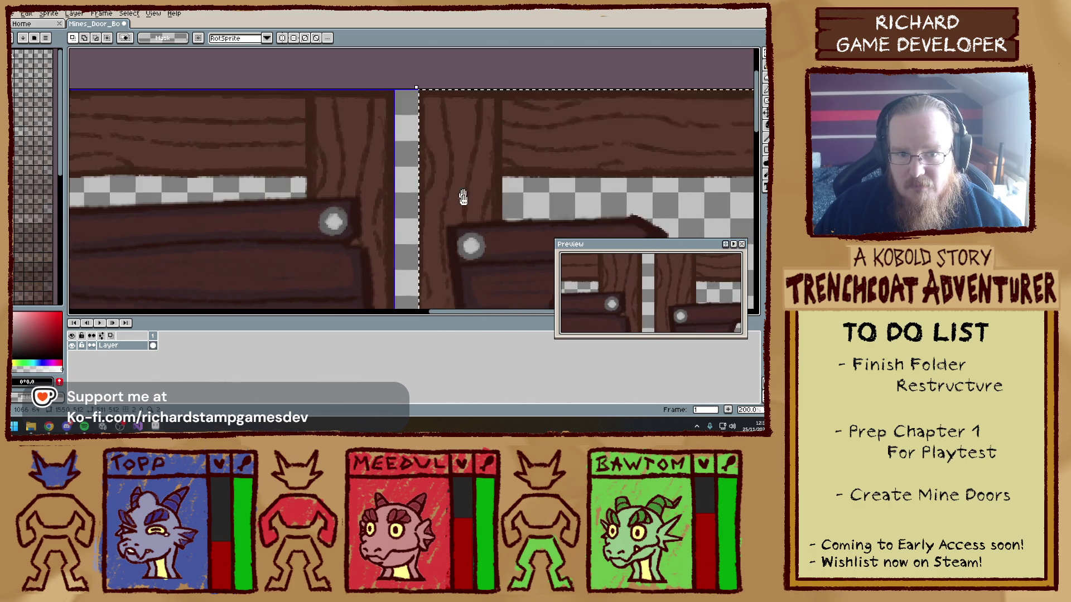
{"action": "left_click_drag", "start_coordinate": [461, 151], "coordinate": [436, 148]}
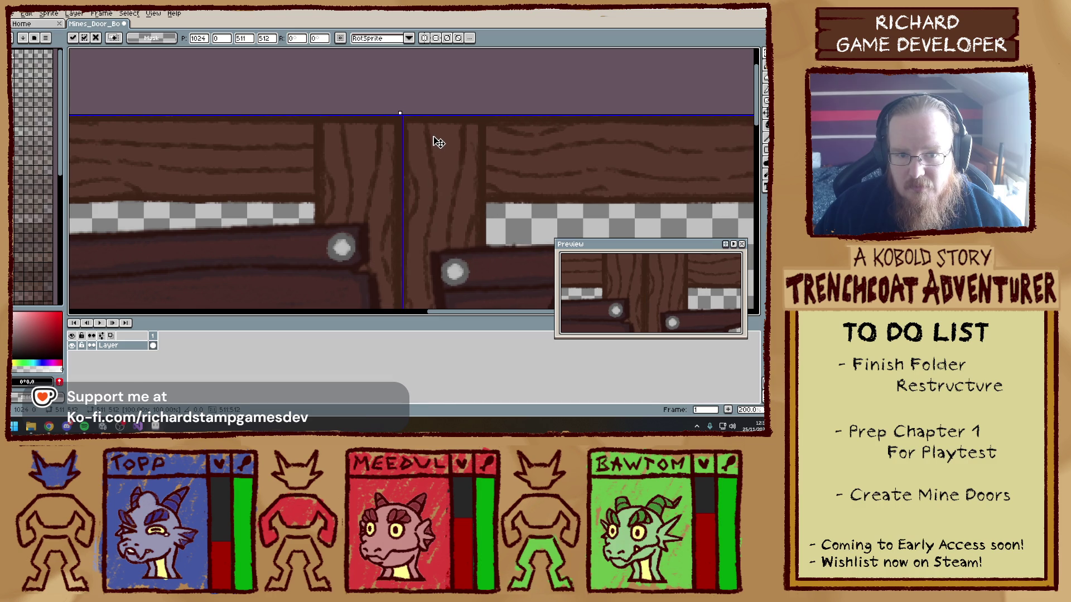
{"action": "key", "text": "Return"}
{"action": "scroll", "coordinate": [317, 136], "scroll_direction": "down", "scroll_amount": 6}
- Select the broken door frame's pixels and move it to close the gap
{"action": "scroll", "coordinate": [313, 113], "scroll_direction": "up", "scroll_amount": 3}
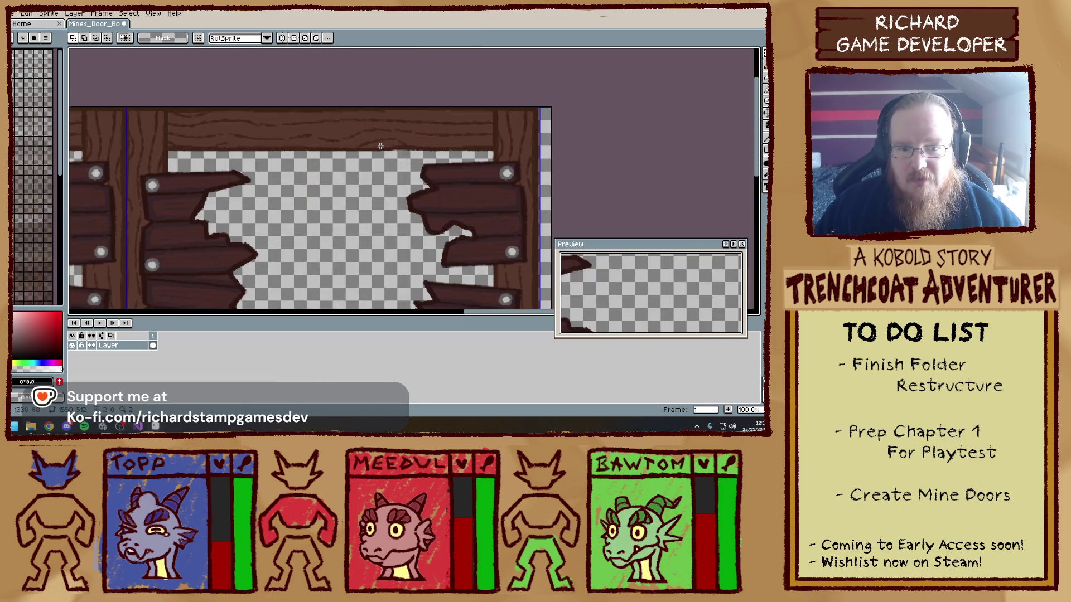
{"action": "left_click_drag", "start_coordinate": [315, 71], "coordinate": [323, 43]}
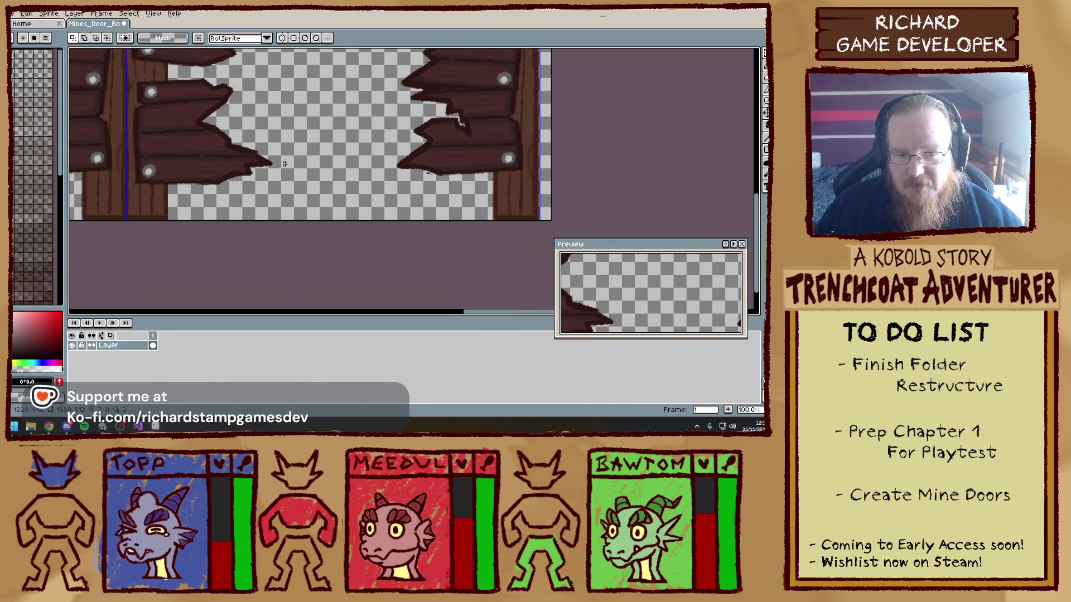
{"action": "scroll", "coordinate": [311, 172], "scroll_direction": "up", "scroll_amount": 2}
{"action": "scroll", "coordinate": [317, 215], "scroll_direction": "down", "scroll_amount": 4}
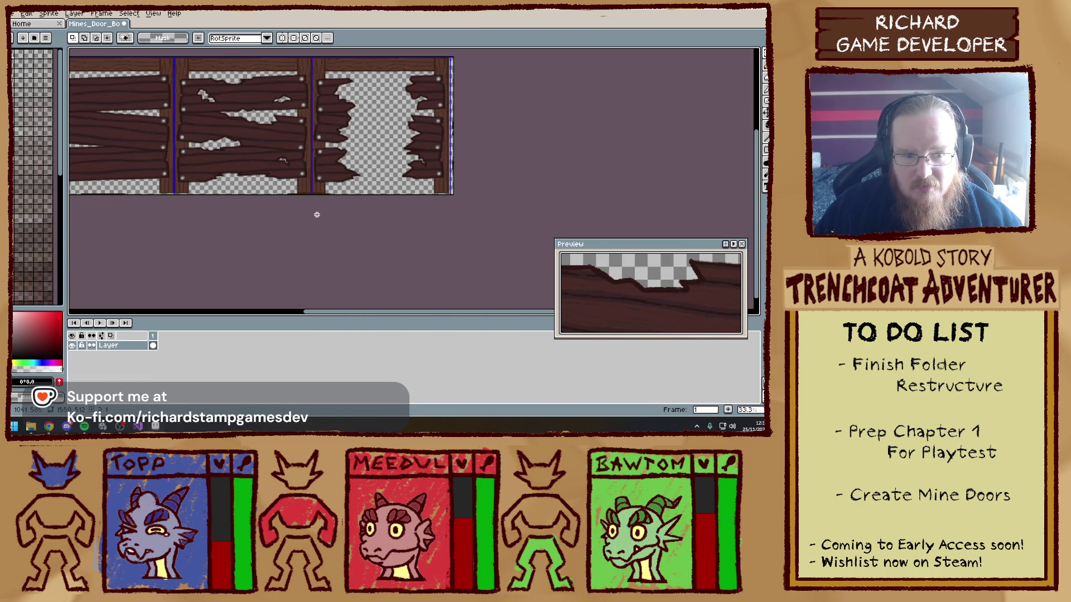
{"action": "scroll", "coordinate": [313, 224], "scroll_direction": "up", "scroll_amount": 6}
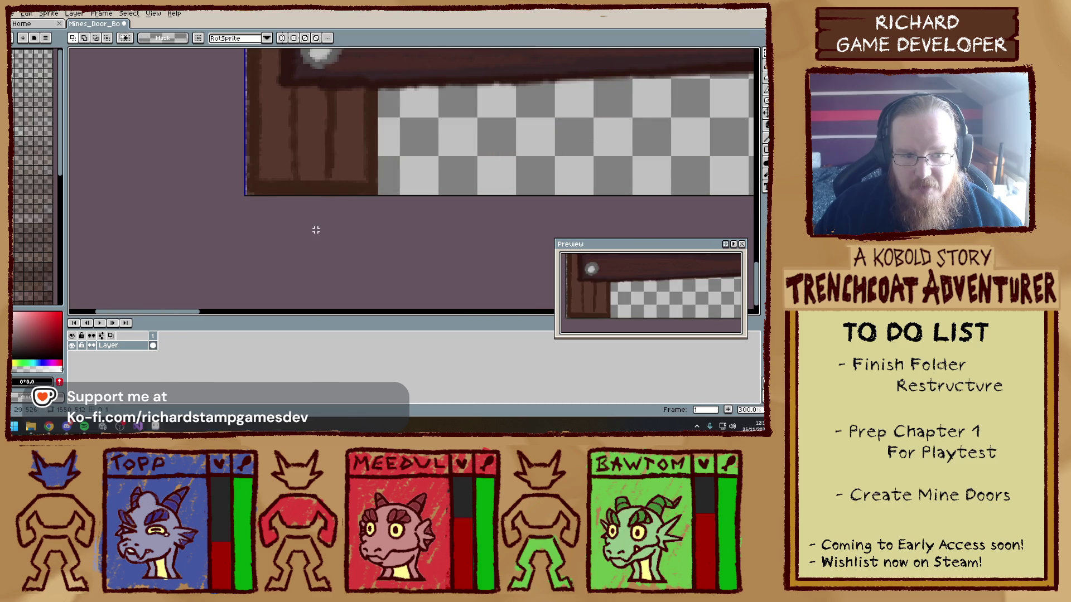
{"action": "scroll", "coordinate": [328, 220], "scroll_direction": "down", "scroll_amount": 3}
{"action": "scroll", "coordinate": [381, 216], "scroll_direction": "up", "scroll_amount": 3}
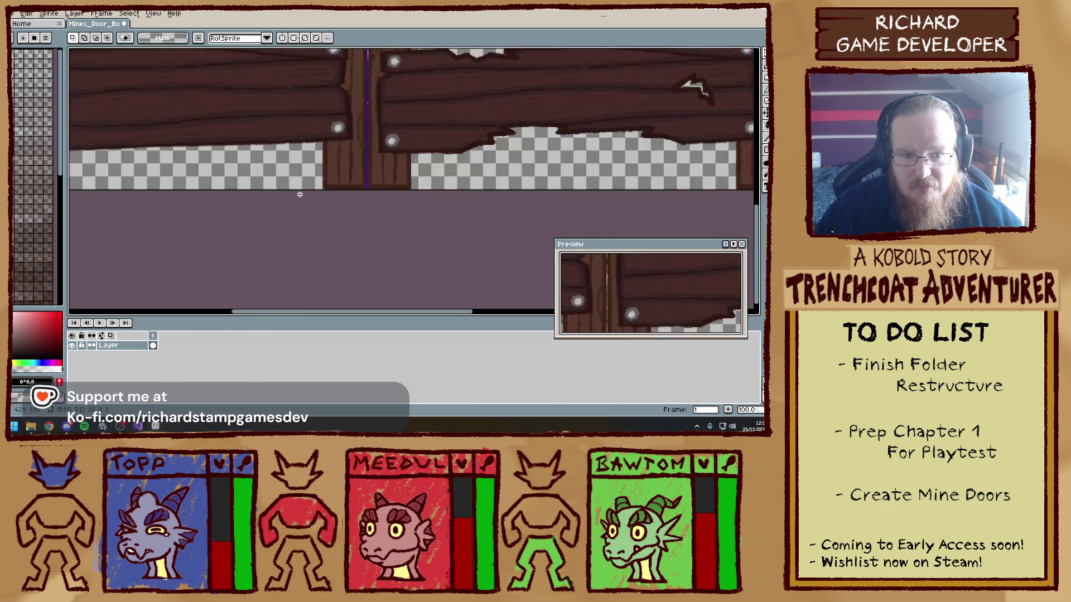
{"action": "left_click_drag", "start_coordinate": [447, 208], "coordinate": [336, 209]}
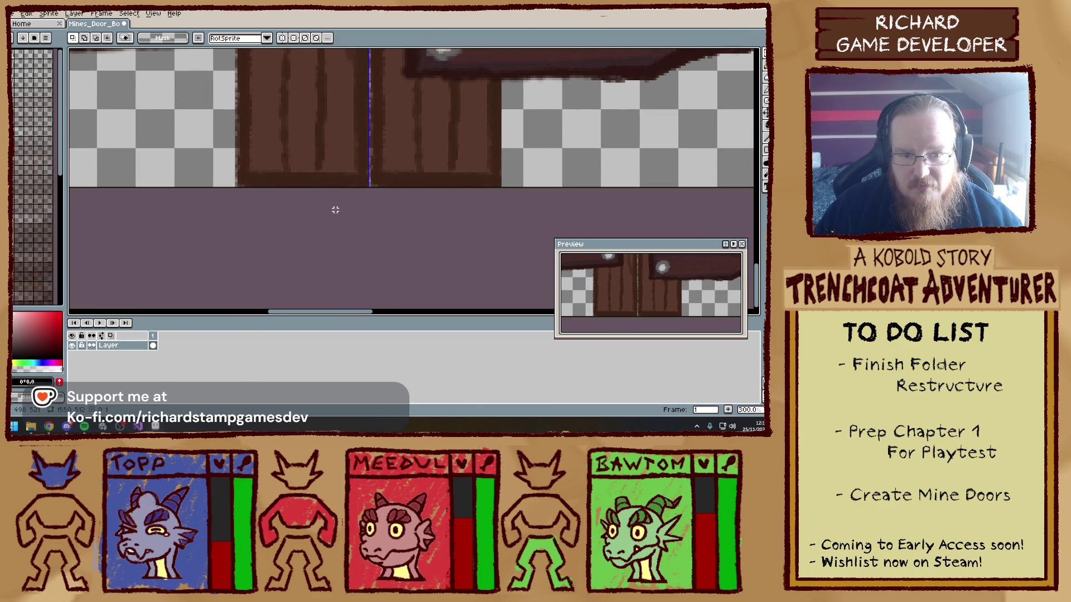
{"action": "scroll", "coordinate": [308, 220], "scroll_direction": "down", "scroll_amount": 5}
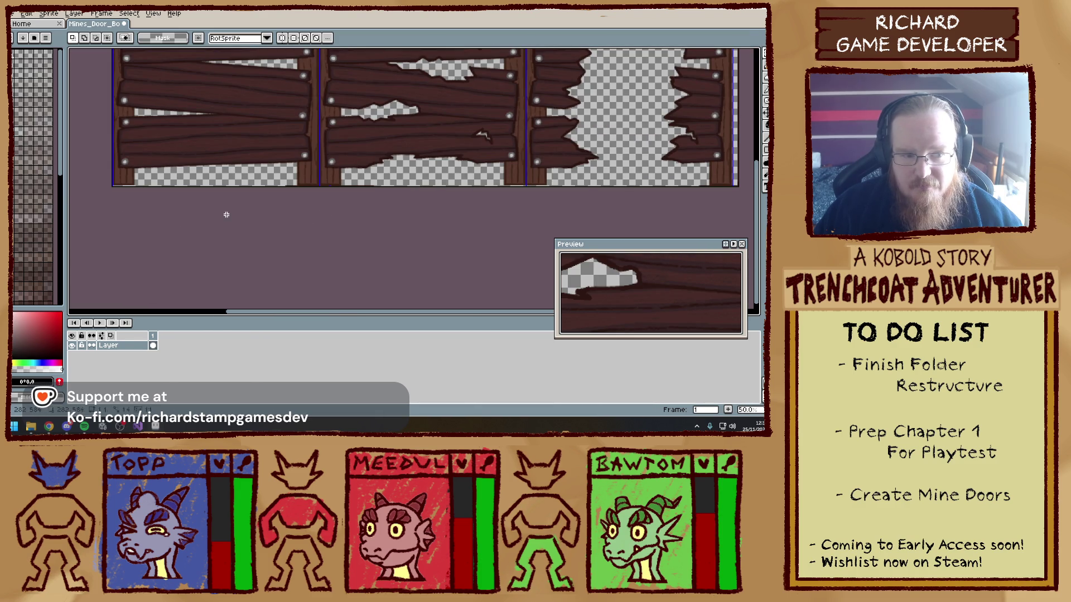
{"action": "scroll", "coordinate": [414, 195], "scroll_direction": "up", "scroll_amount": 2}
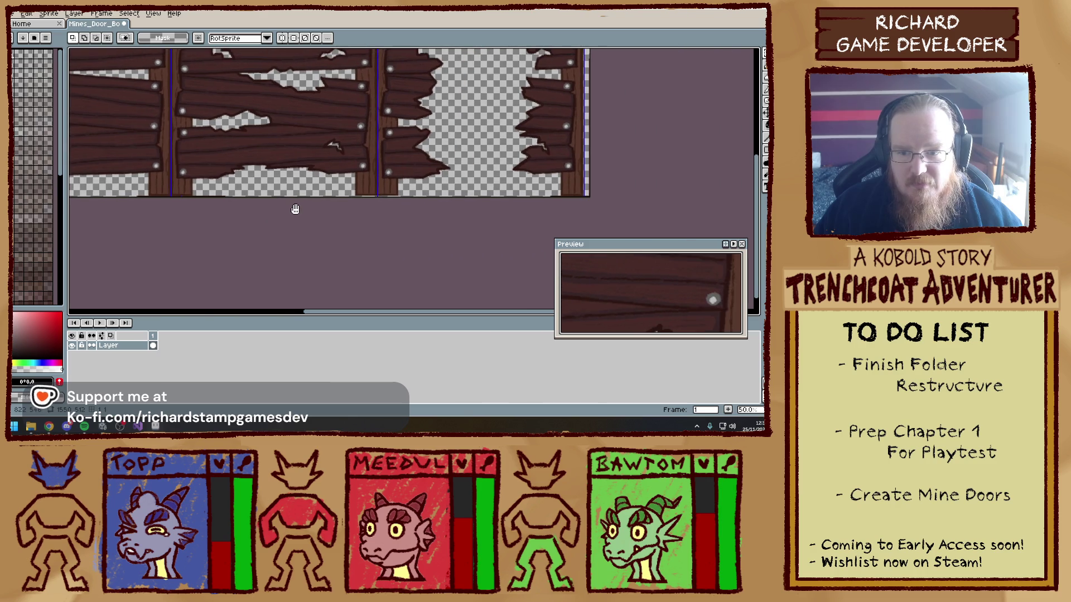
{"action": "scroll", "coordinate": [442, 114], "scroll_direction": "up", "scroll_amount": 2}
{"action": "left_click_drag", "start_coordinate": [423, 112], "coordinate": [418, 225]}
{"action": "scroll", "coordinate": [396, 130], "scroll_direction": "up", "scroll_amount": 5}
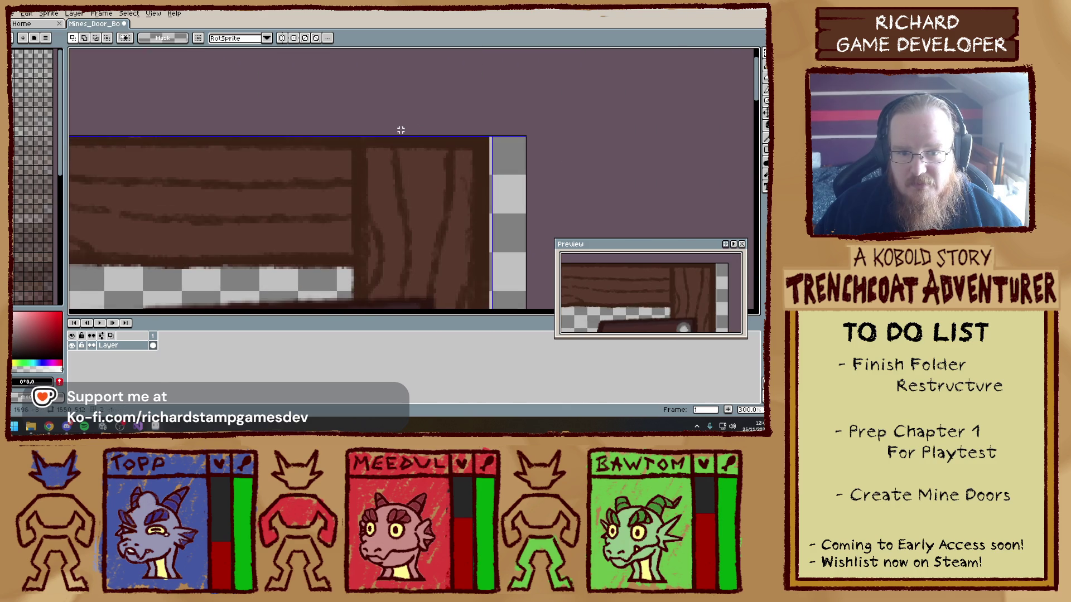
{"action": "scroll", "coordinate": [415, 142], "scroll_direction": "down", "scroll_amount": 4}
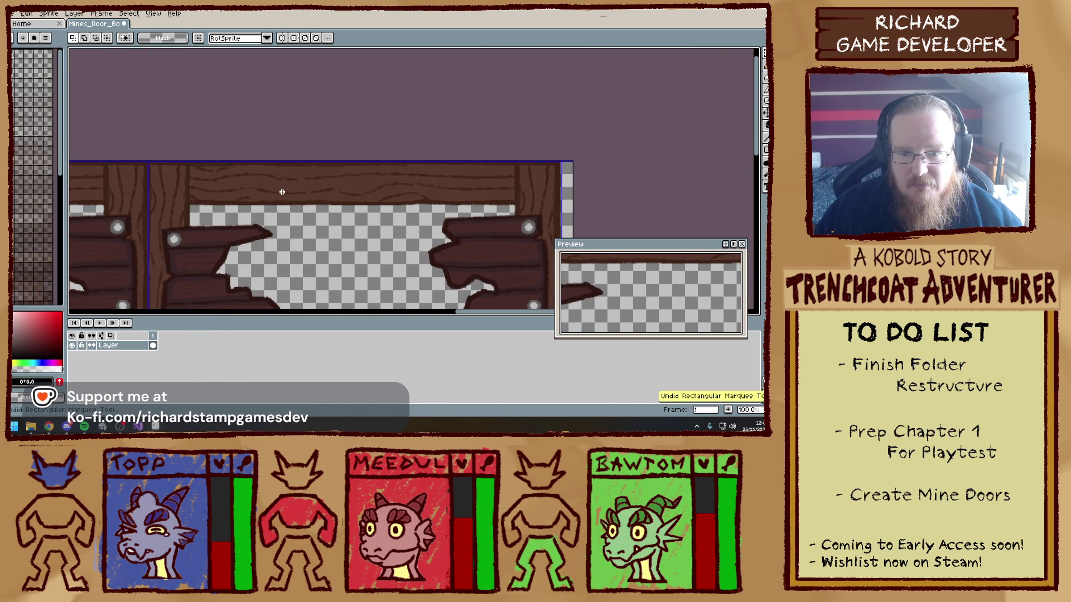
{"action": "left_click_drag", "start_coordinate": [407, 136], "coordinate": [421, 110]}
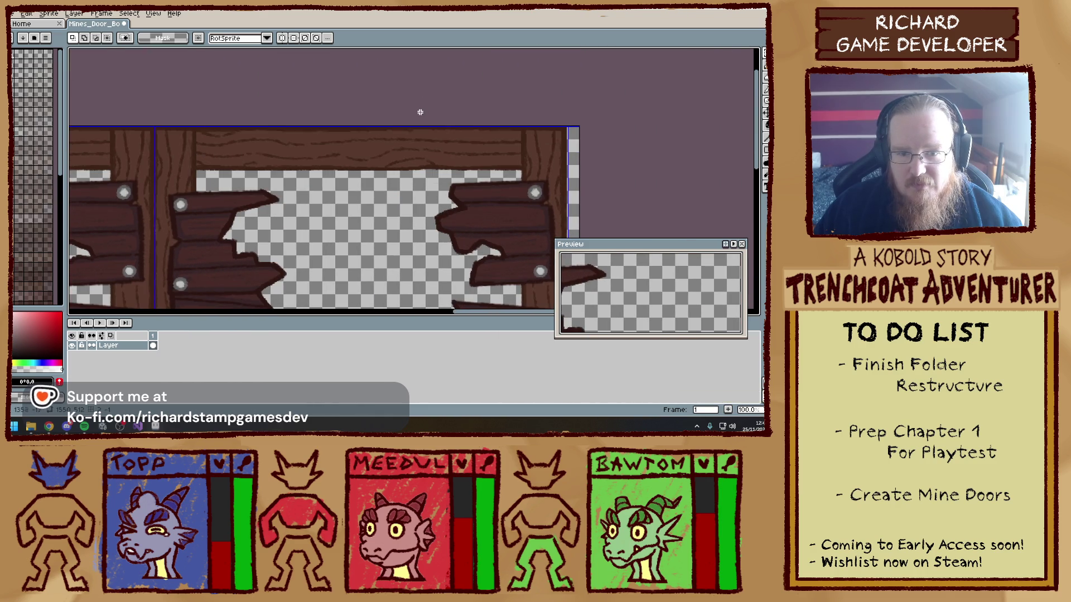
{"action": "key", "text": "ctrl+a"}
{"action": "mouse_move", "coordinate": [473, 132]}
{"action": "left_mouse_down"}
{"action": "mouse_move", "coordinate": [413, 168]}
{"action": "mouse_move", "coordinate": [299, 173]}
{"action": "mouse_move", "coordinate": [679, 136]}
{"action": "left_mouse_up"}
{"action": "scroll", "coordinate": [444, 152], "scroll_direction": "up", "scroll_amount": 3}
{"action": "key", "text": "Return"}
- Check the seams and nudge the third door frame flush against the second
{"action": "scroll", "coordinate": [375, 158], "scroll_direction": "down", "scroll_amount": 2}
{"action": "left_click_drag", "start_coordinate": [290, 149], "coordinate": [358, 134]}
{"action": "scroll", "coordinate": [359, 134], "scroll_direction": "down", "scroll_amount": 3}
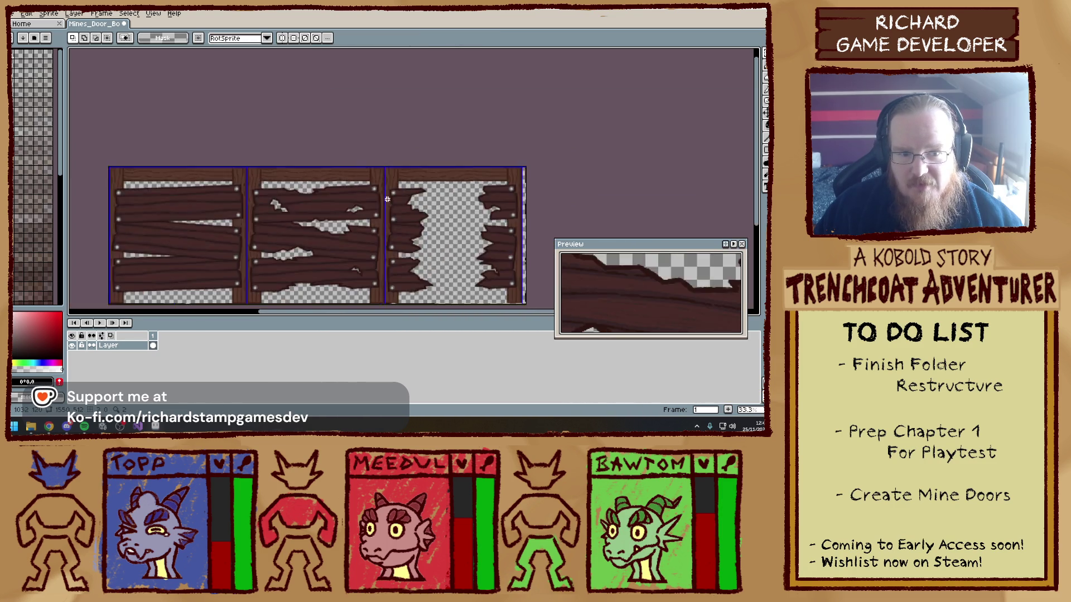
{"action": "scroll", "coordinate": [392, 195], "scroll_direction": "up", "scroll_amount": 5}
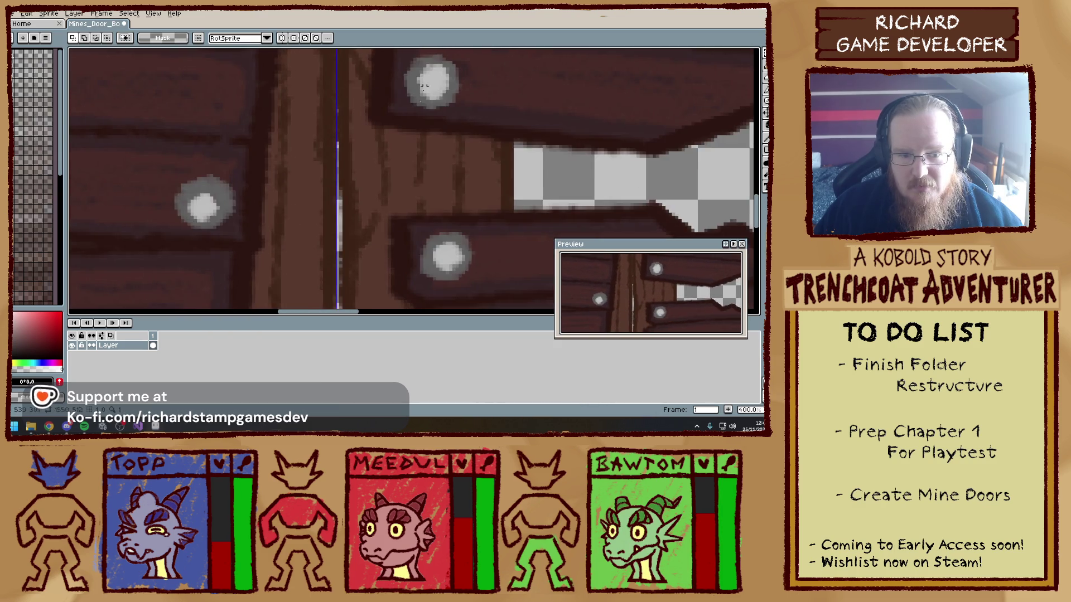
{"action": "scroll", "coordinate": [436, 55], "scroll_direction": "down", "scroll_amount": 4}
{"action": "scroll", "coordinate": [576, 167], "scroll_direction": "up", "scroll_amount": 2}
{"action": "left_click_drag", "start_coordinate": [576, 167], "coordinate": [416, 156]}
{"action": "scroll", "coordinate": [502, 162], "scroll_direction": "up", "scroll_amount": 2}
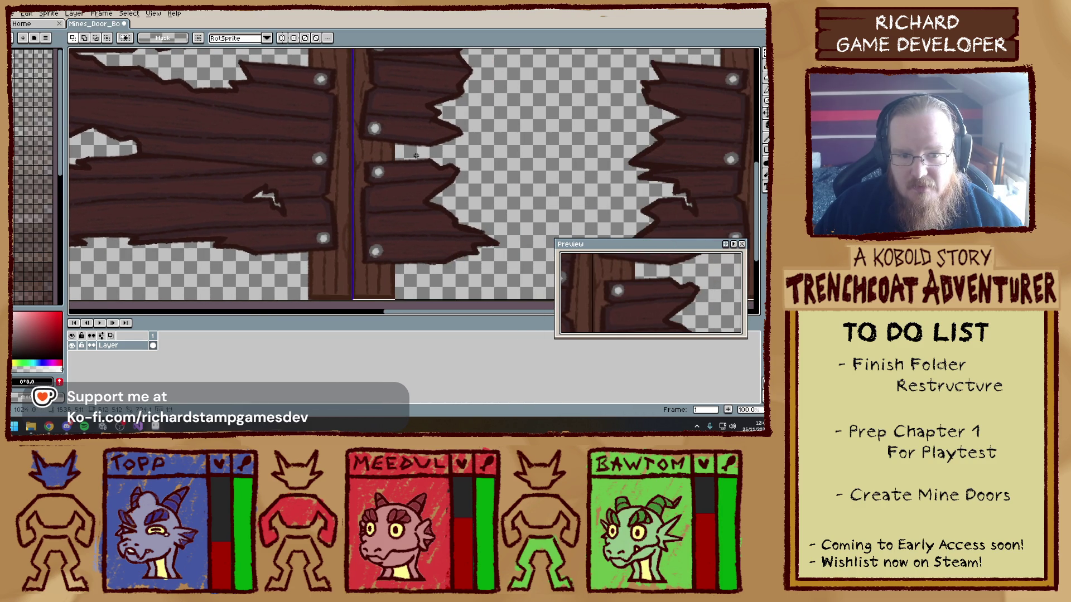
{"action": "scroll", "coordinate": [440, 144], "scroll_direction": "up", "scroll_amount": 4}
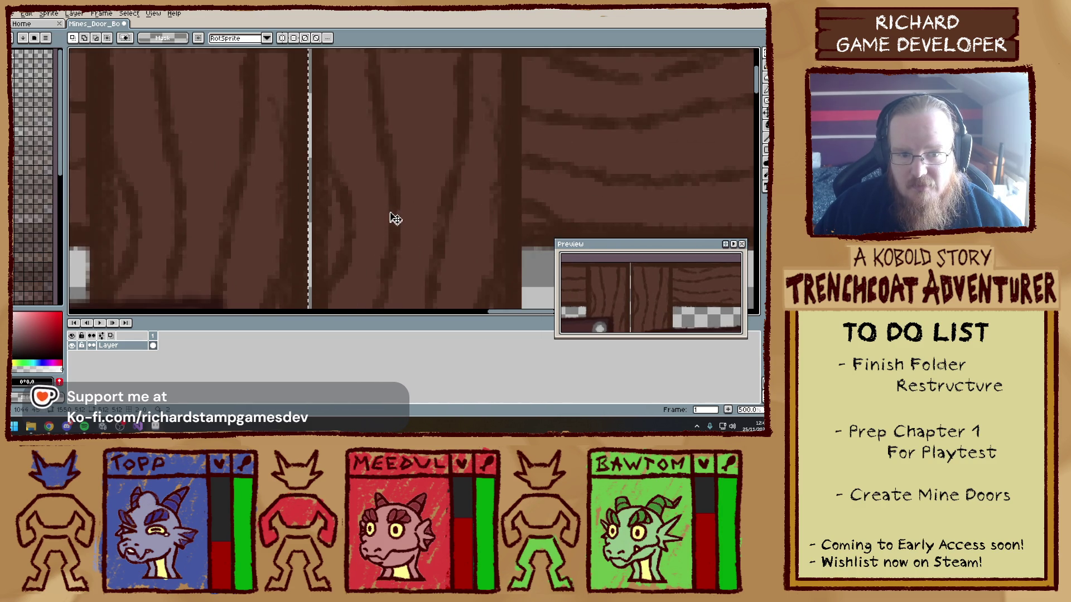
{"action": "scroll", "coordinate": [339, 199], "scroll_direction": "down", "scroll_amount": 1}
{"action": "left_click_drag", "start_coordinate": [349, 292], "coordinate": [380, 140]}
{"action": "scroll", "coordinate": [388, 168], "scroll_direction": "down", "scroll_amount": 2}
{"action": "scroll", "coordinate": [370, 175], "scroll_direction": "up", "scroll_amount": 1}
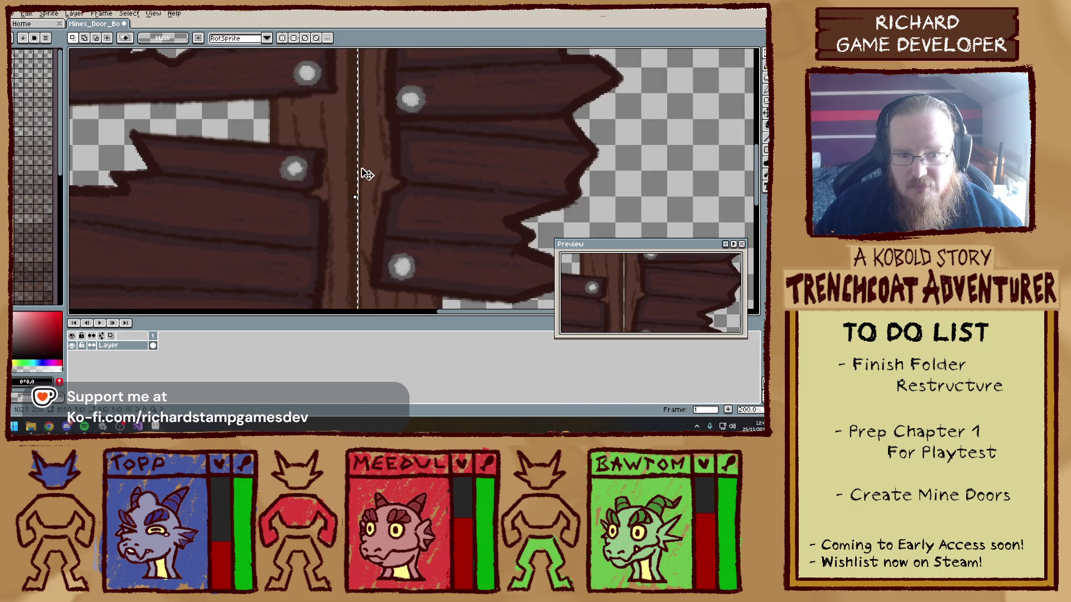
{"action": "left_click_drag", "start_coordinate": [354, 198], "coordinate": [355, 201]}
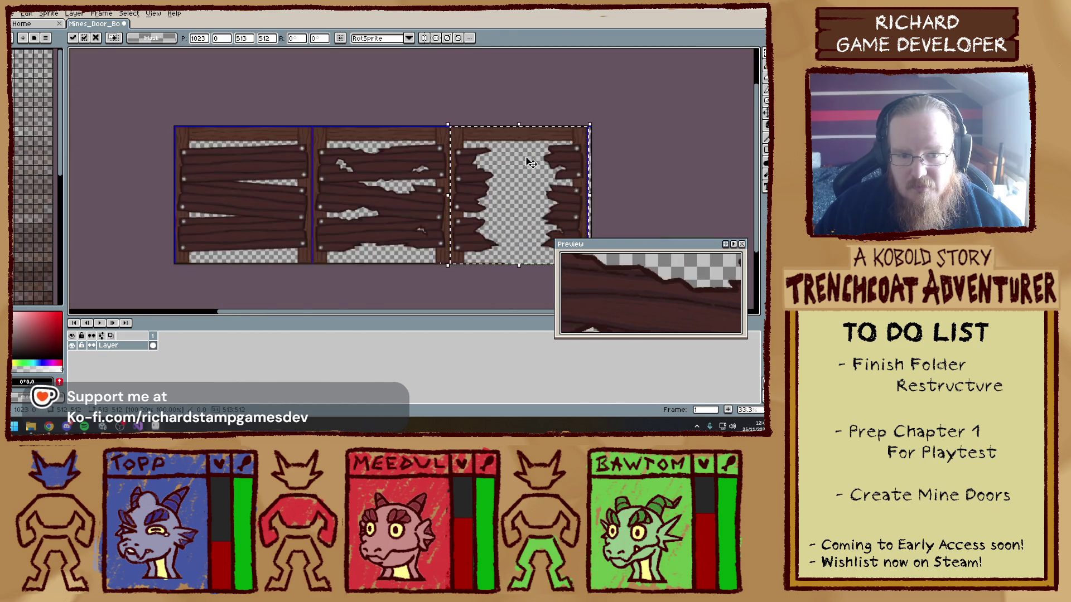
{"action": "scroll", "coordinate": [447, 175], "scroll_direction": "down", "scroll_amount": 3}
{"action": "scroll", "coordinate": [447, 176], "scroll_direction": "up", "scroll_amount": 5}
{"action": "key", "text": "ctrl+d"}
{"action": "scroll", "coordinate": [491, 187], "scroll_direction": "down", "scroll_amount": 5}
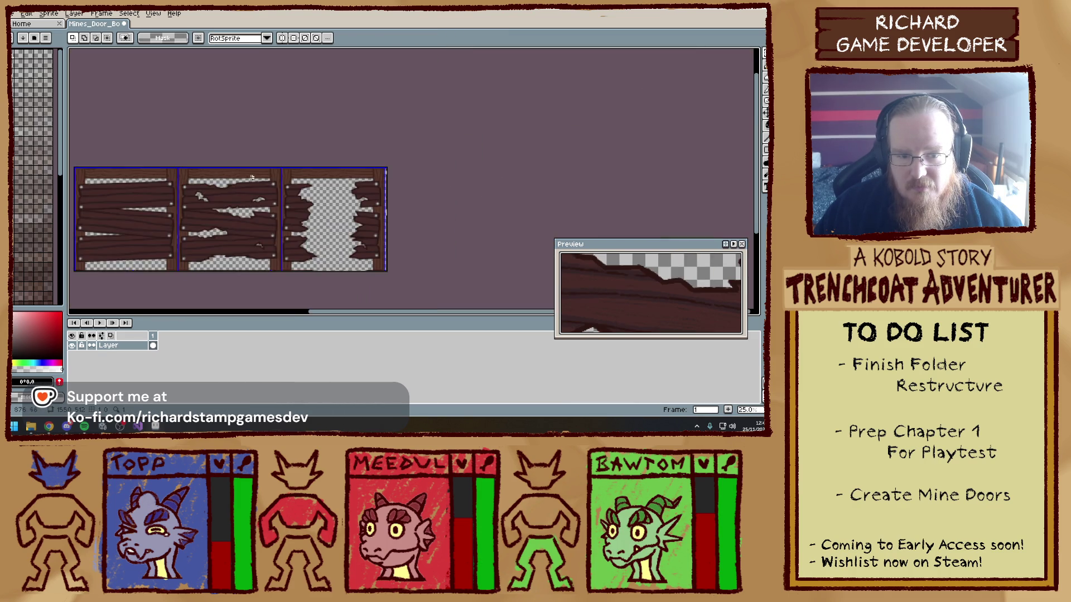
{"action": "scroll", "coordinate": [502, 170], "scroll_direction": "up", "scroll_amount": 1}
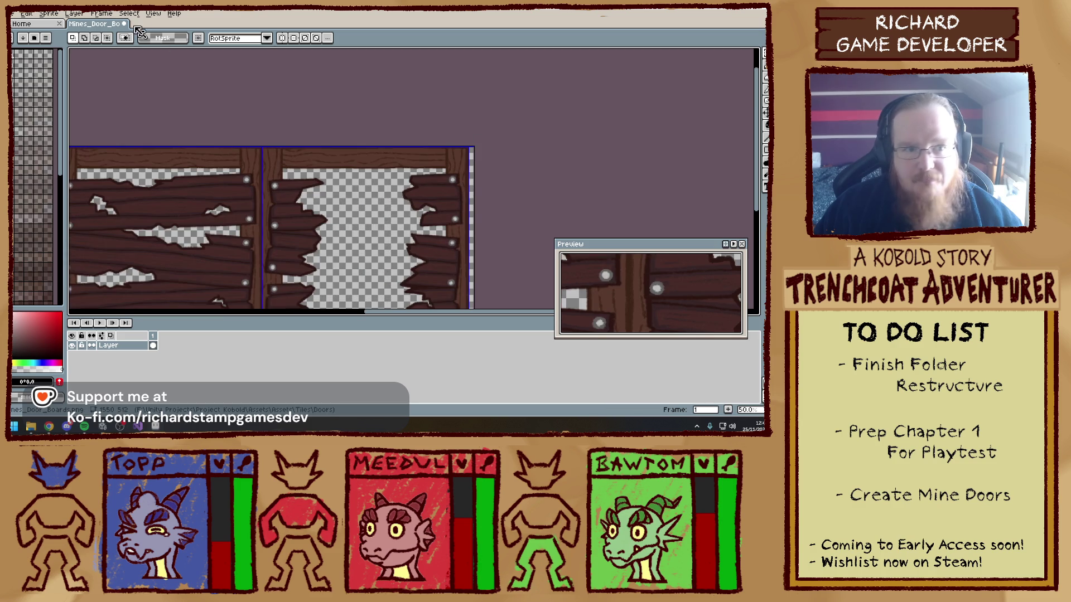
{"action": "left_click", "coordinate": [49, 13]}
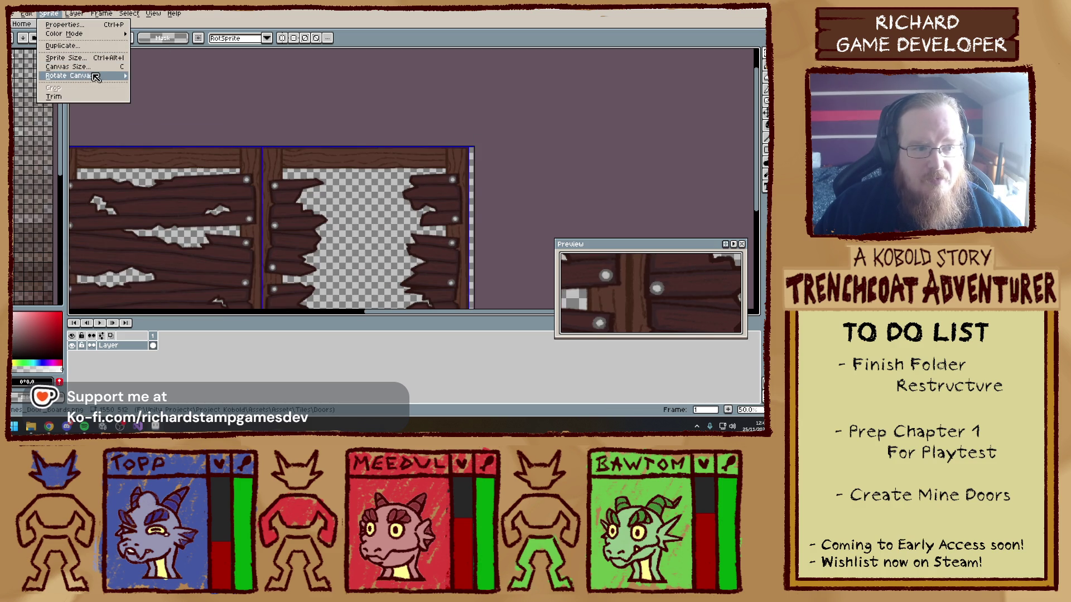
- Resize the canvas width to 512*3 (1536 px) anchored left, then switch to the KEEP OUT door sheet
{"action": "left_click", "coordinate": [66, 67]}
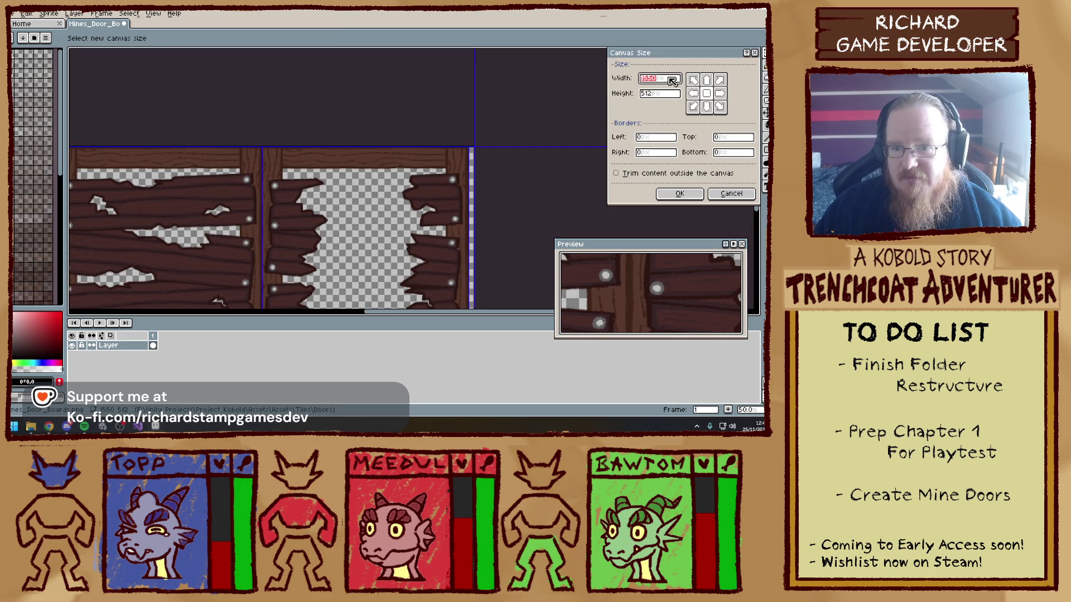
{"action": "key", "text": "Return"}
{"action": "type", "text": "512*"}
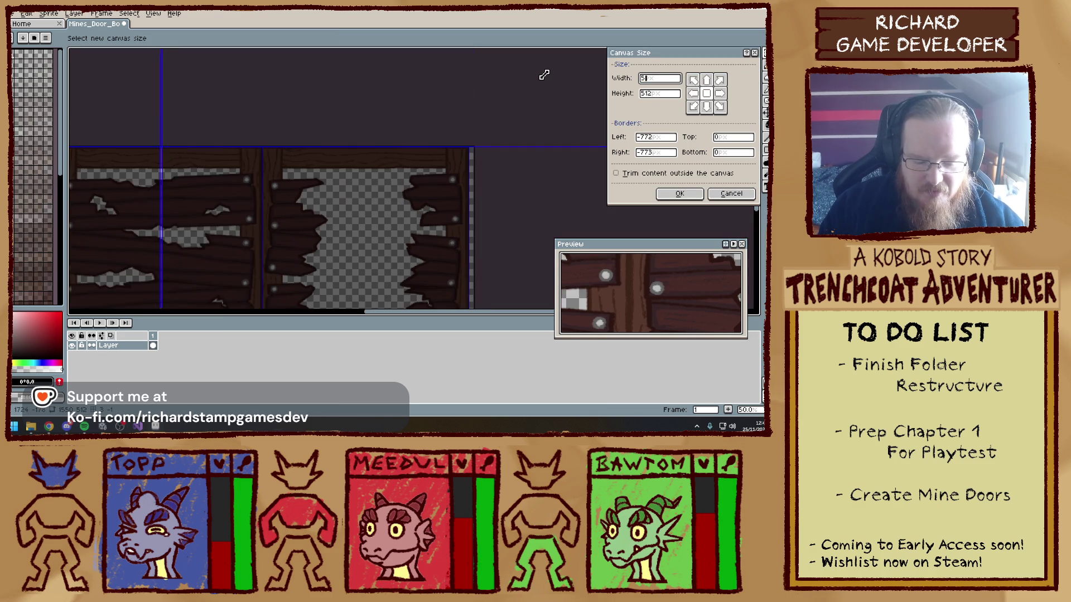
{"action": "type", "text": "3"}
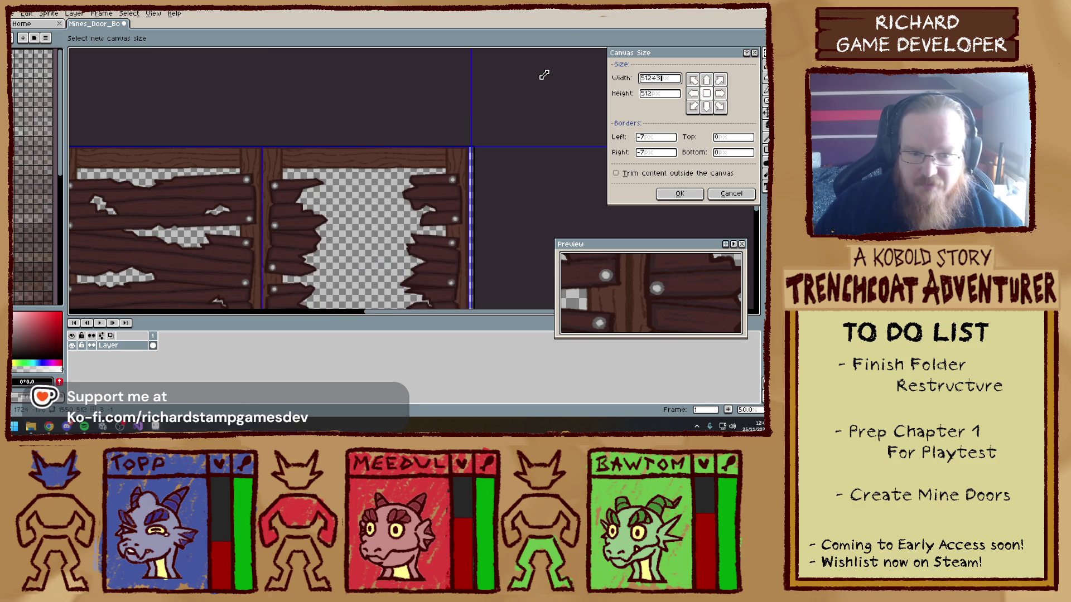
{"action": "left_click", "coordinate": [693, 94]}
{"action": "left_click", "coordinate": [686, 194]}
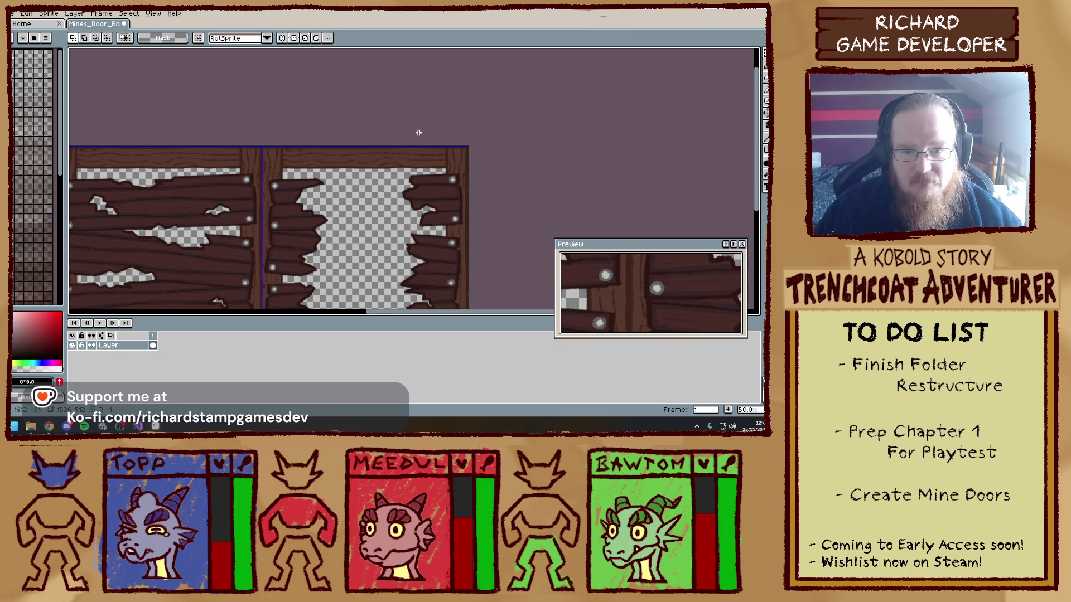
{"action": "left_click_drag", "start_coordinate": [243, 130], "coordinate": [301, 113]}
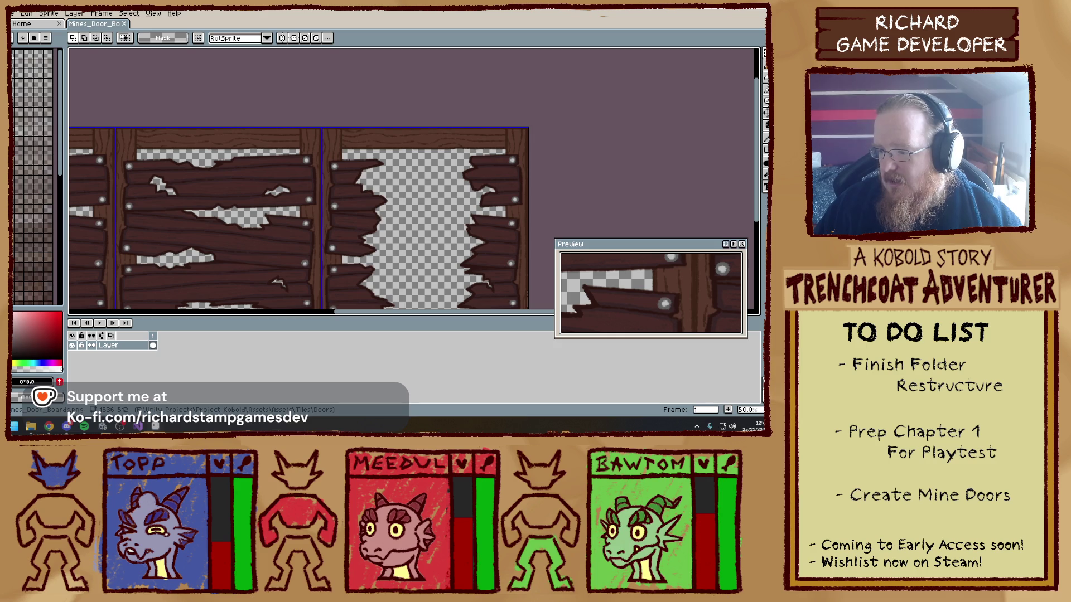
{"action": "key", "text": "ctrl+shift+t"}
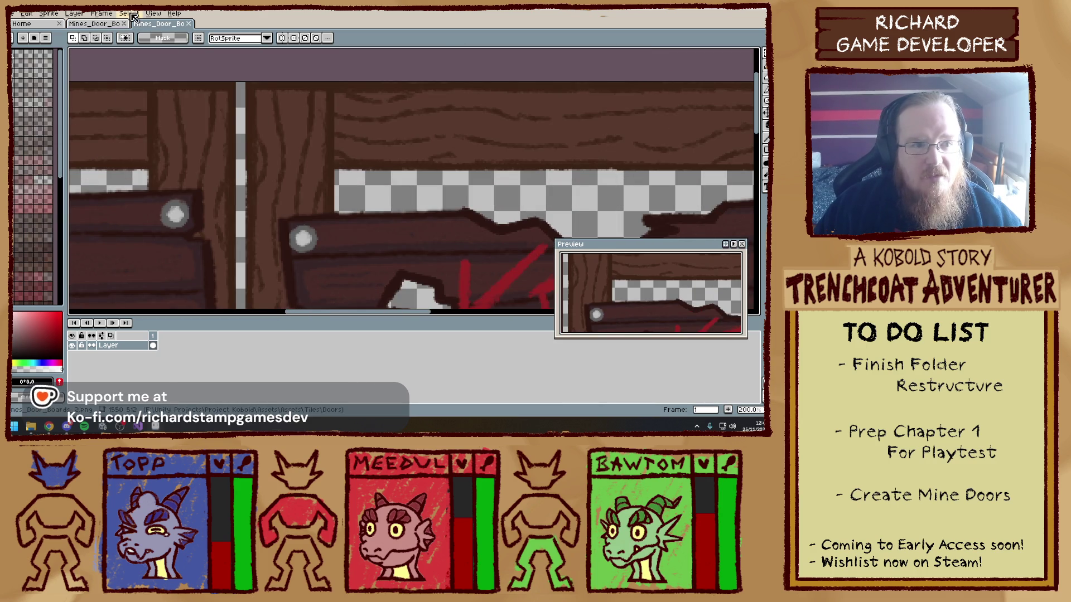
- Adjust the grid size in the Grid Settings
{"action": "left_click", "coordinate": [153, 13]}
{"action": "left_click", "coordinate": [267, 58]}
{"action": "type", "text": "51"}
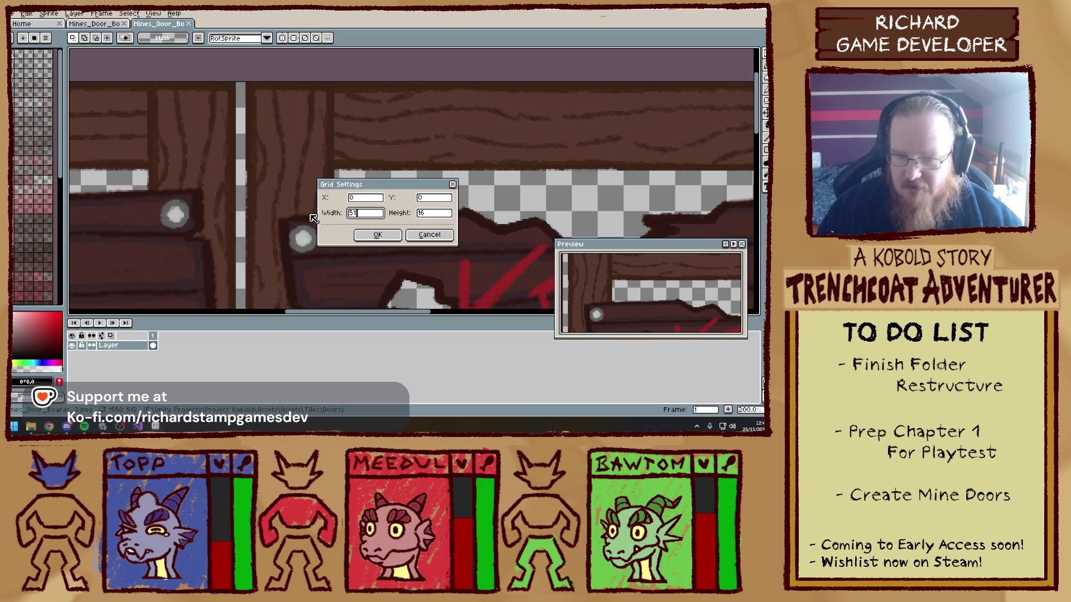
{"action": "type", "text": "2"}
{"action": "key", "text": "Return"}
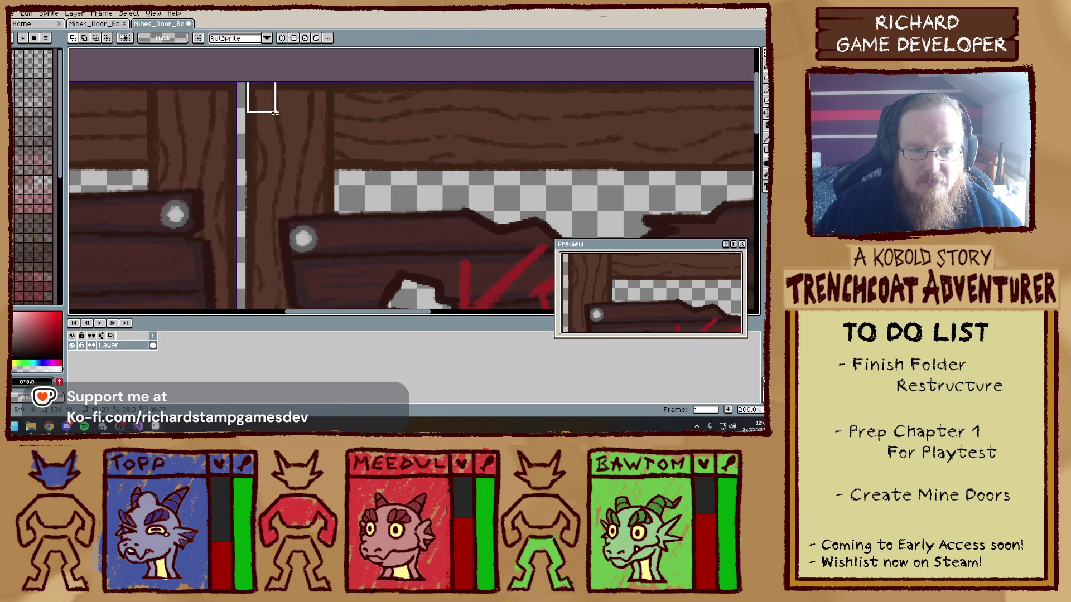
- Paste a copied door piece onto the sheet and shift it left into alignment
{"action": "left_click", "coordinate": [243, 71]}
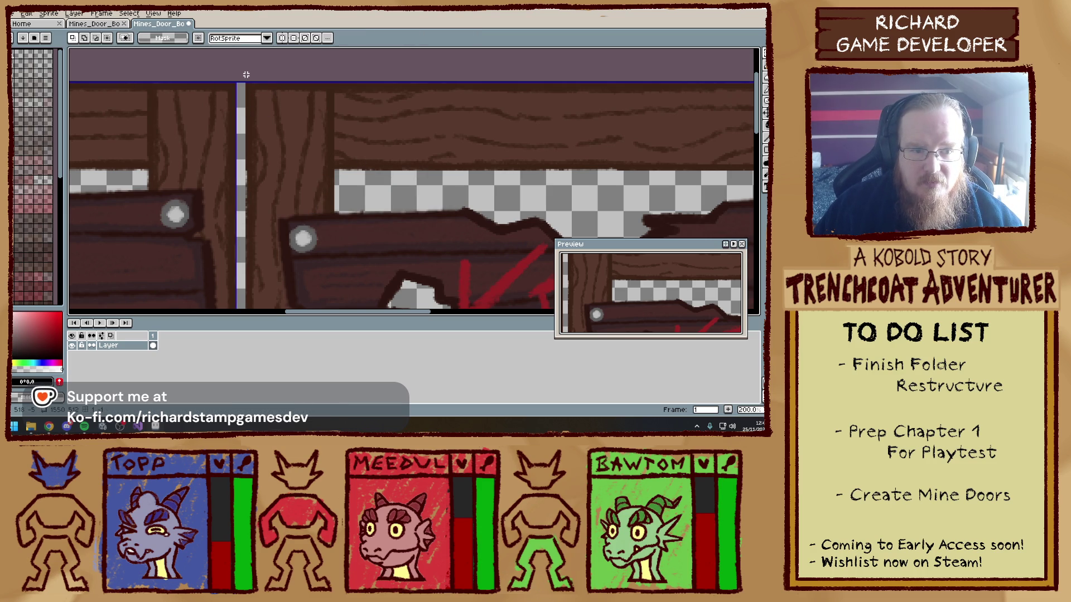
{"action": "scroll", "coordinate": [246, 74], "scroll_direction": "down", "scroll_amount": 5}
{"action": "scroll", "coordinate": [246, 74], "scroll_direction": "right", "scroll_amount": 3}
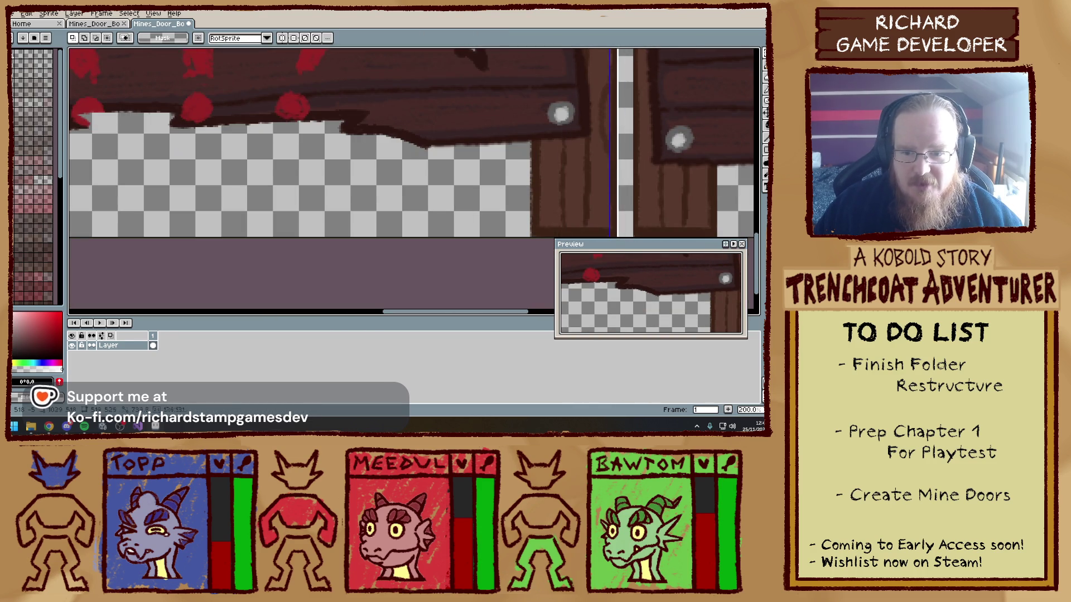
{"action": "scroll", "coordinate": [544, 290], "scroll_direction": "up", "scroll_amount": 5}
{"action": "scroll", "coordinate": [544, 290], "scroll_direction": "right", "scroll_amount": 5}
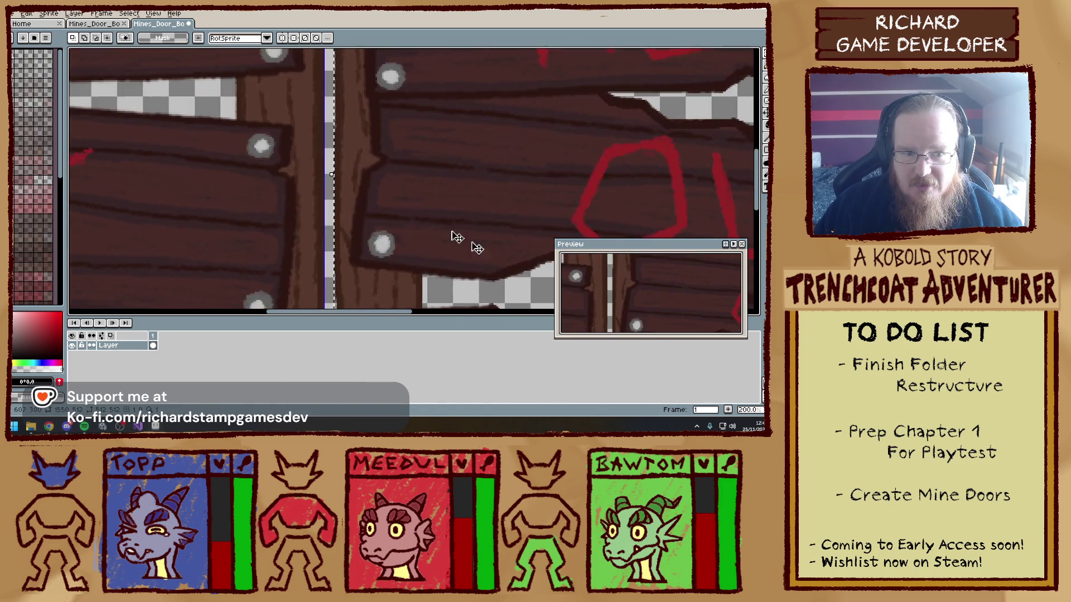
{"action": "scroll", "coordinate": [544, 290], "scroll_direction": "down", "scroll_amount": 3}
{"action": "scroll", "coordinate": [401, 177], "scroll_direction": "up", "scroll_amount": 5}
{"action": "key", "text": "ctrl+v"}
{"action": "left_click_drag", "start_coordinate": [348, 180], "coordinate": [321, 179]}
{"action": "key", "text": "Return"}
- Drag the grey strip left so it starts at x 1024 on the third frame's edge
{"action": "scroll", "coordinate": [609, 204], "scroll_direction": "down", "scroll_amount": 1}
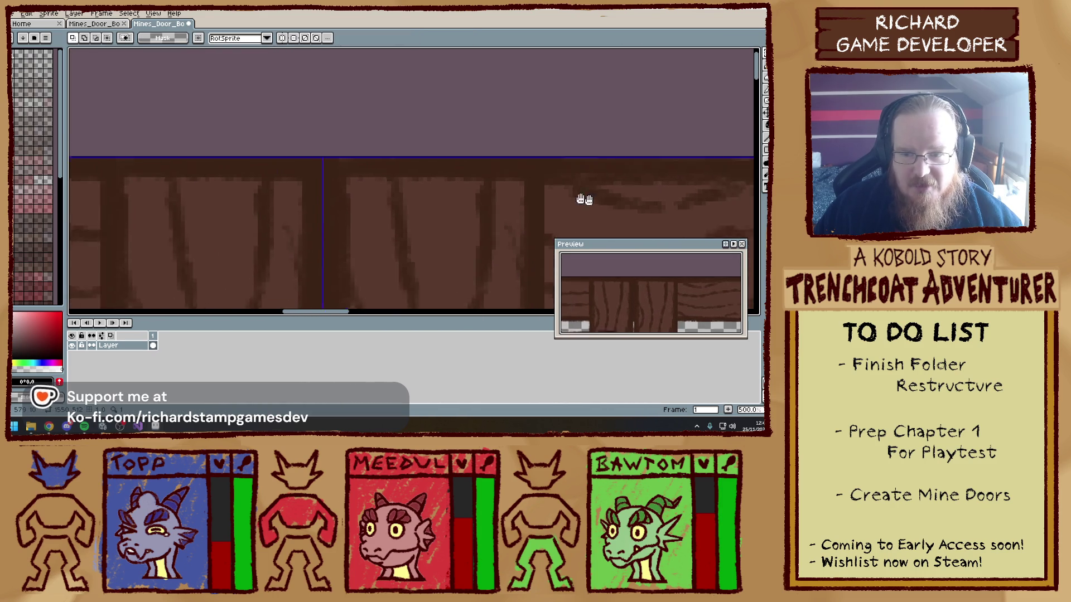
{"action": "scroll", "coordinate": [275, 131], "scroll_direction": "down", "scroll_amount": 4}
{"action": "scroll", "coordinate": [380, 192], "scroll_direction": "up", "scroll_amount": 3}
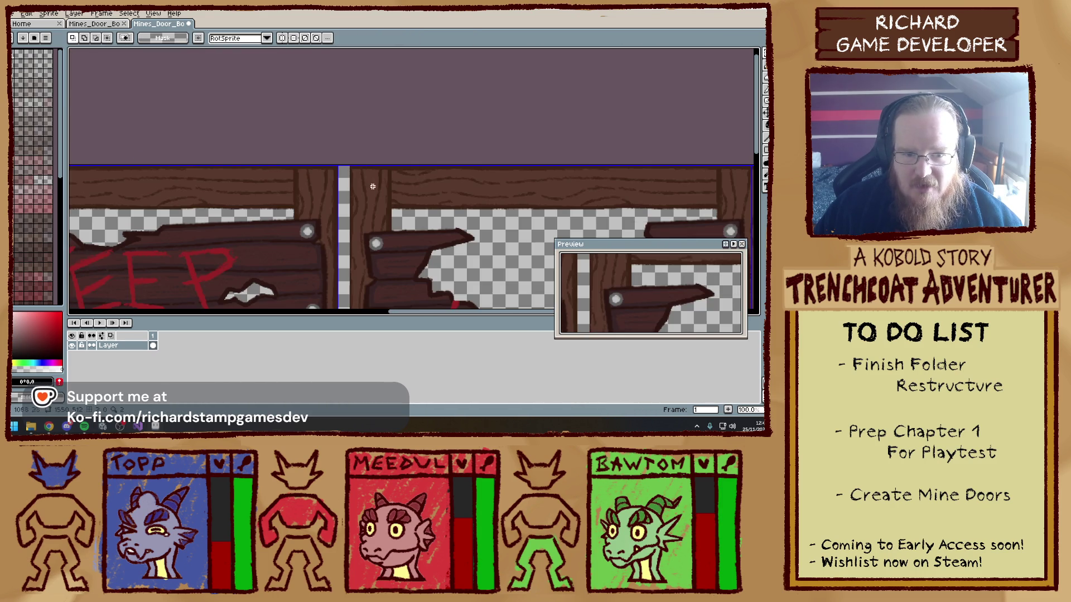
{"action": "scroll", "coordinate": [346, 166], "scroll_direction": "down", "scroll_amount": 2}
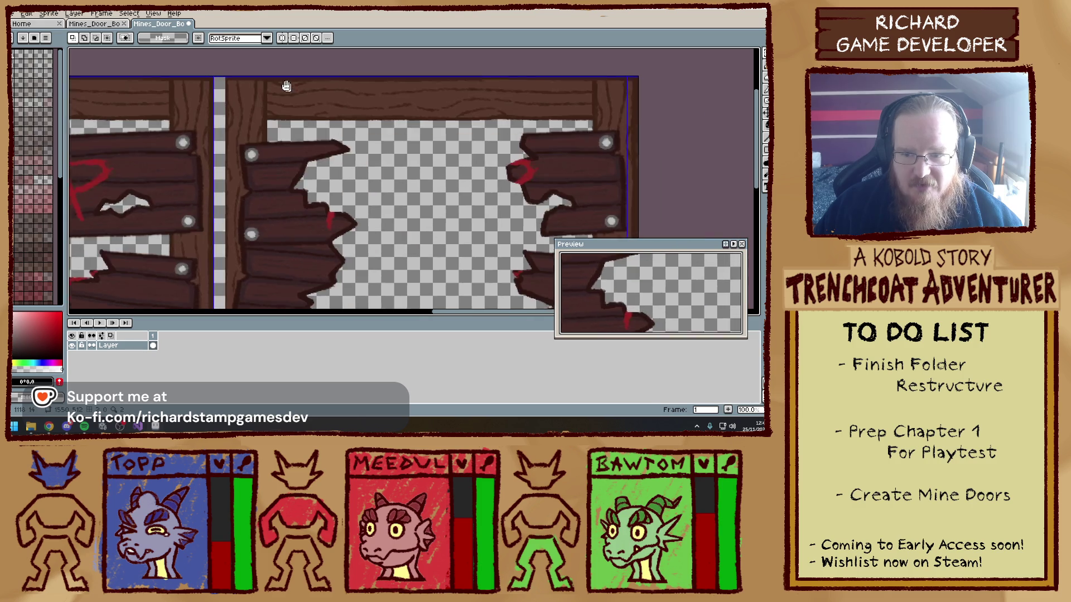
{"action": "scroll", "coordinate": [482, 152], "scroll_direction": "up", "scroll_amount": 2}
{"action": "scroll", "coordinate": [482, 152], "scroll_direction": "down", "scroll_amount": 2}
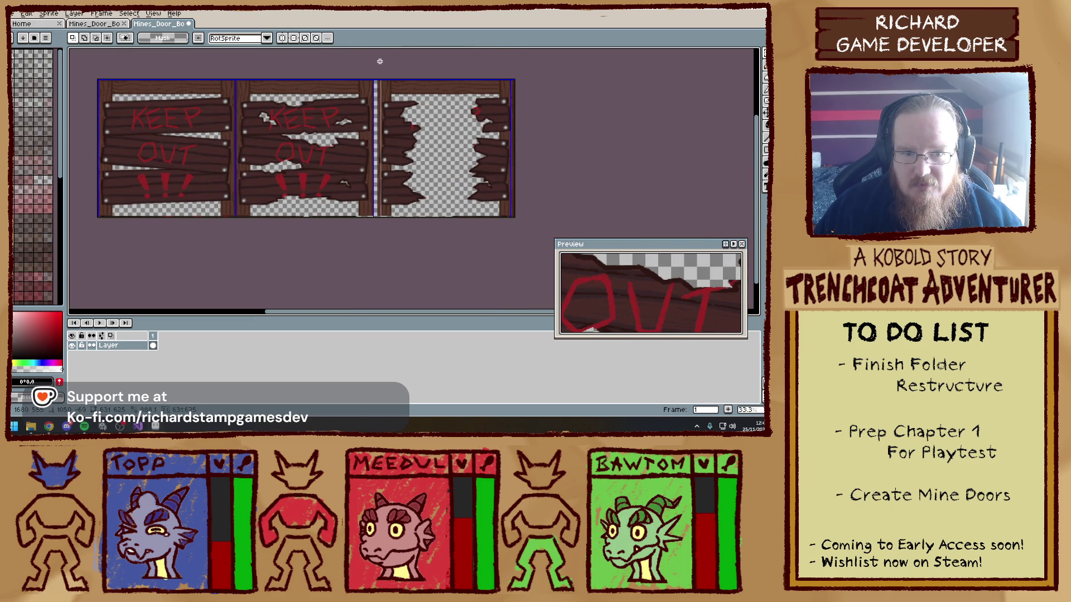
{"action": "scroll", "coordinate": [373, 67], "scroll_direction": "up", "scroll_amount": 6}
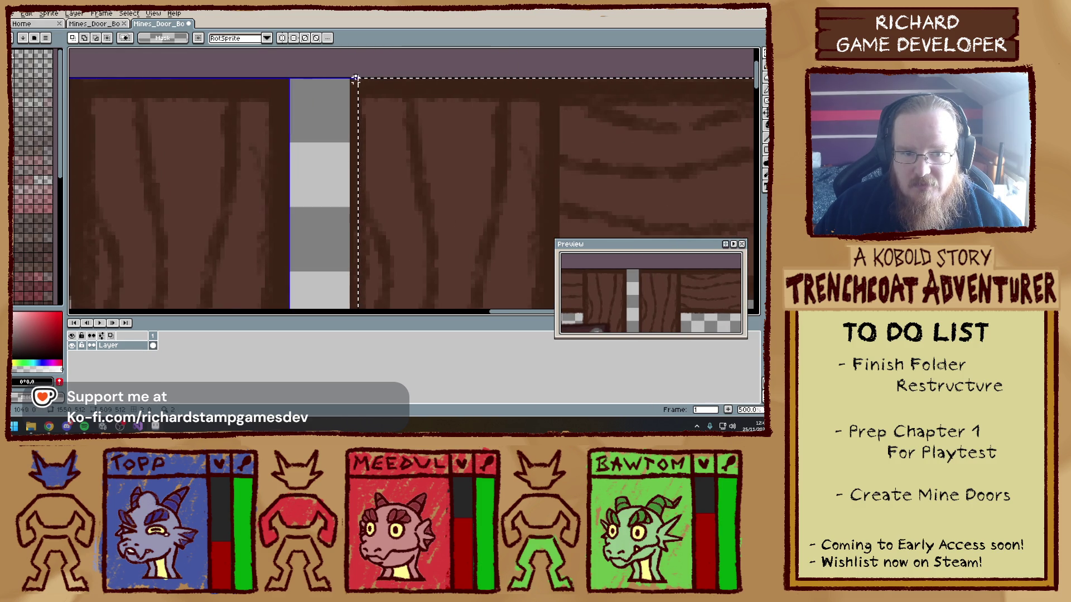
{"action": "scroll", "coordinate": [357, 92], "scroll_direction": "down", "scroll_amount": 4}
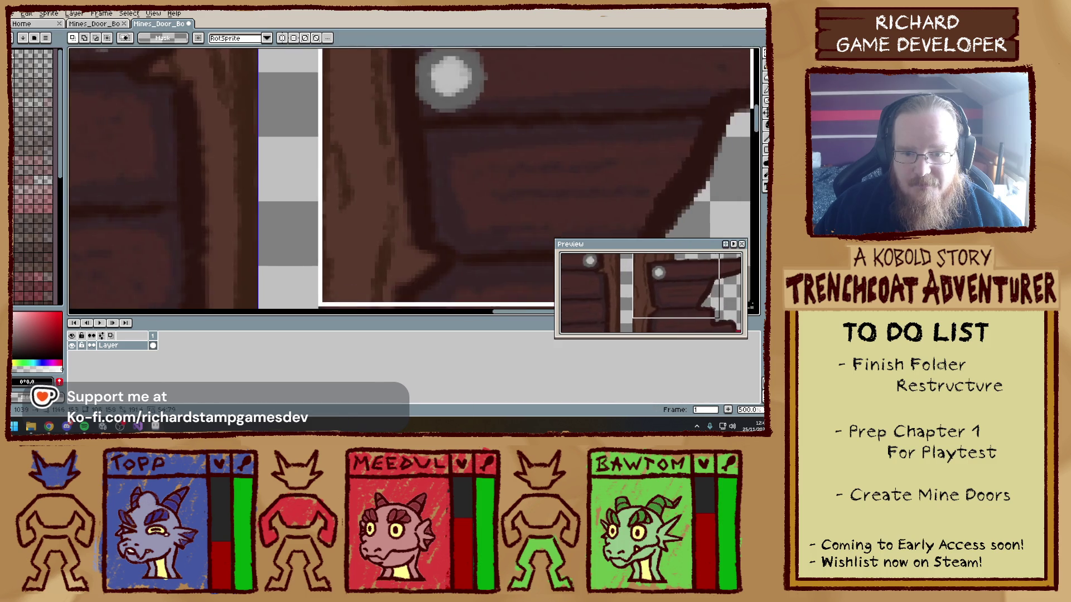
{"action": "scroll", "coordinate": [530, 198], "scroll_direction": "down", "scroll_amount": 4}
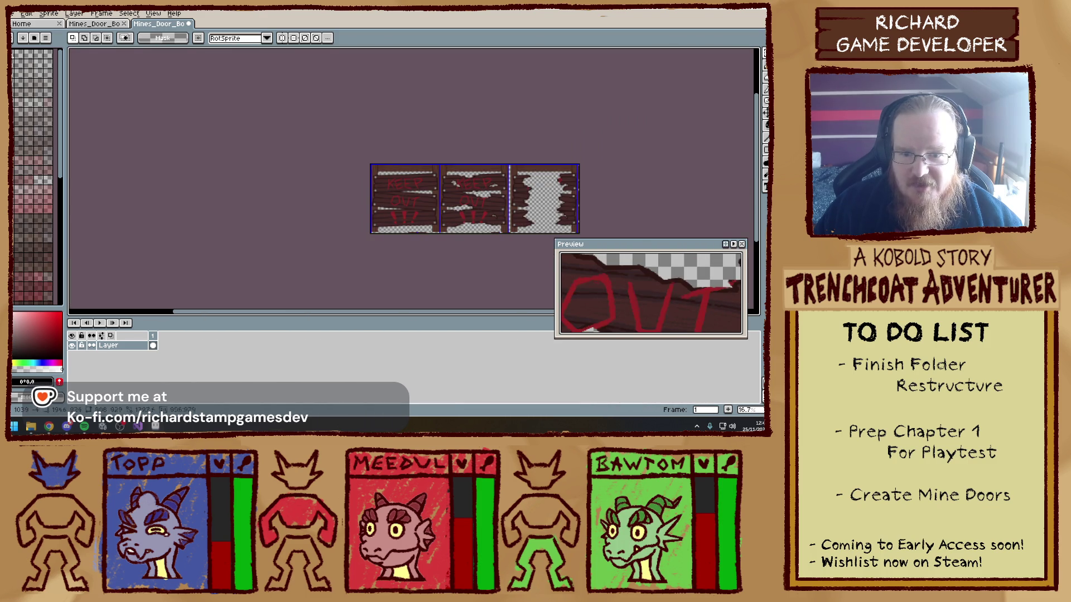
{"action": "scroll", "coordinate": [511, 167], "scroll_direction": "up", "scroll_amount": 10}
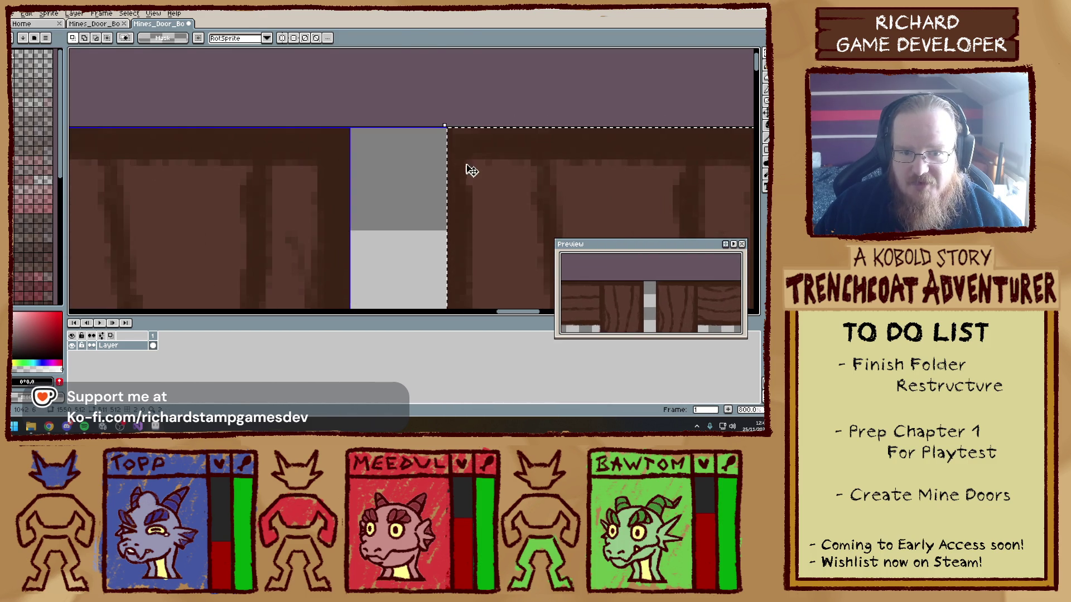
{"action": "mouse_move", "coordinate": [413, 162]}
{"action": "left_mouse_down"}
{"action": "mouse_move", "coordinate": [375, 160]}
{"action": "mouse_move", "coordinate": [574, 53]}
{"action": "mouse_move", "coordinate": [243, 108]}
{"action": "mouse_move", "coordinate": [95, 243]}
{"action": "left_mouse_up"}
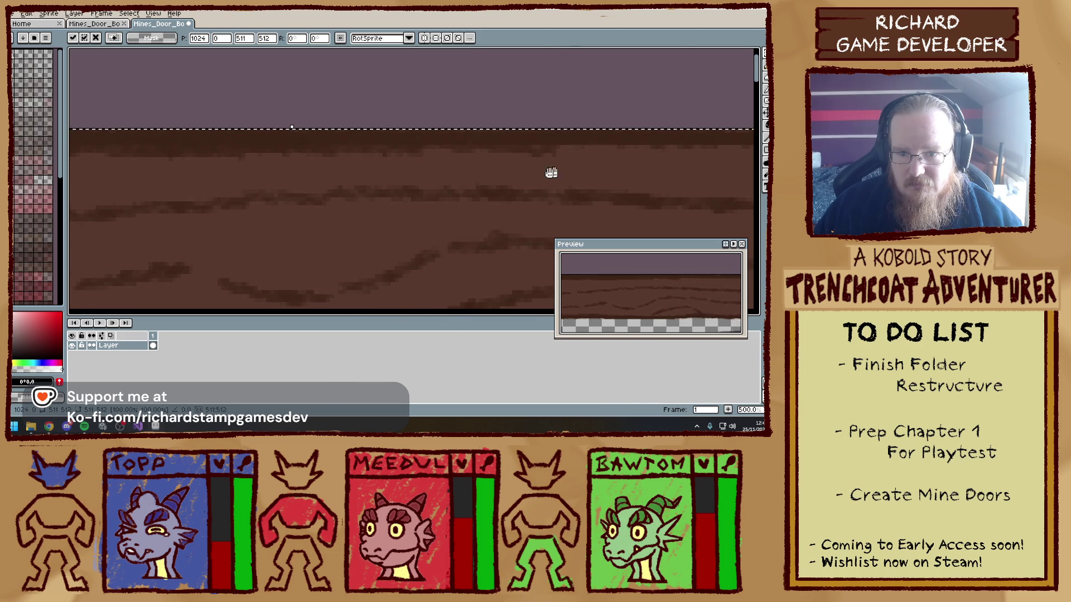
- Inspect the three board panels, including the door knob area, for seams
{"action": "scroll", "coordinate": [543, 150], "scroll_direction": "down", "scroll_amount": 2}
{"action": "left_click_drag", "start_coordinate": [544, 150], "coordinate": [510, 134]}
{"action": "scroll", "coordinate": [509, 134], "scroll_direction": "down", "scroll_amount": 2}
{"action": "scroll", "coordinate": [413, 230], "scroll_direction": "up", "scroll_amount": 2}
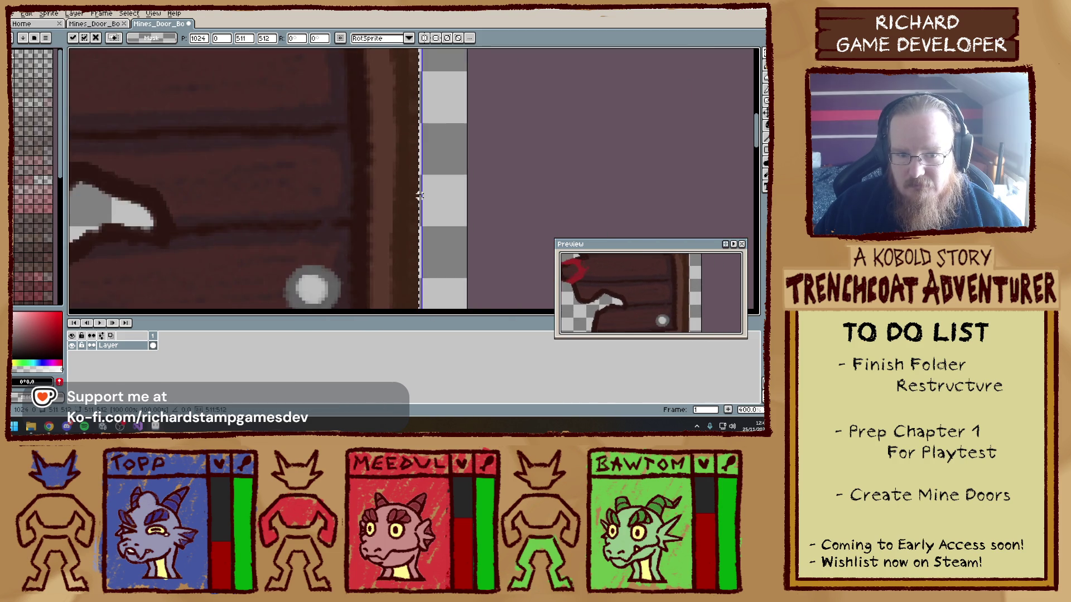
{"action": "scroll", "coordinate": [413, 230], "scroll_direction": "down", "scroll_amount": 3}
{"action": "scroll", "coordinate": [386, 223], "scroll_direction": "up", "scroll_amount": 2}
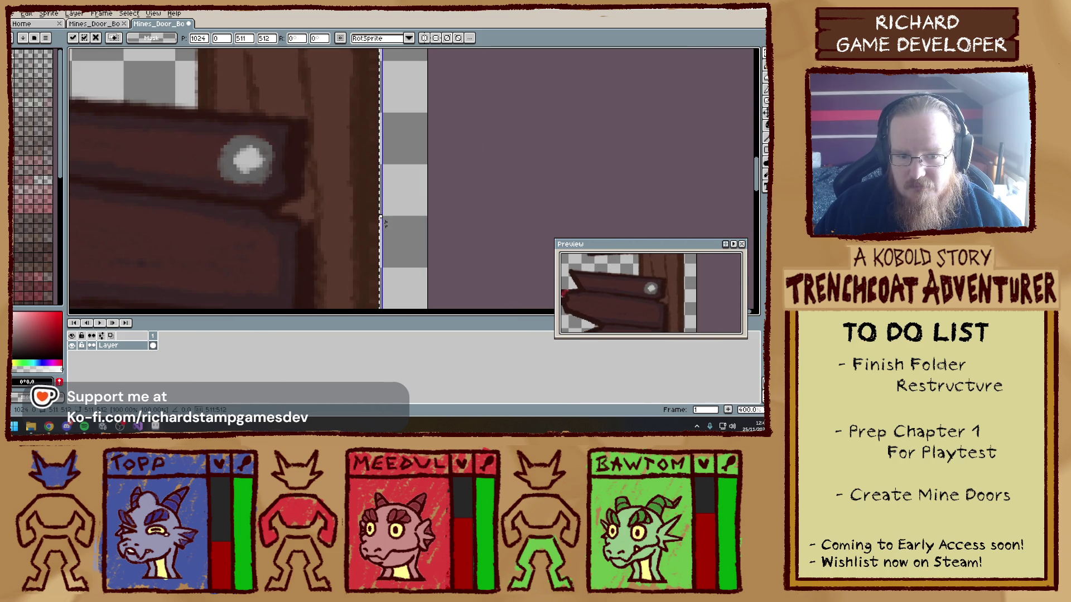
{"action": "scroll", "coordinate": [383, 219], "scroll_direction": "down", "scroll_amount": 5}
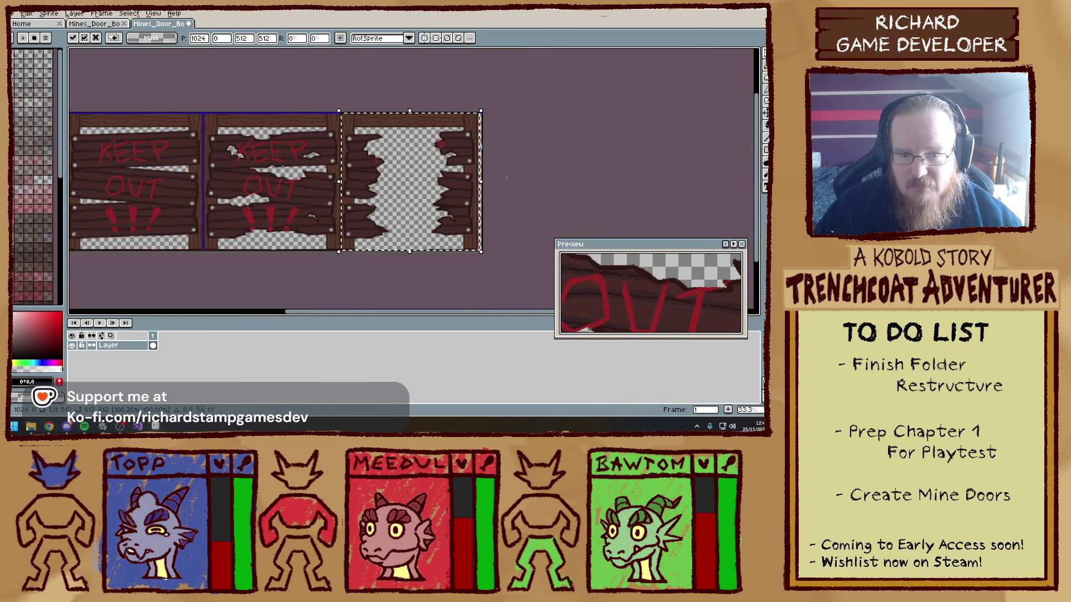
{"action": "left_click", "coordinate": [26, 13]}
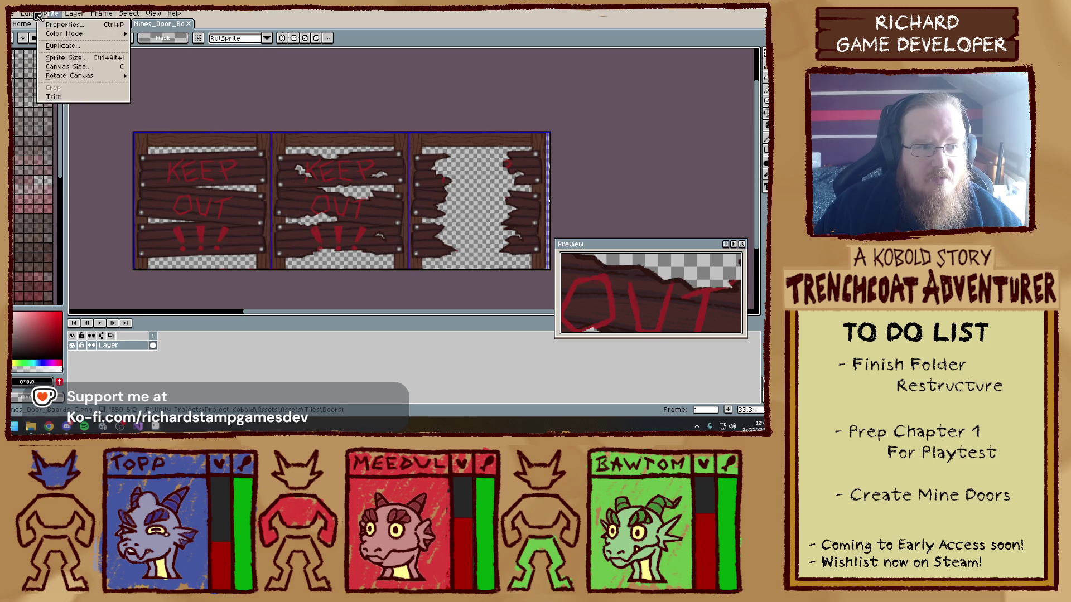
- Trim the boarded strip's canvas to three frames wide, save it, and open the cobweb door file
{"action": "mouse_move", "coordinate": [133, 15]}
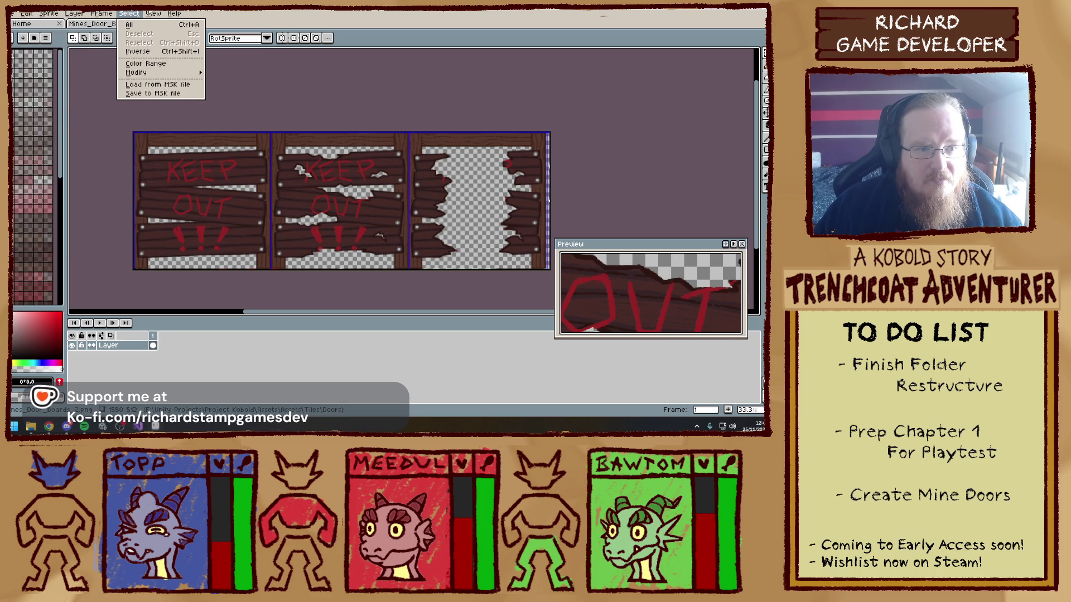
{"action": "mouse_move", "coordinate": [76, 19]}
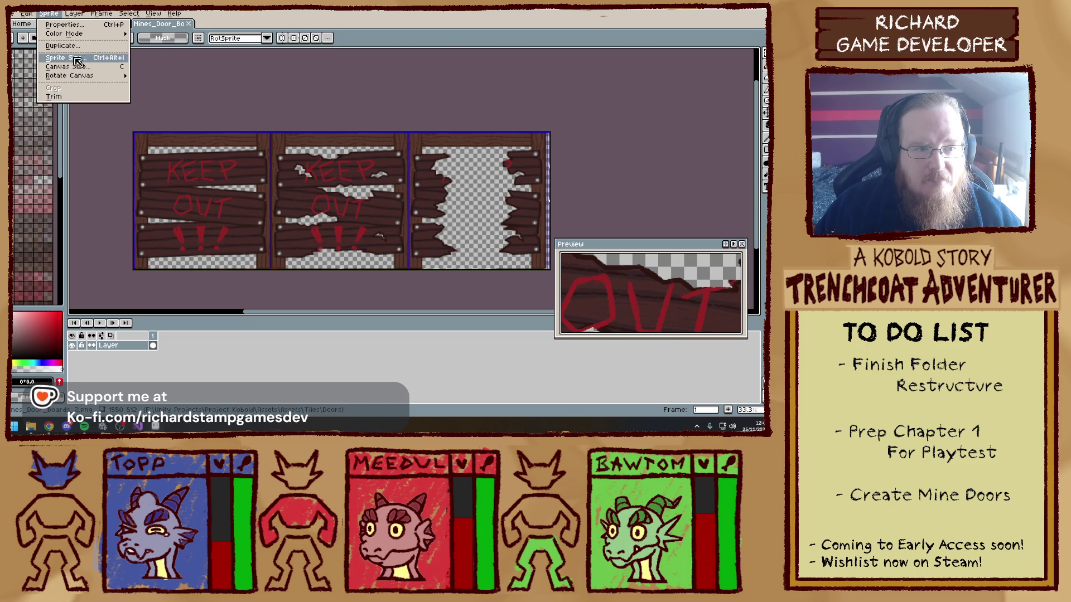
{"action": "left_click", "coordinate": [65, 68]}
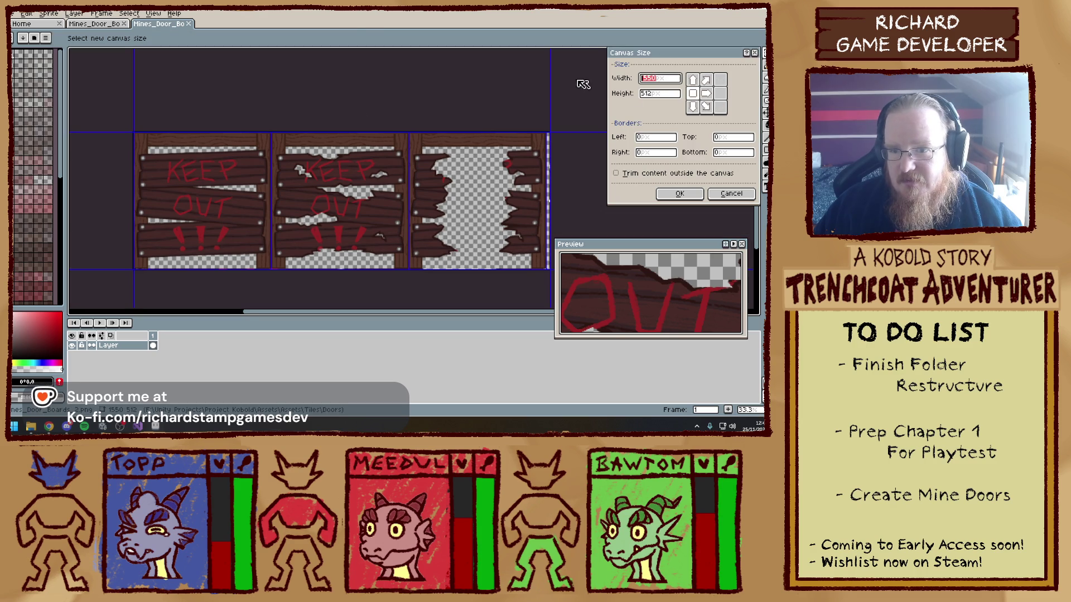
{"action": "type", "text": "512*"}
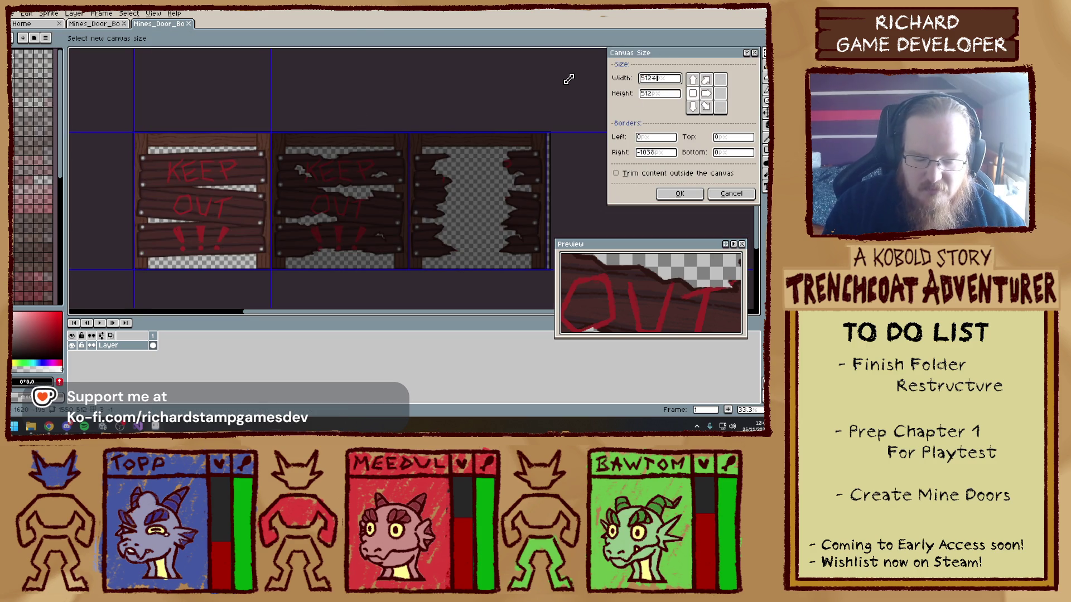
{"action": "type", "text": "3"}
{"action": "key", "text": "Return"}
{"action": "key", "text": "ctrl+s"}
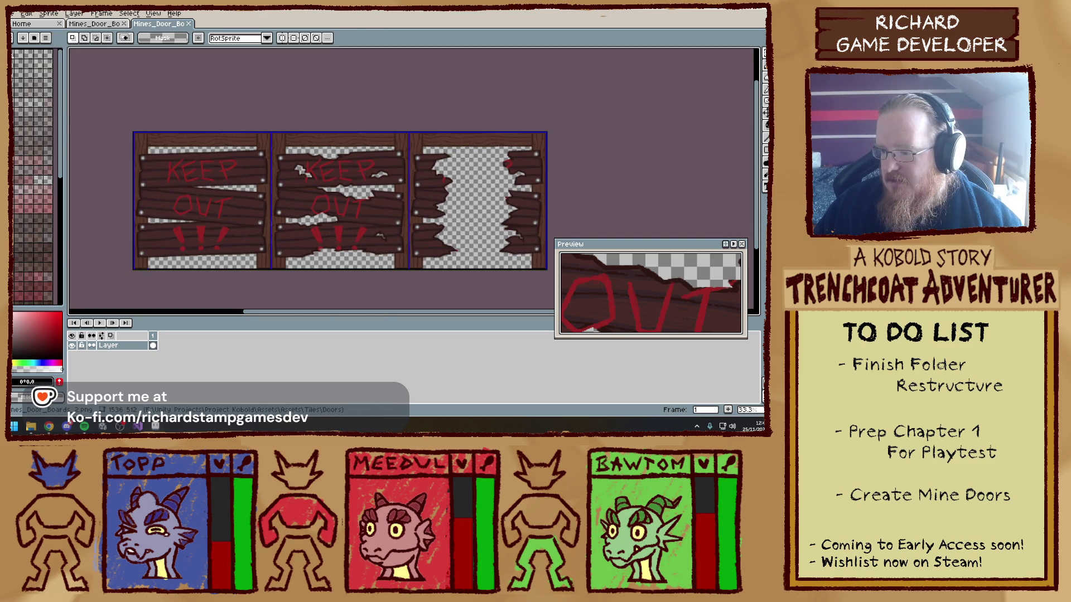
{"action": "key", "text": "minus"}
{"action": "key", "text": "minus"}
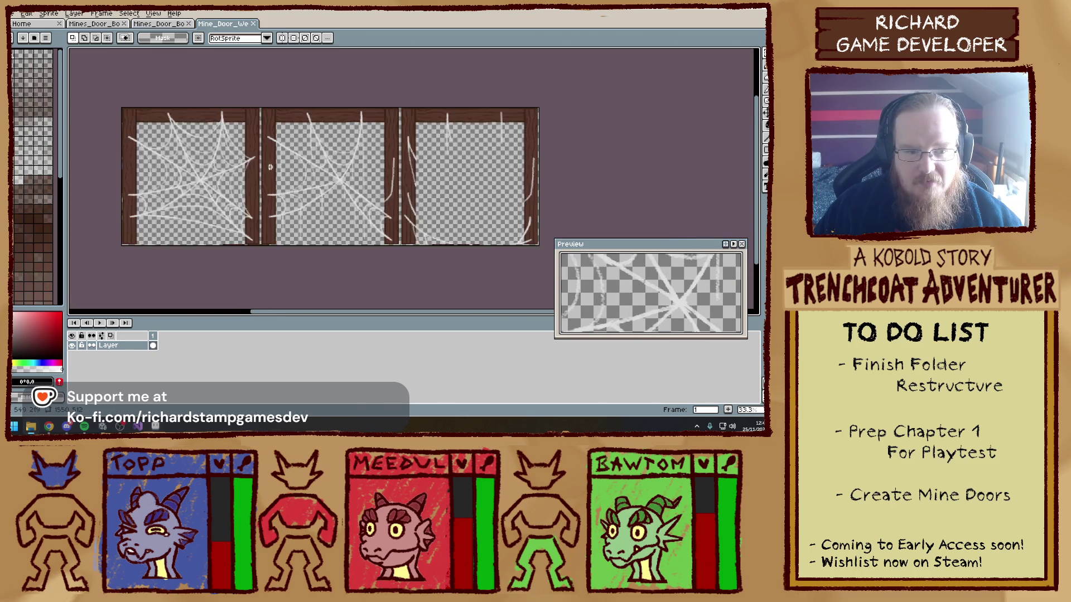
- Set the grid to 512×512 so it outlines the three cobweb frames
{"action": "left_click", "coordinate": [154, 13]}
{"action": "mouse_move", "coordinate": [223, 57]}
{"action": "left_click", "coordinate": [308, 72]}
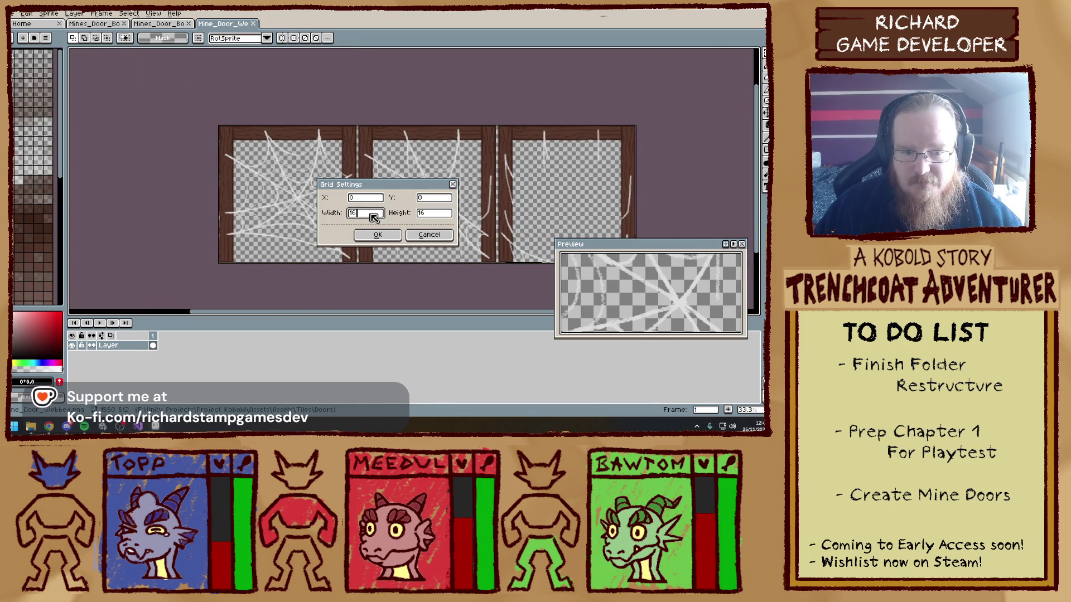
{"action": "type", "text": "12"}
{"action": "key", "text": "Return"}
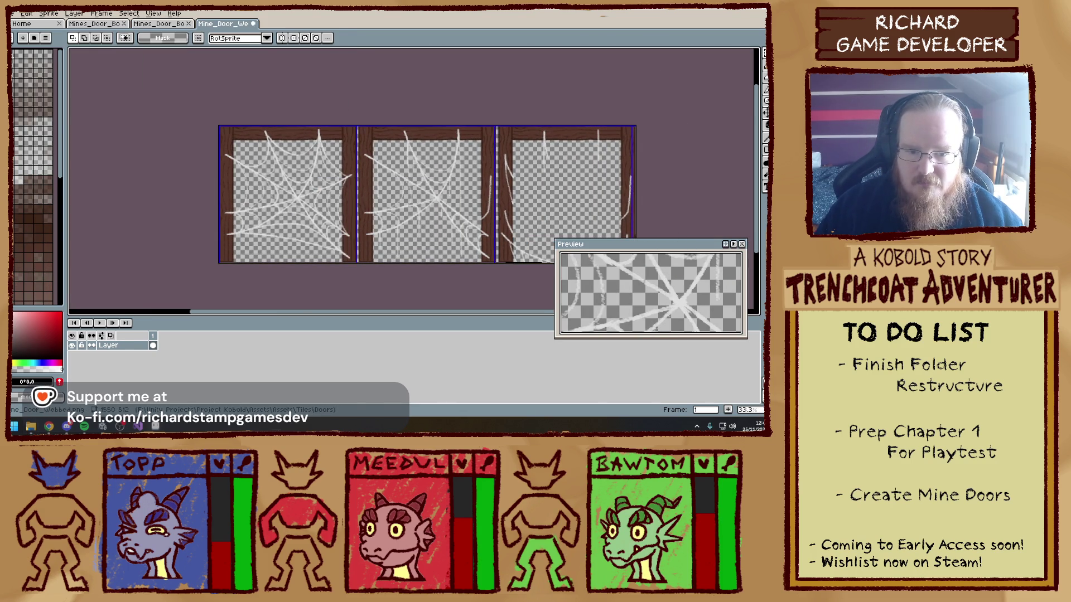
{"action": "scroll", "coordinate": [398, 138], "scroll_direction": "up", "scroll_amount": 3}
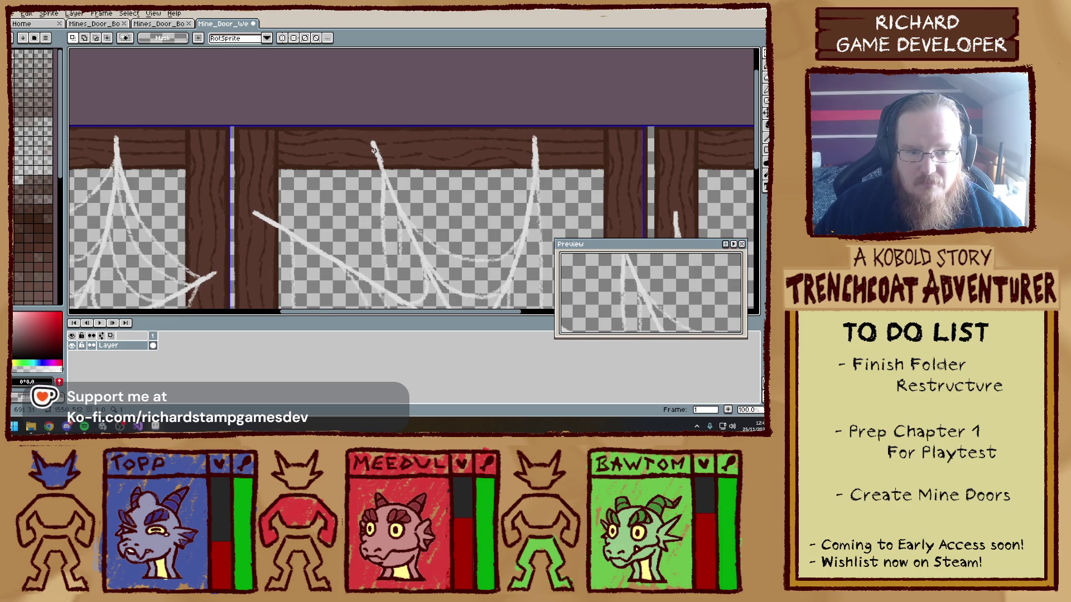
{"action": "scroll", "coordinate": [373, 147], "scroll_direction": "down", "scroll_amount": 2}
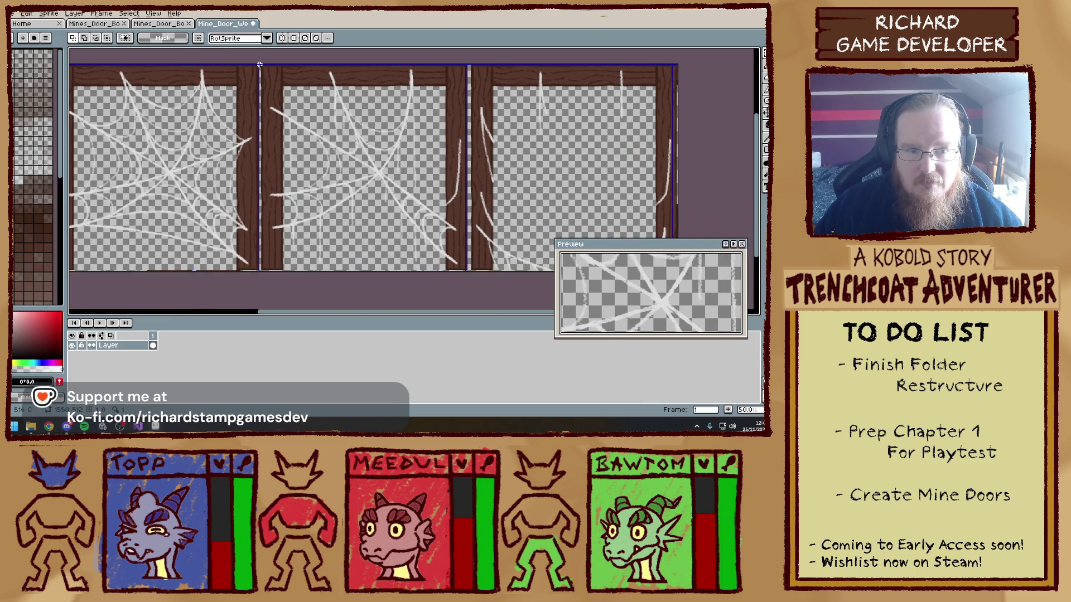
{"action": "scroll", "coordinate": [262, 65], "scroll_direction": "up", "scroll_amount": 3}
{"action": "scroll", "coordinate": [279, 88], "scroll_direction": "down", "scroll_amount": 5}
{"action": "scroll", "coordinate": [391, 168], "scroll_direction": "right", "scroll_amount": 5}
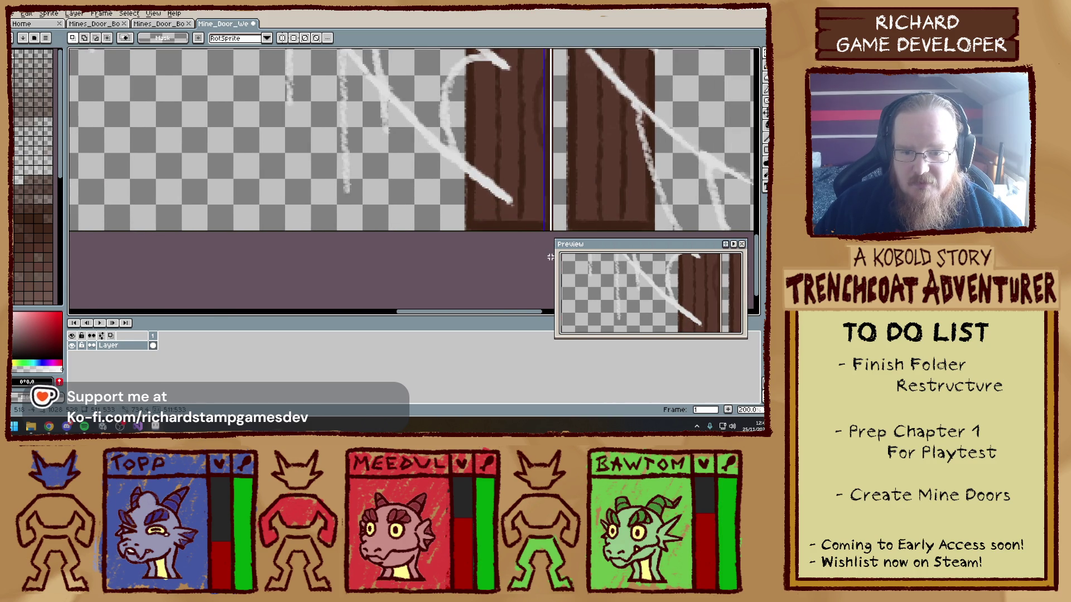
{"action": "scroll", "coordinate": [282, 150], "scroll_direction": "right", "scroll_amount": 5}
{"action": "scroll", "coordinate": [296, 173], "scroll_direction": "left", "scroll_amount": 3}
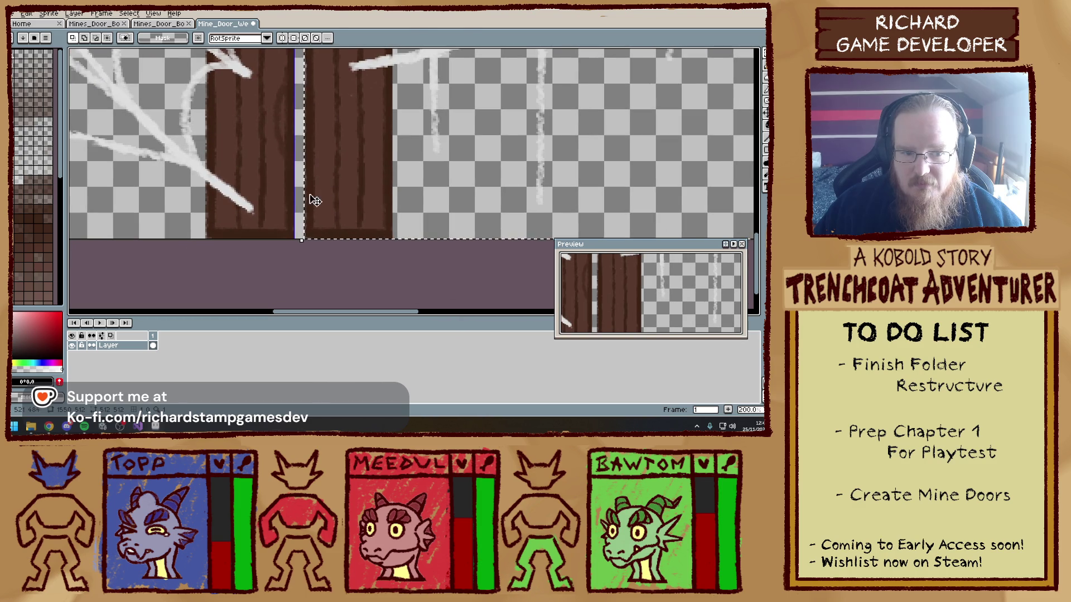
- Nudge the selected door part one pixel left to x 512 and commit it
{"action": "left_click", "coordinate": [327, 205]}
{"action": "left_click_drag", "start_coordinate": [328, 205], "coordinate": [327, 206]}
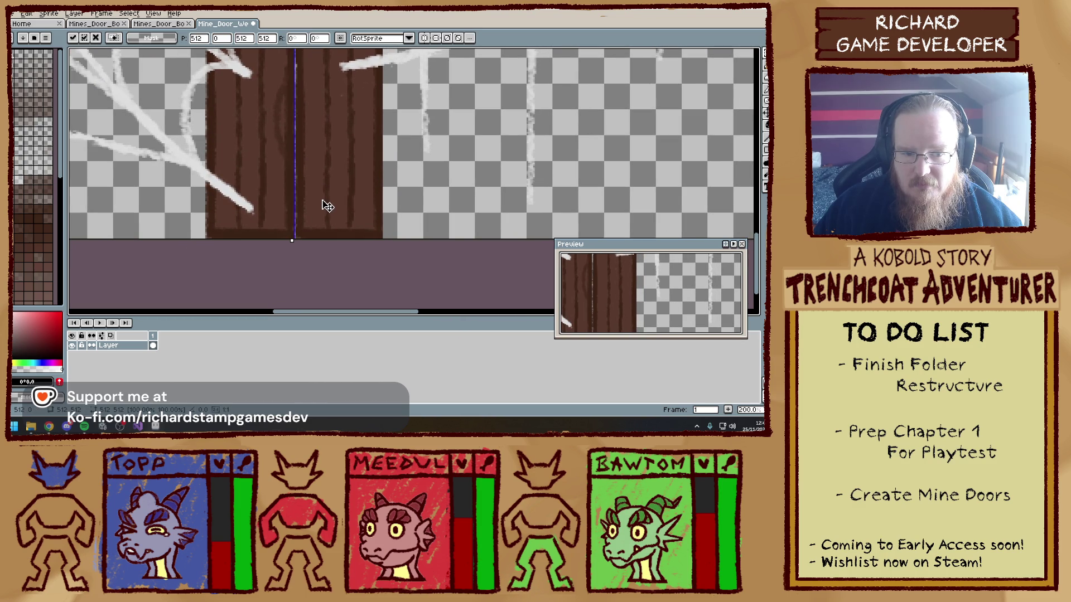
{"action": "scroll", "coordinate": [329, 222], "scroll_direction": "up", "scroll_amount": 1}
{"action": "scroll", "coordinate": [346, 218], "scroll_direction": "down", "scroll_amount": 7}
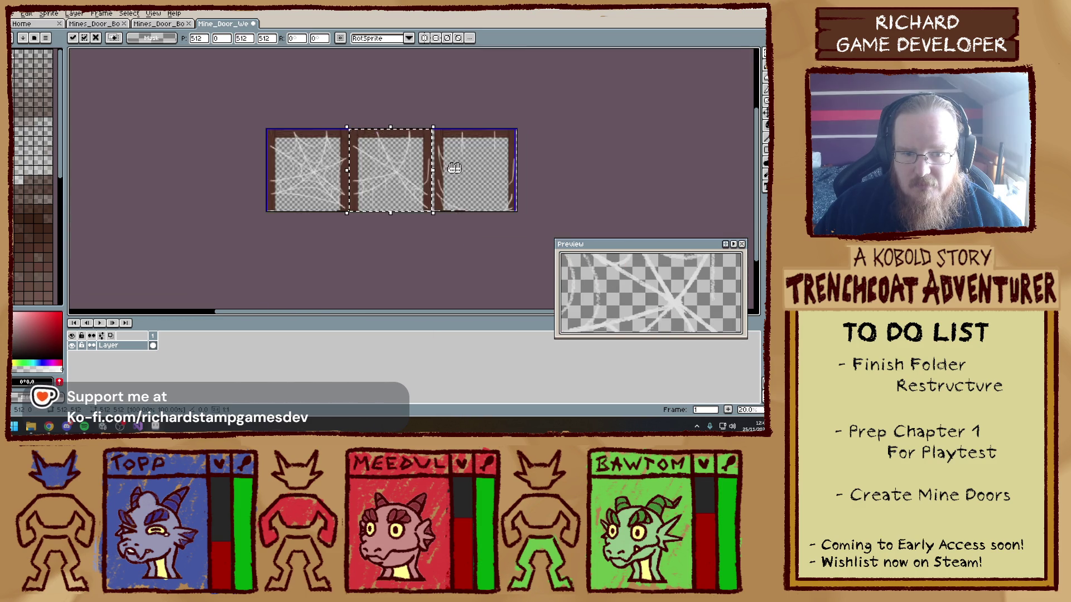
{"action": "key", "text": "Return"}
- Move the third frame's door pixels left to x 1024 and commit the move
{"action": "scroll", "coordinate": [362, 140], "scroll_direction": "up", "scroll_amount": 3}
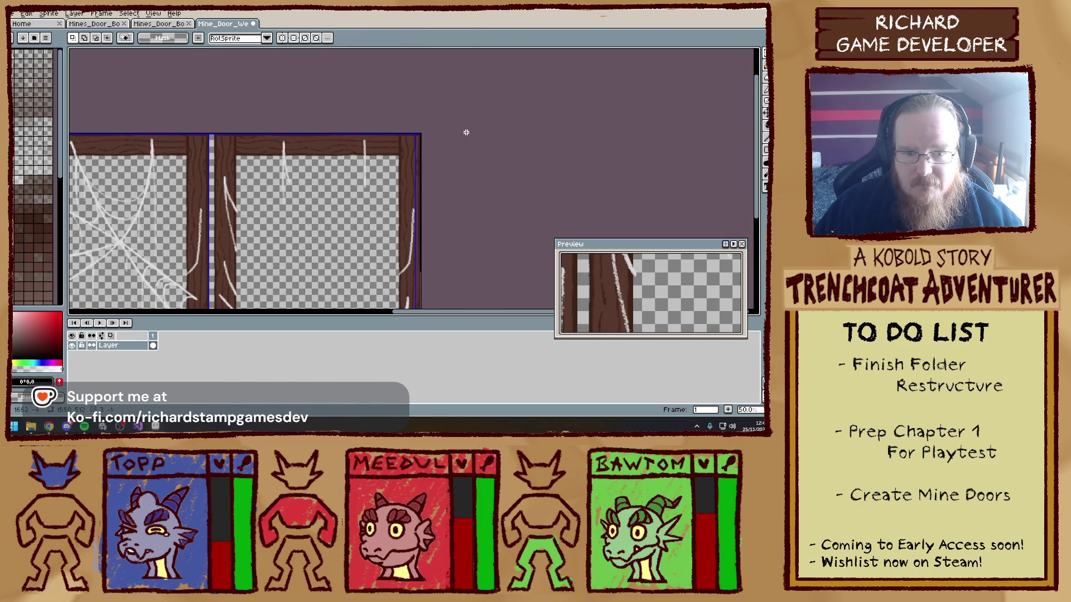
{"action": "scroll", "coordinate": [212, 203], "scroll_direction": "down", "scroll_amount": 3}
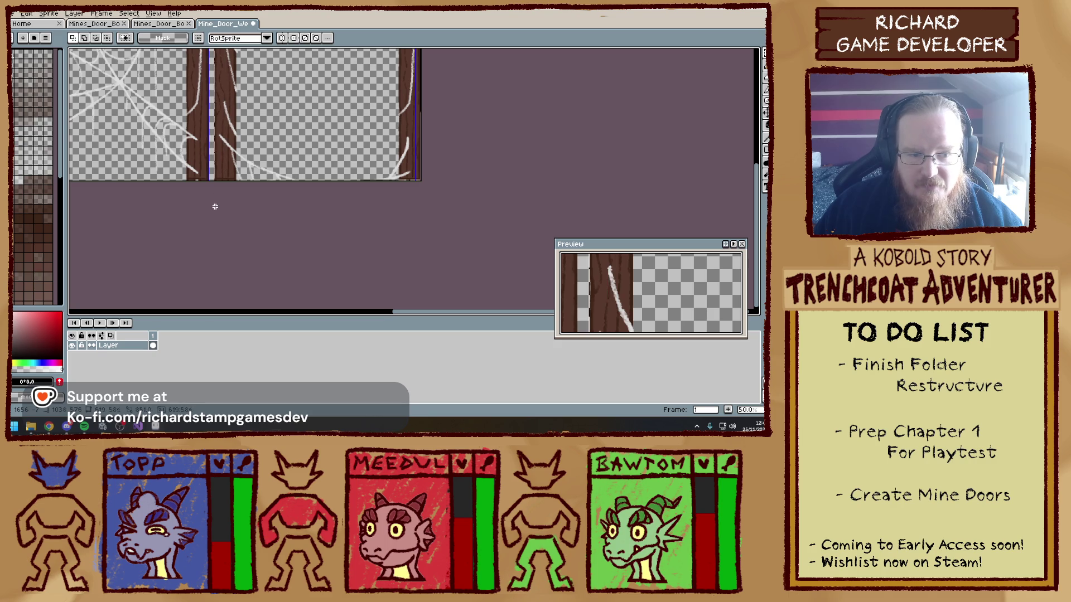
{"action": "scroll", "coordinate": [301, 212], "scroll_direction": "up", "scroll_amount": 4}
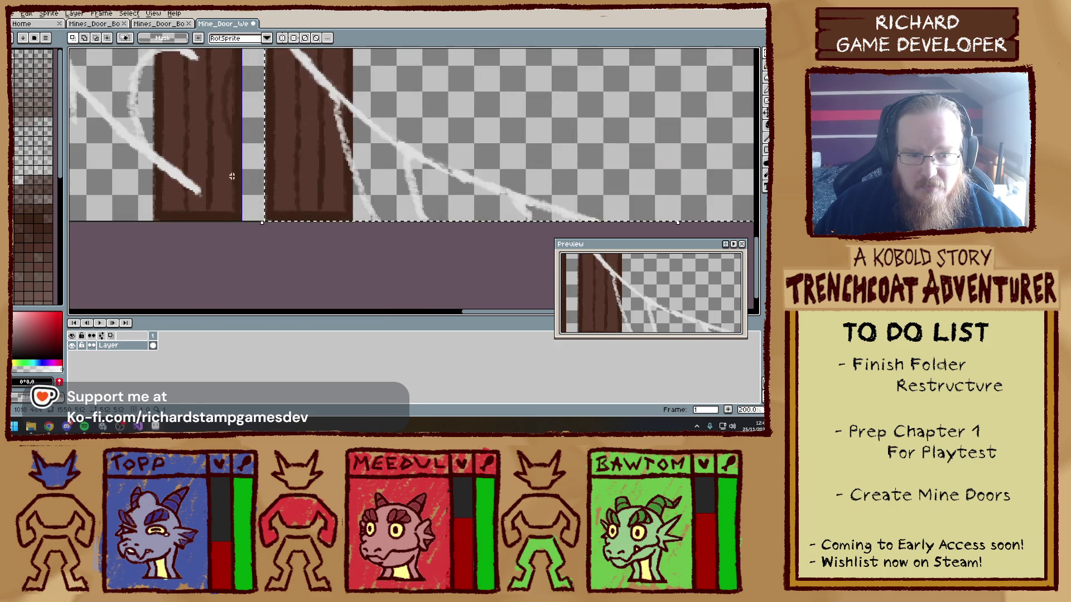
{"action": "left_click_drag", "start_coordinate": [304, 213], "coordinate": [270, 214]}
{"action": "scroll", "coordinate": [272, 214], "scroll_direction": "down", "scroll_amount": 2}
{"action": "scroll", "coordinate": [363, 154], "scroll_direction": "up", "scroll_amount": 2}
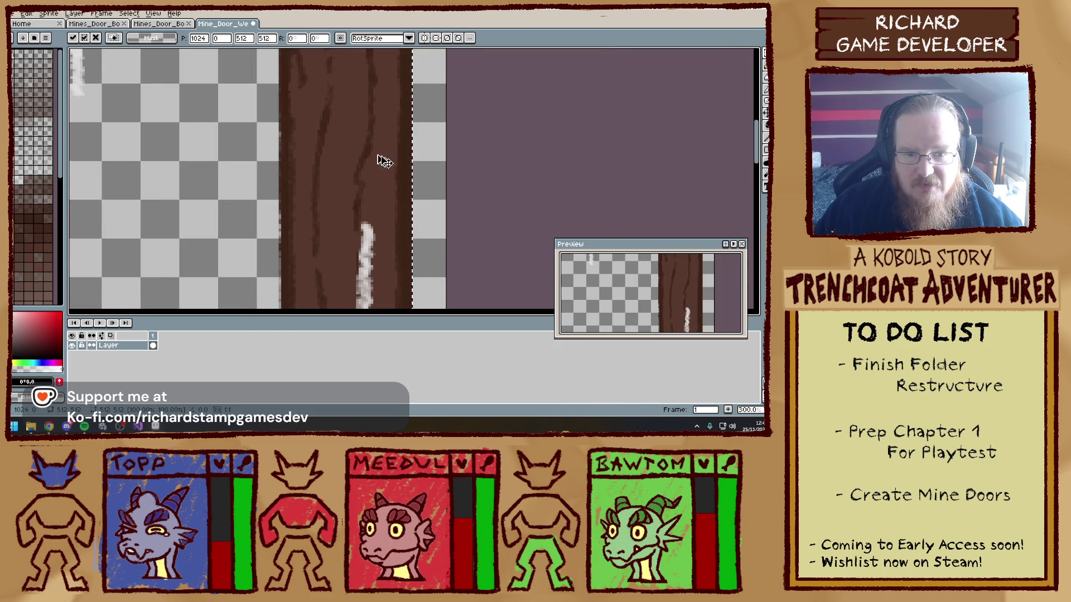
{"action": "scroll", "coordinate": [390, 167], "scroll_direction": "down", "scroll_amount": 4}
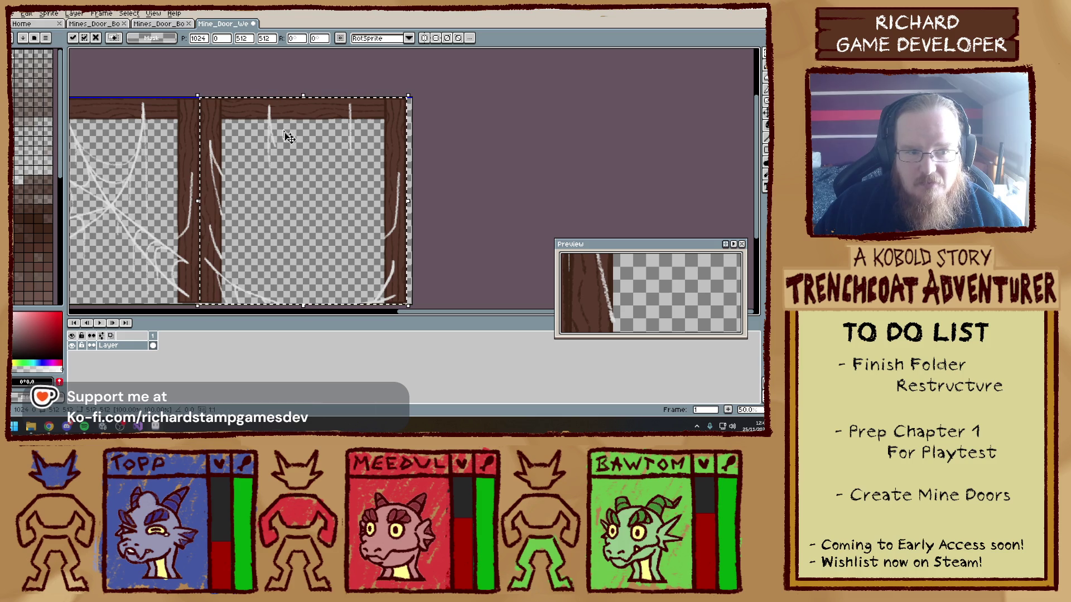
{"action": "left_click", "coordinate": [429, 133]}
{"action": "scroll", "coordinate": [358, 158], "scroll_direction": "up", "scroll_amount": 3}
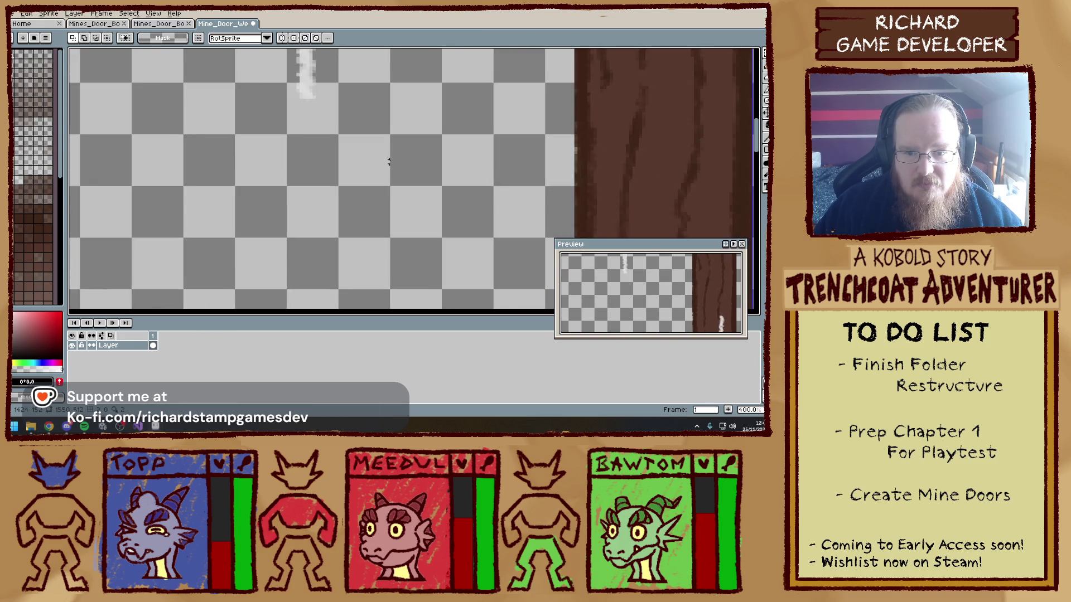
{"action": "scroll", "coordinate": [390, 162], "scroll_direction": "down", "scroll_amount": 1}
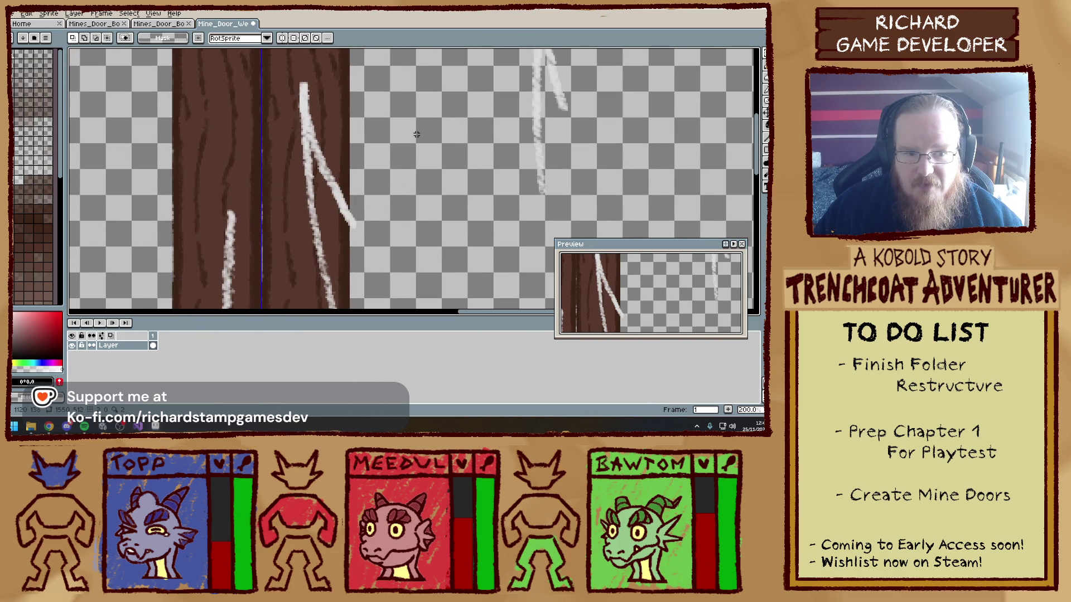
{"action": "scroll", "coordinate": [417, 134], "scroll_direction": "down", "scroll_amount": 3}
{"action": "scroll", "coordinate": [335, 140], "scroll_direction": "right", "scroll_amount": 3}
{"action": "left_click", "coordinate": [60, 14]}
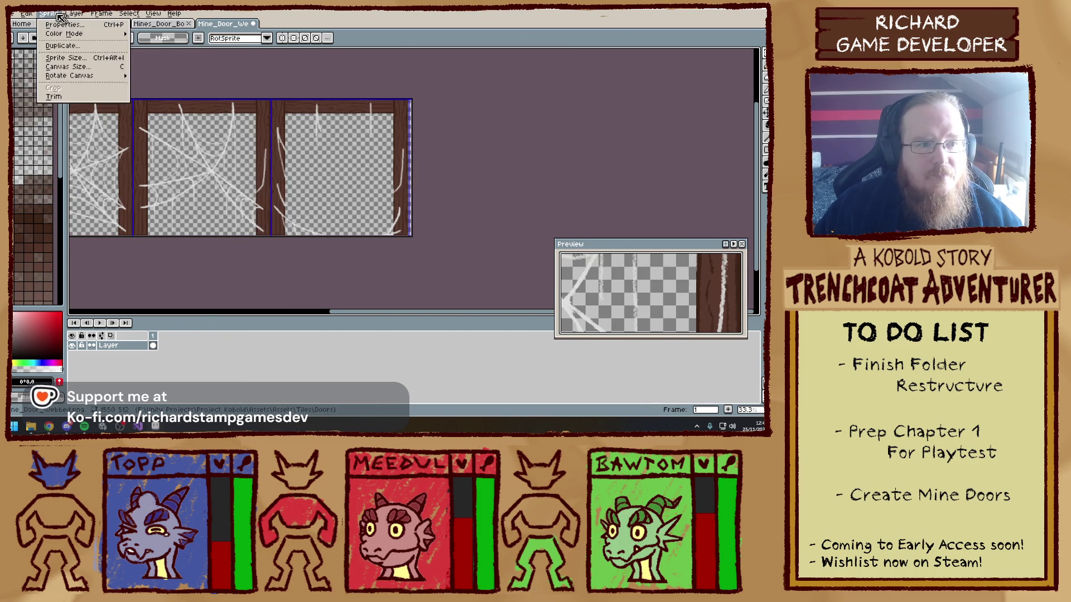
- Resize the webbed strip's canvas to 512*3 wide, anchored at the left edge
{"action": "left_click", "coordinate": [68, 66]}
{"action": "left_click", "coordinate": [694, 95]}
{"action": "type", "text": "512*3"}
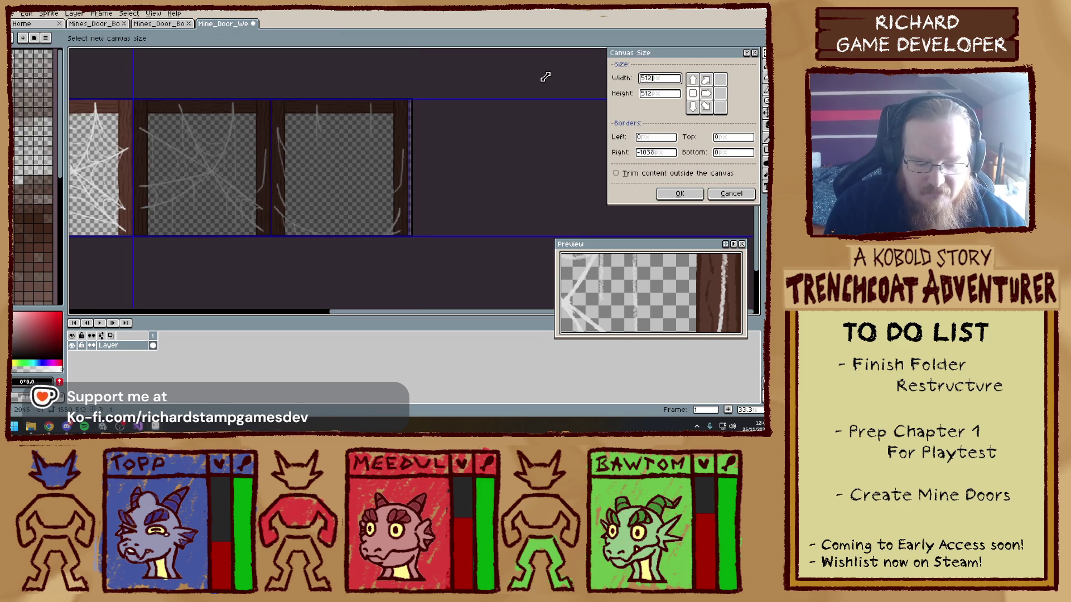
{"action": "key", "text": "Return"}
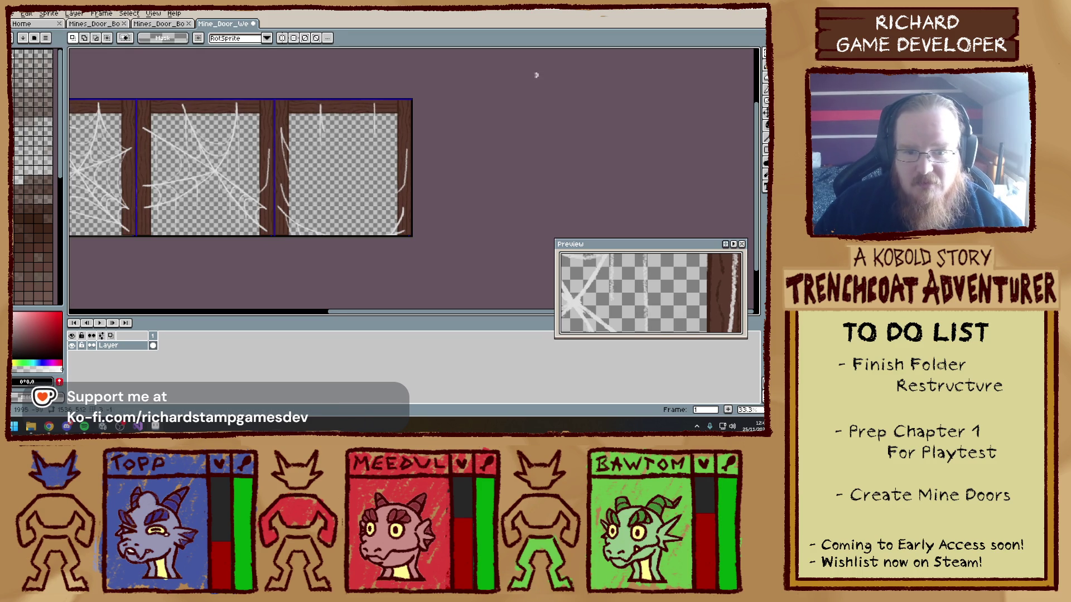
{"action": "scroll", "coordinate": [468, 175], "scroll_direction": "left", "scroll_amount": 3}
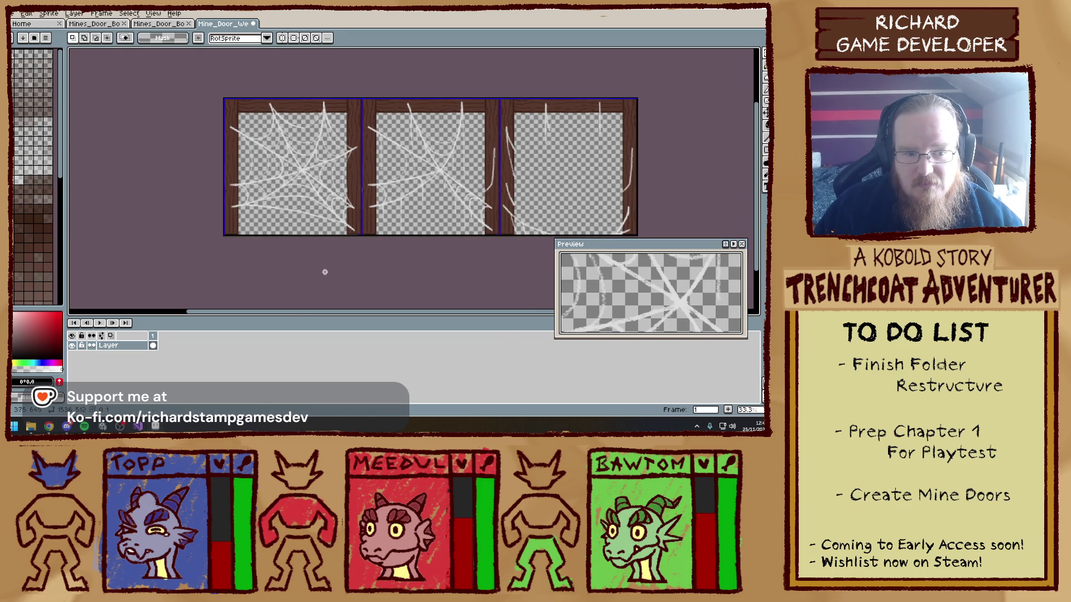
{"action": "scroll", "coordinate": [325, 272], "scroll_direction": "right", "scroll_amount": 2}
- Save the webbed strip and inspect Mine_Door_Webbed's import settings in Unity
{"action": "key", "text": "ctrl+s"}
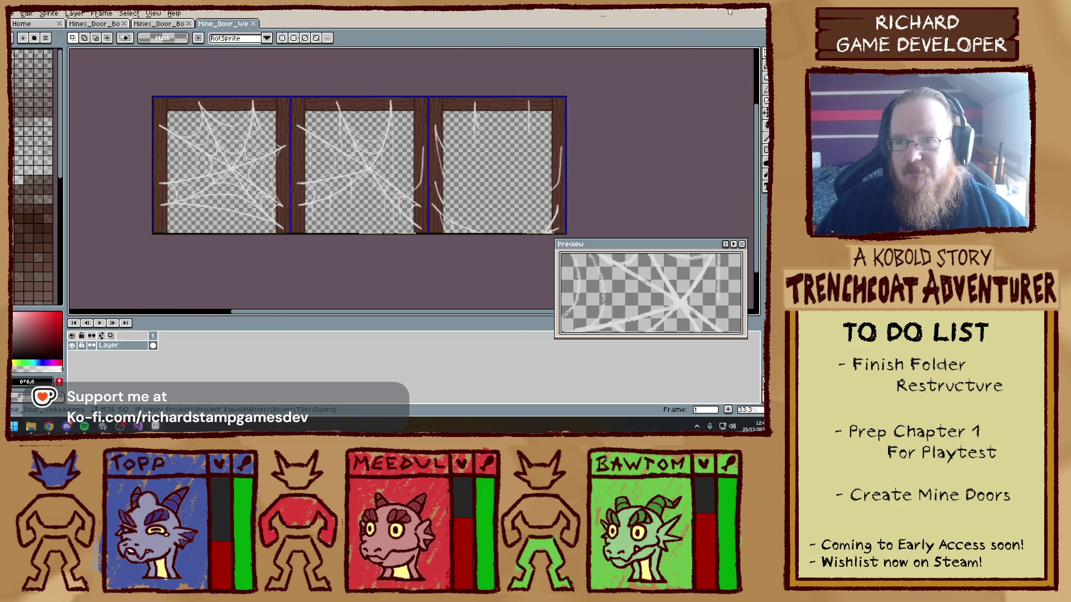
{"action": "key", "text": "alt+Tab"}
{"action": "left_click", "coordinate": [335, 321]}
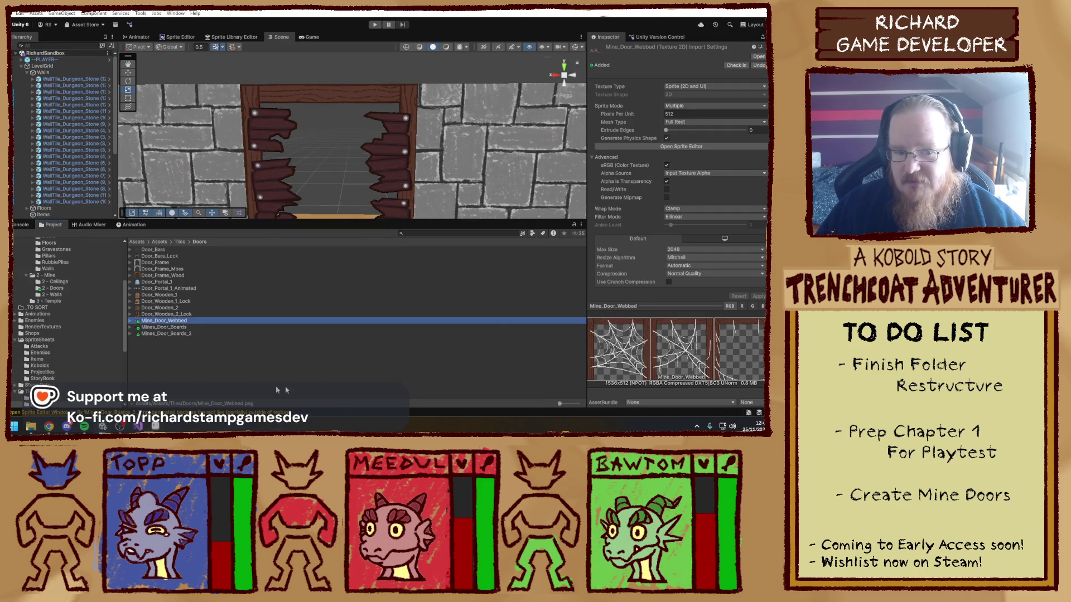
- Set the three mine door textures to Single sprite mode
{"action": "left_click", "coordinate": [172, 334], "text": "shift"}
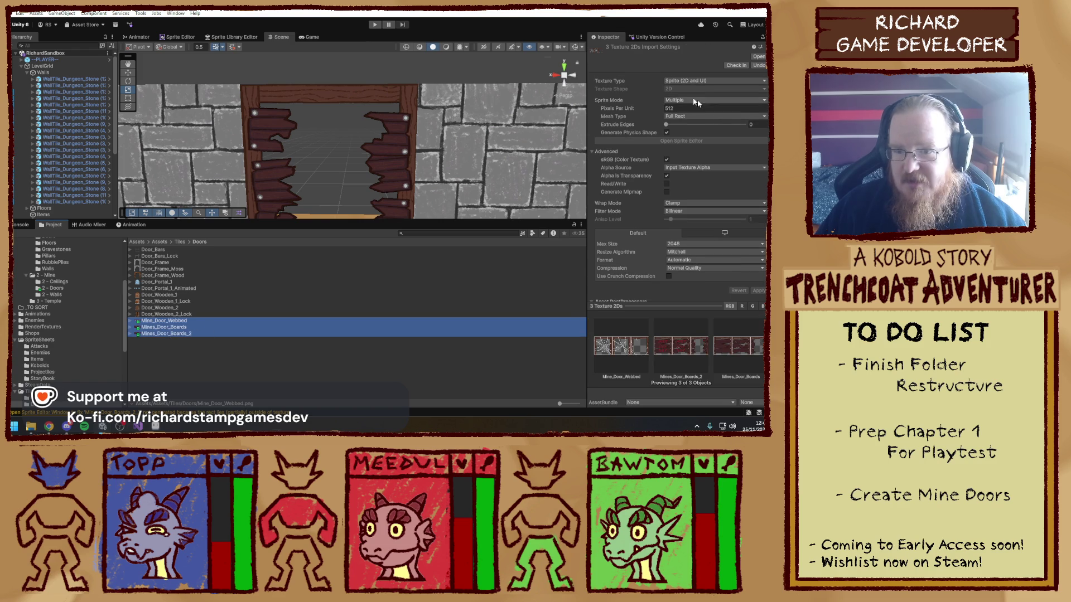
{"action": "left_click", "coordinate": [686, 101]}
{"action": "left_click", "coordinate": [687, 110]}
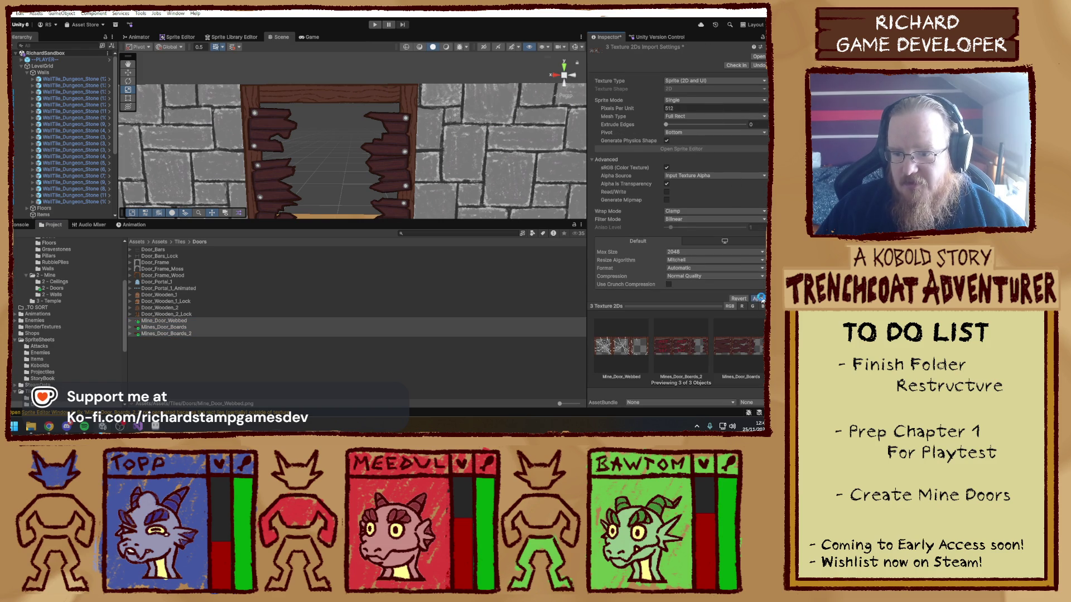
{"action": "left_click", "coordinate": [205, 367]}
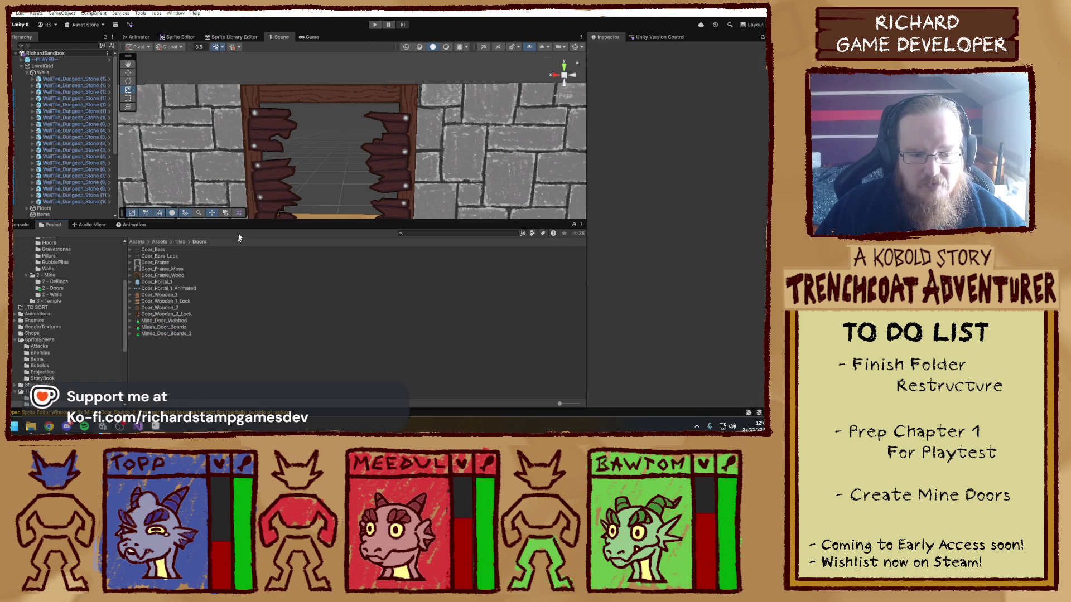
- Locate WallQuad's material in the doors folder and inspect Door_Mine_Boards_1_3
{"action": "left_click", "coordinate": [257, 104]}
{"action": "scroll", "coordinate": [257, 105], "scroll_direction": "up", "scroll_amount": 2}
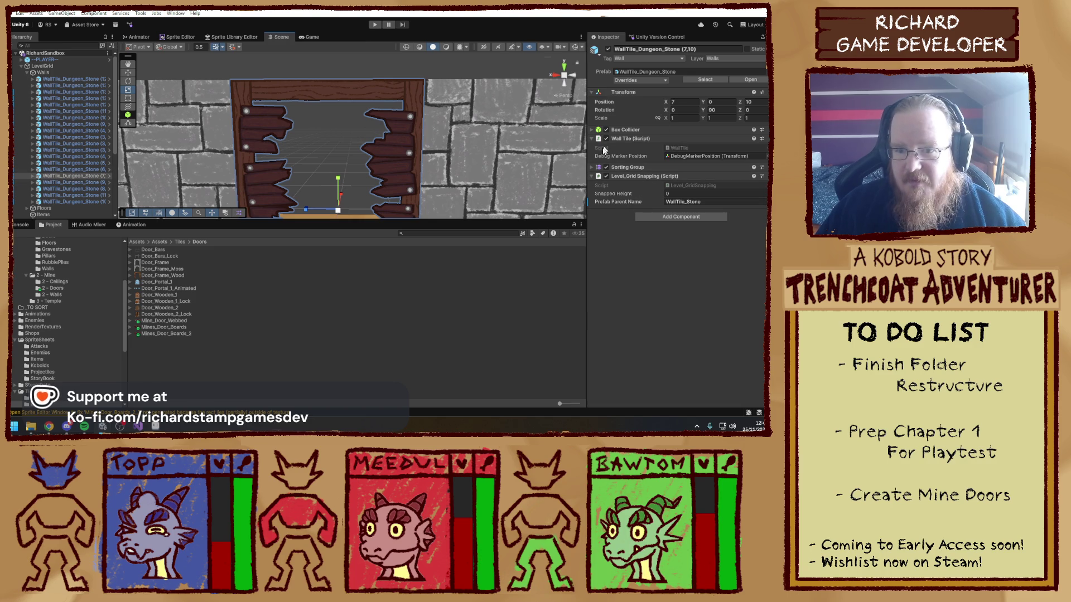
{"action": "left_click", "coordinate": [33, 177]}
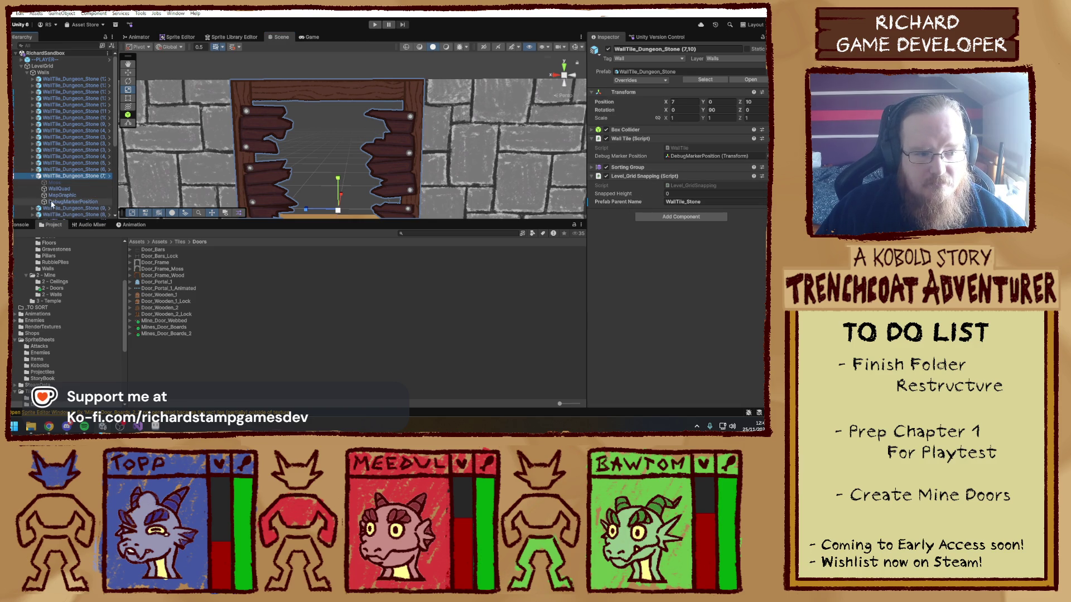
{"action": "left_click", "coordinate": [55, 189]}
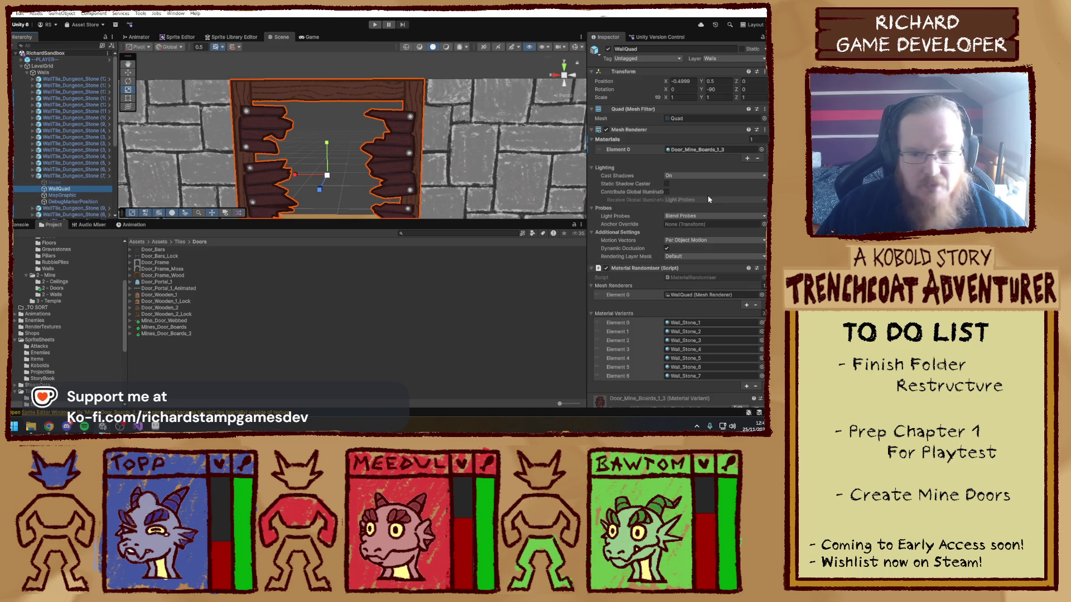
{"action": "left_click", "coordinate": [697, 150]}
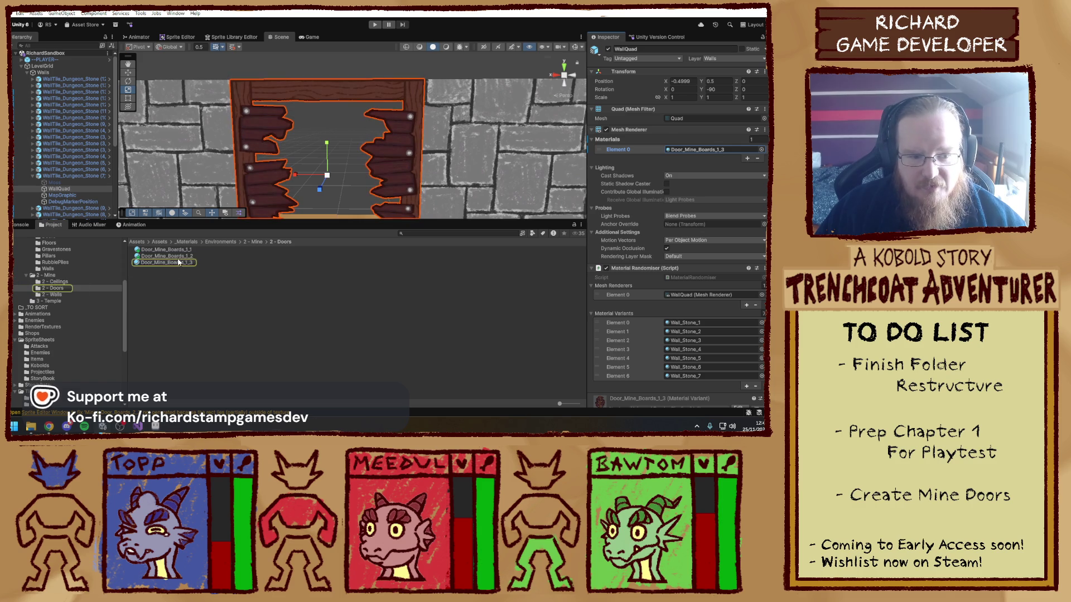
{"action": "left_click", "coordinate": [184, 256]}
{"action": "left_click", "coordinate": [185, 262]}
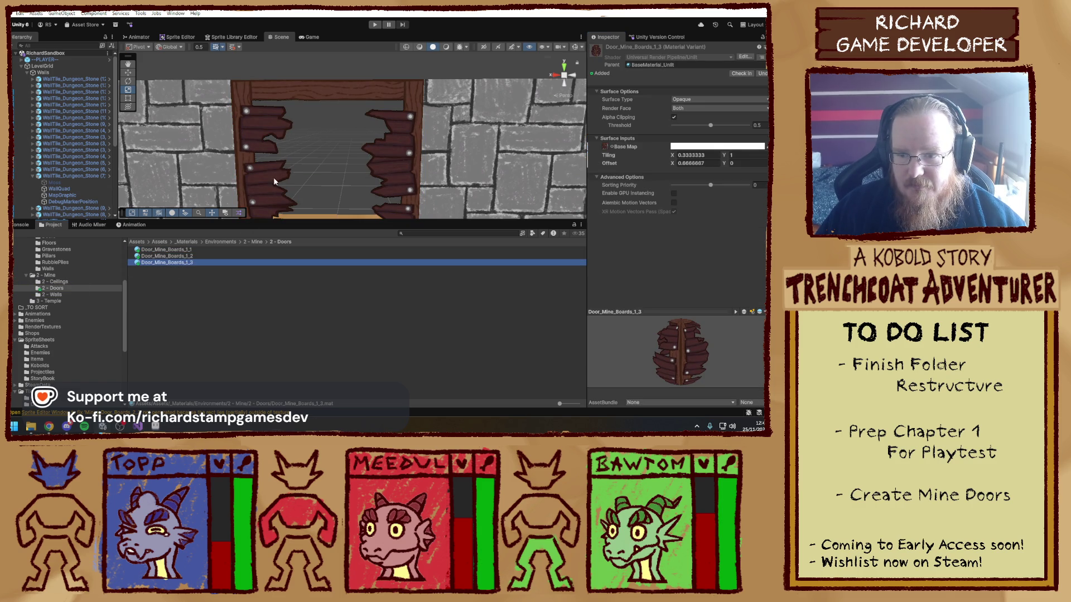
{"action": "scroll", "coordinate": [275, 180], "scroll_direction": "up", "scroll_amount": 2}
{"action": "scroll", "coordinate": [329, 113], "scroll_direction": "up", "scroll_amount": 1}
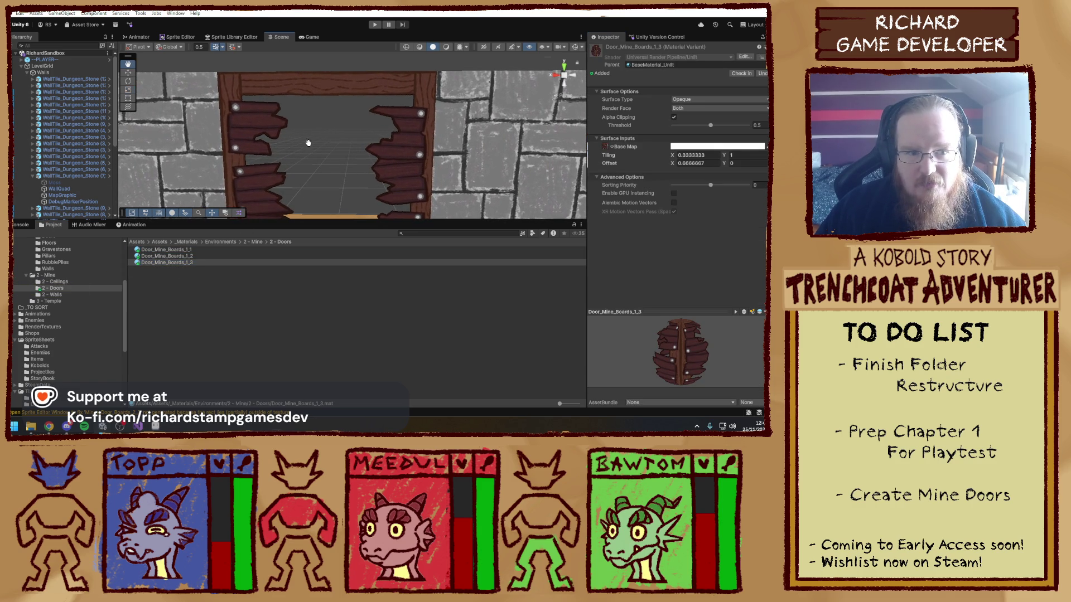
- Duplicate Door_Mine_Boards_1_1 into Door_Mine_Boards_2_1, 2_2 and 2_3
{"action": "left_click", "coordinate": [304, 321]}
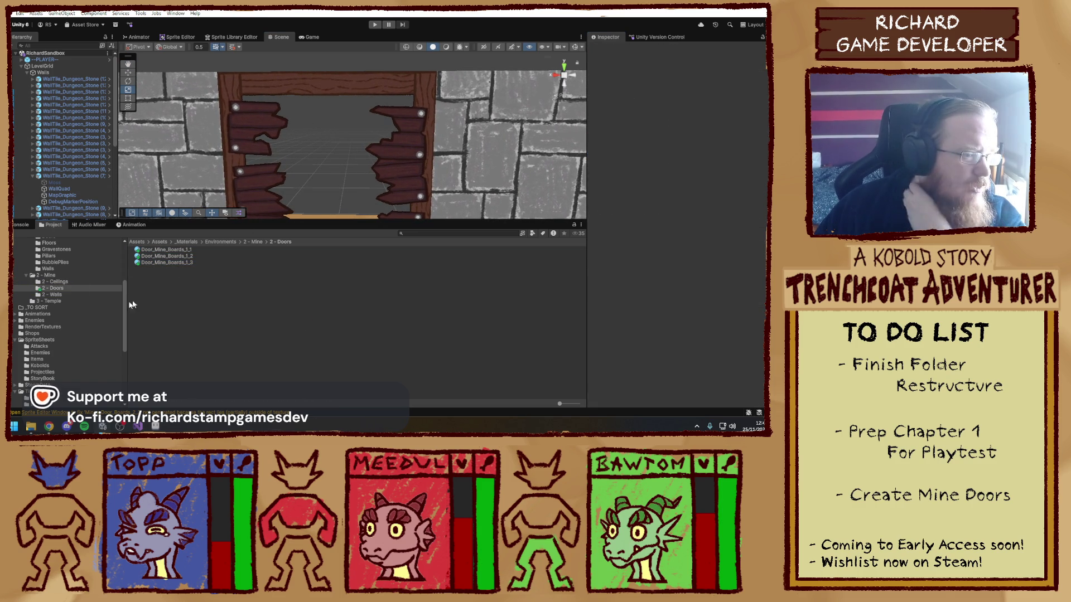
{"action": "left_click", "coordinate": [188, 262]}
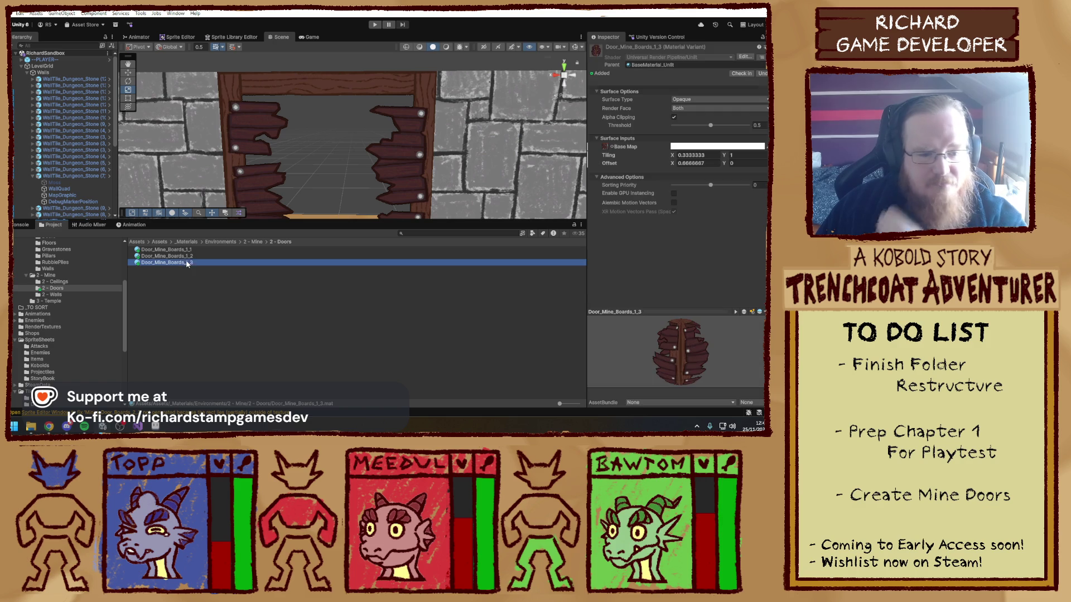
{"action": "left_click", "coordinate": [184, 250]}
{"action": "key", "text": "ctrl+d"}
{"action": "key", "text": "F2"}
{"action": "key", "text": "BackSpace"}
{"action": "key", "text": "BackSpace"}
{"action": "key", "text": "BackSpace"}
{"action": "type", "text": "2_1"}
{"action": "key", "text": "Return"}
{"action": "key", "text": "ctrl+d"}
{"action": "key", "text": "ctrl+d"}
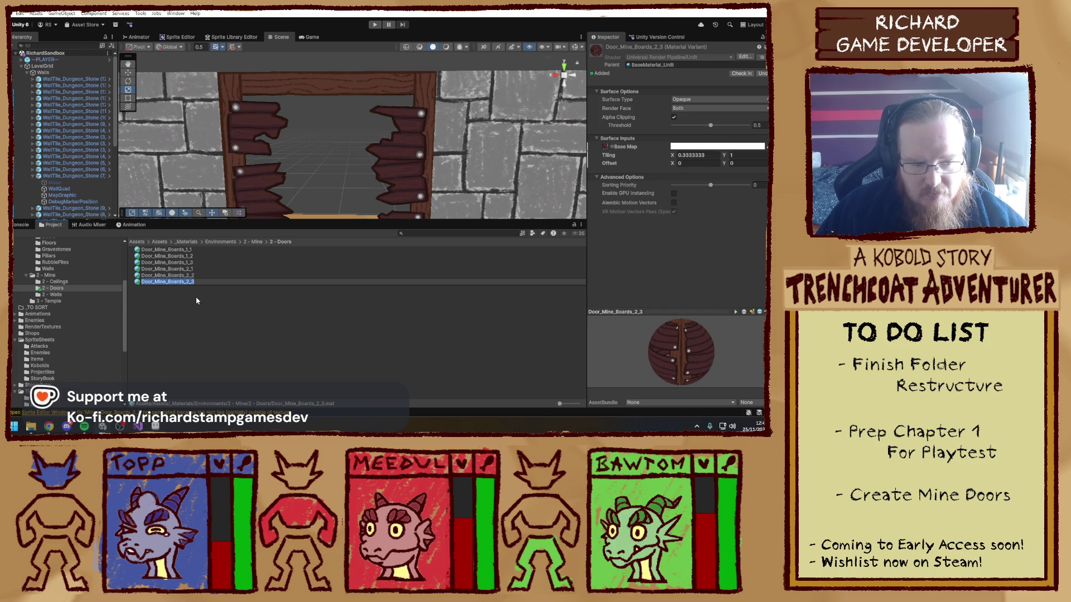
- Create Door_Mine_Webbed_1_1, 1_2 and 1_3 material copies
{"action": "key", "text": "ctrl+d"}
{"action": "left_click", "coordinate": [169, 288]}
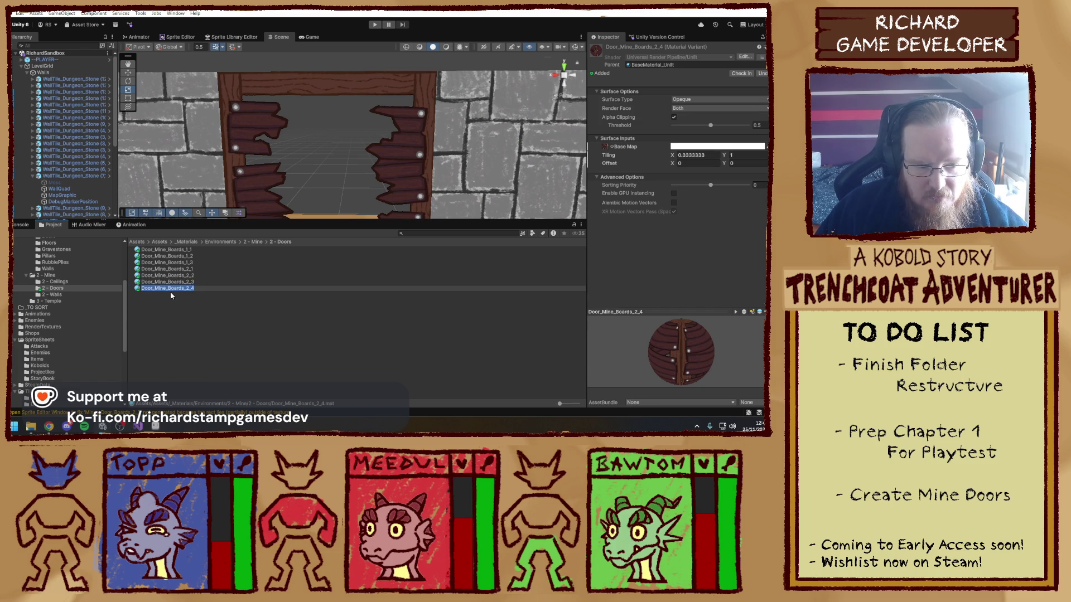
{"action": "double_click", "coordinate": [181, 288]}
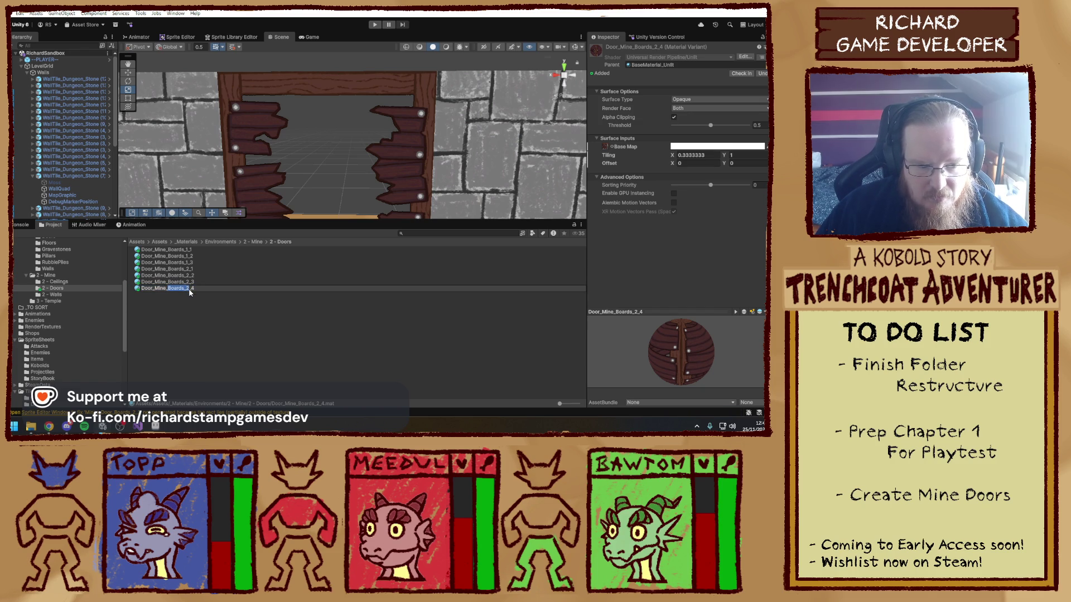
{"action": "type", "text": "Webbed_"}
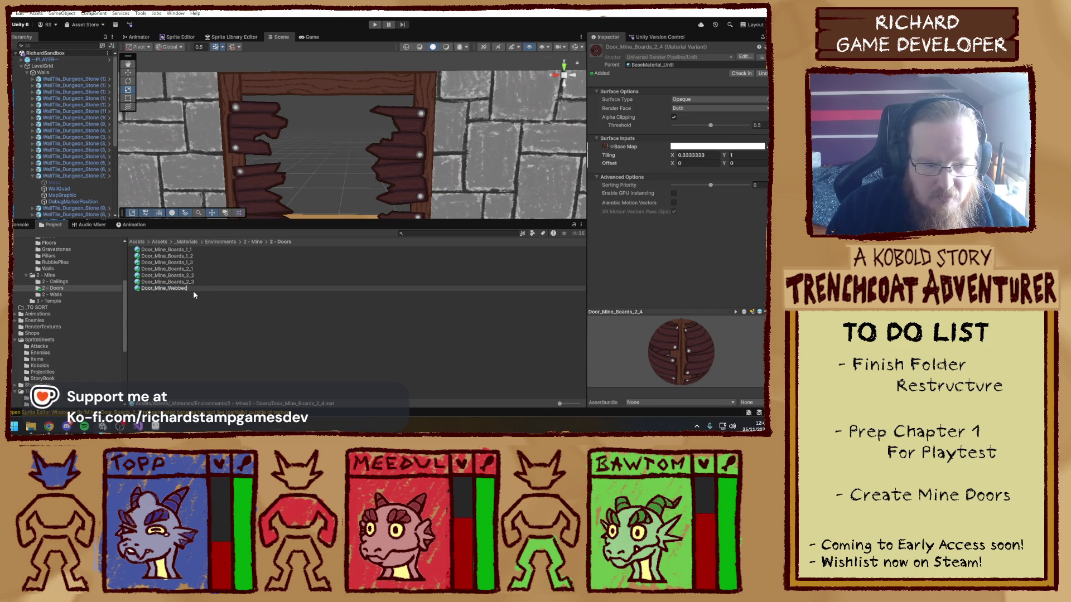
{"action": "type", "text": "_1_1"}
{"action": "key", "text": "Return"}
{"action": "key", "text": "ctrl+d"}
{"action": "key", "text": "ctrl+d"}
{"action": "left_click", "coordinate": [240, 336]}
- Check the Webbed materials' tiling and set Door_Mine_Webbed_1_1's base map to Mine_Door_Webbed
{"action": "left_click", "coordinate": [167, 289]}
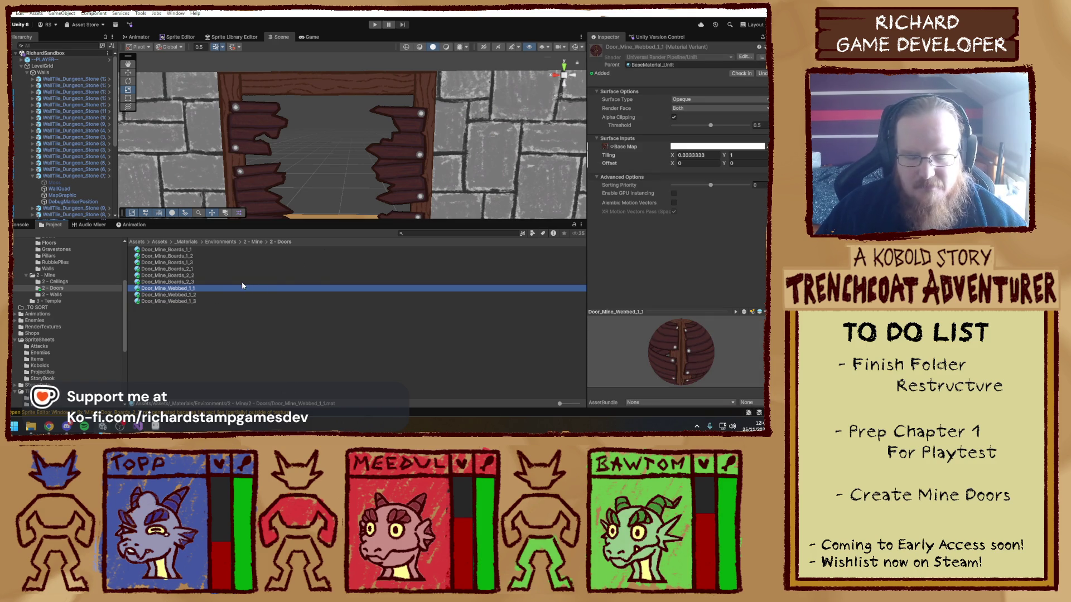
{"action": "left_click", "coordinate": [187, 301]}
{"action": "left_click_drag", "start_coordinate": [187, 302], "coordinate": [191, 289]}
{"action": "left_click", "coordinate": [709, 156]}
{"action": "left_click", "coordinate": [193, 252]}
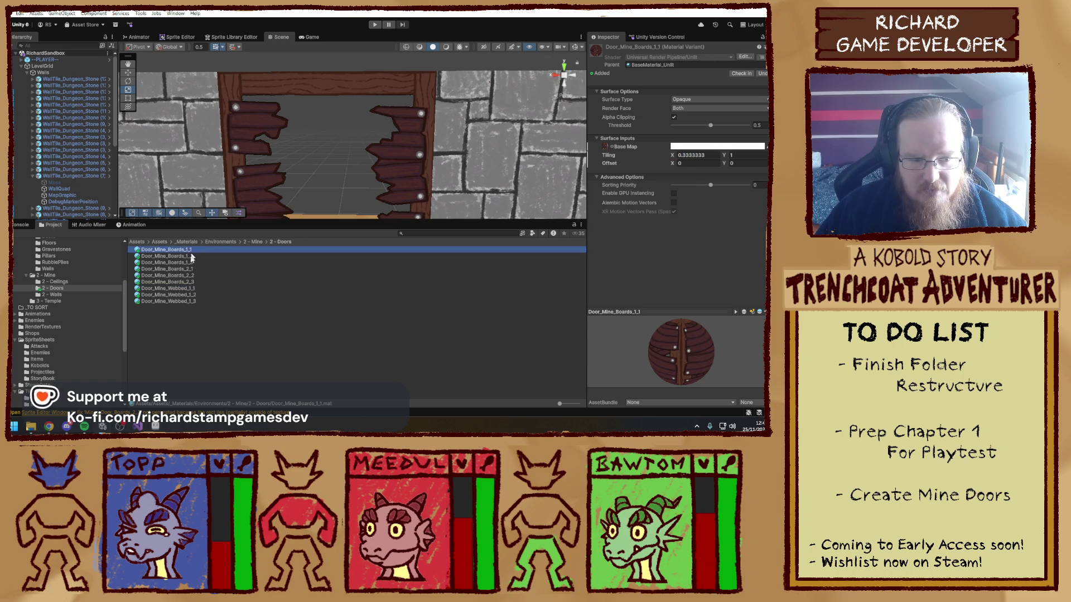
{"action": "left_click", "coordinate": [195, 289]}
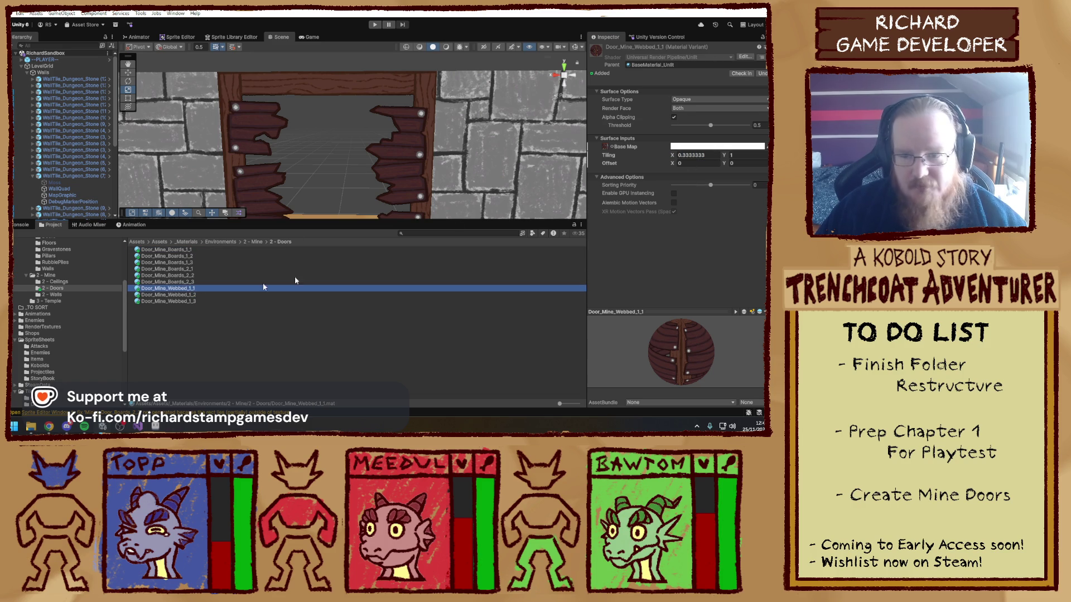
{"action": "left_click", "coordinate": [613, 147]}
{"action": "type", "text": "web"}
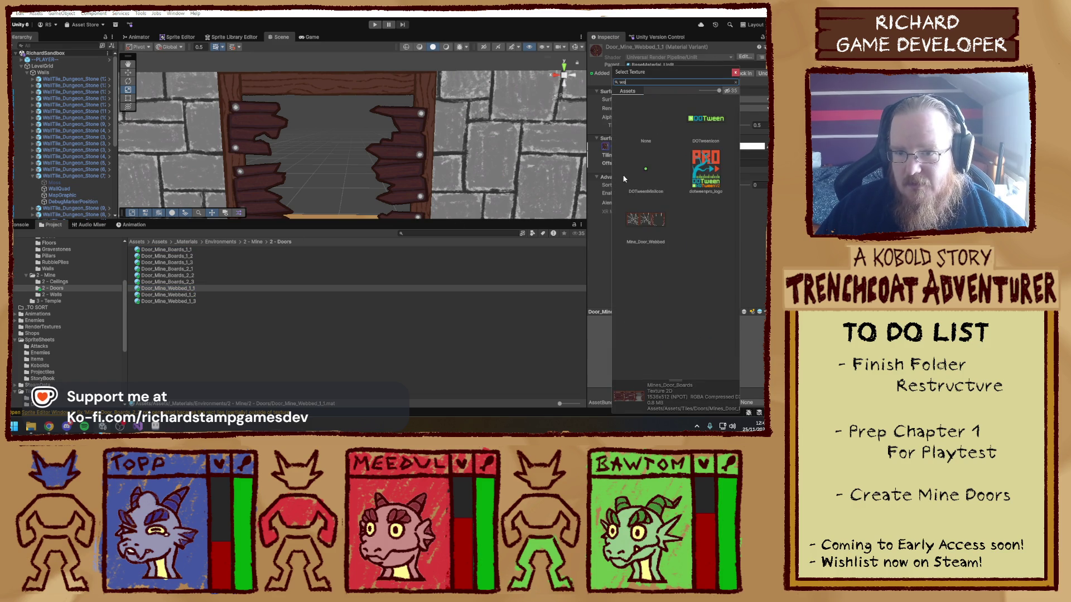
{"action": "double_click", "coordinate": [674, 143]}
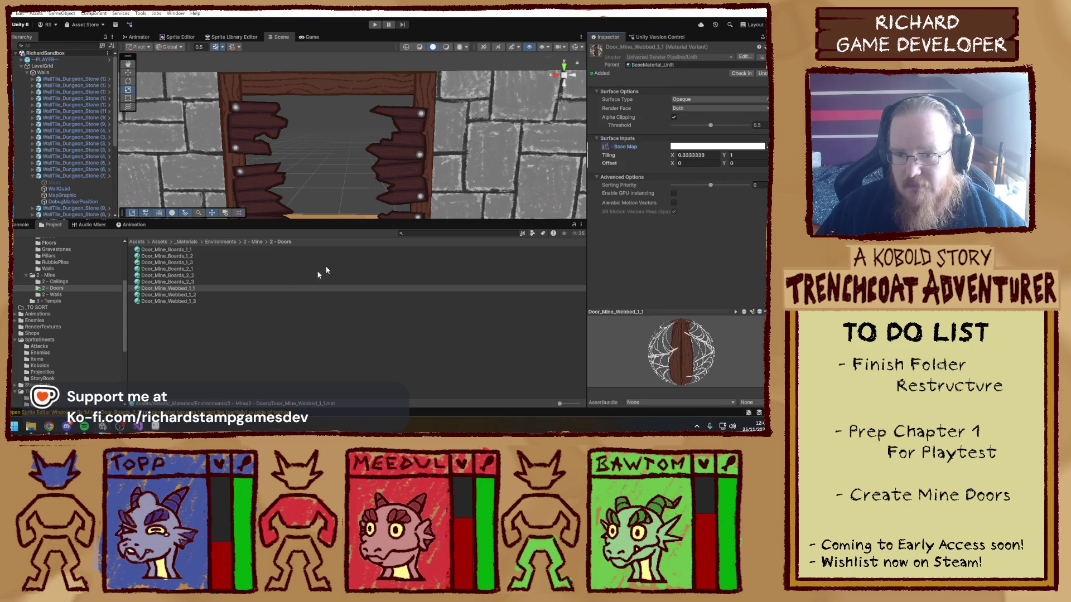
- Assign Mine_Door_Webbed as the base map of all three Webbed materials
{"action": "left_click", "coordinate": [184, 301], "text": "shift"}
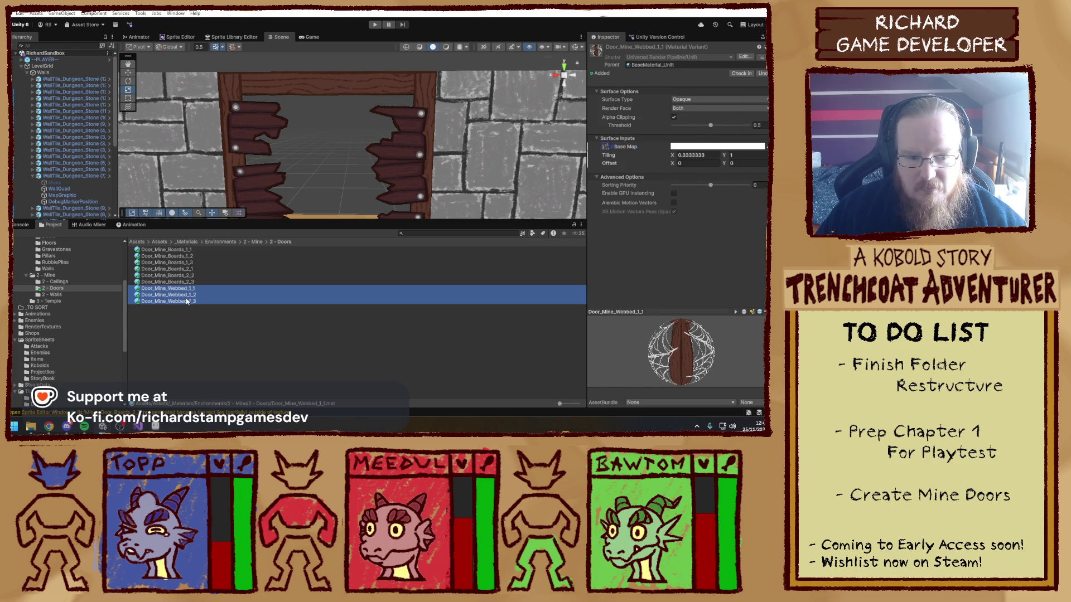
{"action": "left_click", "coordinate": [610, 142]}
{"action": "type", "text": "web"}
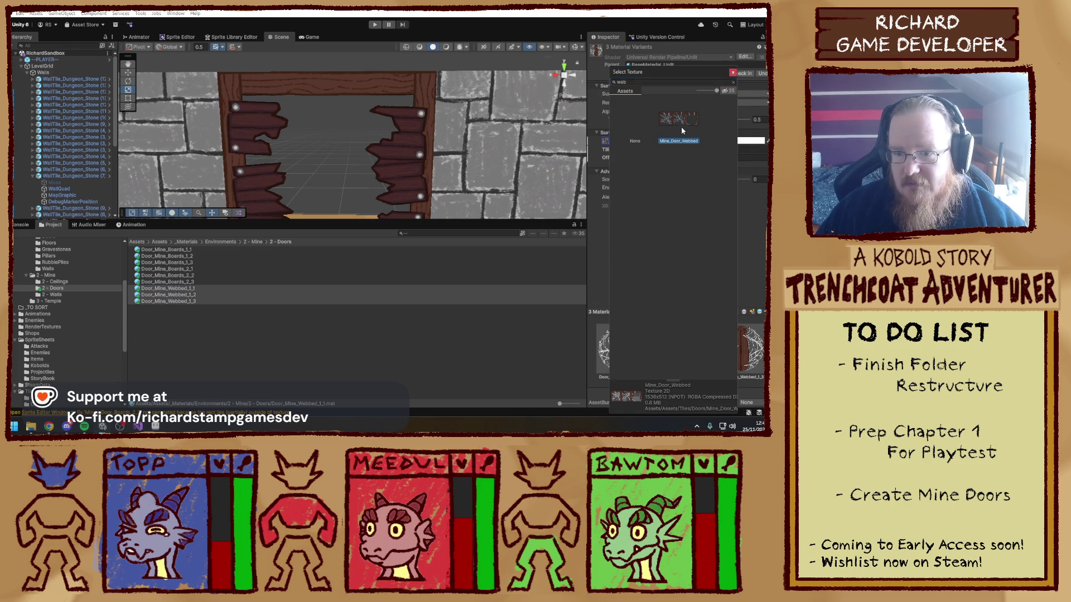
{"action": "double_click", "coordinate": [681, 130]}
- Assign Mines_Door_Boards as the base map of Door_Mine_Boards_2_1 to 2_3
{"action": "left_click", "coordinate": [172, 269]}
{"action": "left_click", "coordinate": [173, 276], "text": "shift"}
{"action": "left_click", "coordinate": [184, 282], "text": "shift"}
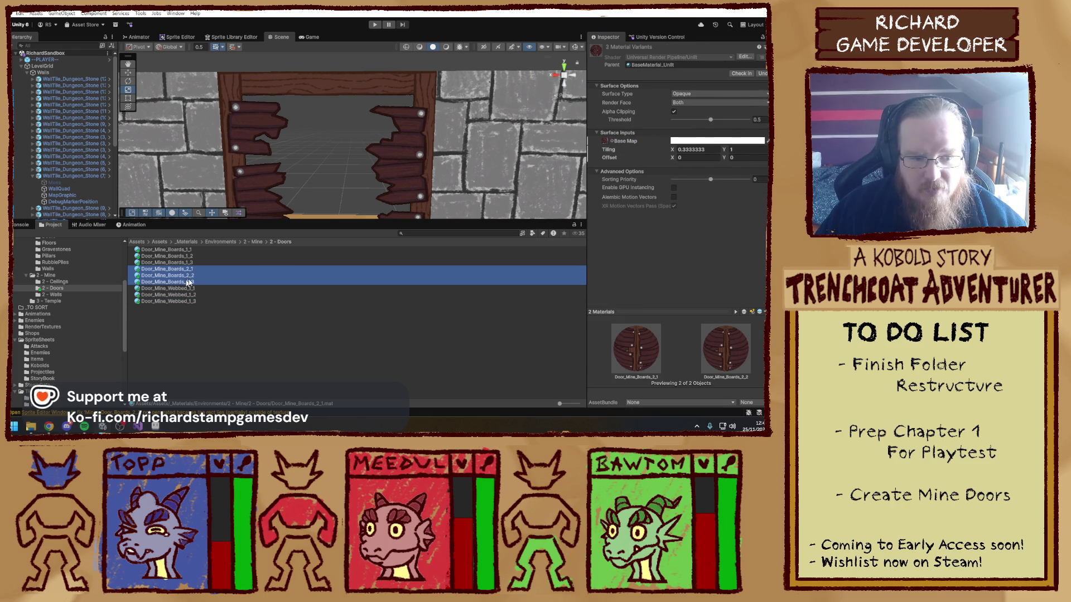
{"action": "left_click", "coordinate": [612, 141]}
{"action": "type", "text": "oard"}
{"action": "double_click", "coordinate": [644, 169]}
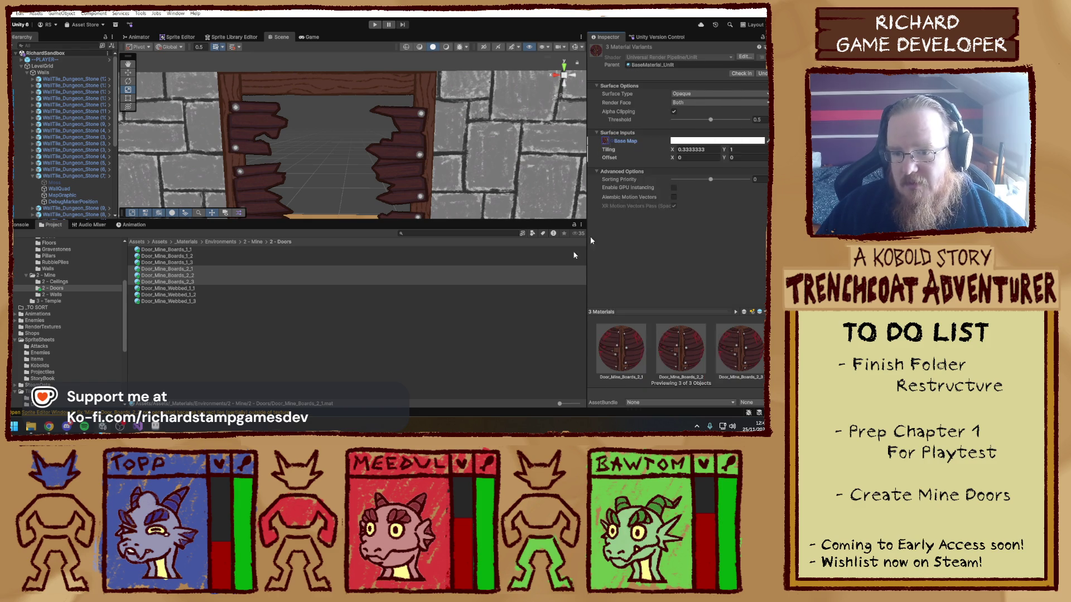
{"action": "left_click", "coordinate": [195, 251]}
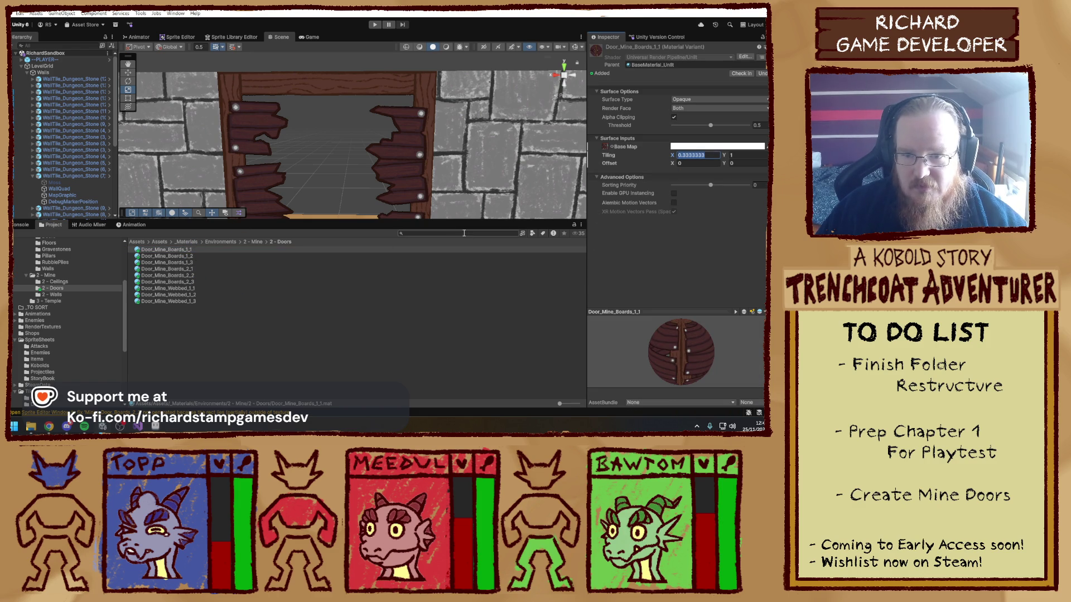
{"action": "left_click", "coordinate": [193, 270], "text": "ctrl"}
{"action": "left_click", "coordinate": [195, 289], "text": "ctrl"}
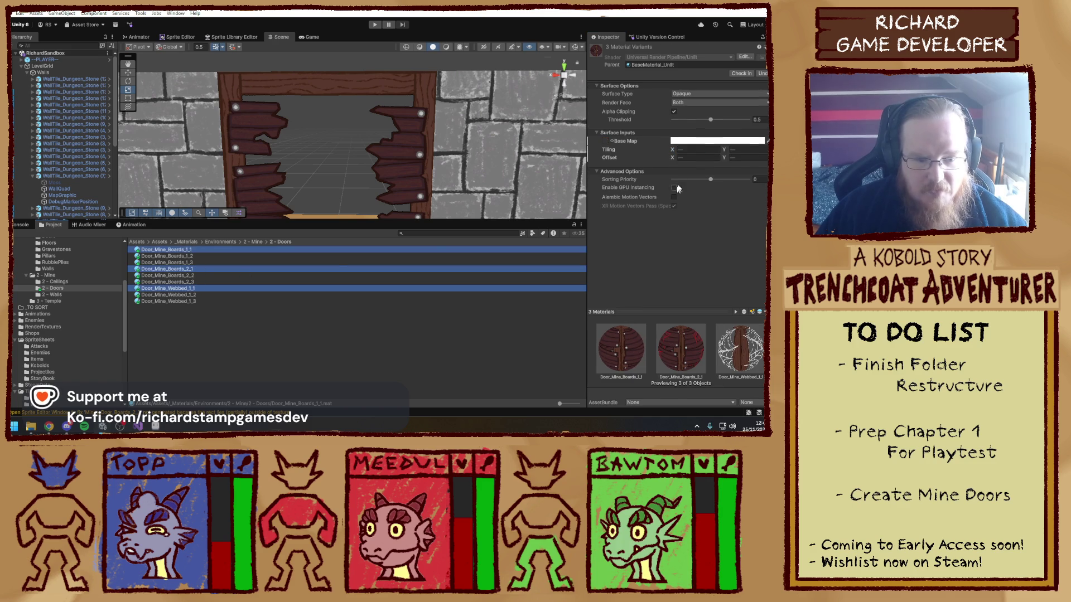
{"action": "left_click", "coordinate": [702, 150]}
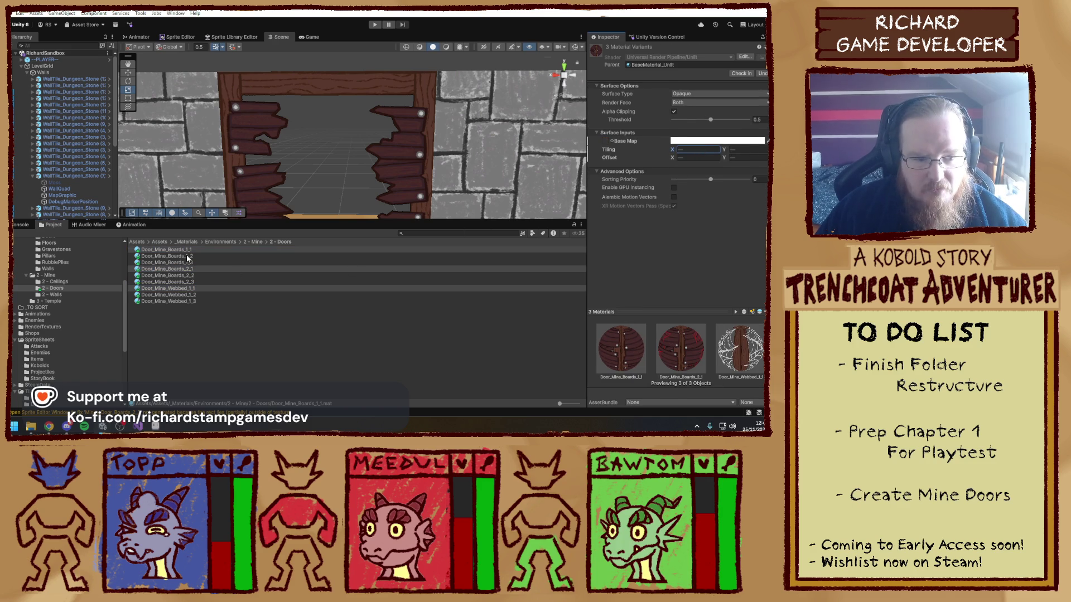
{"action": "left_click", "coordinate": [188, 257]}
{"action": "left_click", "coordinate": [692, 155]}
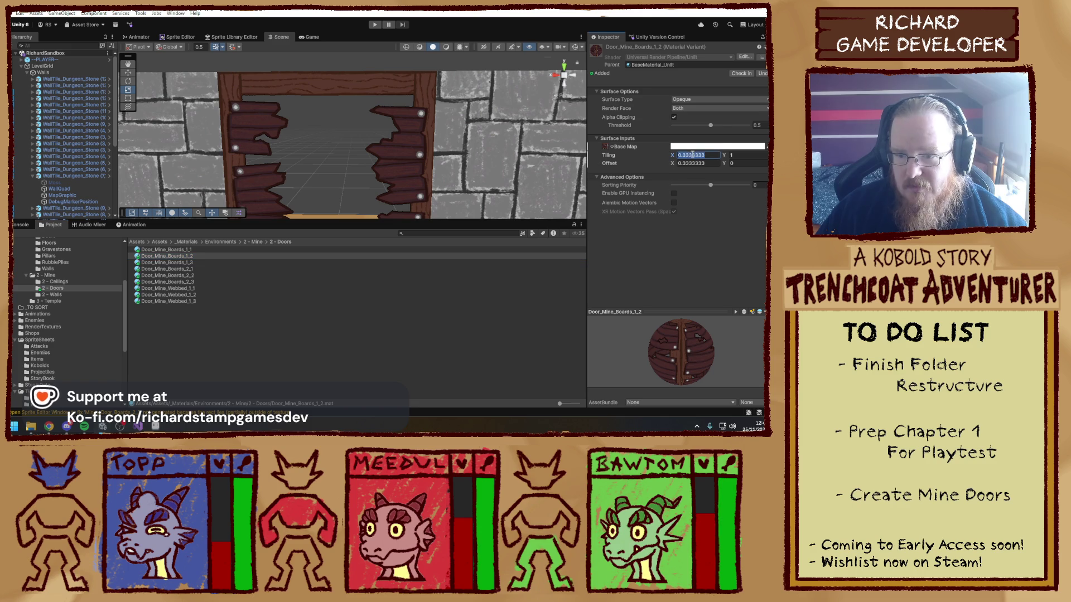
{"action": "left_click", "coordinate": [195, 275], "text": "ctrl"}
{"action": "left_click", "coordinate": [193, 294], "text": "ctrl"}
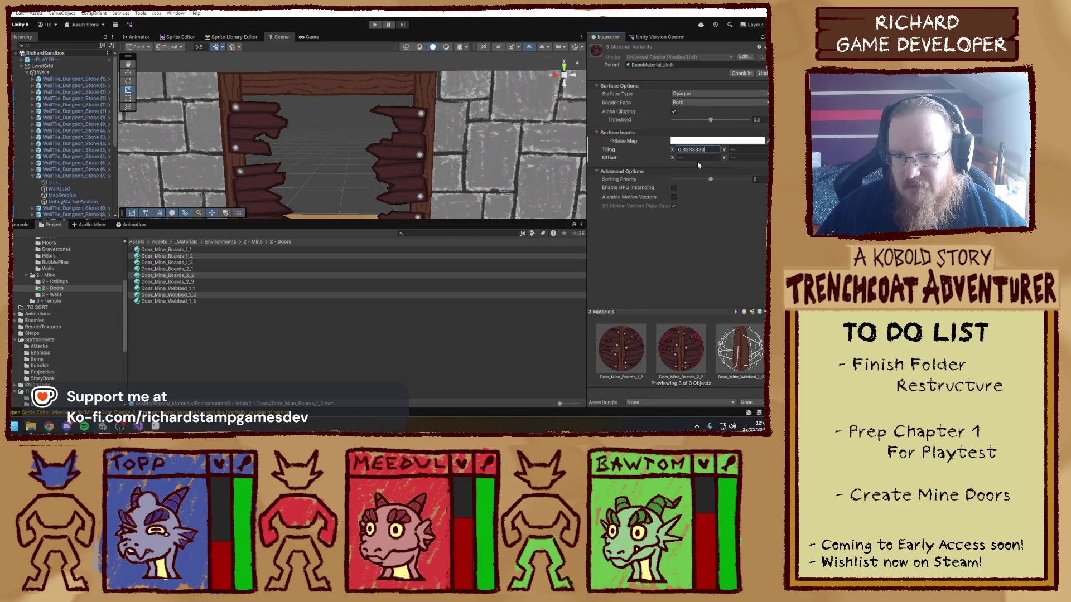
{"action": "left_click", "coordinate": [488, 373]}
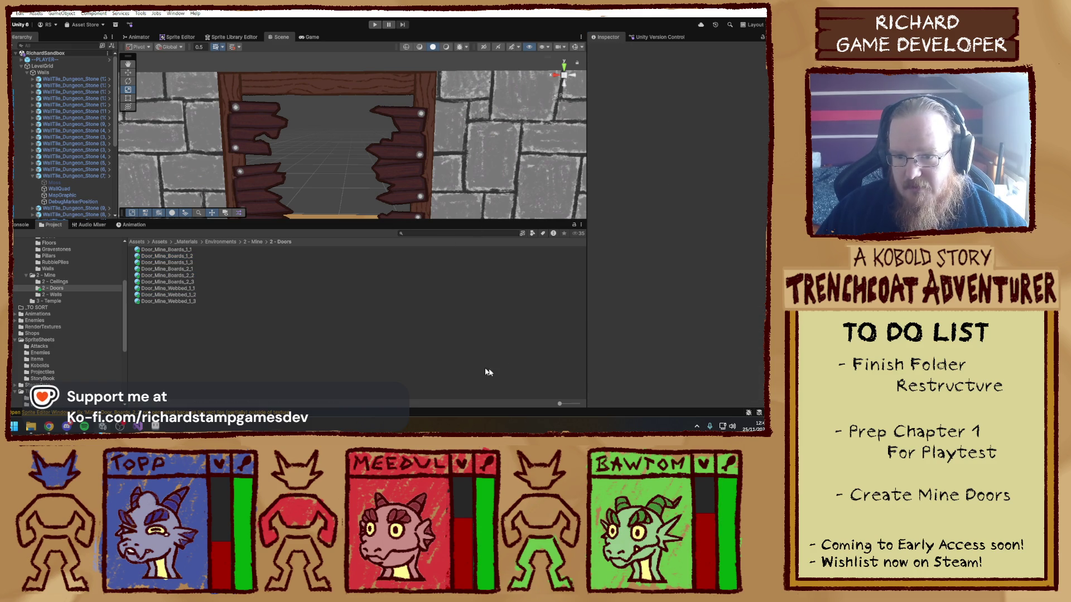
{"action": "left_click", "coordinate": [197, 262]}
{"action": "left_click", "coordinate": [702, 163]}
{"action": "left_click", "coordinate": [196, 250]}
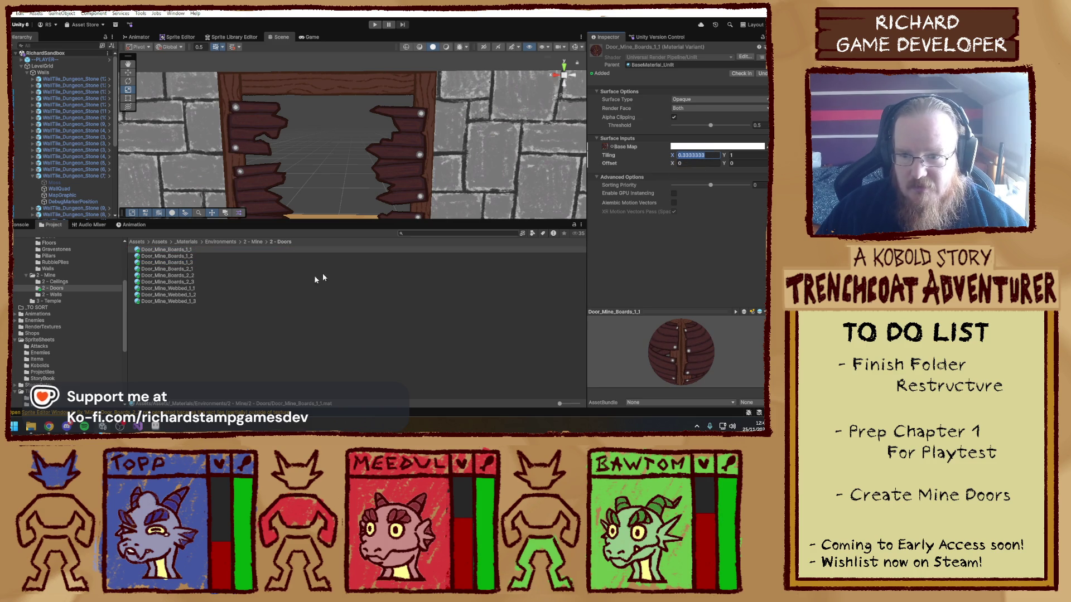
{"action": "left_click", "coordinate": [190, 302], "text": "shift"}
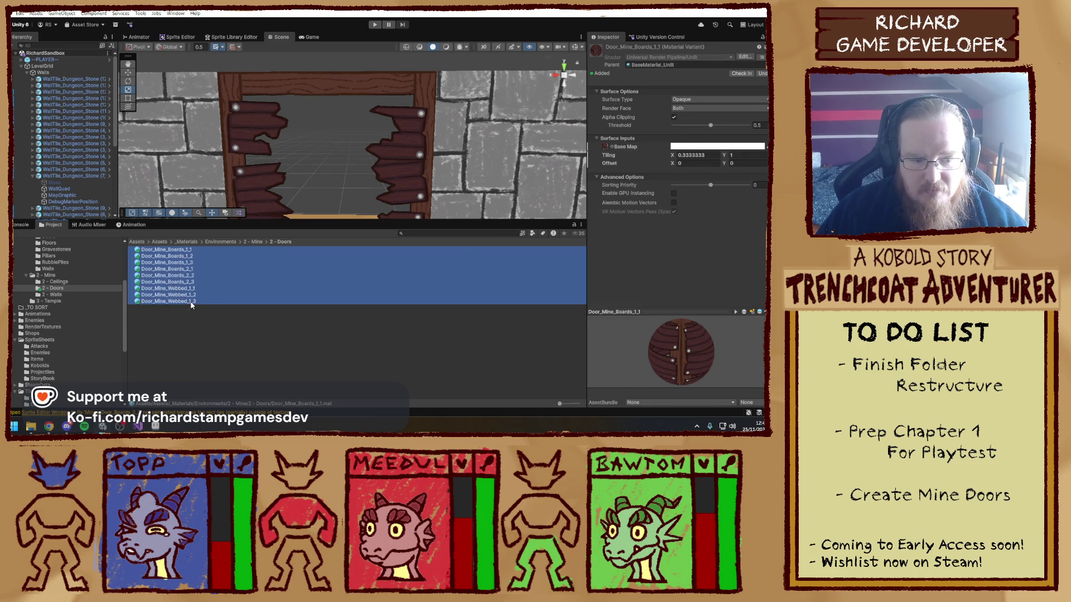
- Select Door_Mine_Boards_1_2, Boards_2_2 and Webbed_1_2, leaving their tiling and X offset unchanged
{"action": "left_click", "coordinate": [704, 149]}
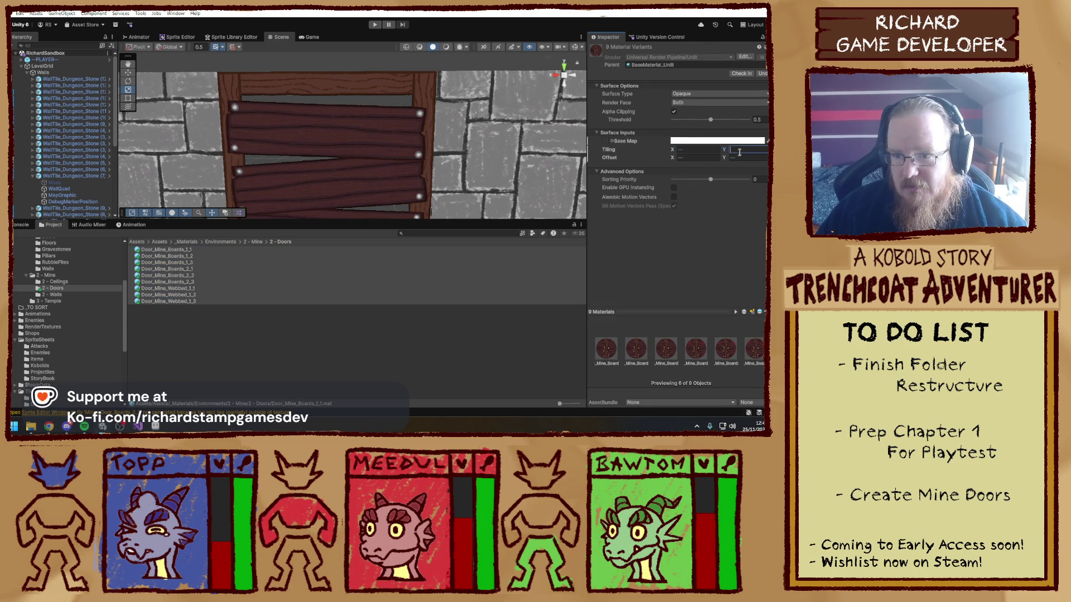
{"action": "key", "text": "Escape"}
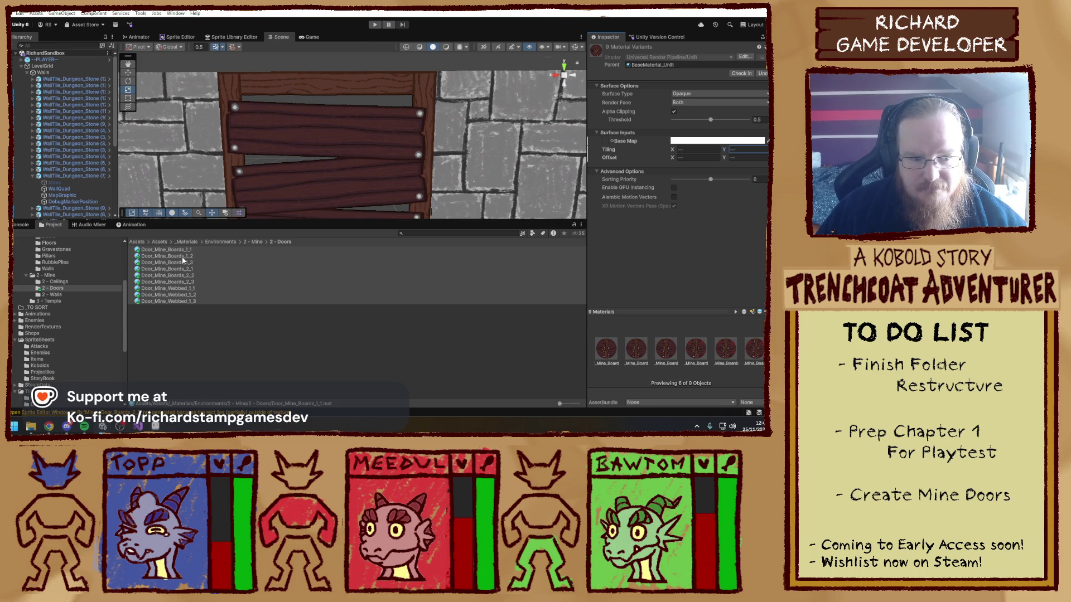
{"action": "left_click", "coordinate": [184, 256]}
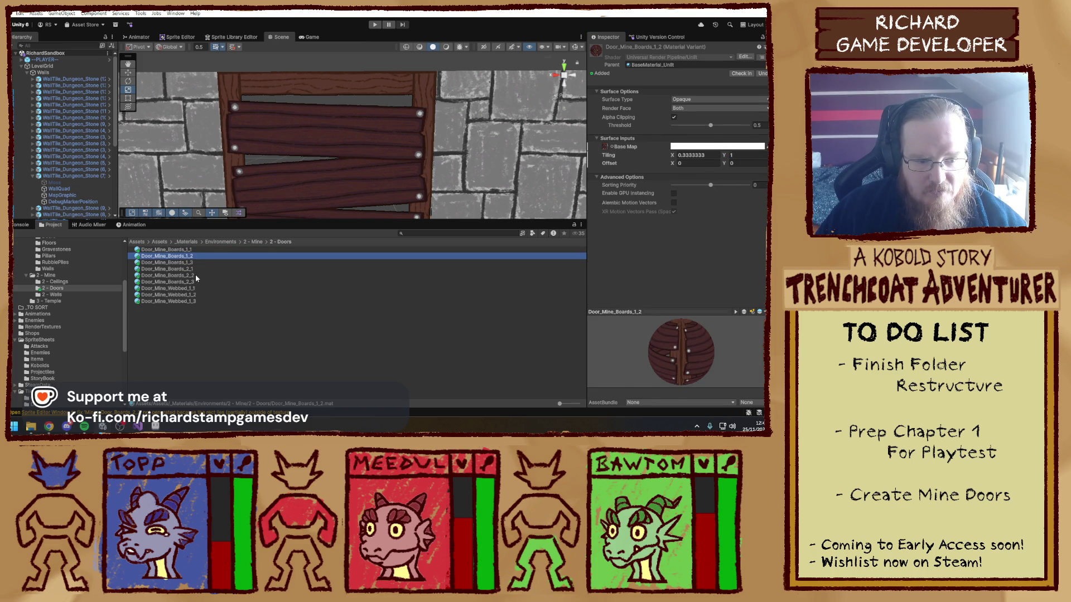
{"action": "left_click", "coordinate": [196, 275], "text": "ctrl"}
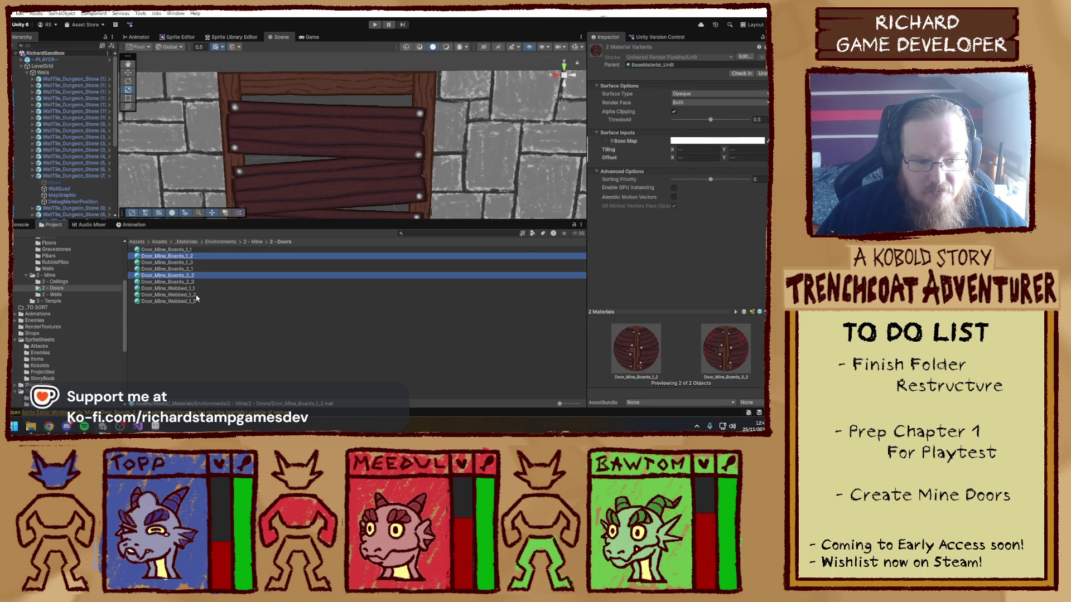
{"action": "left_click", "coordinate": [196, 296], "text": "ctrl"}
{"action": "left_click", "coordinate": [696, 158]}
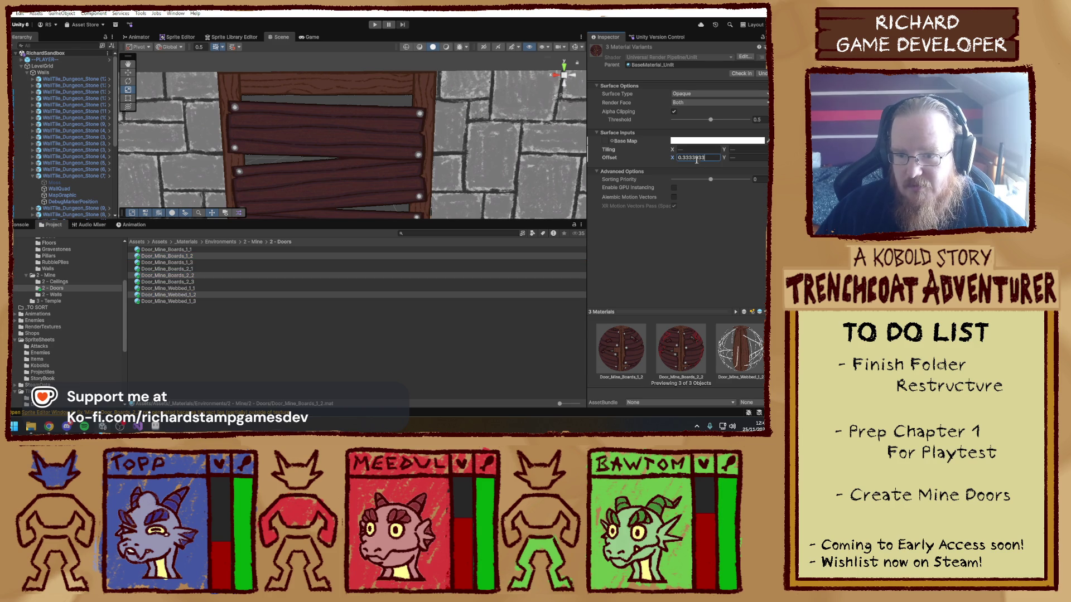
{"action": "key", "text": "Escape"}
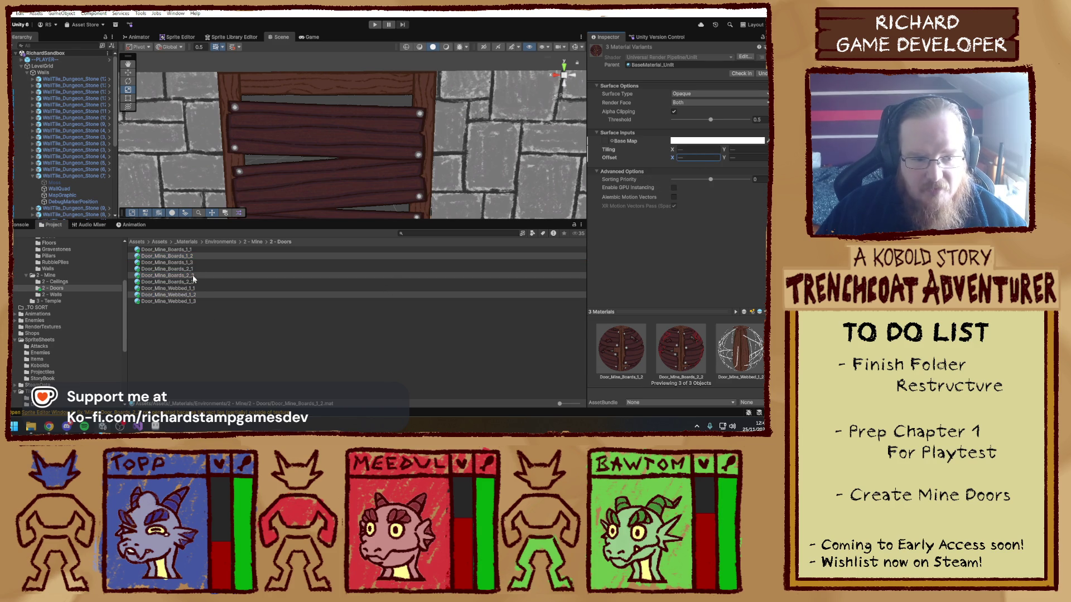
- Set Offset X to 2/3 on Door_Mine_Boards_1_3, Boards_2_3 and Webbed_1_3
{"action": "left_click", "coordinate": [196, 262]}
{"action": "left_click", "coordinate": [197, 282], "text": "ctrl"}
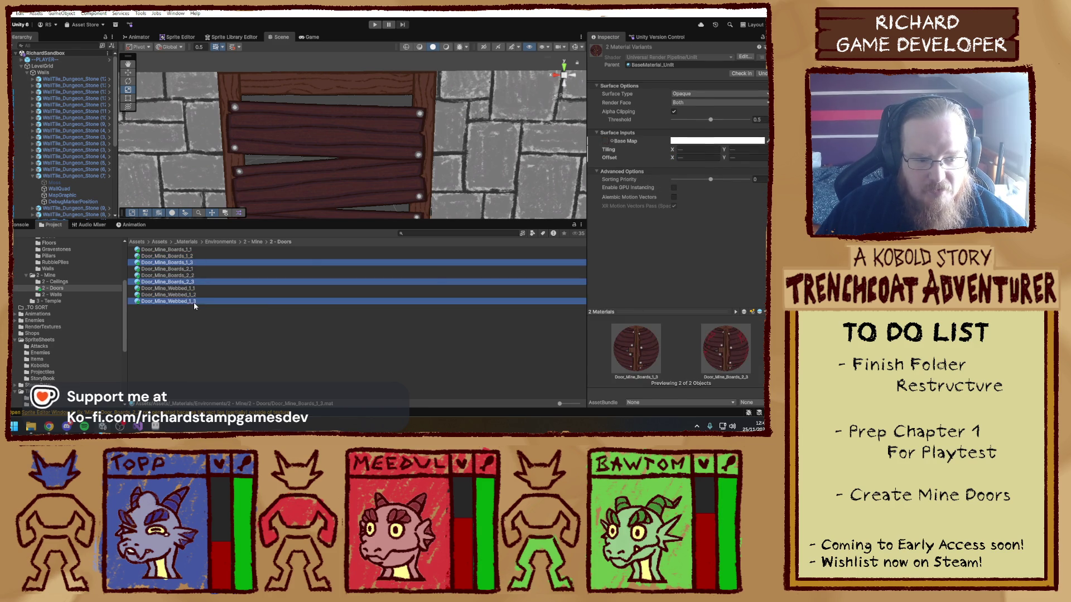
{"action": "left_click", "coordinate": [193, 301], "text": "ctrl"}
{"action": "left_click", "coordinate": [697, 158]}
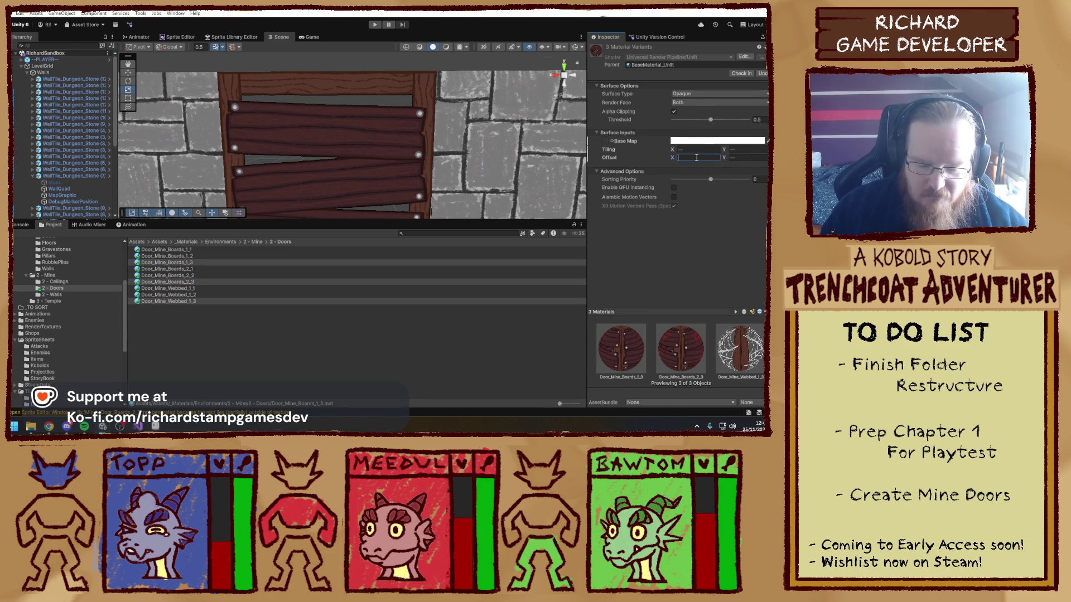
{"action": "type", "text": "2/3"}
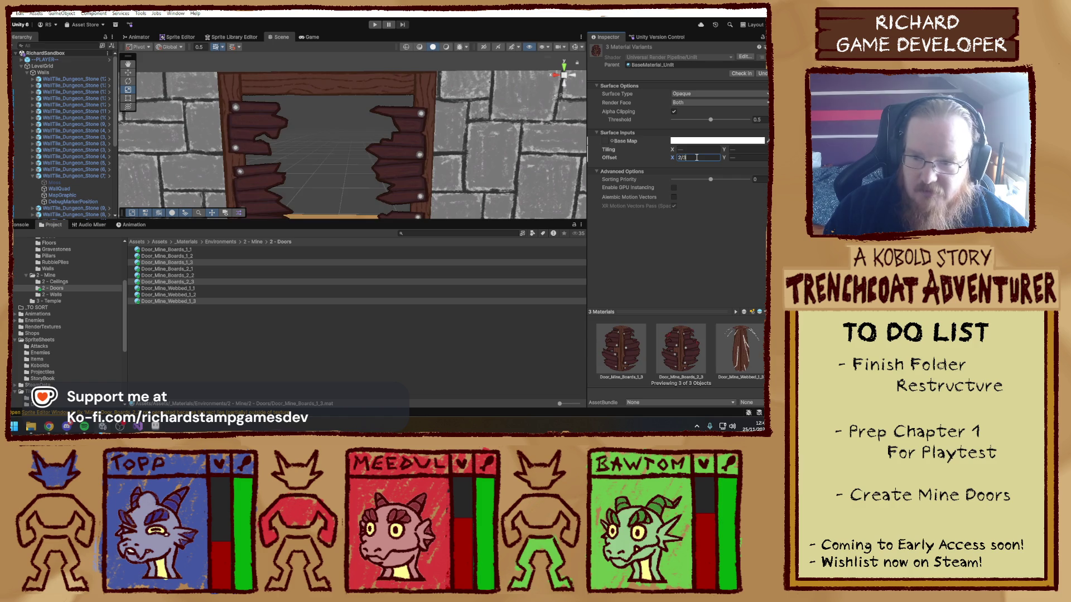
- Review each door material's offset from Boards_1_1 through Boards_2_3, then clear the selection
{"action": "left_click", "coordinate": [212, 249]}
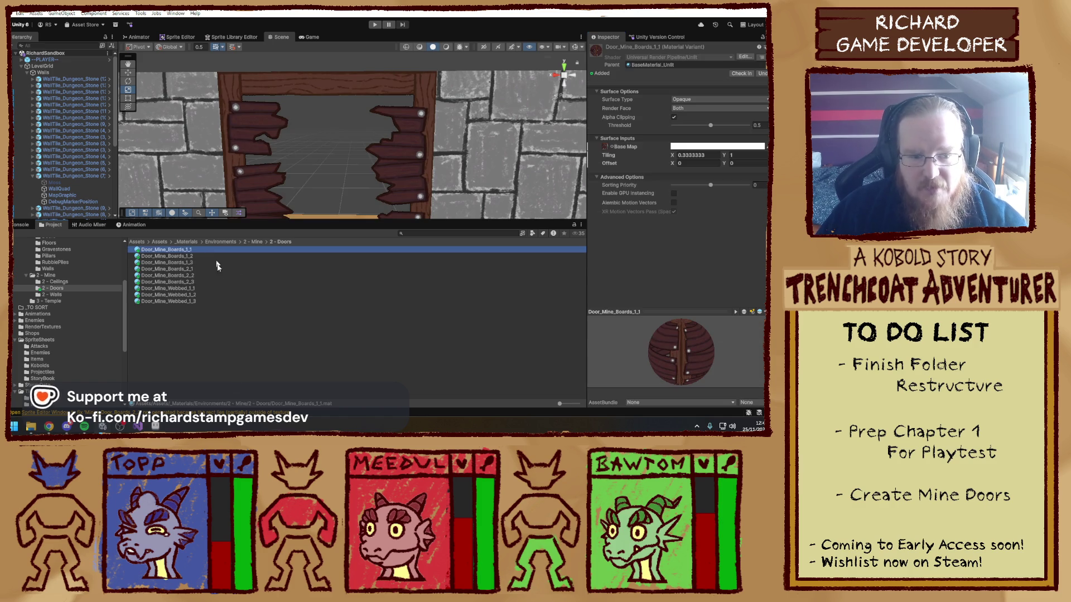
{"action": "key", "text": "Down"}
{"action": "key", "text": "Down"}
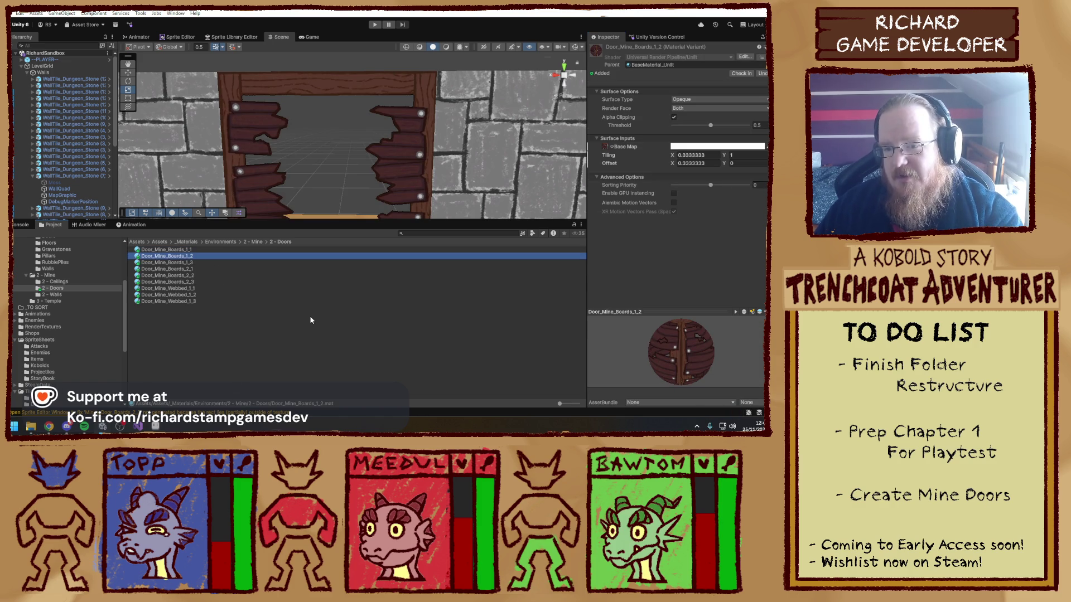
{"action": "key", "text": "Down"}
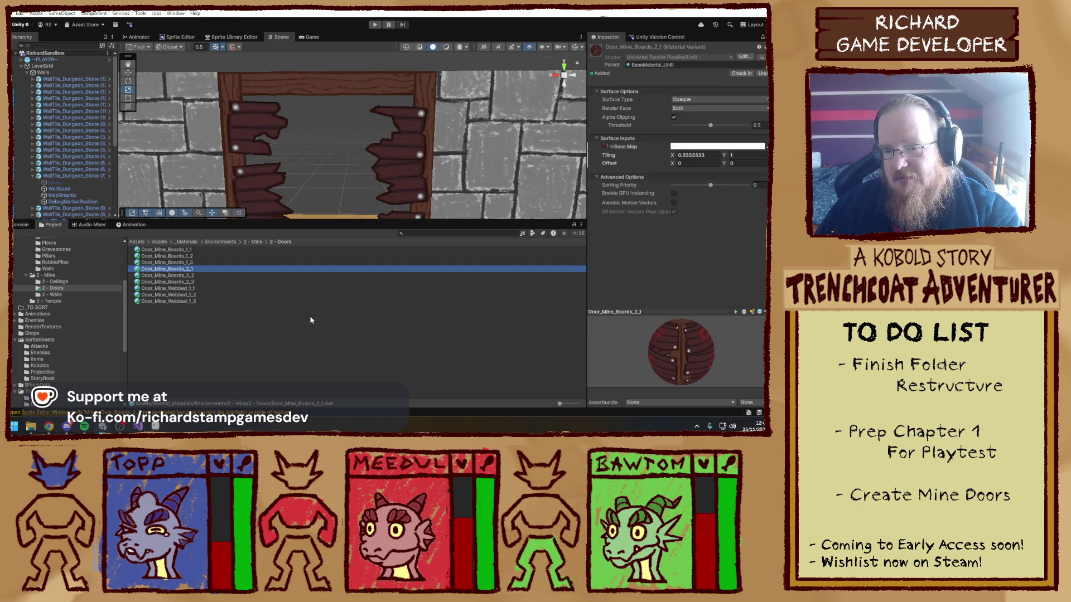
{"action": "key", "text": "Down"}
{"action": "key", "text": "Down"}
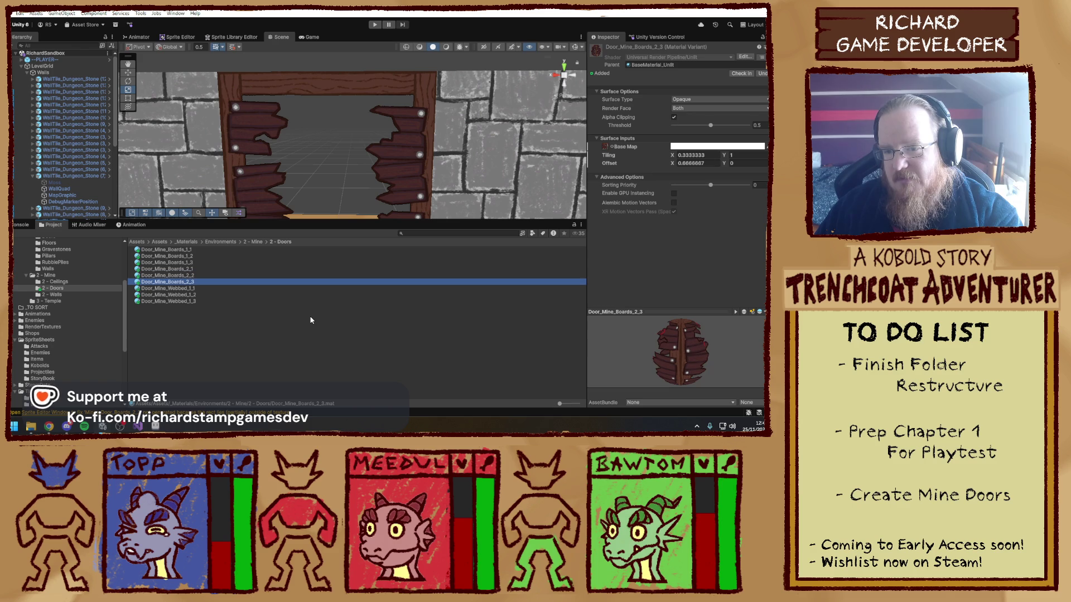
{"action": "key", "text": "Down"}
{"action": "key", "text": "Down"}
{"action": "key", "text": "Down"}
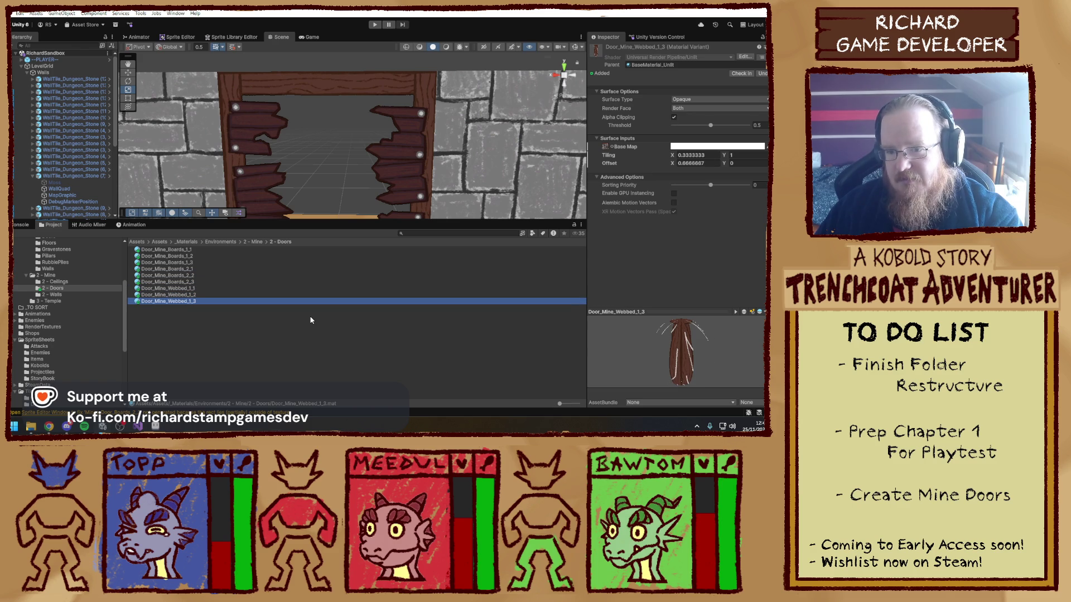
{"action": "left_click", "coordinate": [290, 319]}
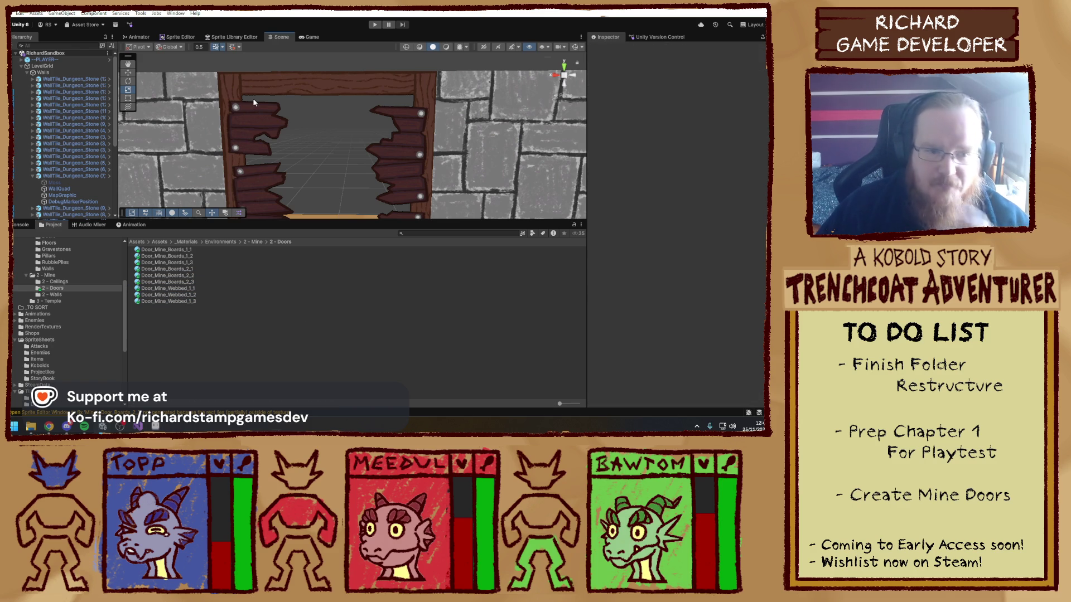
- Revert all prefab overrides on the wall tile holding the door
{"action": "left_click", "coordinate": [260, 125]}
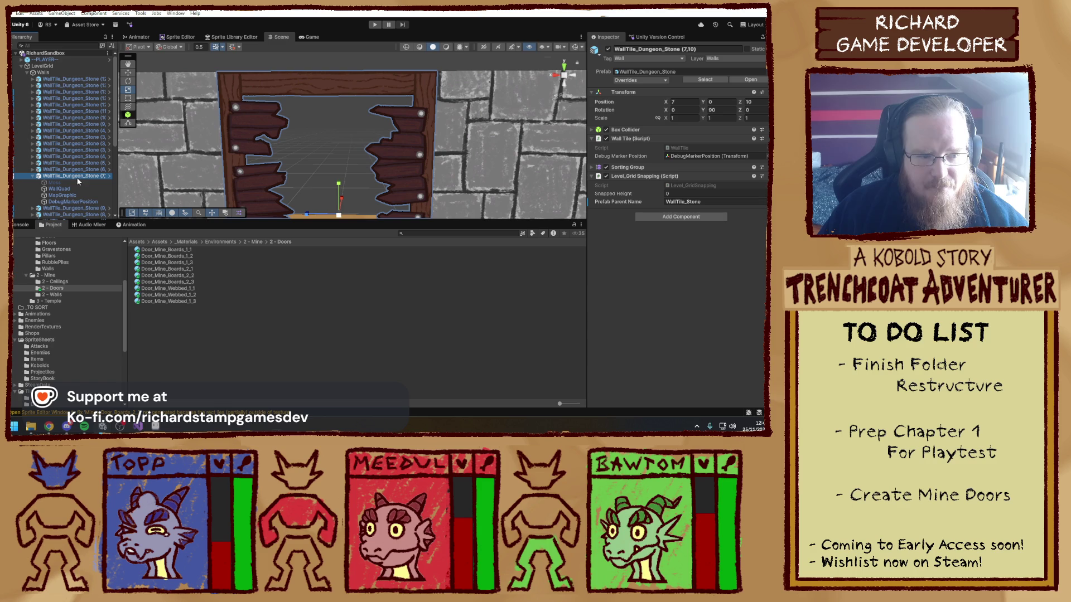
{"action": "left_click", "coordinate": [640, 80]}
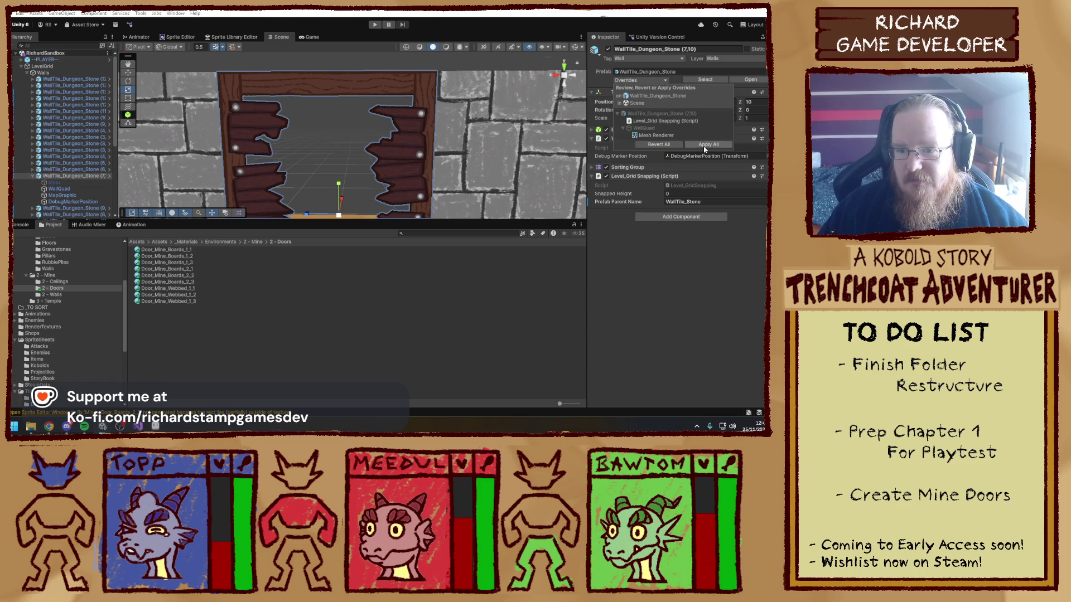
{"action": "left_click", "coordinate": [669, 145]}
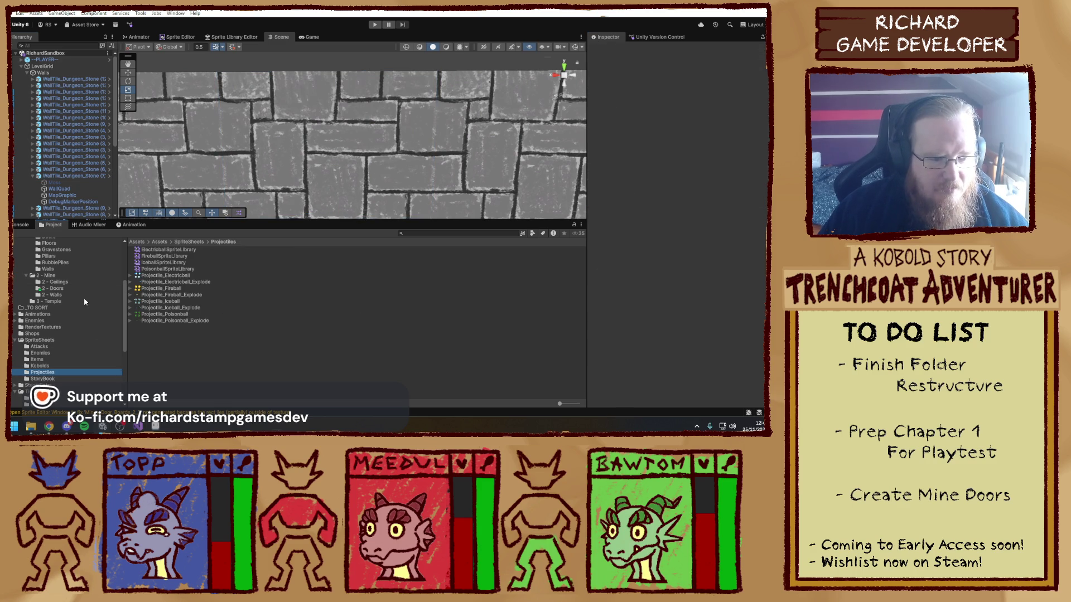
- Show the Assets/Prefabs folder contents in the Project window
{"action": "scroll", "coordinate": [50, 340], "scroll_direction": "down", "scroll_amount": 4}
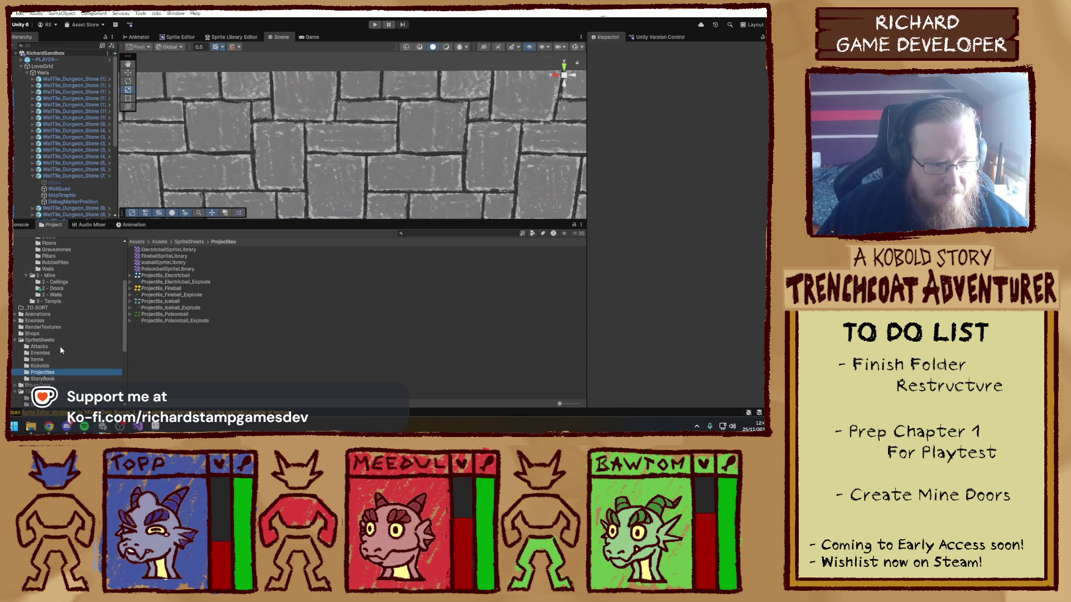
{"action": "scroll", "coordinate": [61, 355], "scroll_direction": "down", "scroll_amount": 6}
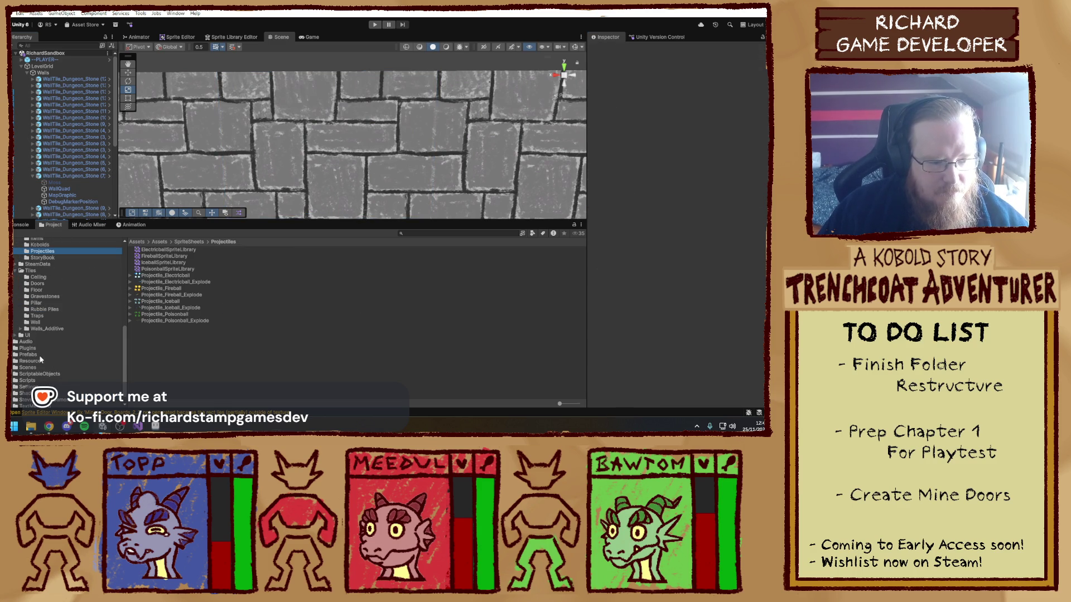
{"action": "left_click", "coordinate": [40, 355]}
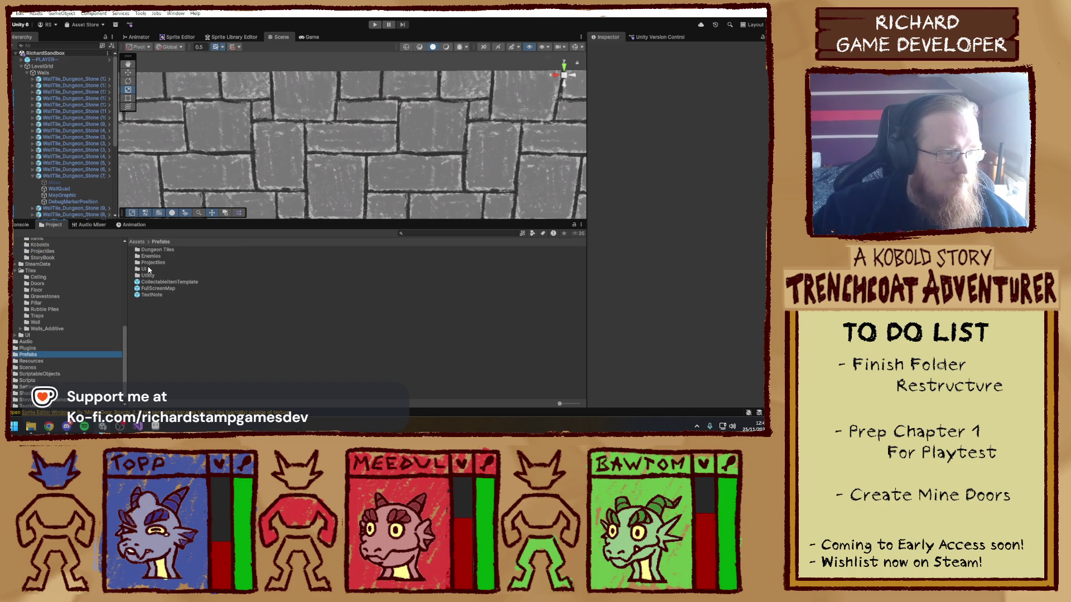
{"action": "left_click", "coordinate": [174, 379]}
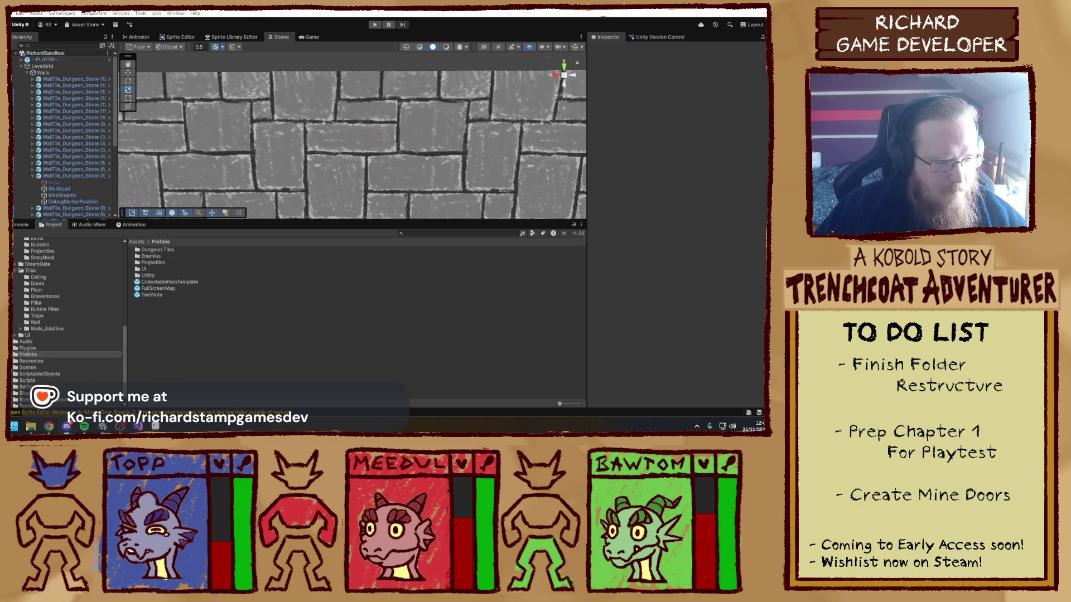
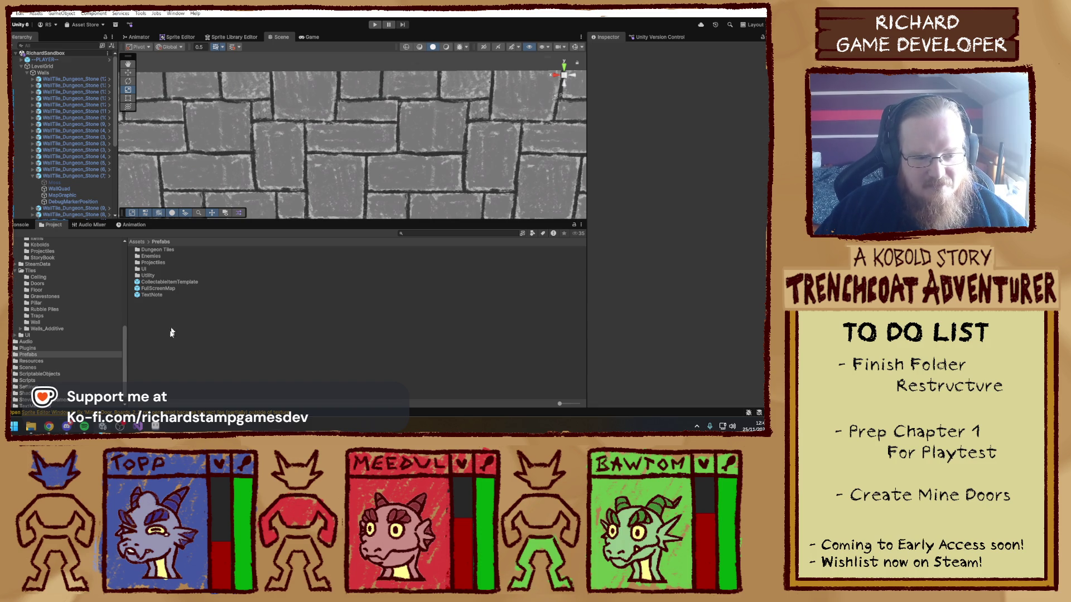
- Open the DoorTile_Mine_Base prefab from Dungeon Tiles > 2 - Mine > Doors
{"action": "double_click", "coordinate": [157, 249]}
{"action": "double_click", "coordinate": [162, 264]}
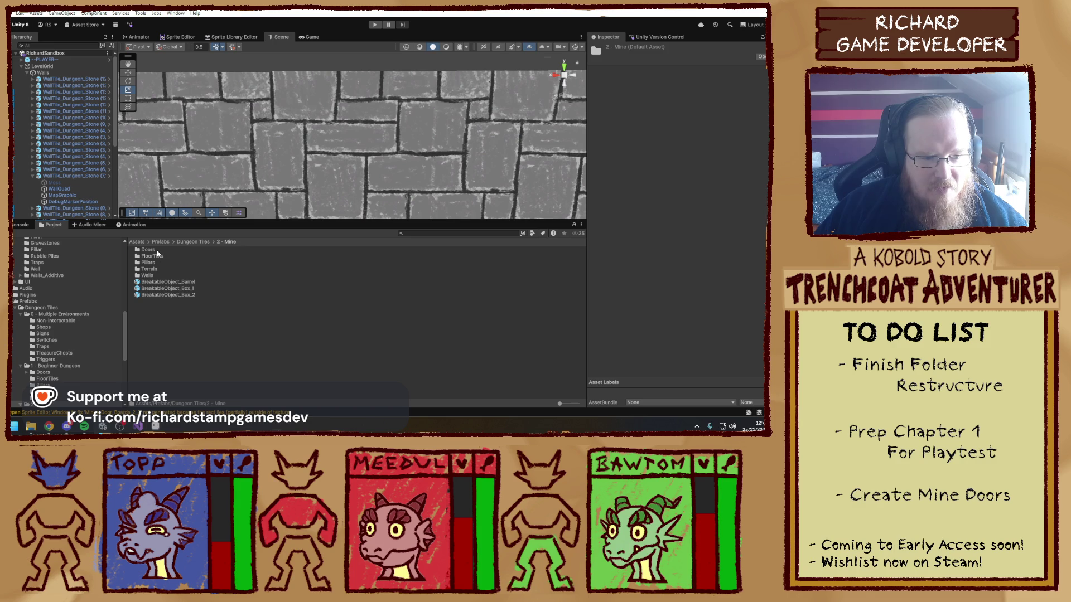
{"action": "double_click", "coordinate": [158, 251]}
{"action": "double_click", "coordinate": [159, 250]}
- Orbit the view and frame the door's MapGraphic object
{"action": "mouse_move", "coordinate": [468, 116]}
{"action": "left_mouse_down"}
{"action": "mouse_move", "coordinate": [293, 133]}
{"action": "mouse_move", "coordinate": [343, 139]}
{"action": "left_mouse_up"}
{"action": "left_click", "coordinate": [62, 71]}
{"action": "double_click", "coordinate": [61, 71]}
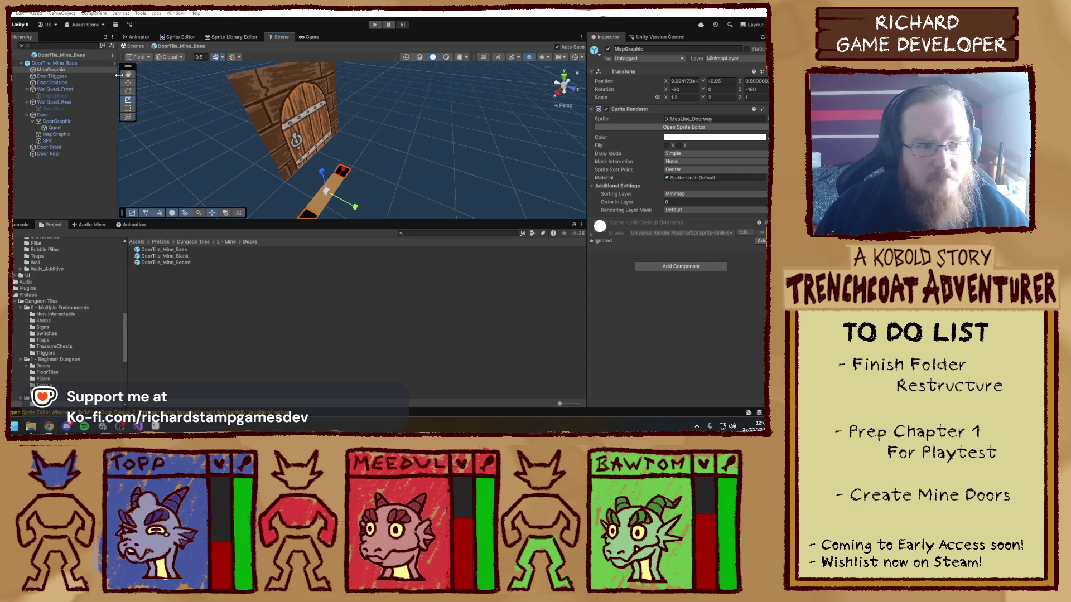
{"action": "left_click", "coordinate": [53, 115]}
{"action": "left_click", "coordinate": [70, 122]}
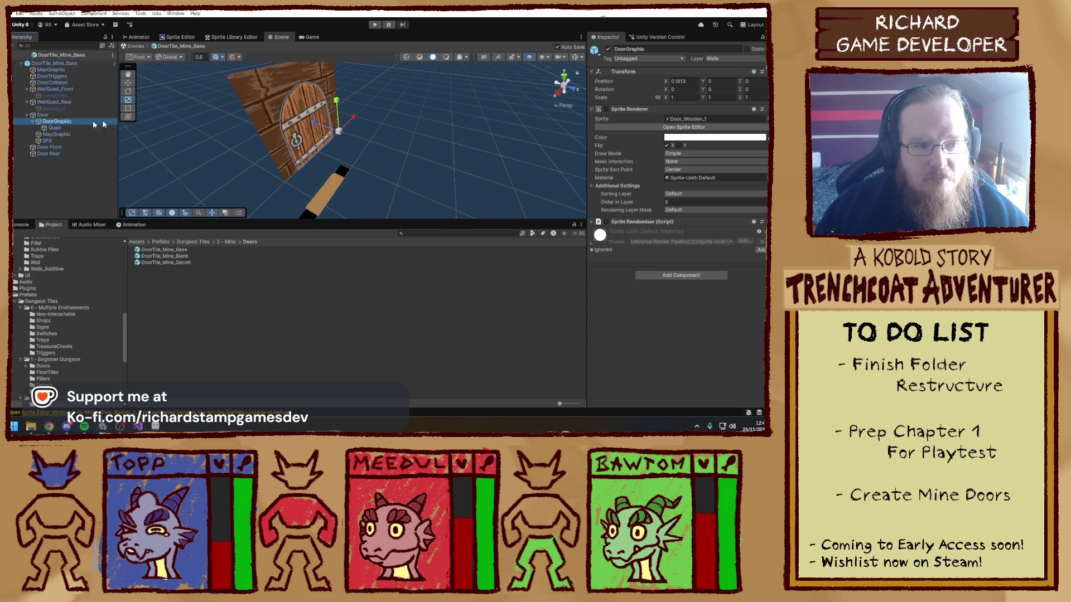
{"action": "left_click", "coordinate": [72, 69]}
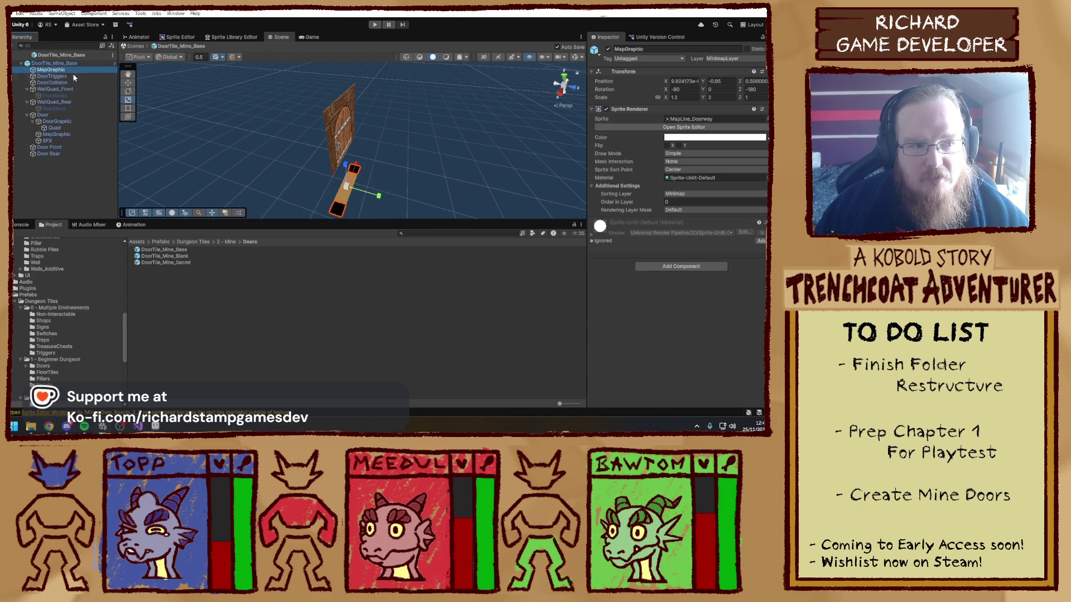
{"action": "key", "text": "ctrl+a"}
{"action": "left_click_drag", "start_coordinate": [321, 158], "coordinate": [269, 130]}
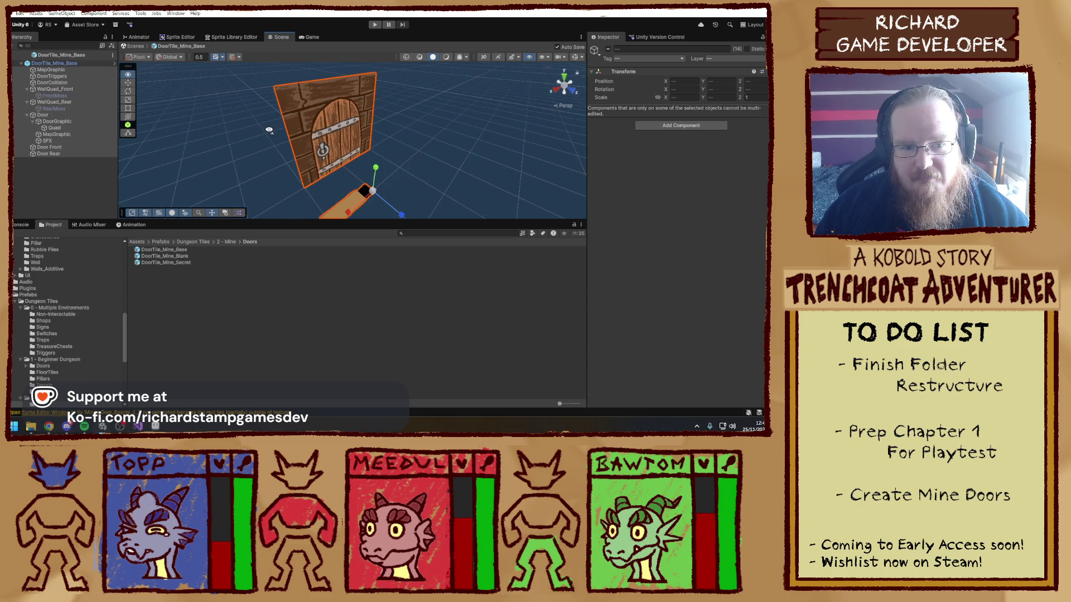
{"action": "left_click", "coordinate": [46, 181]}
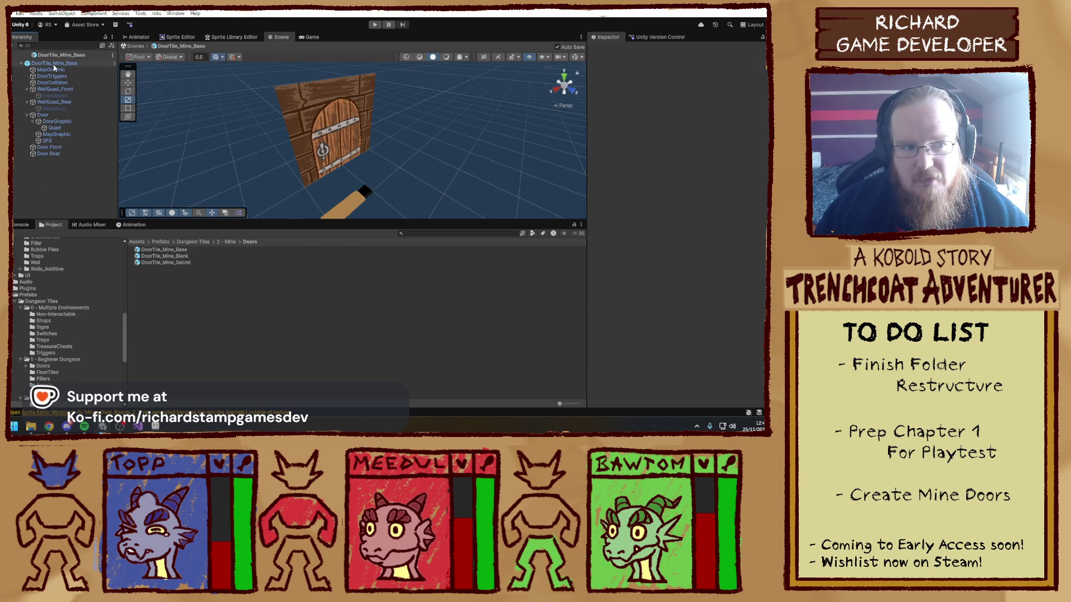
{"action": "left_click", "coordinate": [53, 65]}
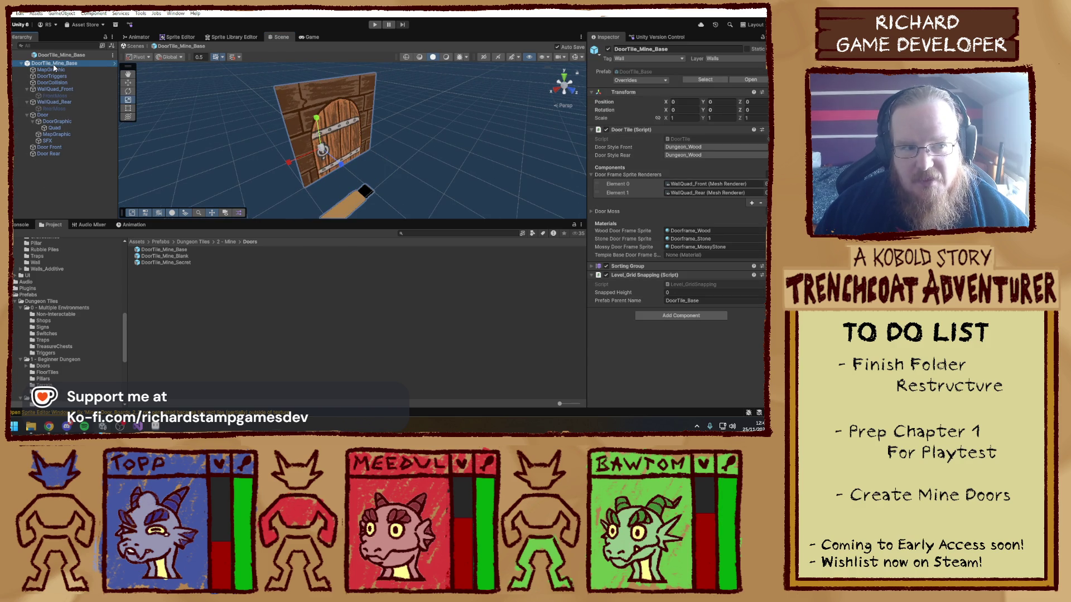
{"action": "left_click", "coordinate": [628, 73]}
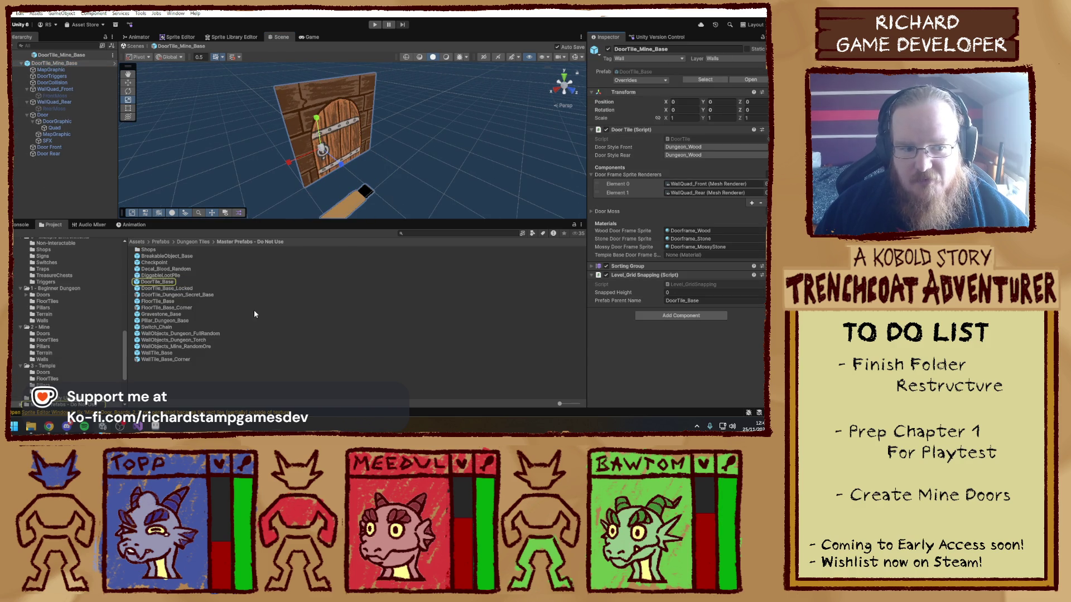
{"action": "left_click", "coordinate": [163, 283]}
{"action": "right_click", "coordinate": [161, 389]}
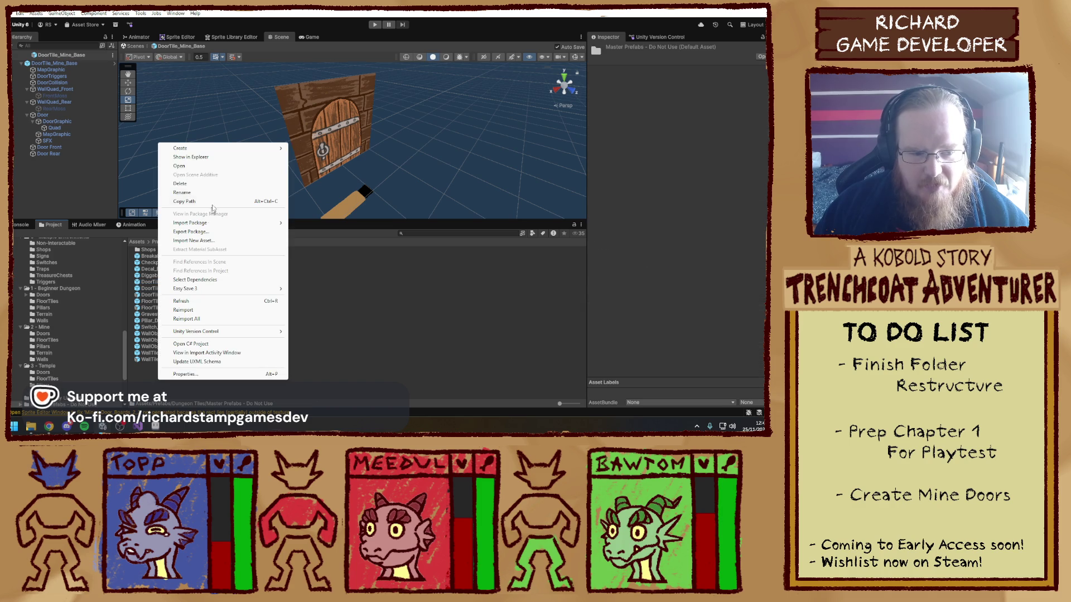
{"action": "mouse_move", "coordinate": [201, 149]}
{"action": "left_click", "coordinate": [127, 379]}
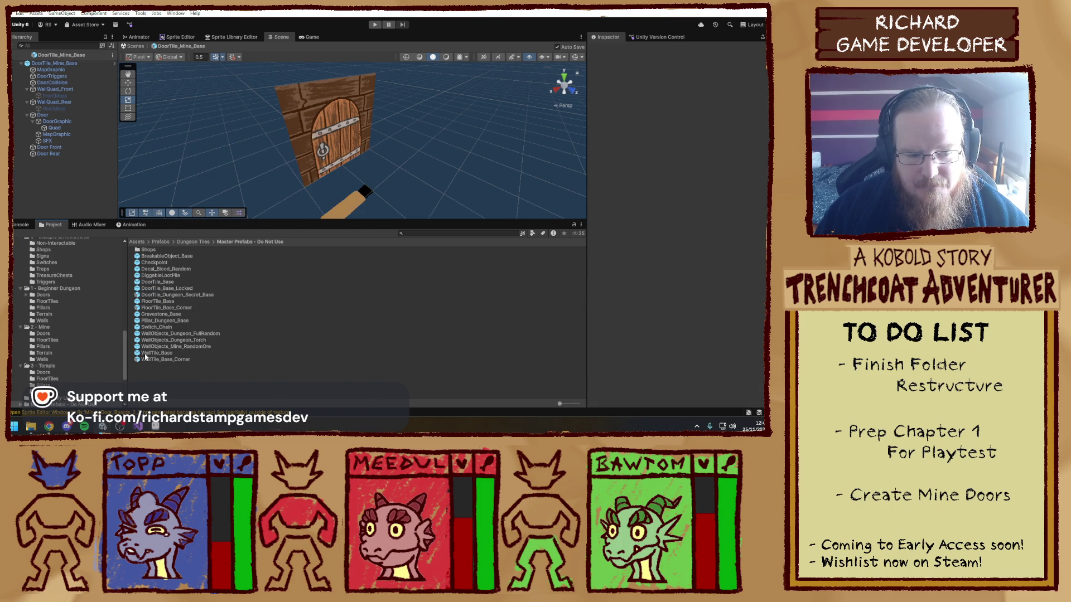
{"action": "scroll", "coordinate": [60, 313], "scroll_direction": "up", "scroll_amount": 2}
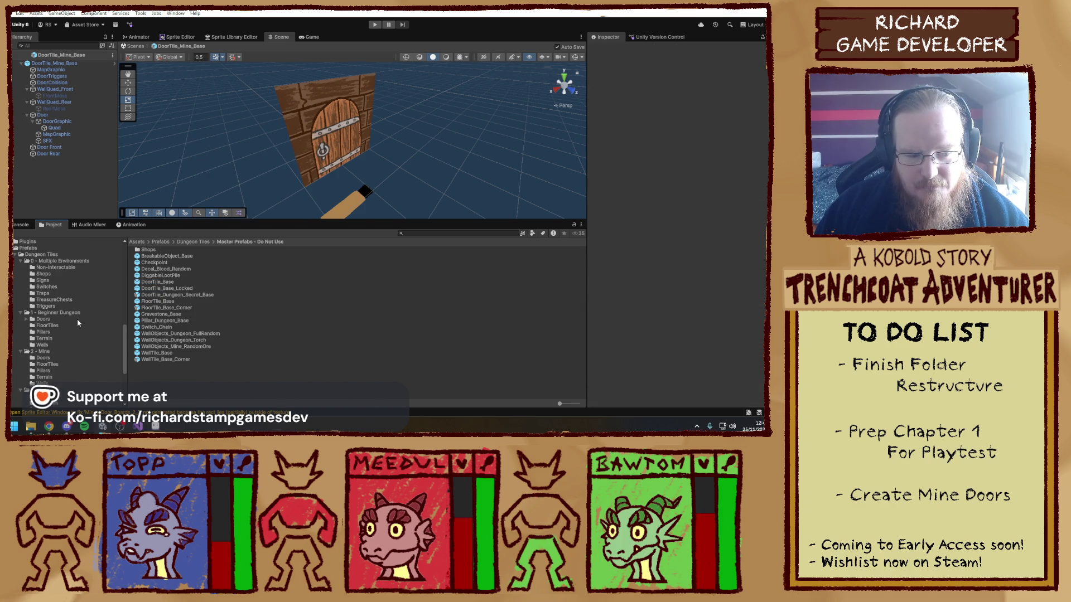
{"action": "left_click", "coordinate": [45, 357]}
{"action": "double_click", "coordinate": [187, 264]}
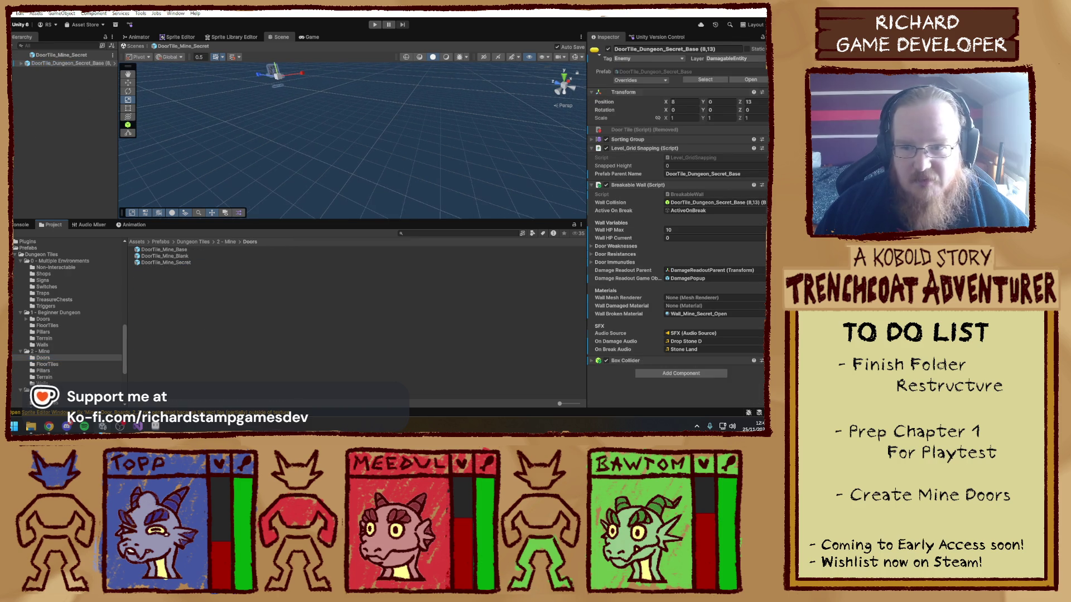
- Inspect the secret door and its children from several angles, then open its BreakableWall script
{"action": "mouse_move", "coordinate": [322, 167]}
{"action": "left_mouse_down"}
{"action": "mouse_move", "coordinate": [333, 93]}
{"action": "mouse_move", "coordinate": [363, 111]}
{"action": "left_mouse_up"}
{"action": "scroll", "coordinate": [353, 100], "scroll_direction": "up", "scroll_amount": 3}
{"action": "scroll", "coordinate": [362, 111], "scroll_direction": "down", "scroll_amount": 2}
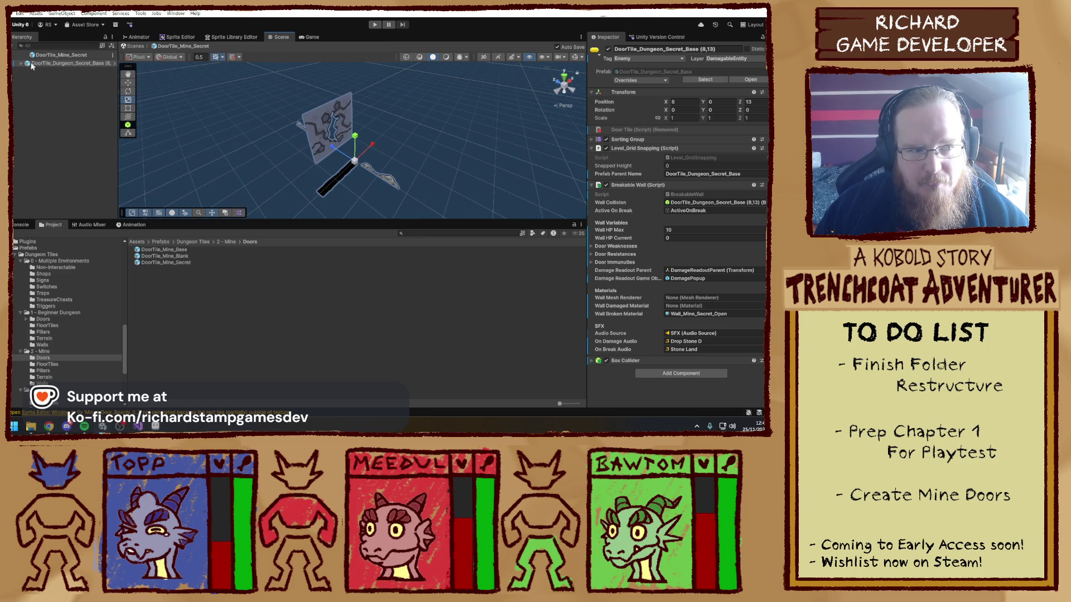
{"action": "left_click", "coordinate": [23, 64]}
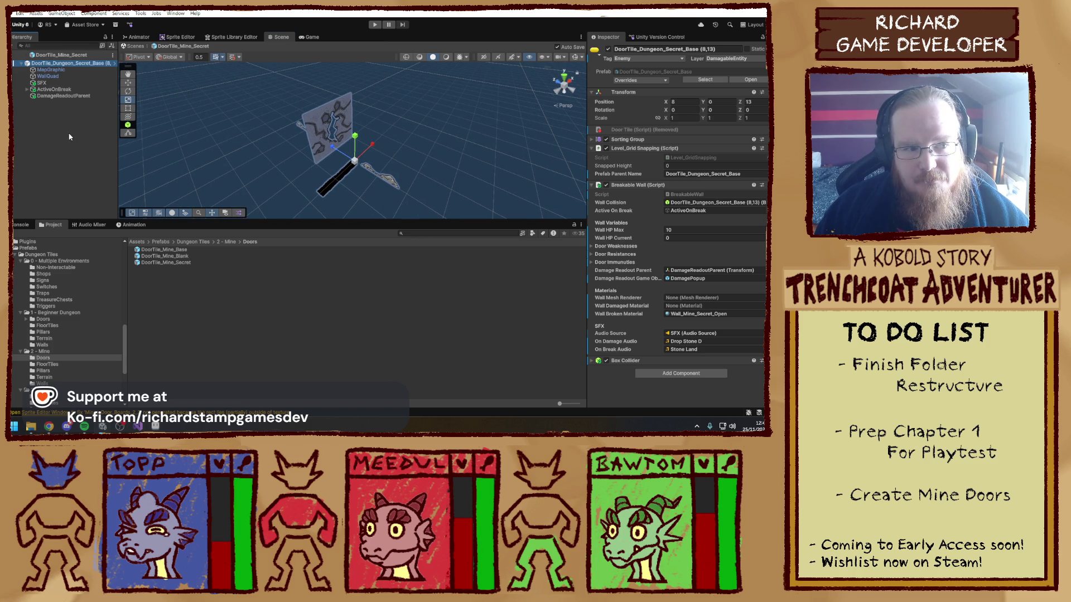
{"action": "left_click_drag", "start_coordinate": [149, 138], "coordinate": [357, 138]}
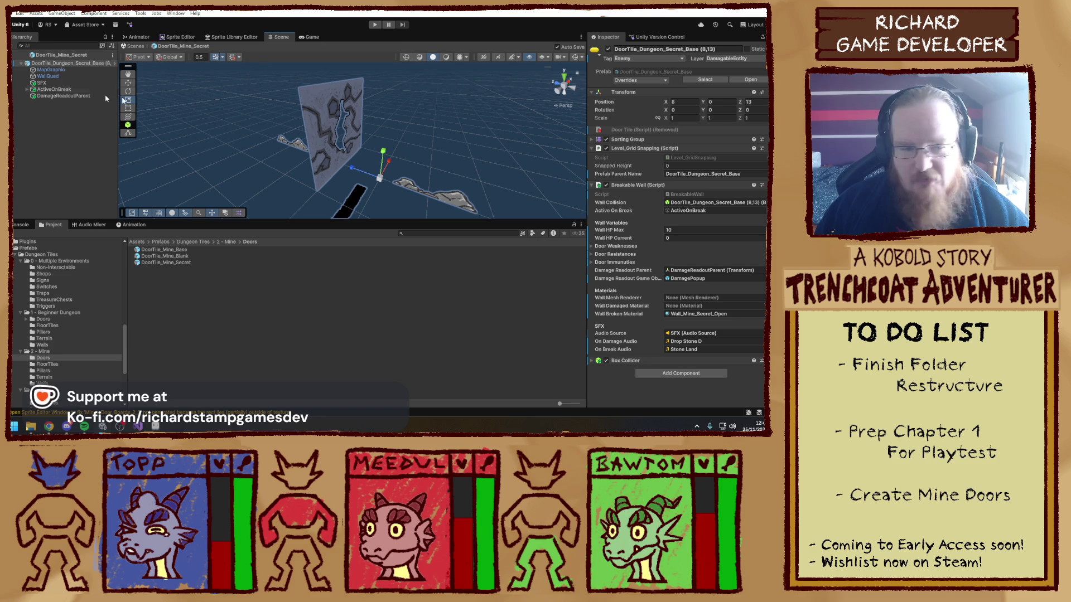
{"action": "left_click_drag", "start_coordinate": [357, 148], "coordinate": [357, 171]}
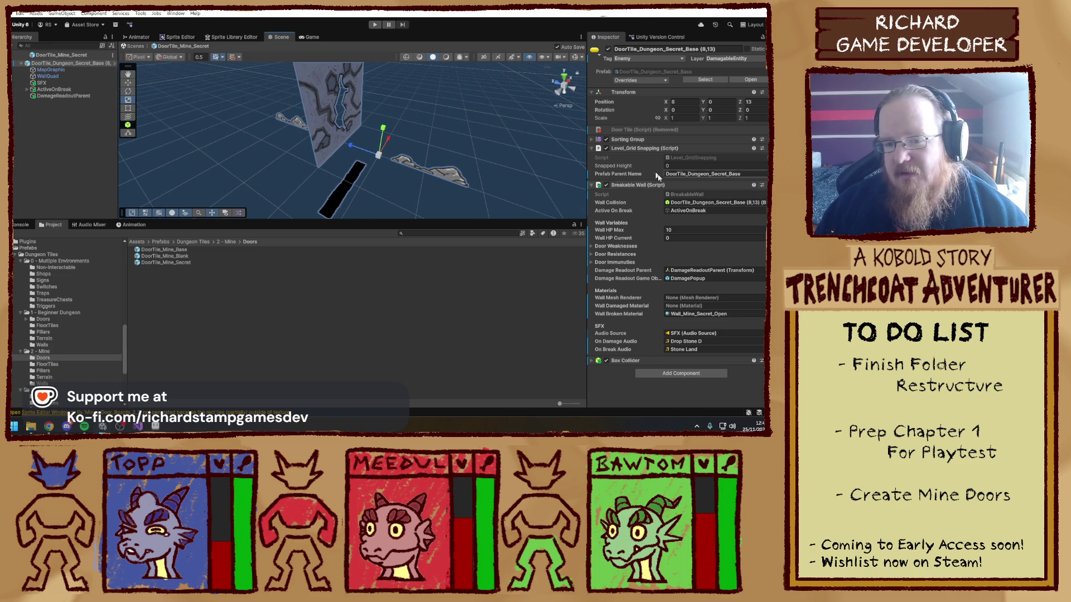
{"action": "left_click", "coordinate": [685, 194]}
{"action": "double_click", "coordinate": [685, 195]}
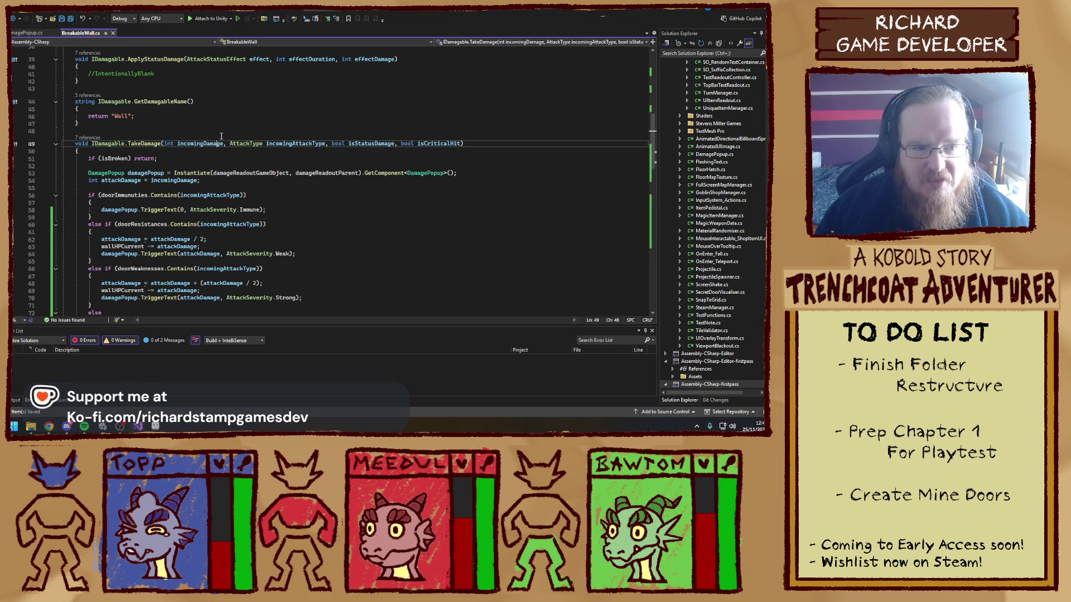
- Add blank lines below the Materials fields after checking MapGraphic's sprite renderer in Unity
{"action": "scroll", "coordinate": [238, 206], "scroll_direction": "up", "scroll_amount": 10}
{"action": "left_click", "coordinate": [290, 146]}
{"action": "key", "text": "Return"}
{"action": "key", "text": "Return"}
{"action": "key", "text": "Up"}
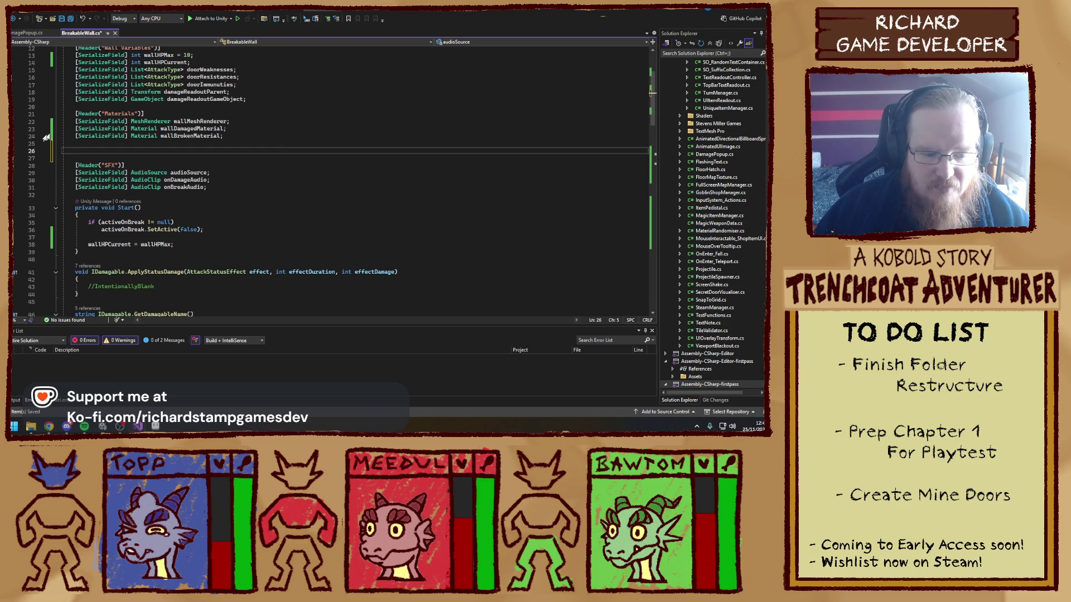
{"action": "left_click", "coordinate": [101, 427]}
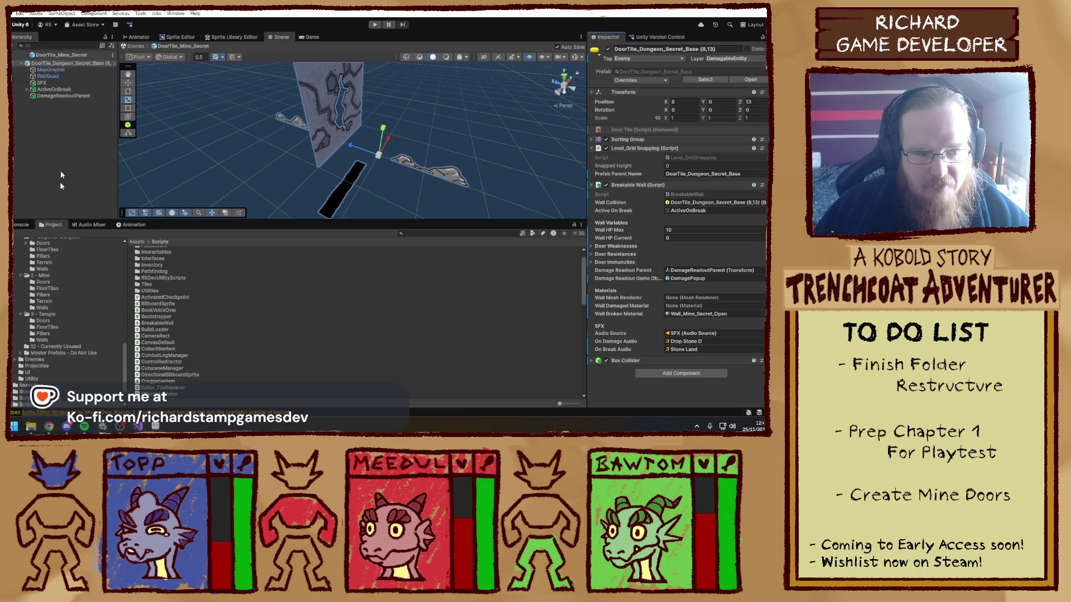
{"action": "left_click", "coordinate": [51, 70]}
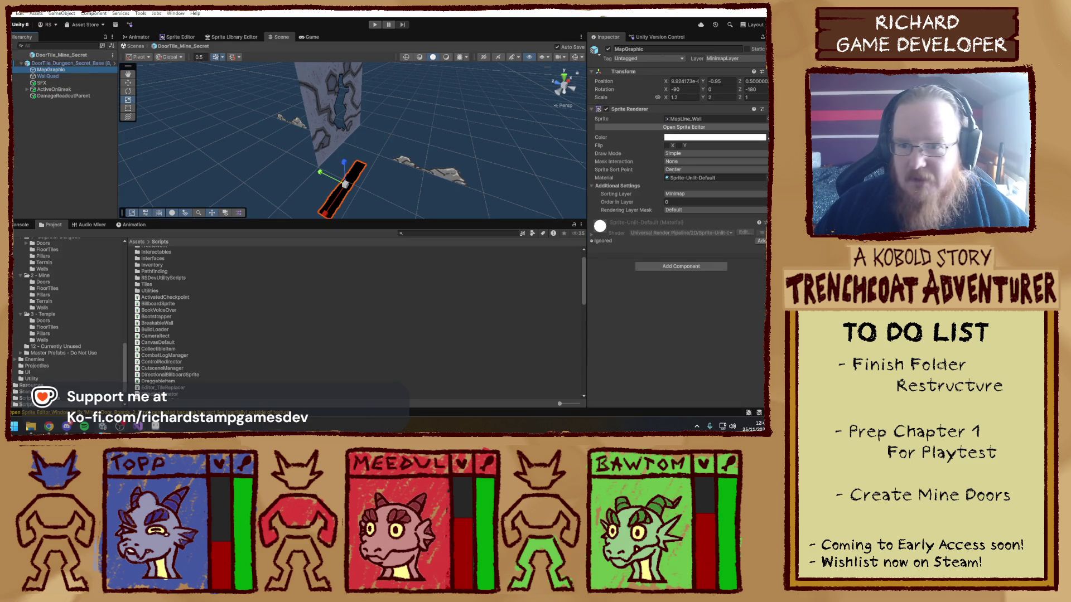
{"action": "left_click", "coordinate": [137, 427]}
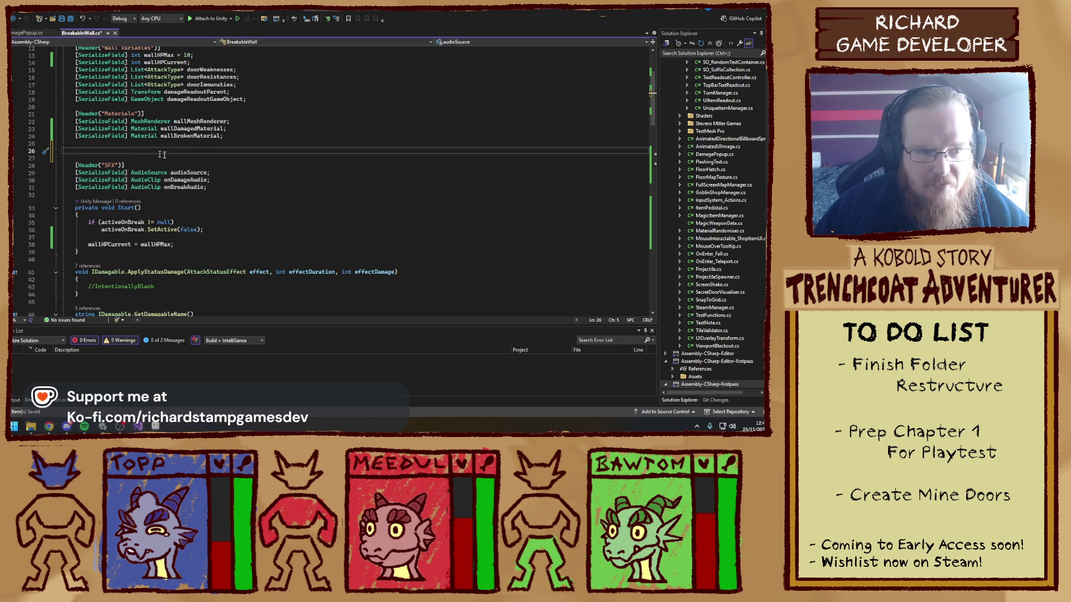
- Add a [Header("Map Visuals")] attribute below the Materials fields
{"action": "type", "text": "['Header("}
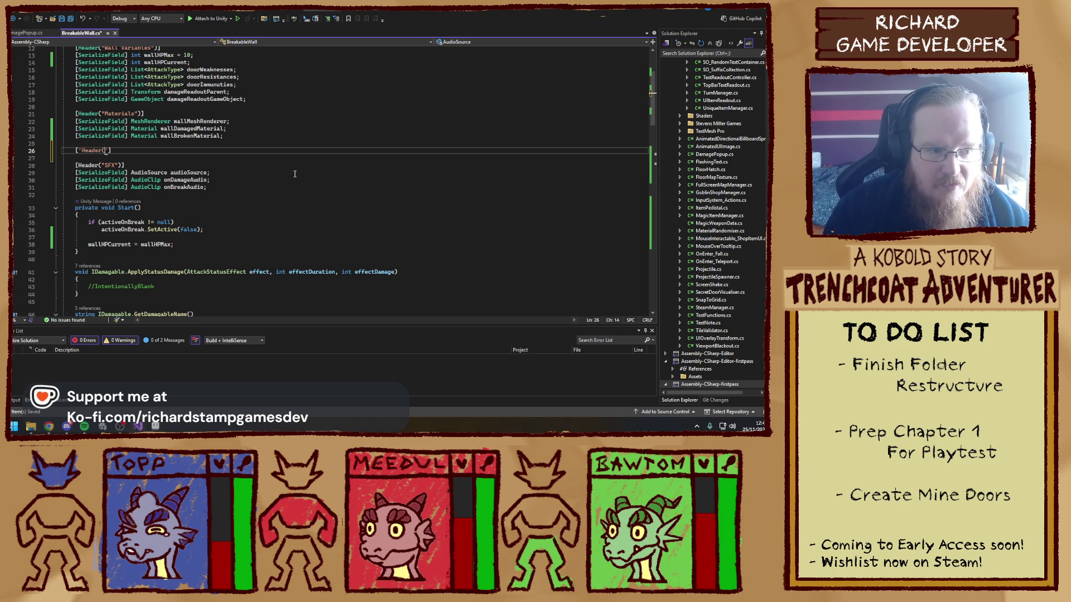
{"action": "key", "text": "BackSpace"}
{"action": "key", "text": "BackSpace"}
{"action": "key", "text": "BackSpace"}
{"action": "type", "text": "Header(M"}
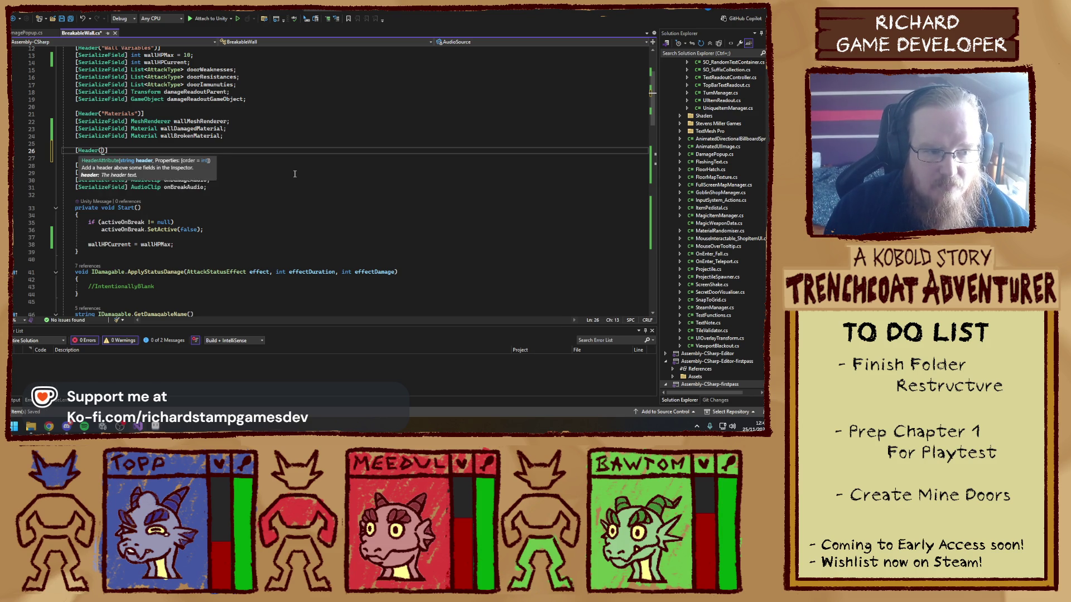
{"action": "key", "text": "BackSpace"}
{"action": "type", "text": "\"Map visua"}
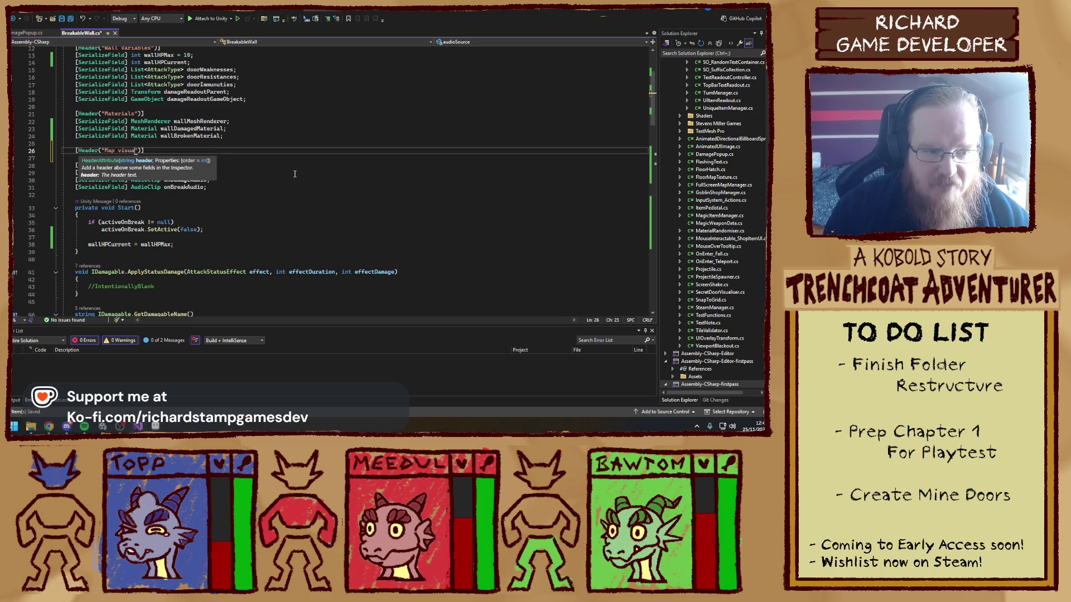
{"action": "key", "text": "BackSpace"}
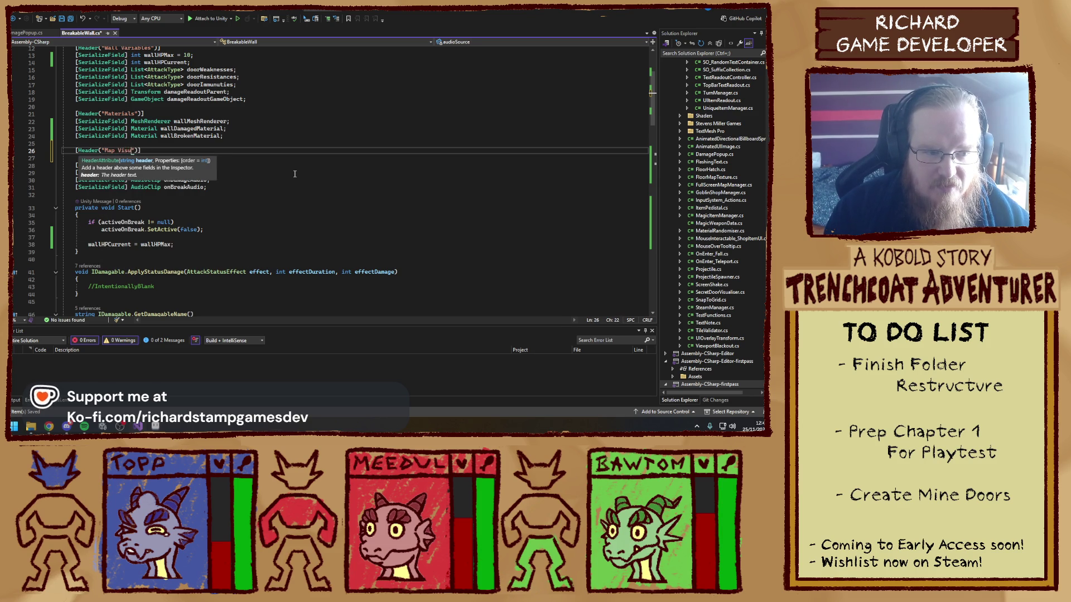
{"action": "key", "text": "End"}
{"action": "key", "text": "Return"}
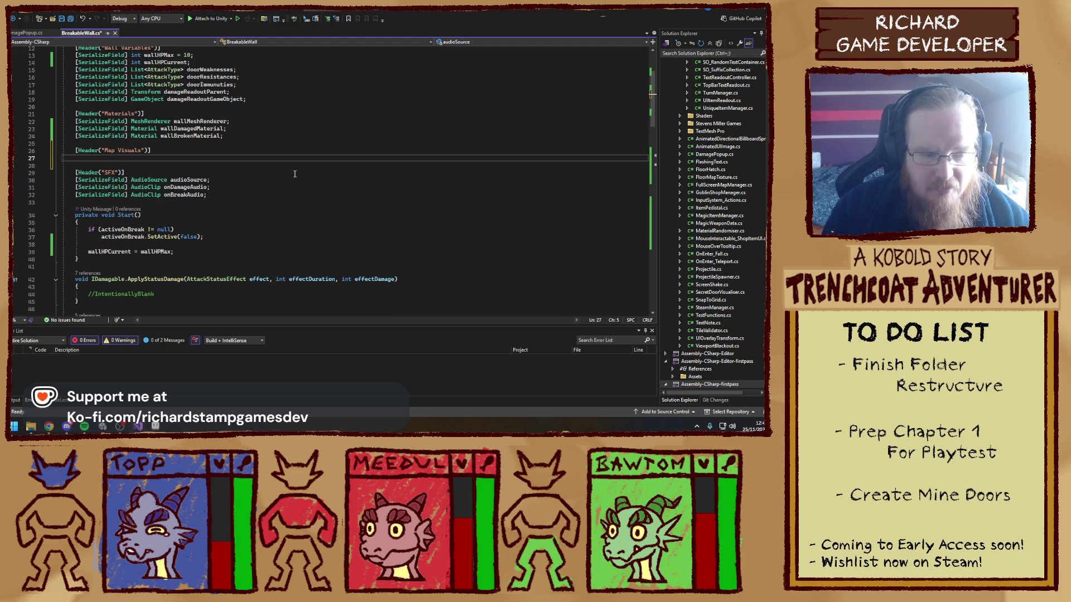
- Declare serialized mapSpriteRenderer, wallUnbrokenSprite and wallBrokenSprite fields and save the script
{"action": "type", "text": "[SerializeField] "}
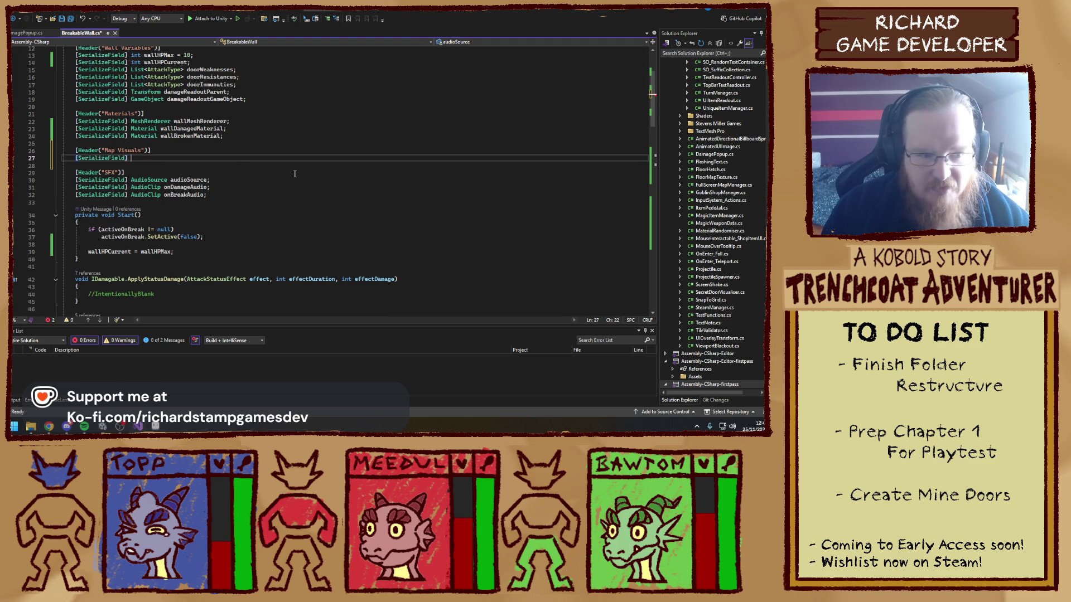
{"action": "type", "text": "SpriteRenderer mapSpriteRenderer;"}
{"action": "key", "text": "Return"}
{"action": "type", "text": "[SerializeField] Sprite wallUnbrokenSprite;"}
{"action": "key", "text": "Return"}
{"action": "type", "text": "[S"}
{"action": "key", "text": "Tab"}
{"action": "type", "text": "] Sprite wallBrokenSprite;"}
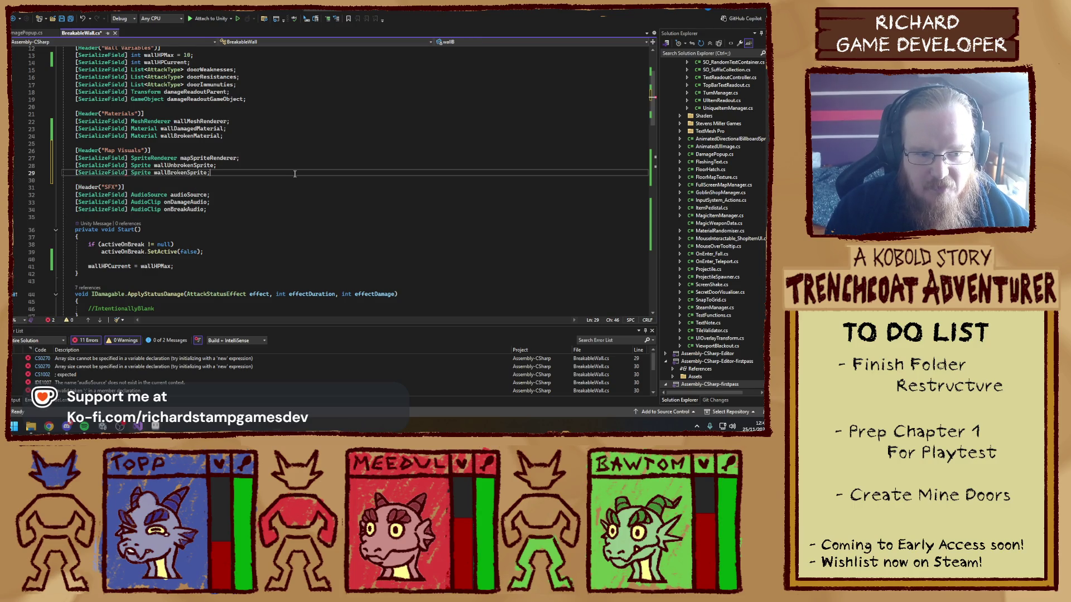
{"action": "key", "text": "ctrl+s"}
{"action": "left_click", "coordinate": [196, 165]}
{"action": "left_click", "coordinate": [206, 252]}
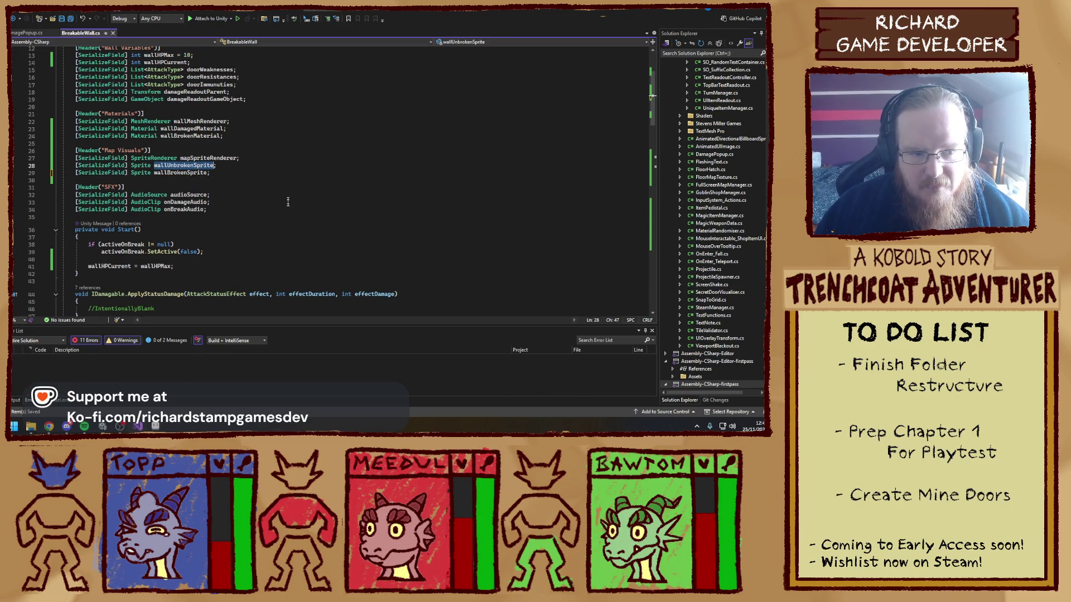
{"action": "scroll", "coordinate": [192, 153], "scroll_direction": "down", "scroll_amount": 5}
{"action": "left_click", "coordinate": [191, 154]}
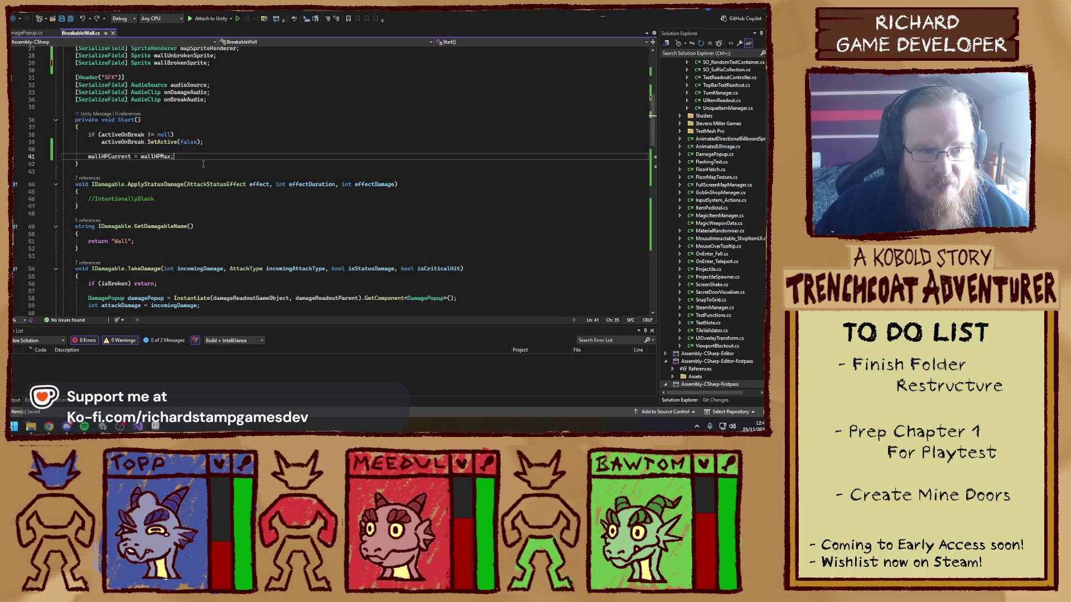
- In Start, set mapSpriteRenderer.sprite to wallUnbrokenSprite after the HP initialisation
{"action": "key", "text": "Return"}
{"action": "type", "text": "map"}
{"action": "key", "text": "Tab"}
{"action": "type", "text": ".sprite"}
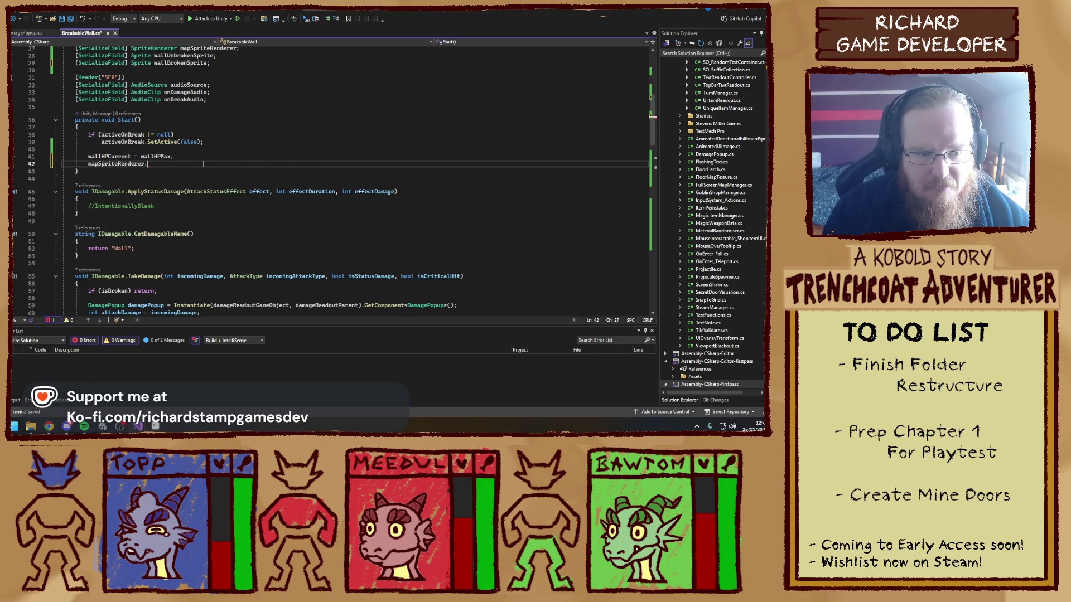
{"action": "key", "text": "Escape"}
{"action": "type", "text": "wall"}
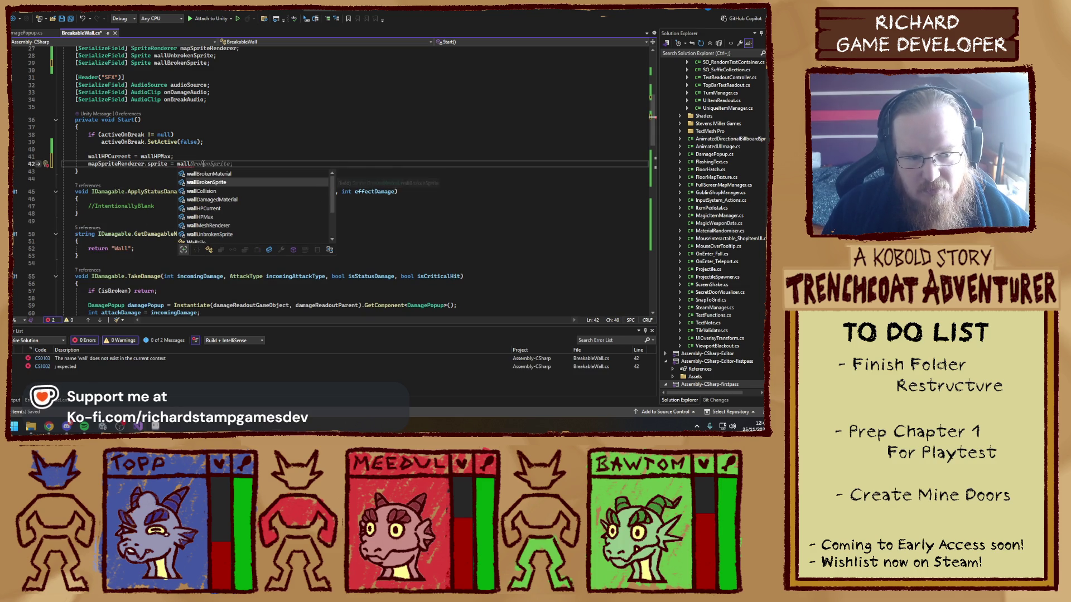
{"action": "key", "text": "Down"}
{"action": "key", "text": "Down"}
{"action": "key", "text": "Down"}
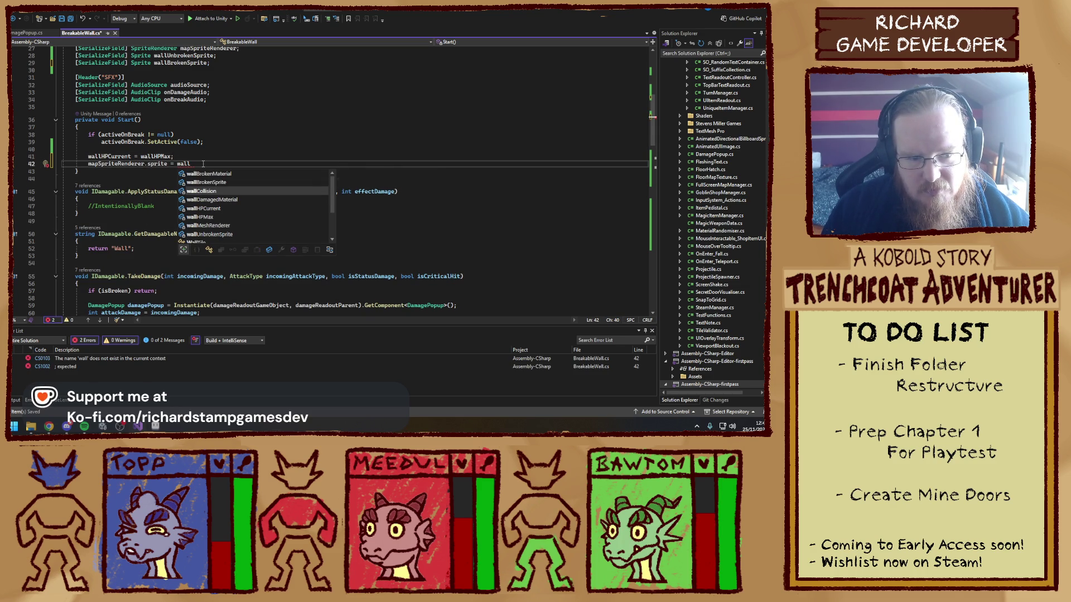
{"action": "type", "text": "';"}
- In FullBreak, add mapSpriteRenderer.sprite = wallBrokenSprite; after the collision-disable line
{"action": "scroll", "coordinate": [198, 200], "scroll_direction": "down", "scroll_amount": 17}
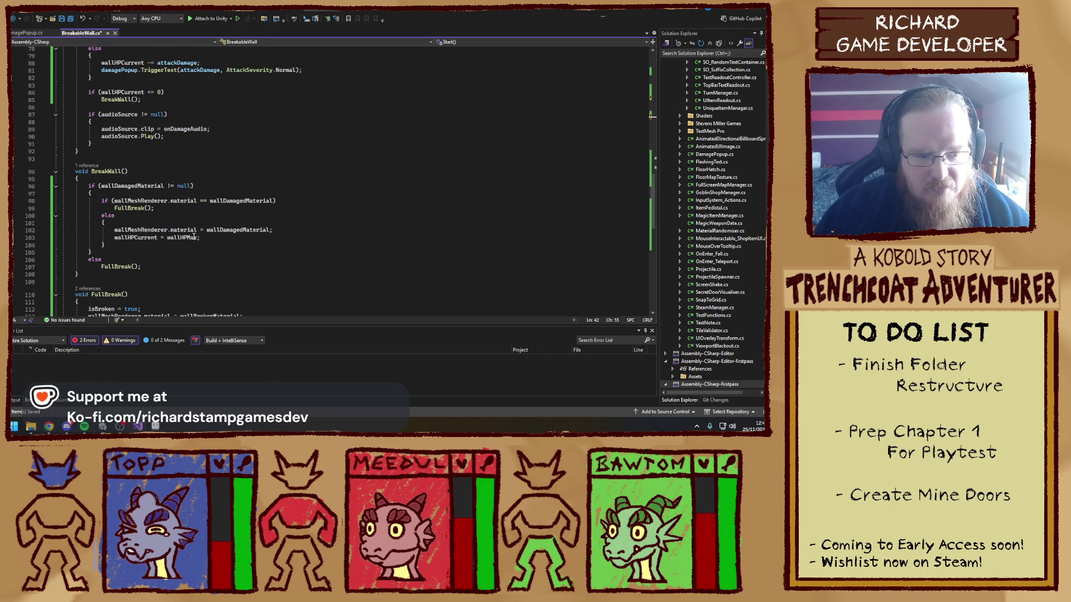
{"action": "scroll", "coordinate": [194, 237], "scroll_direction": "down", "scroll_amount": 4}
{"action": "scroll", "coordinate": [195, 237], "scroll_direction": "down", "scroll_amount": 3}
{"action": "left_click", "coordinate": [204, 171]}
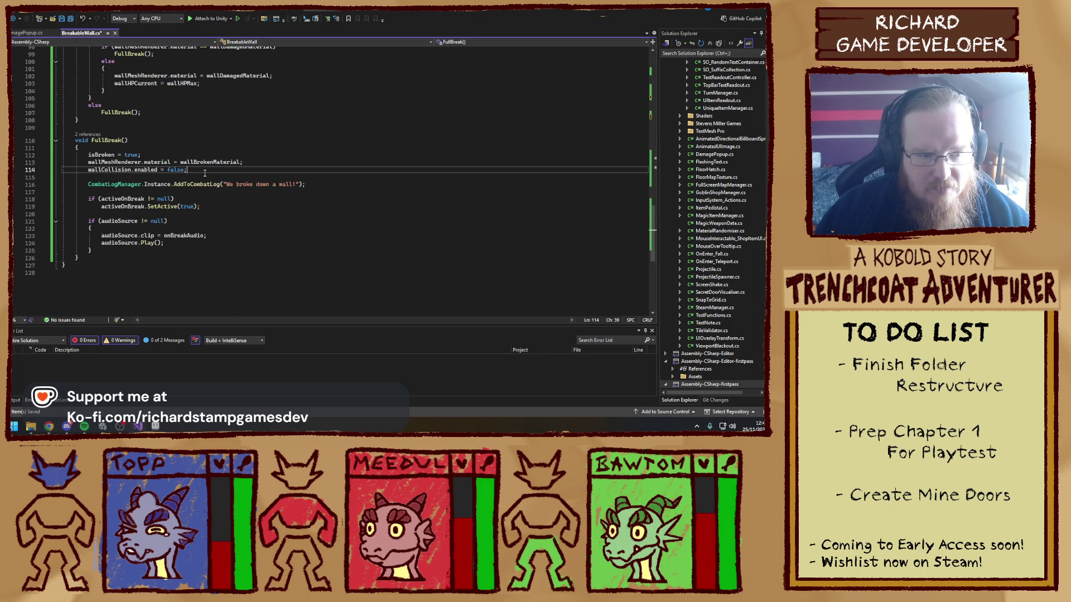
{"action": "key", "text": "Return"}
{"action": "type", "text": "wallsp"}
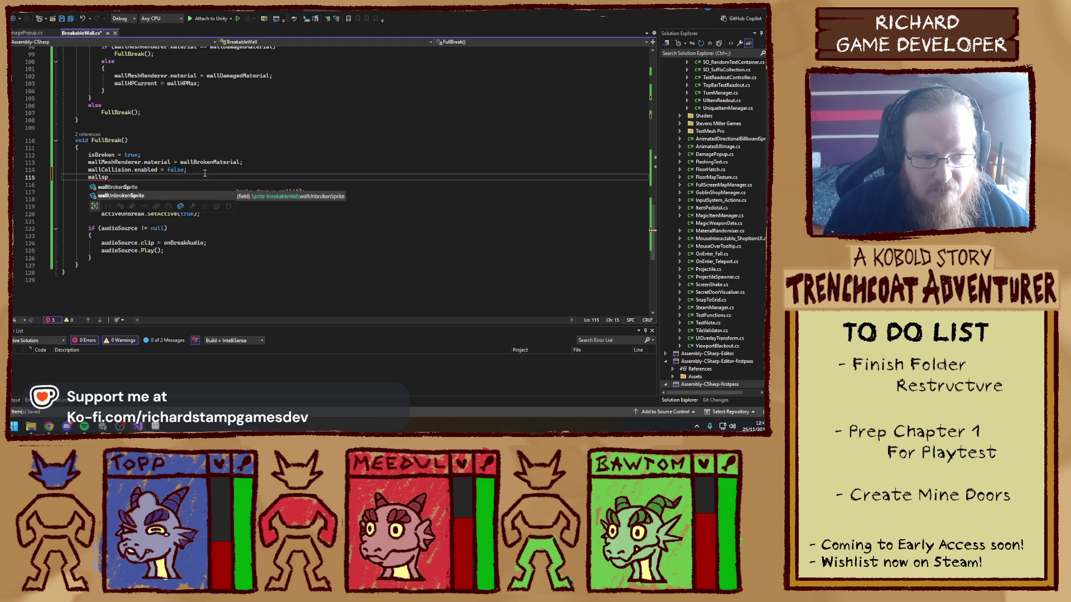
{"action": "key", "text": "BackSpace"}
{"action": "key", "text": "BackSpace"}
{"action": "key", "text": "BackSpace"}
{"action": "type", "text": "mapSpriteRenderer.s"}
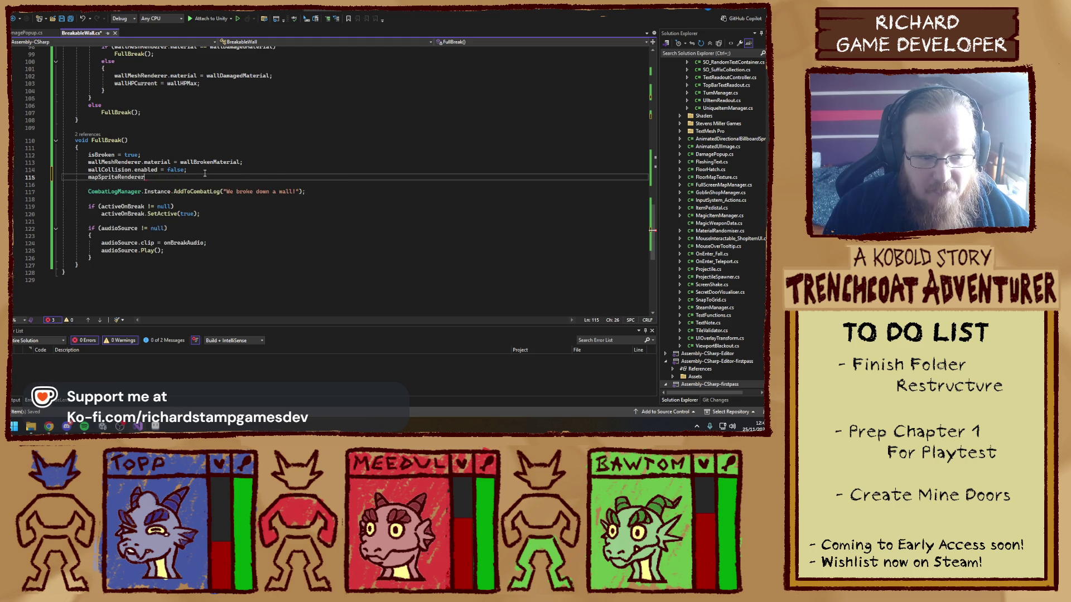
{"action": "key", "text": "Tab"}
{"action": "type", "text": "= wal"}
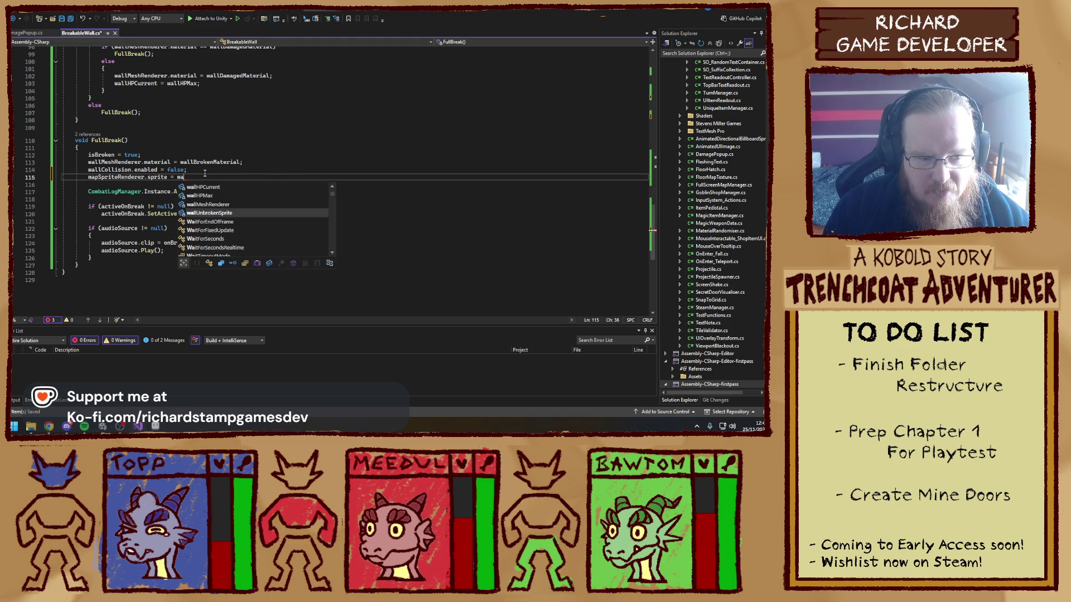
{"action": "type", "text": "lB"}
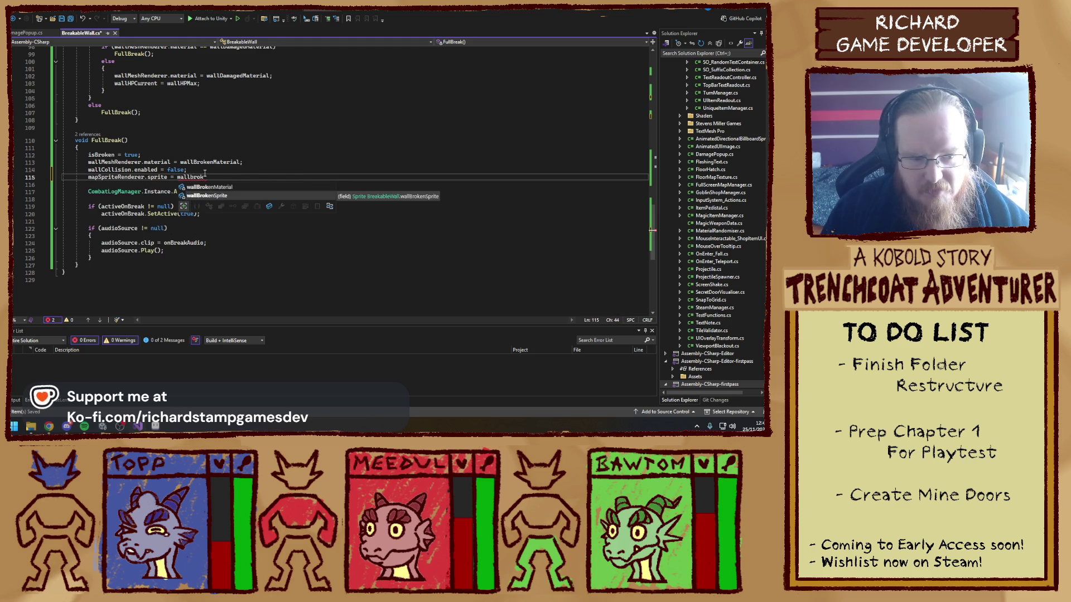
{"action": "key", "text": "Tab"}
{"action": "key", "text": "Down"}
{"action": "key", "text": "Up"}
{"action": "key", "text": "End"}
{"action": "type", "text": ";"}
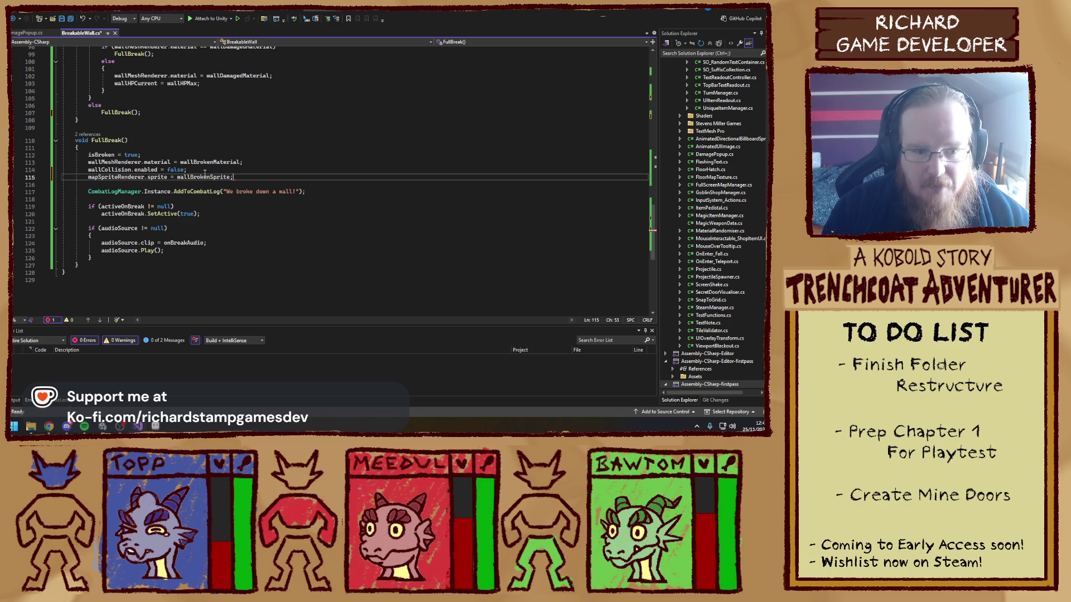
- Review the rest of FullBreak, then return to the Unity editor
{"action": "key", "text": "Down"}
{"action": "key", "text": "Down"}
{"action": "key", "text": "Down"}
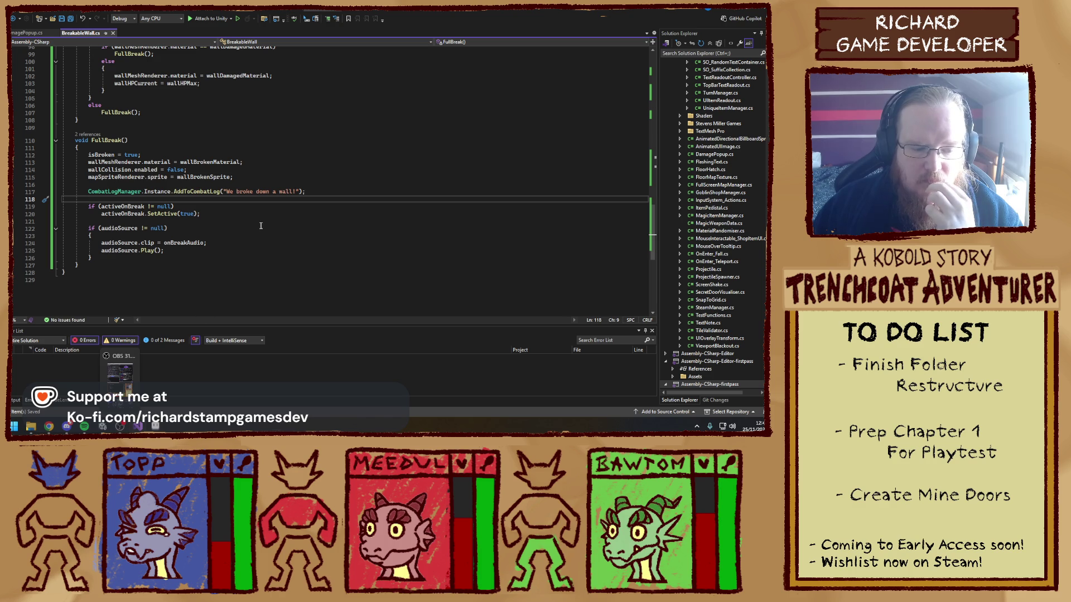
{"action": "key", "text": "Down"}
{"action": "key", "text": "Down"}
{"action": "key", "text": "Down"}
{"action": "key", "text": "End"}
{"action": "left_click", "coordinate": [257, 288]}
{"action": "key", "text": "alt+Tab"}
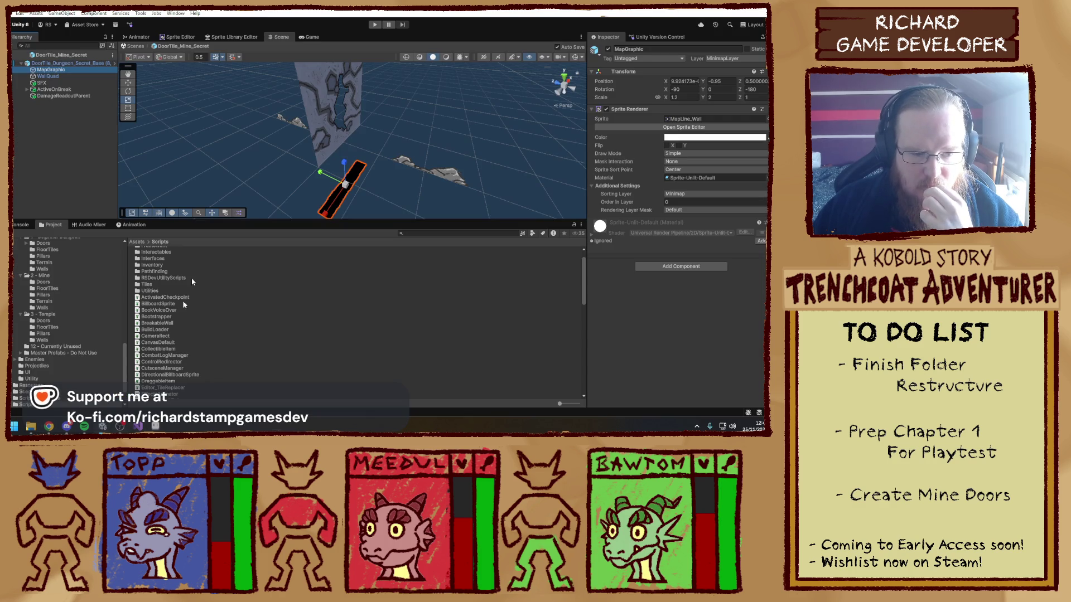
- Give MapGraphic the MapLine_Doorway sprite, keeping the existing prefab file name
{"action": "left_click_drag", "start_coordinate": [340, 119], "coordinate": [353, 130]}
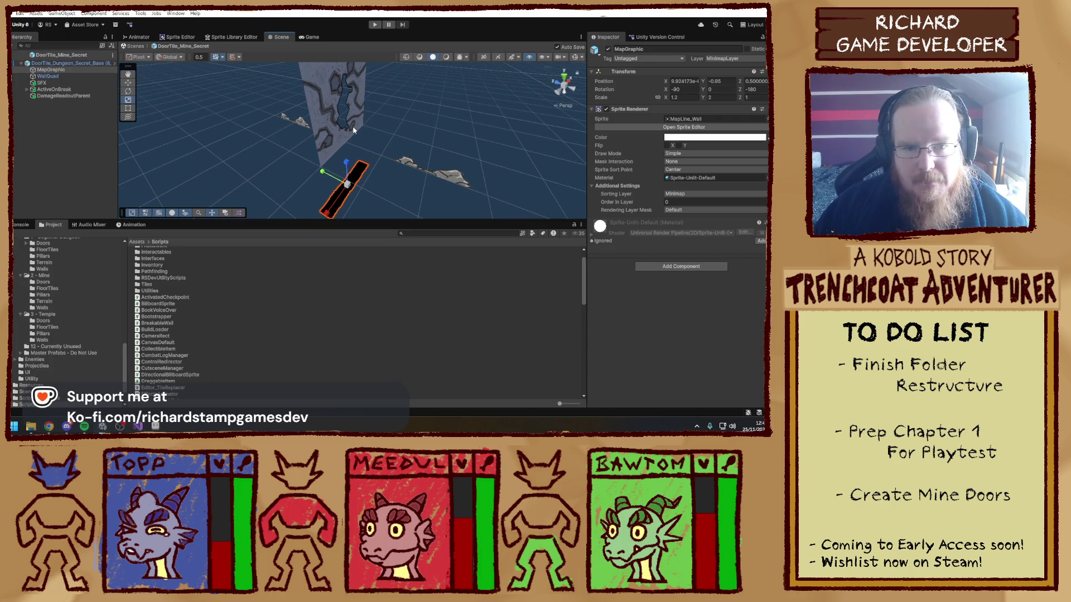
{"action": "left_click", "coordinate": [686, 119]}
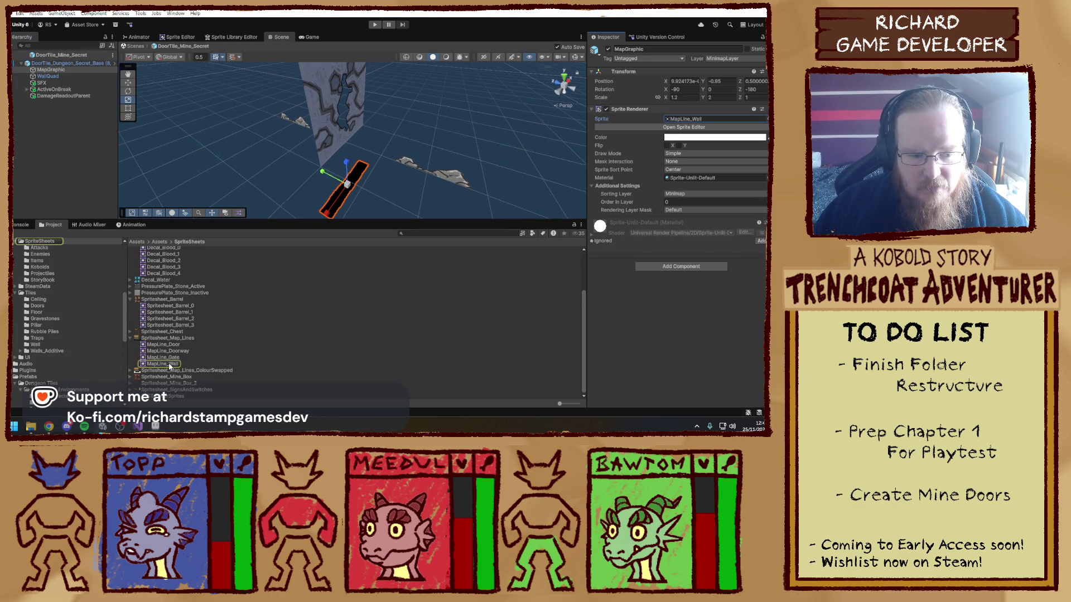
{"action": "mouse_move", "coordinate": [349, 185]}
{"action": "left_mouse_down"}
{"action": "mouse_move", "coordinate": [372, 141]}
{"action": "mouse_move", "coordinate": [84, 77]}
{"action": "left_mouse_up"}
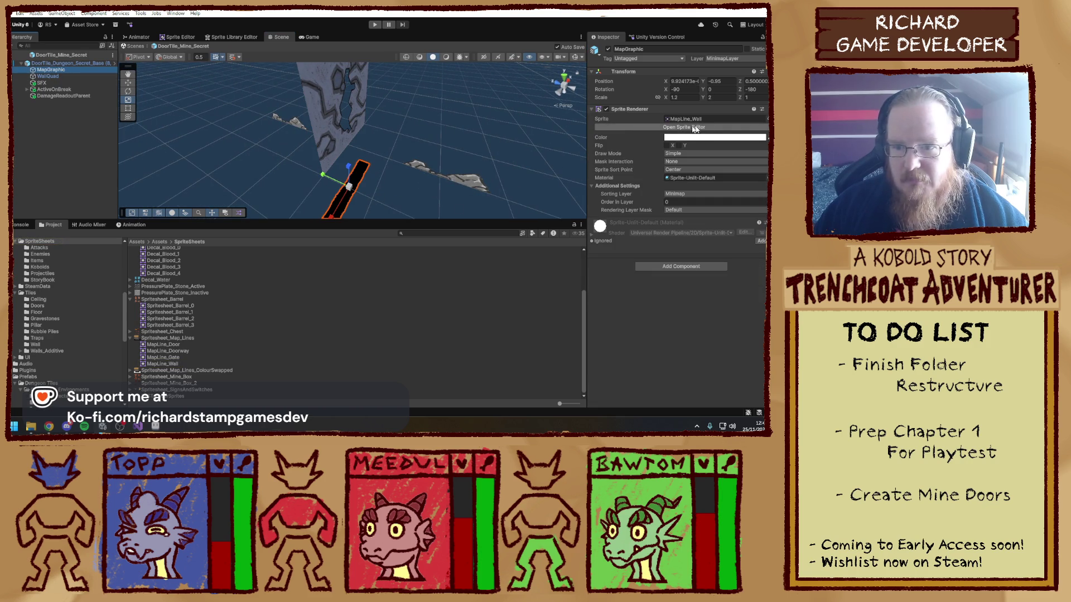
{"action": "left_click_drag", "start_coordinate": [673, 141], "coordinate": [687, 120]}
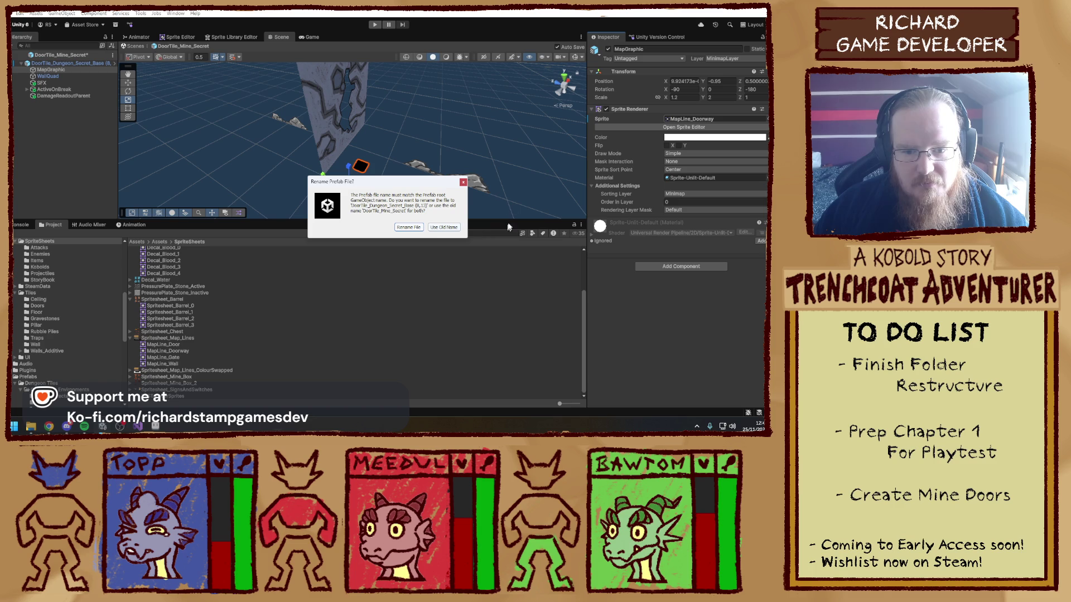
{"action": "left_click", "coordinate": [443, 227]}
- Add a DoorGraphic child under MapGraphic, then delete it and another stray empty object
{"action": "left_click", "coordinate": [68, 70]}
{"action": "right_click", "coordinate": [50, 70]}
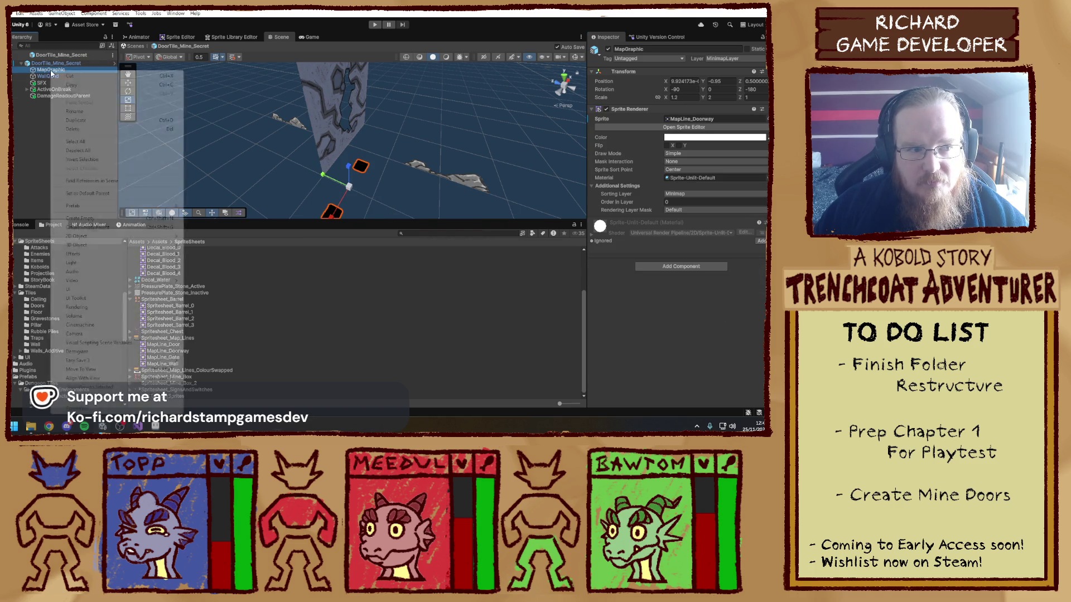
{"action": "left_click", "coordinate": [104, 219]}
{"action": "left_click", "coordinate": [619, 49]}
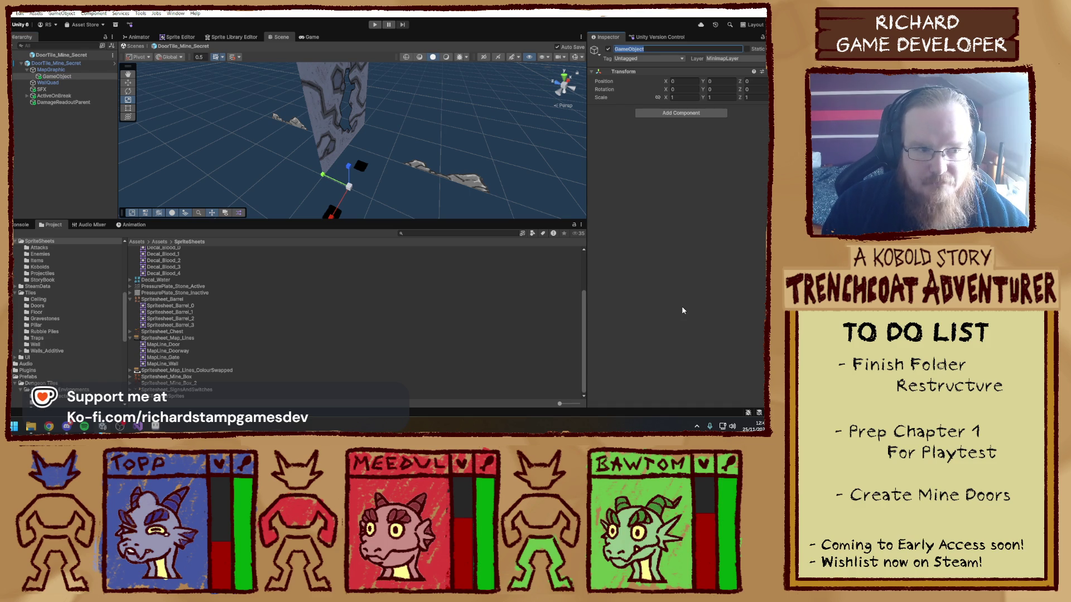
{"action": "type", "text": "Graphic"}
{"action": "key", "text": "Return"}
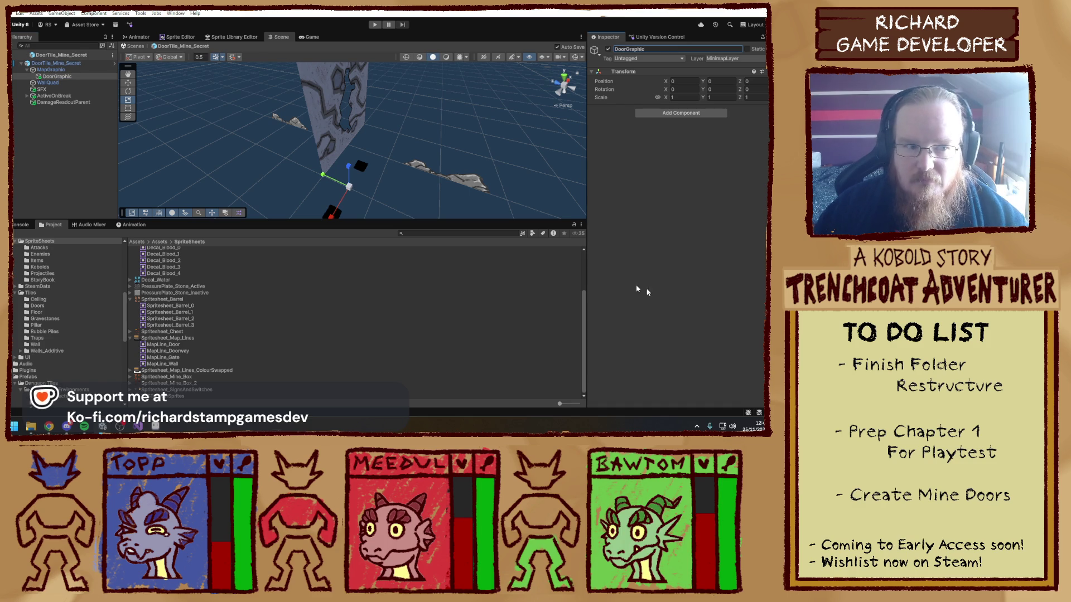
{"action": "left_click", "coordinate": [65, 70]}
{"action": "left_click", "coordinate": [60, 77]}
{"action": "key", "text": "Delete"}
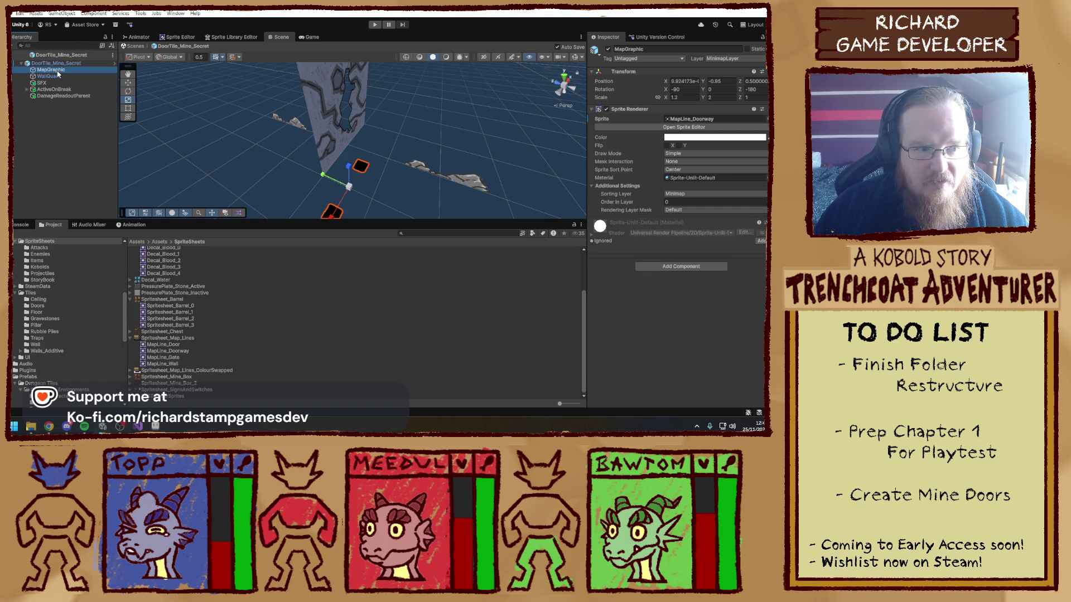
{"action": "right_click", "coordinate": [58, 74]}
{"action": "left_click", "coordinate": [110, 223]}
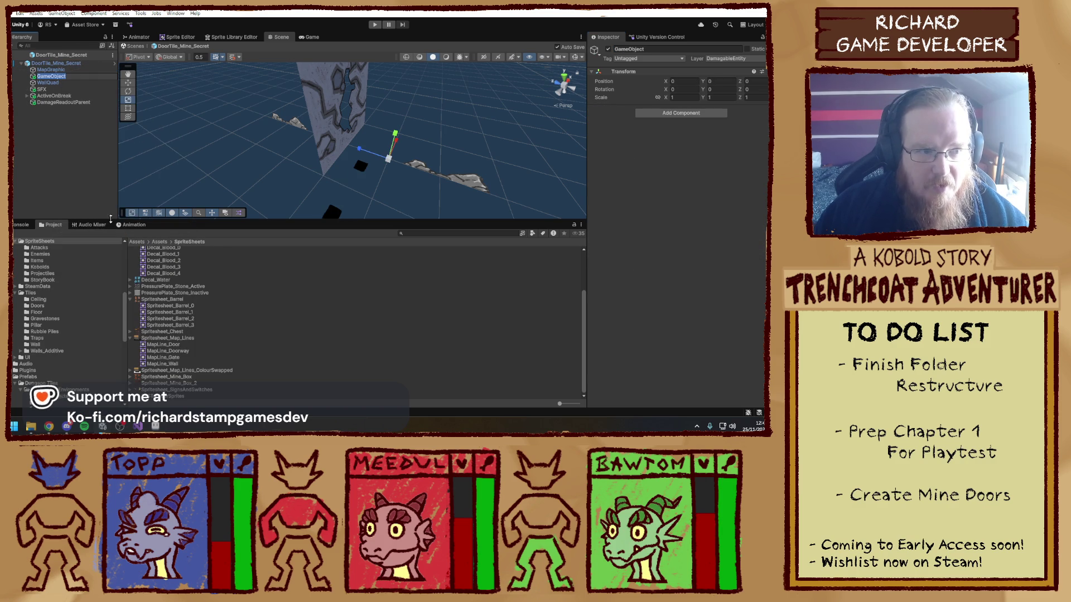
{"action": "key", "text": "Delete"}
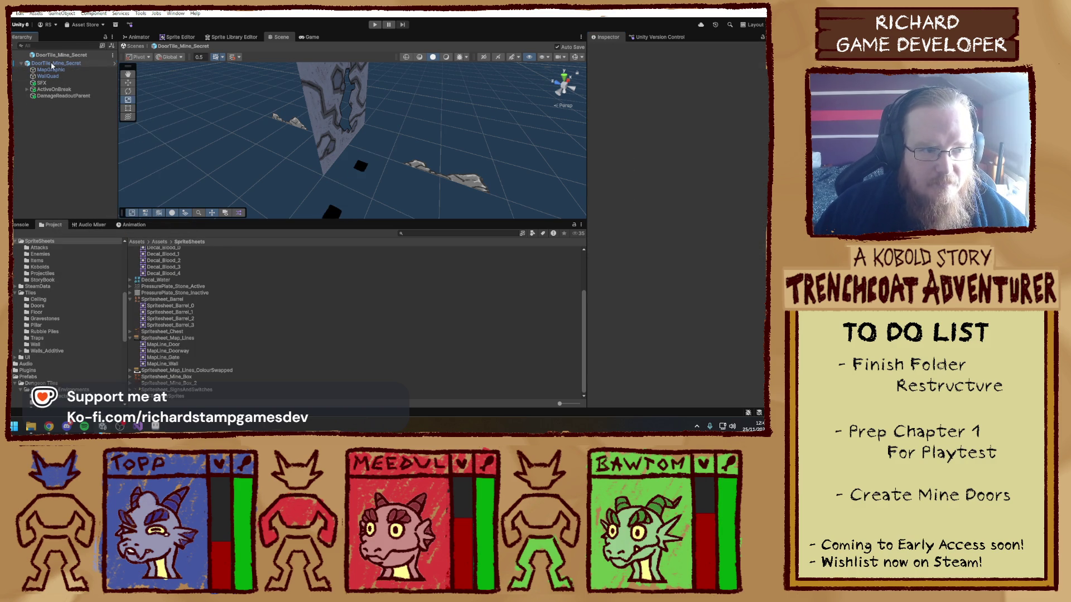
- Fully unpack the nested base prefab, try grouping MapGraphic and WallQuad, undo, and exit prefab mode
{"action": "right_click", "coordinate": [51, 64]}
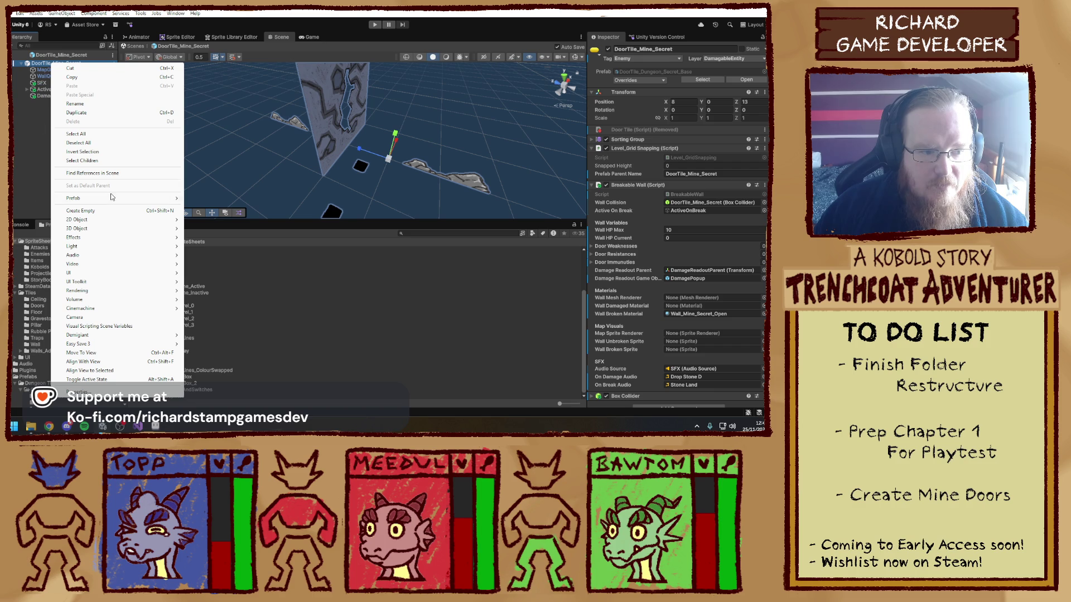
{"action": "mouse_move", "coordinate": [161, 198]}
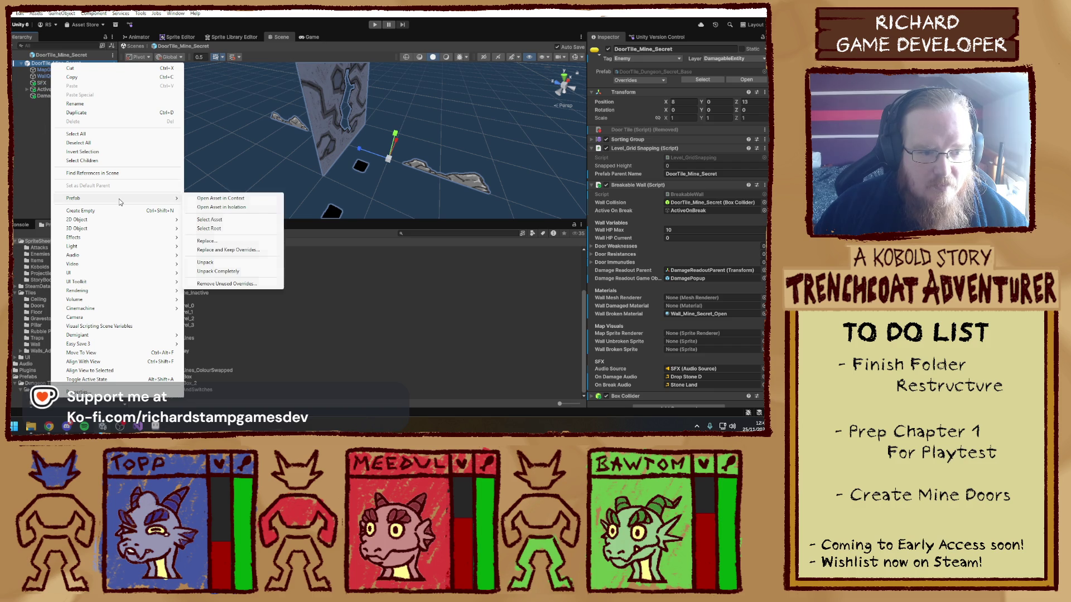
{"action": "left_click", "coordinate": [229, 272]}
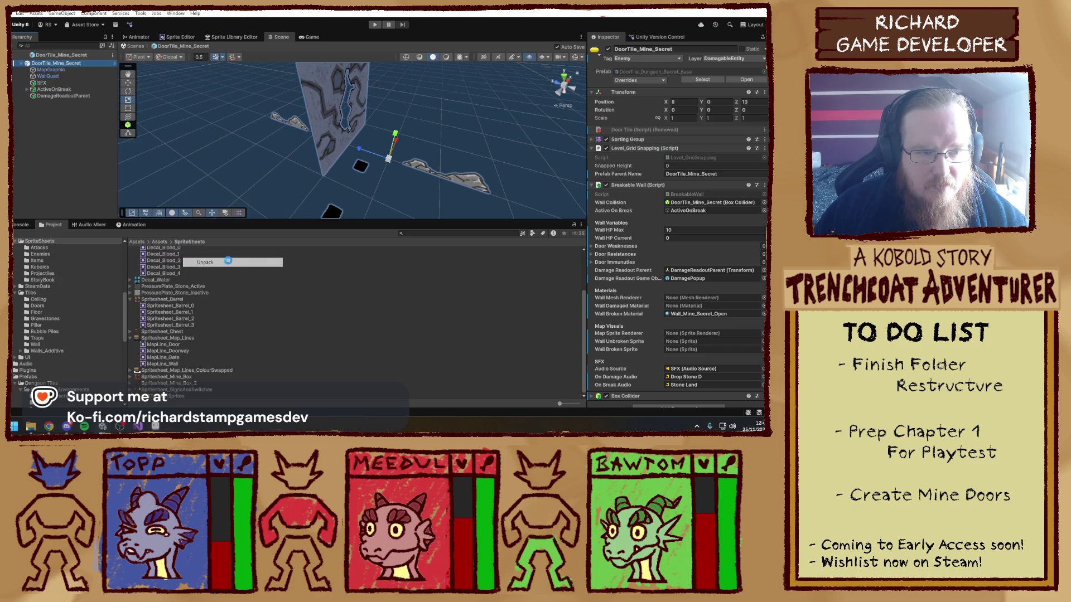
{"action": "left_click", "coordinate": [52, 70]}
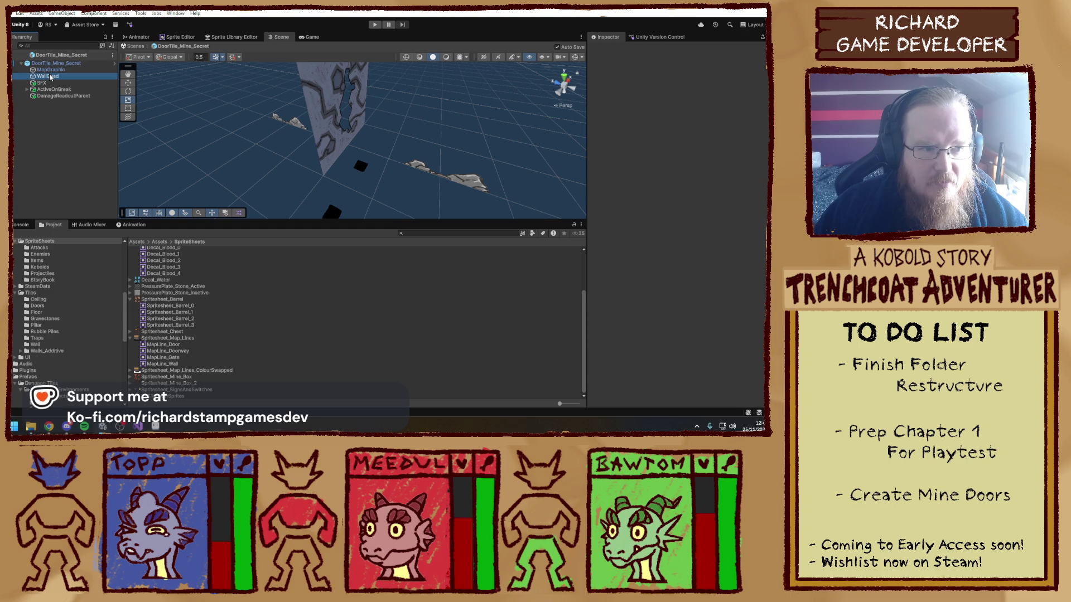
{"action": "left_click", "coordinate": [47, 75]}
{"action": "left_click", "coordinate": [53, 70], "text": "ctrl"}
{"action": "right_click", "coordinate": [53, 70]}
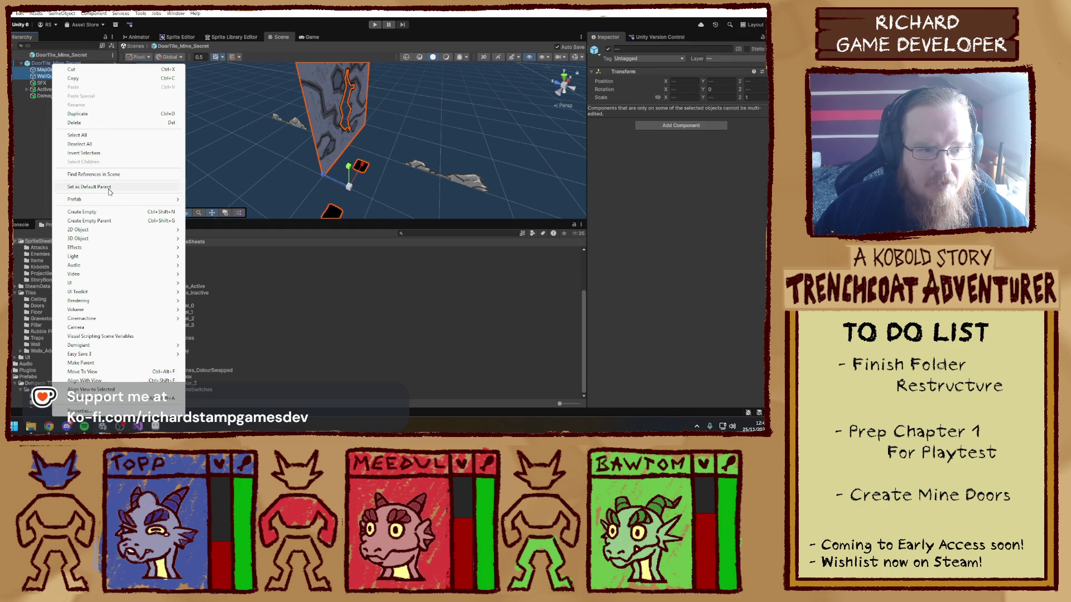
{"action": "left_click", "coordinate": [90, 221]}
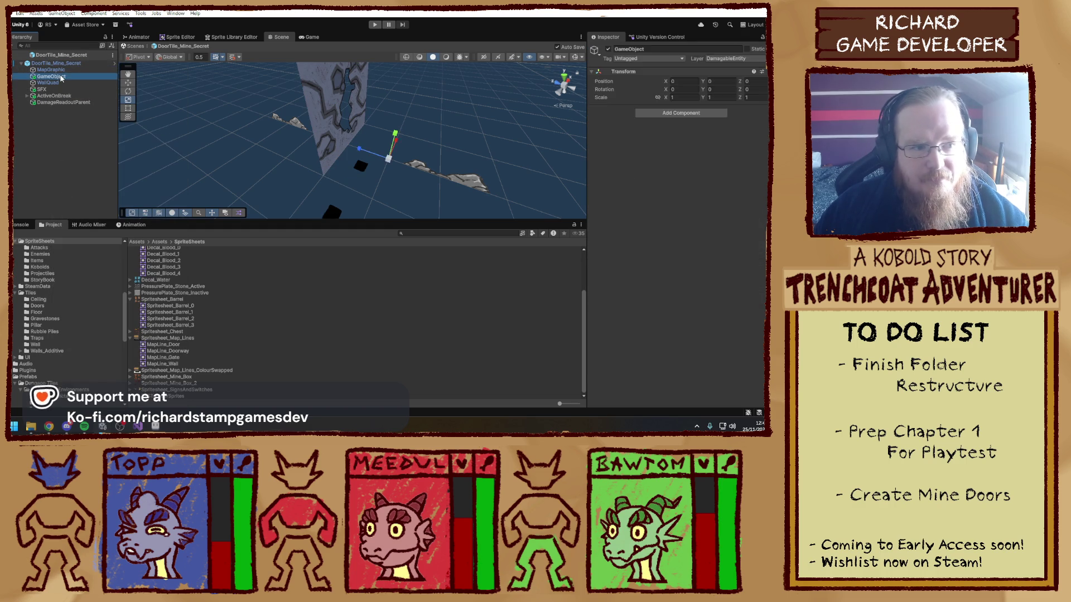
{"action": "key", "text": "ctrl+z"}
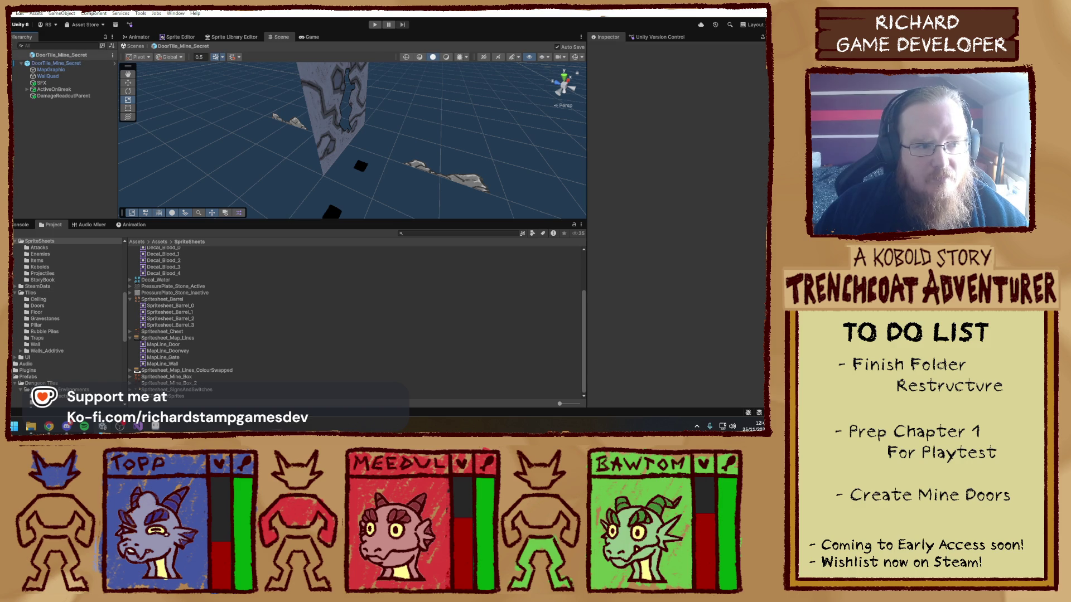
{"action": "left_click", "coordinate": [132, 46]}
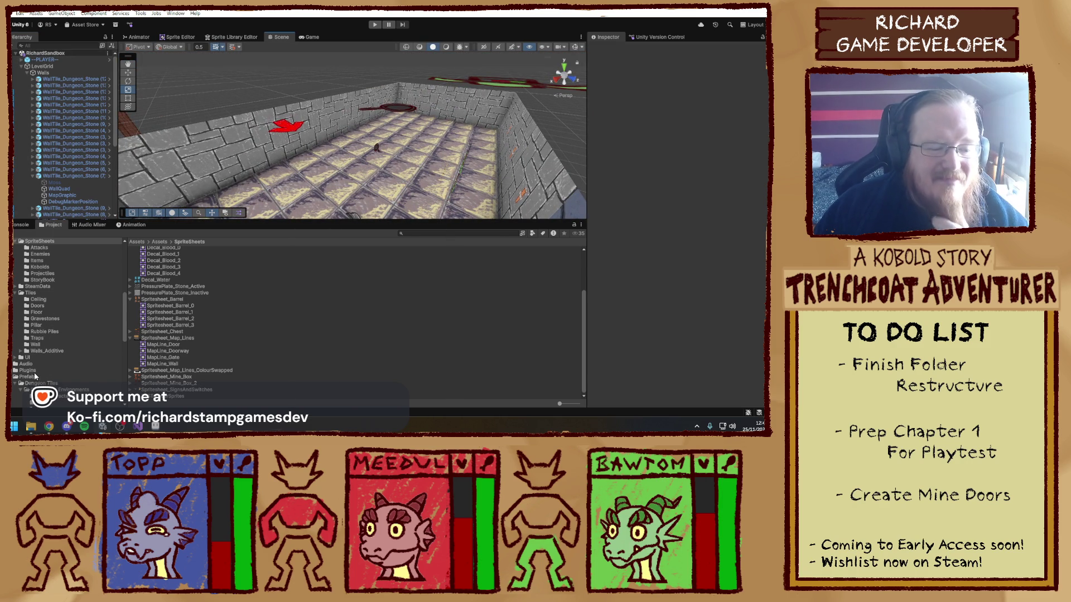
- Place DoorTile_Mine_Secret from the mine Doors folder into the dungeon room and unpack it
{"action": "scroll", "coordinate": [39, 375], "scroll_direction": "down", "scroll_amount": 3}
{"action": "scroll", "coordinate": [50, 372], "scroll_direction": "down", "scroll_amount": 3}
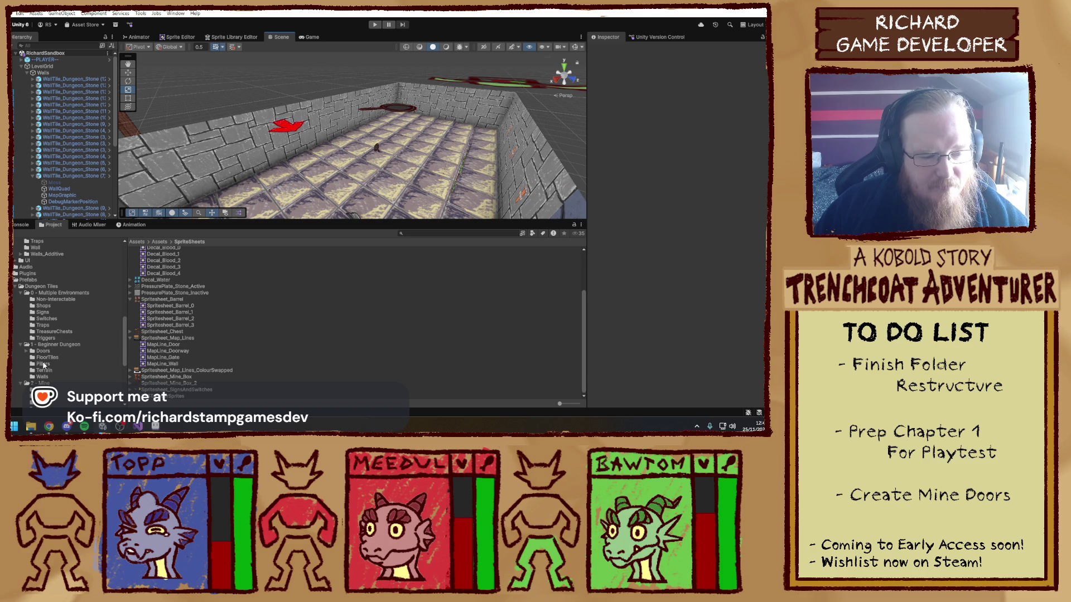
{"action": "left_click", "coordinate": [42, 389]}
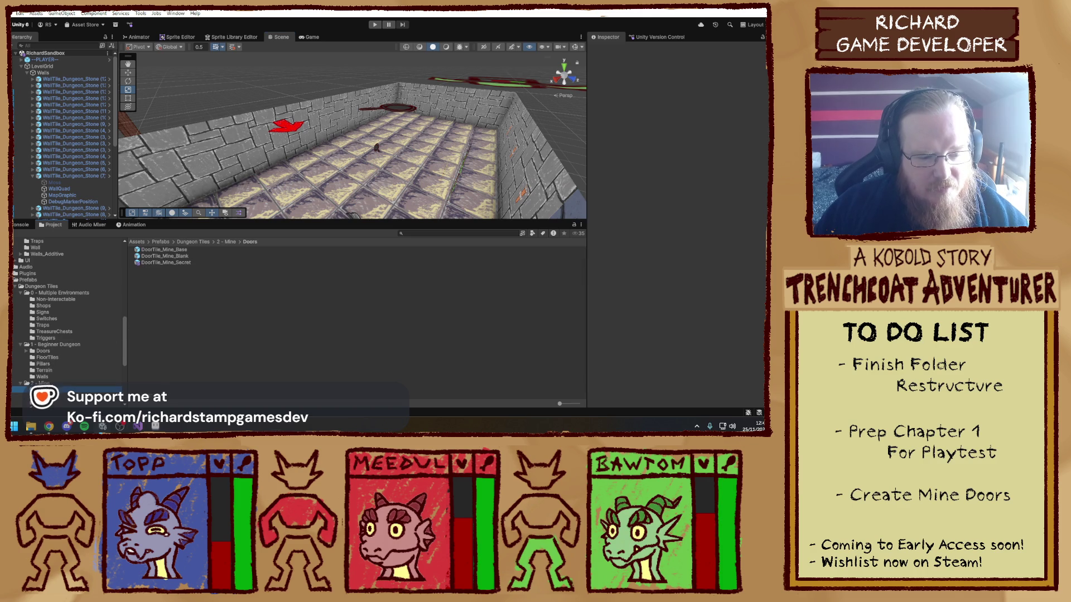
{"action": "mouse_move", "coordinate": [182, 263]}
{"action": "left_mouse_down"}
{"action": "mouse_move", "coordinate": [352, 178]}
{"action": "mouse_move", "coordinate": [297, 173]}
{"action": "left_mouse_up"}
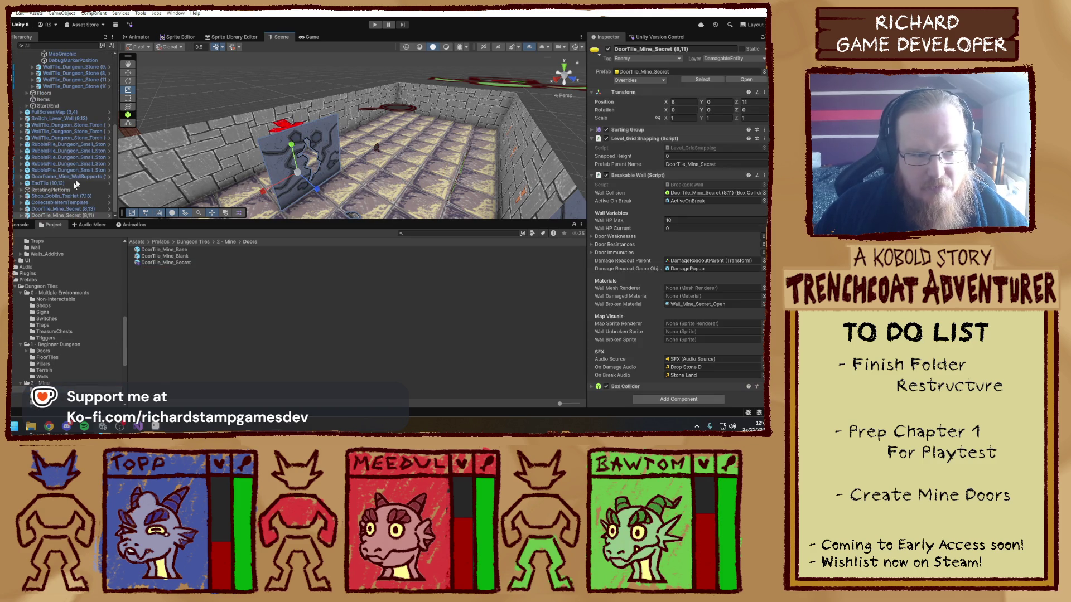
{"action": "right_click", "coordinate": [56, 217]}
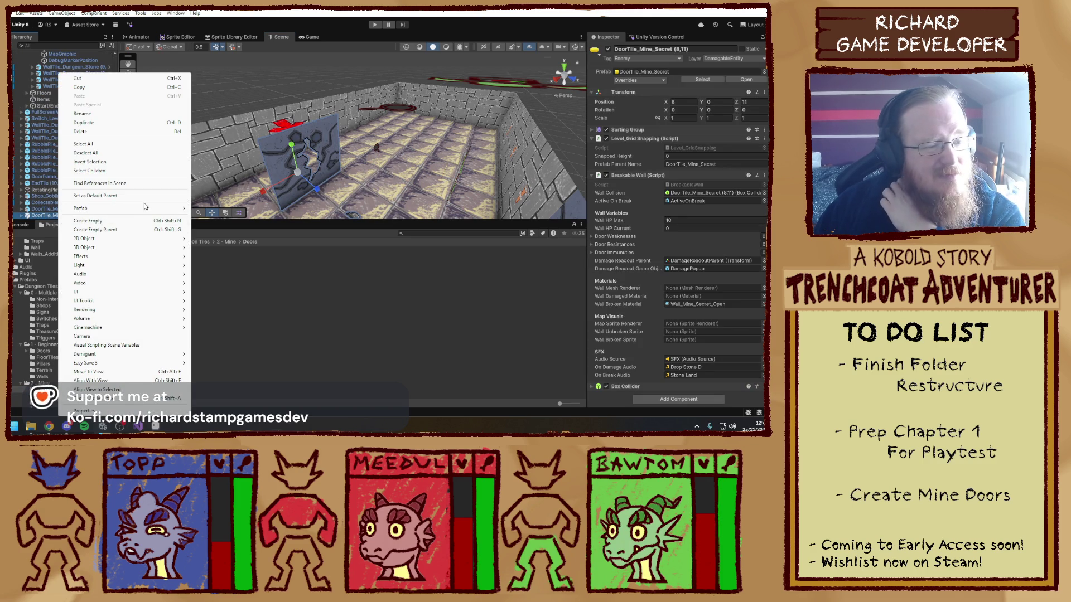
{"action": "mouse_move", "coordinate": [166, 208]}
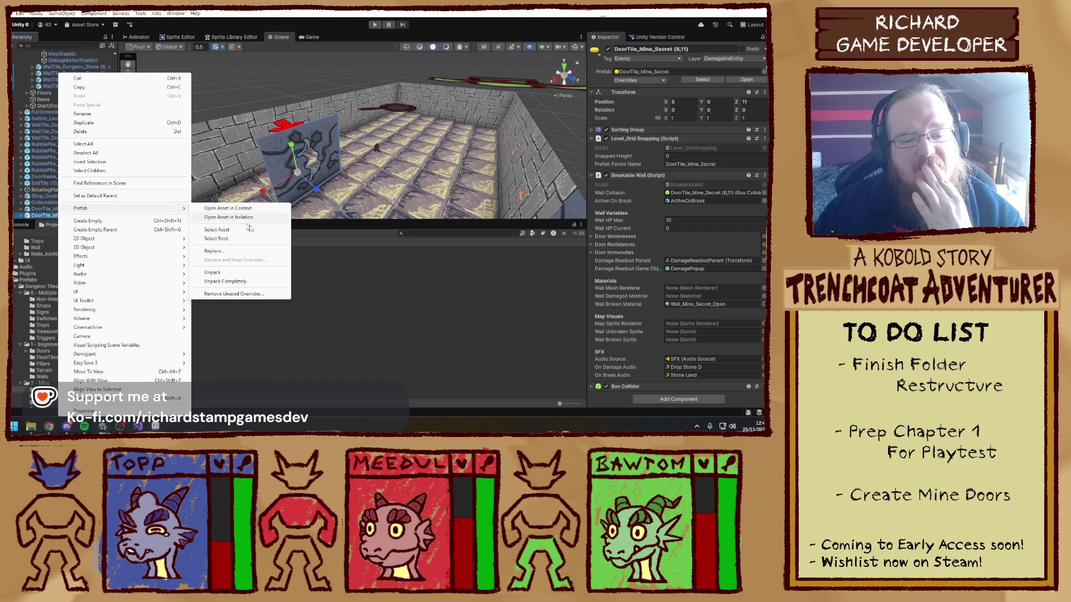
{"action": "left_click", "coordinate": [250, 282]}
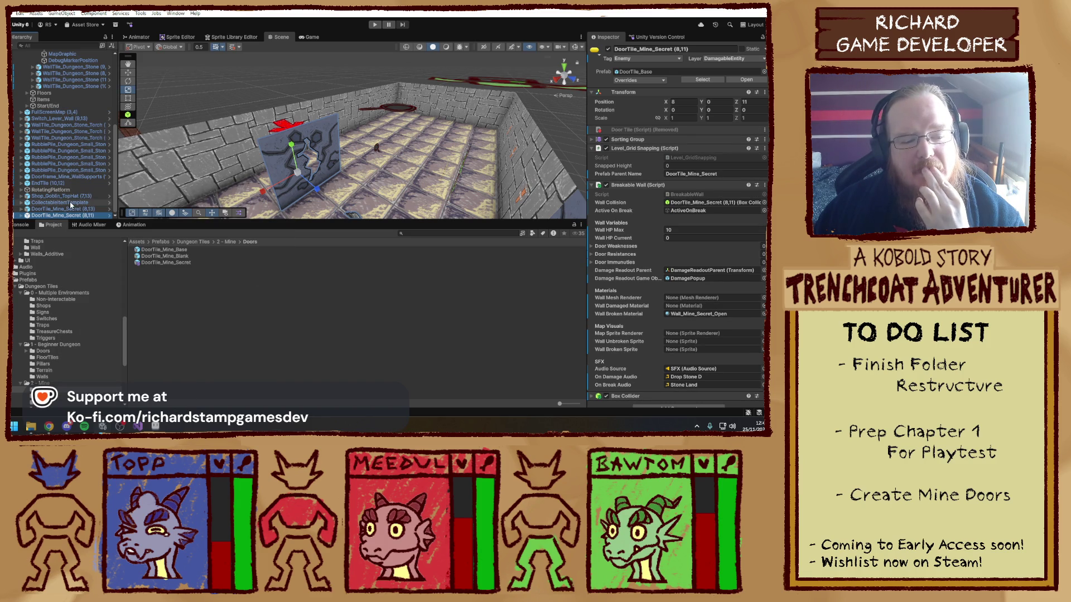
- Expand the door tile, select its graphic children, and undo an accidental empty object
{"action": "left_click", "coordinate": [21, 216]}
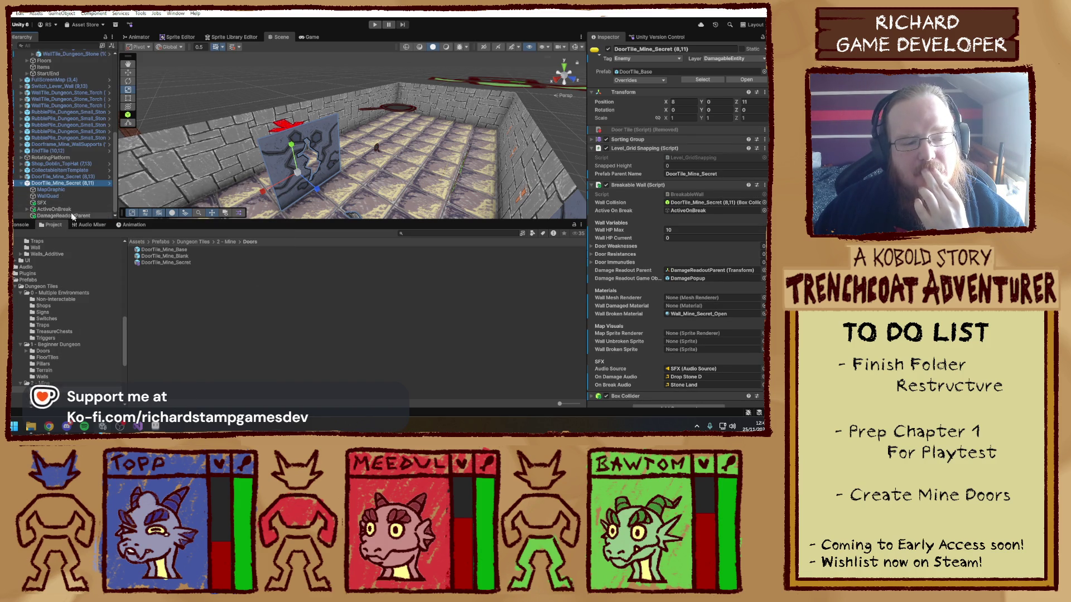
{"action": "left_click", "coordinate": [62, 215]}
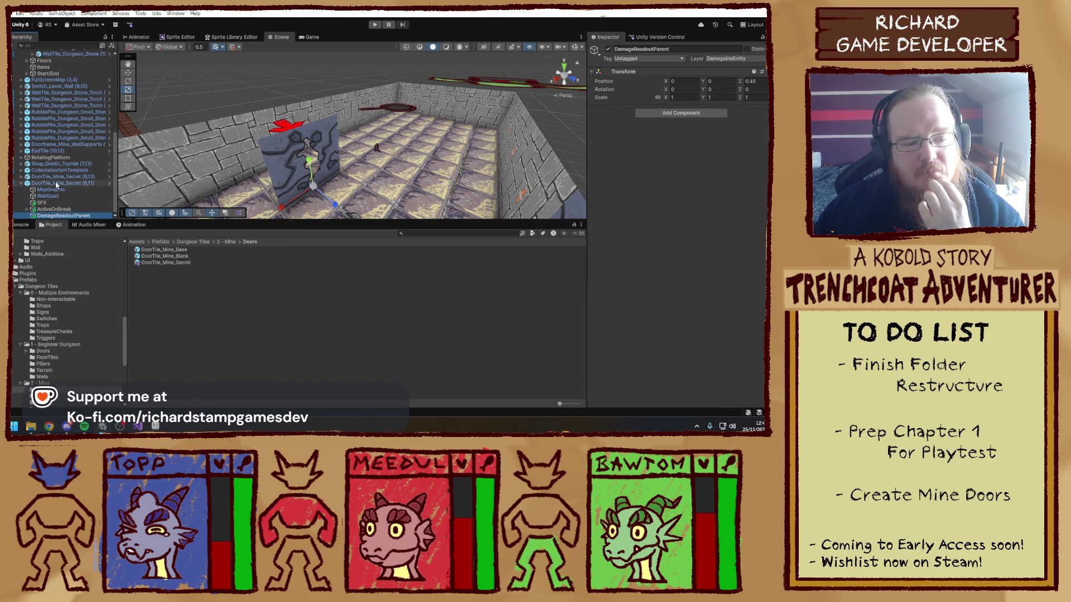
{"action": "left_click", "coordinate": [56, 190]}
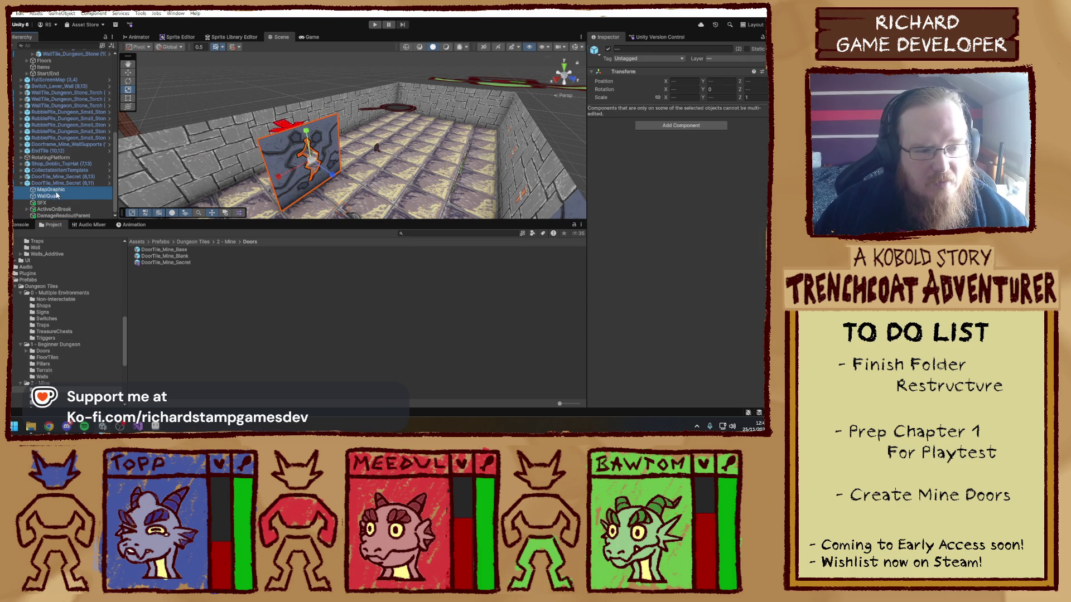
{"action": "right_click", "coordinate": [59, 197]}
{"action": "left_click", "coordinate": [113, 214]}
{"action": "key", "text": "ctrl+z"}
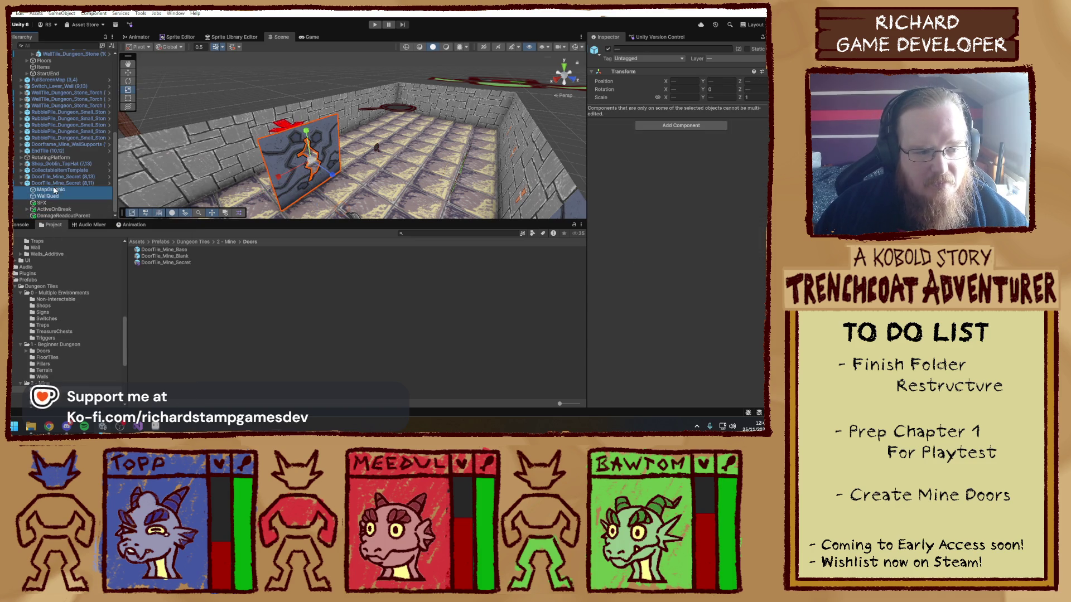
- Fully unpack the door and group MapGraphic and WallQuad under a new empty parent
{"action": "right_click", "coordinate": [55, 183]}
{"action": "mouse_move", "coordinate": [133, 212]}
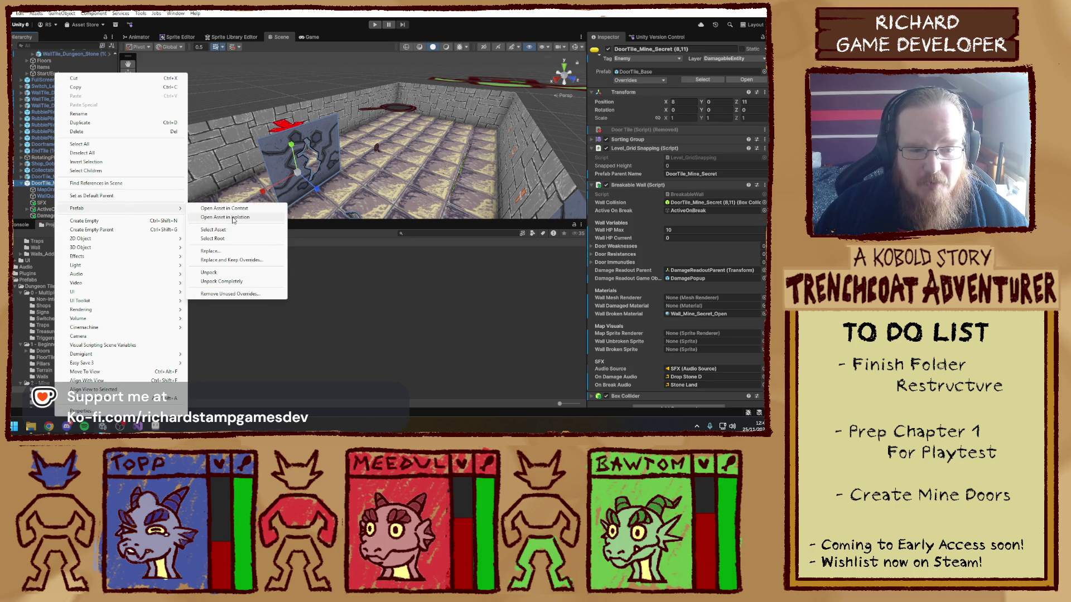
{"action": "left_click", "coordinate": [244, 287]}
{"action": "left_click", "coordinate": [53, 190]}
{"action": "left_click", "coordinate": [61, 196], "text": "ctrl"}
{"action": "right_click", "coordinate": [61, 194]}
{"action": "left_click", "coordinate": [75, 194]}
{"action": "type", "text": "MapGraphicHol"}
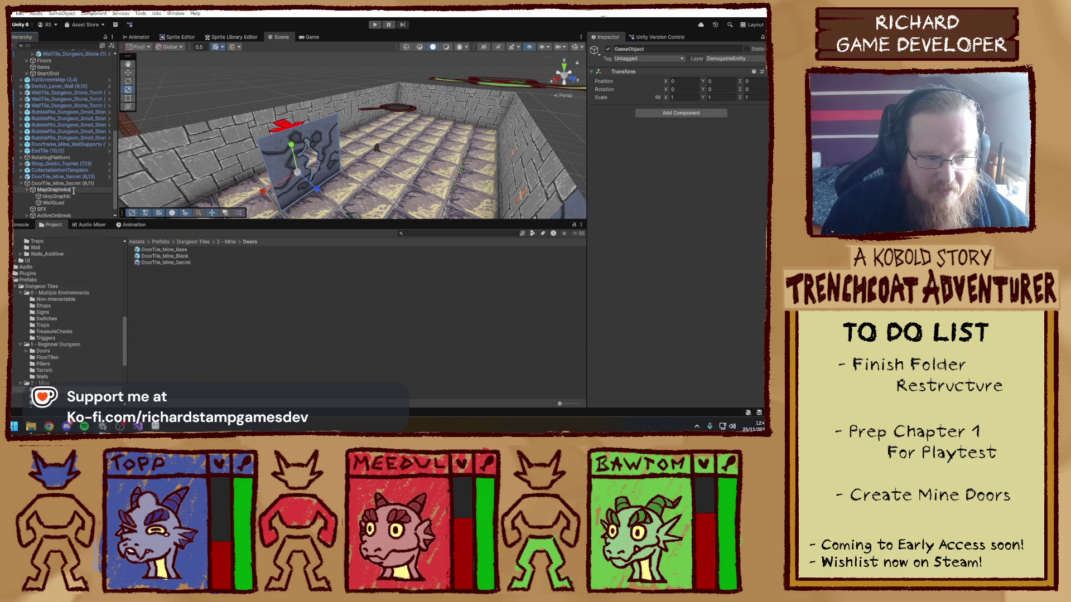
- Name the parent MapGraphics, MapGraphic to WallGraphic, and WallQuad to DoorGraphic
{"action": "key", "text": "BackSpace"}
{"action": "key", "text": "BackSpace"}
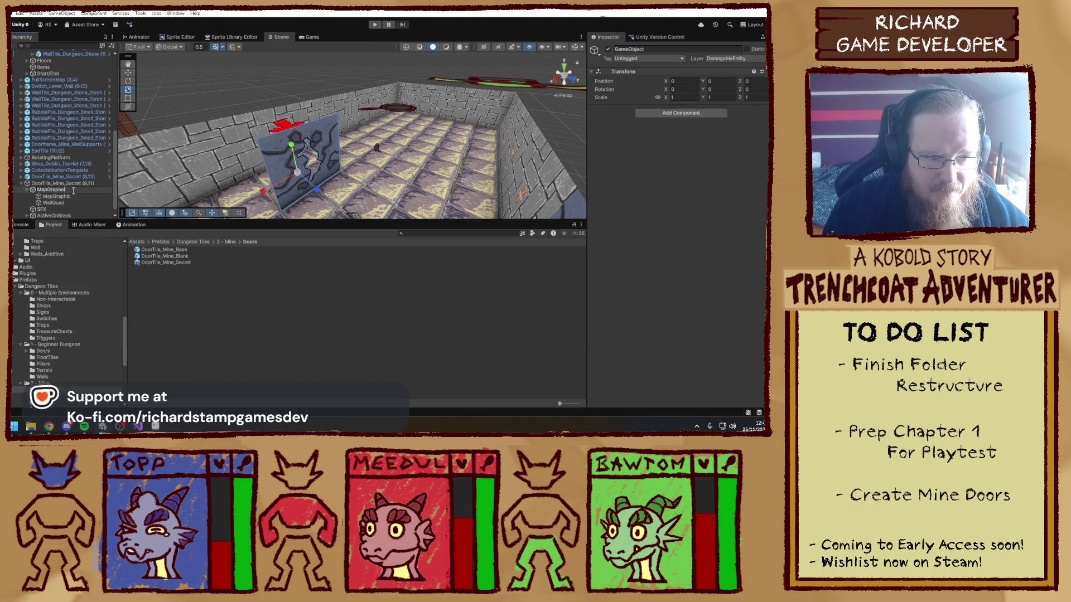
{"action": "type", "text": "cs"}
{"action": "left_click", "coordinate": [73, 194]}
{"action": "key", "text": "F2"}
{"action": "type", "text": "W"}
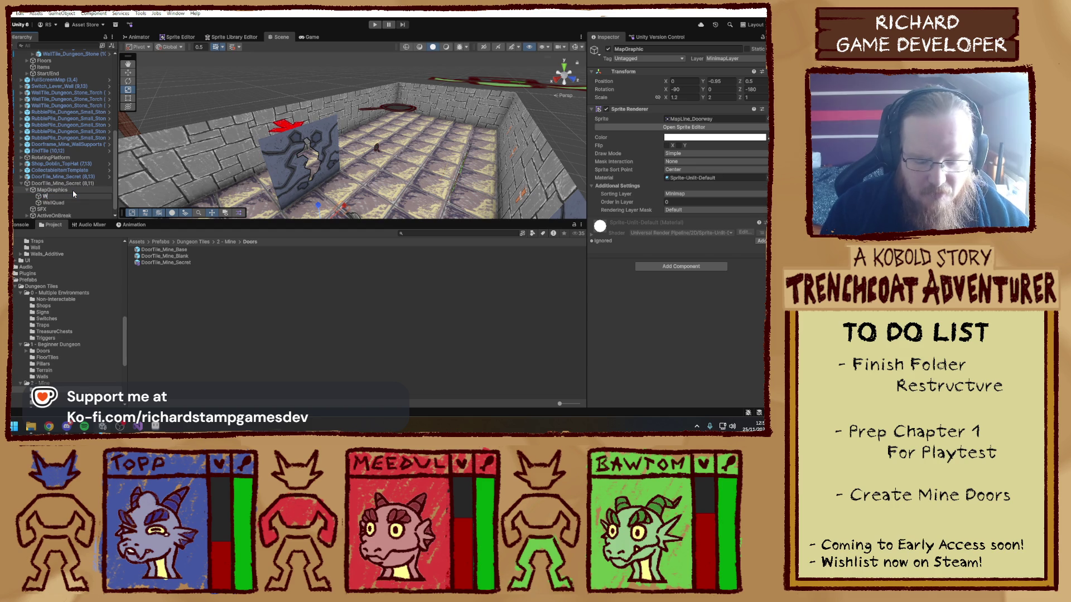
{"action": "type", "text": "s"}
{"action": "key", "text": "Return"}
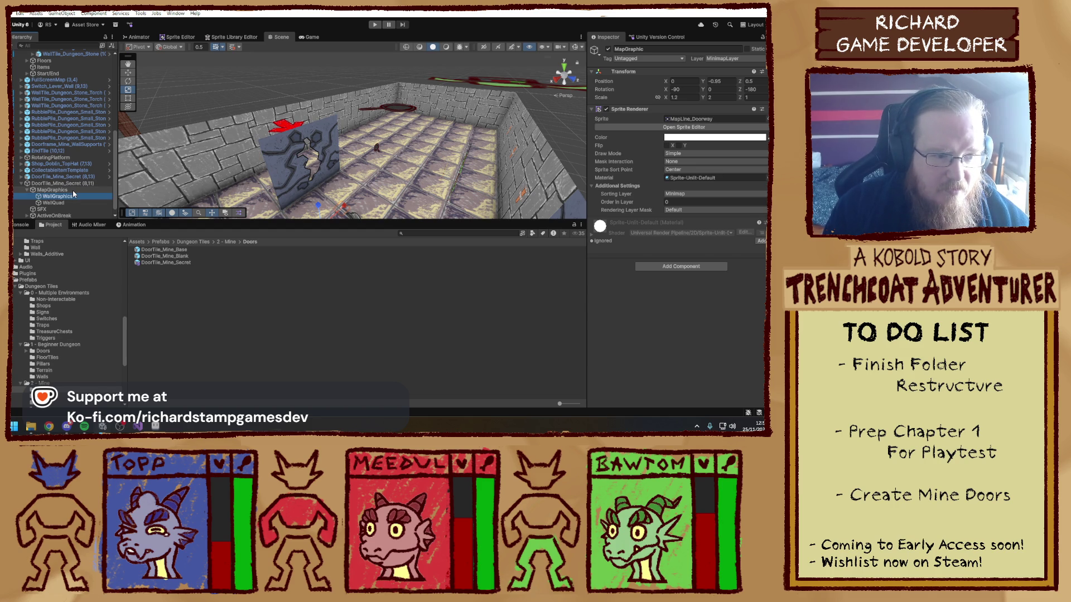
{"action": "key", "text": "Down"}
{"action": "key", "text": "F2"}
{"action": "type", "text": "Graphics"}
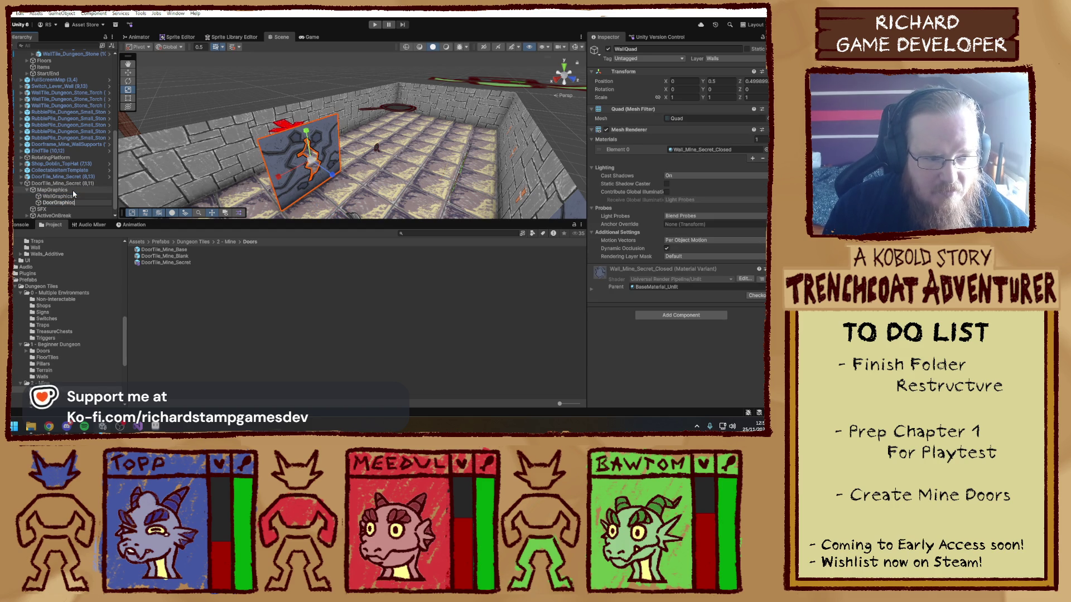
{"action": "key", "text": "Return"}
{"action": "left_click", "coordinate": [73, 196]}
{"action": "key", "text": "End"}
{"action": "key", "text": "BackSpace"}
{"action": "key", "text": "Return"}
- Leave DoorGraphic's mesh unchanged and duplicate WallGraphic into WallGraphic_1
{"action": "key", "text": "Down"}
{"action": "left_click", "coordinate": [765, 119]}
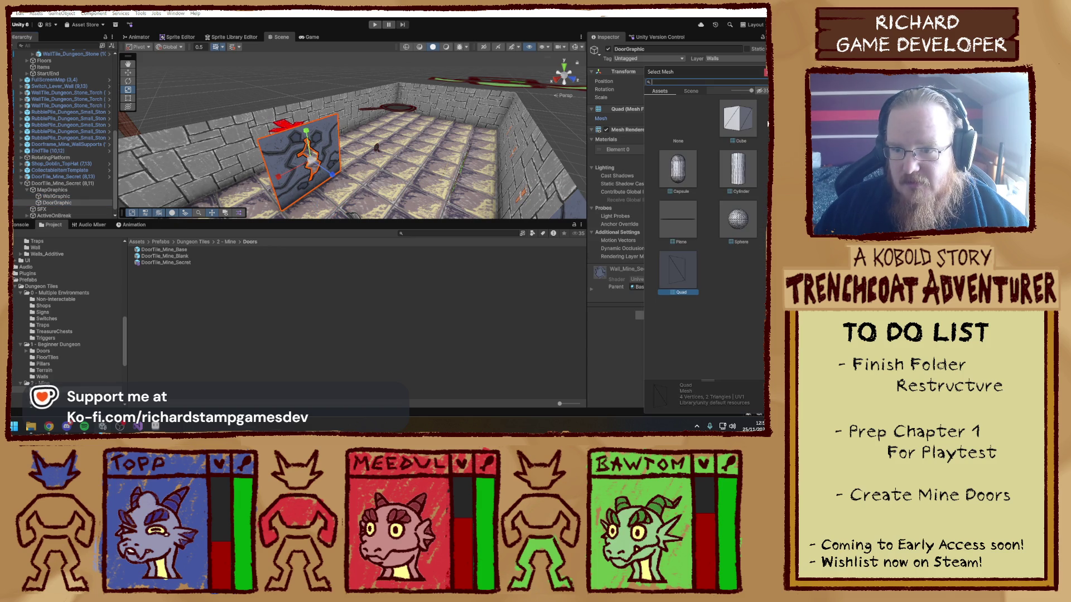
{"action": "type", "text": "wall"}
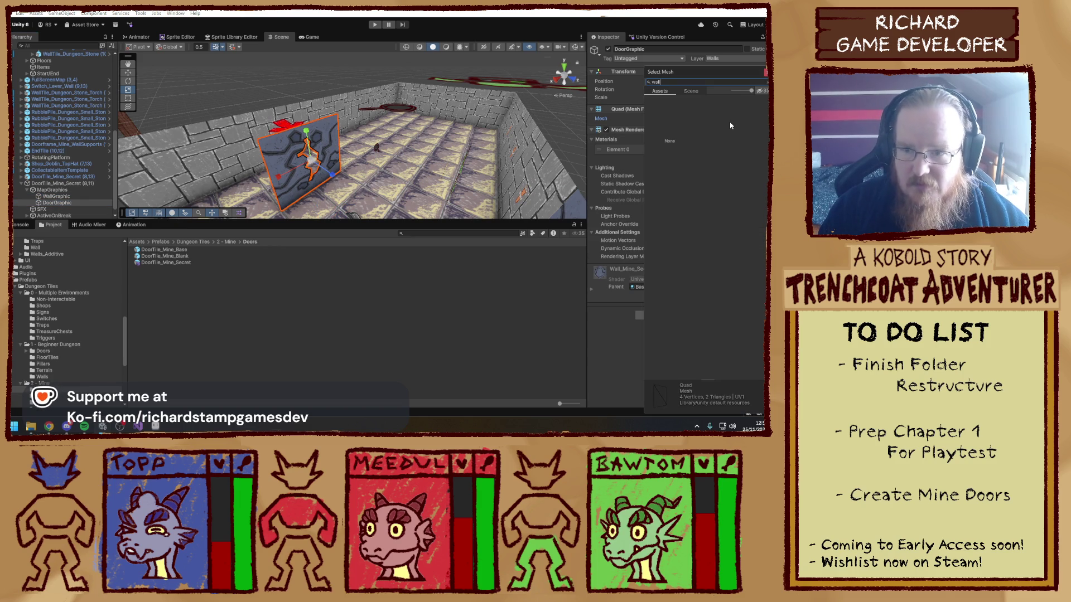
{"action": "key", "text": "BackSpace"}
{"action": "key", "text": "BackSpace"}
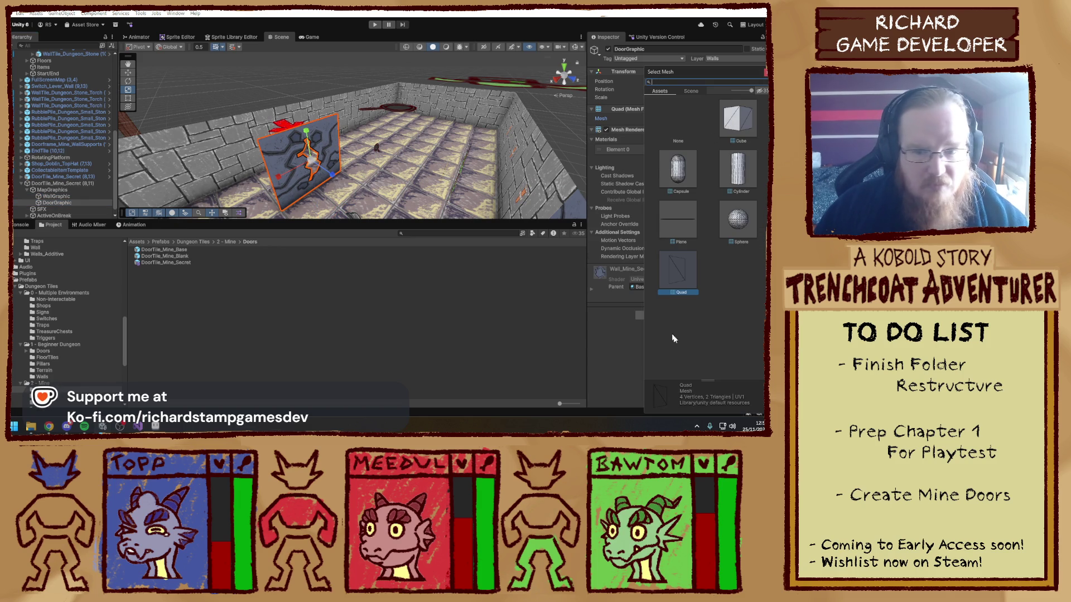
{"action": "key", "text": "Escape"}
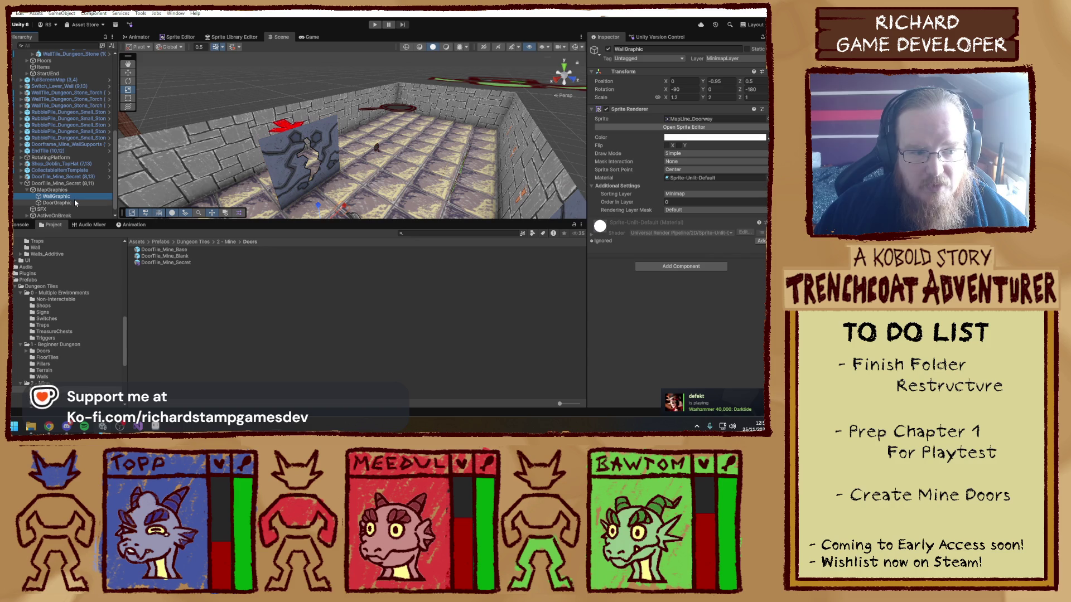
{"action": "left_click", "coordinate": [67, 197]}
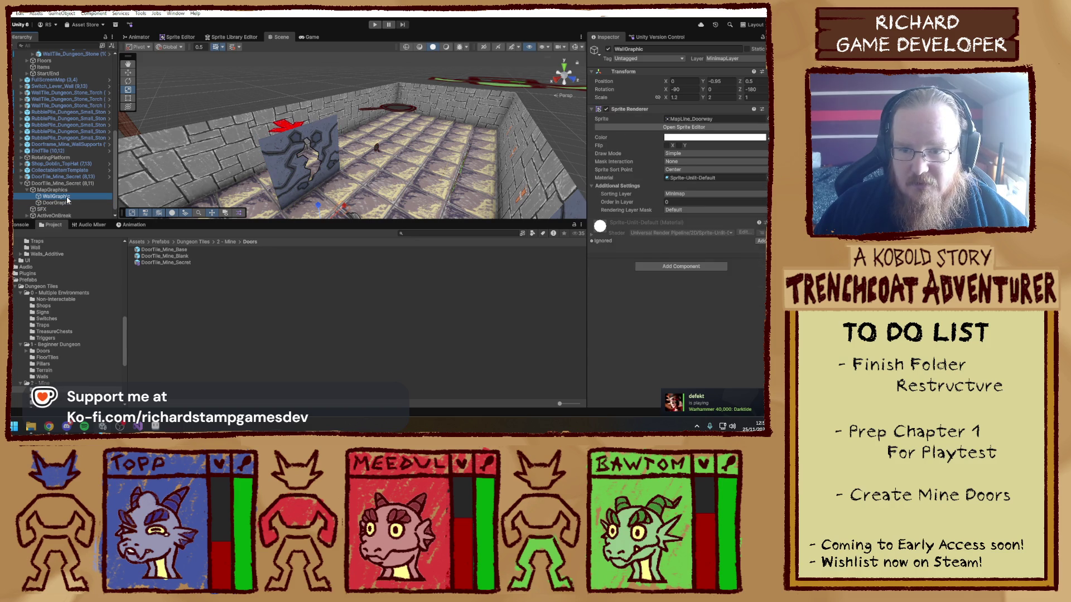
{"action": "key", "text": "ctrl+d"}
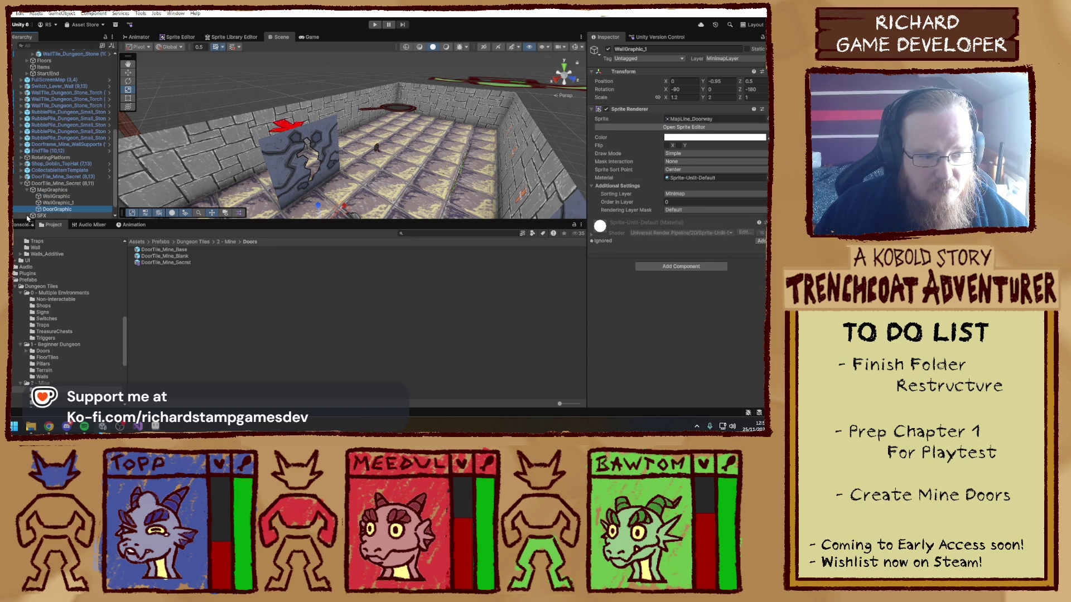
{"action": "left_click", "coordinate": [57, 204]}
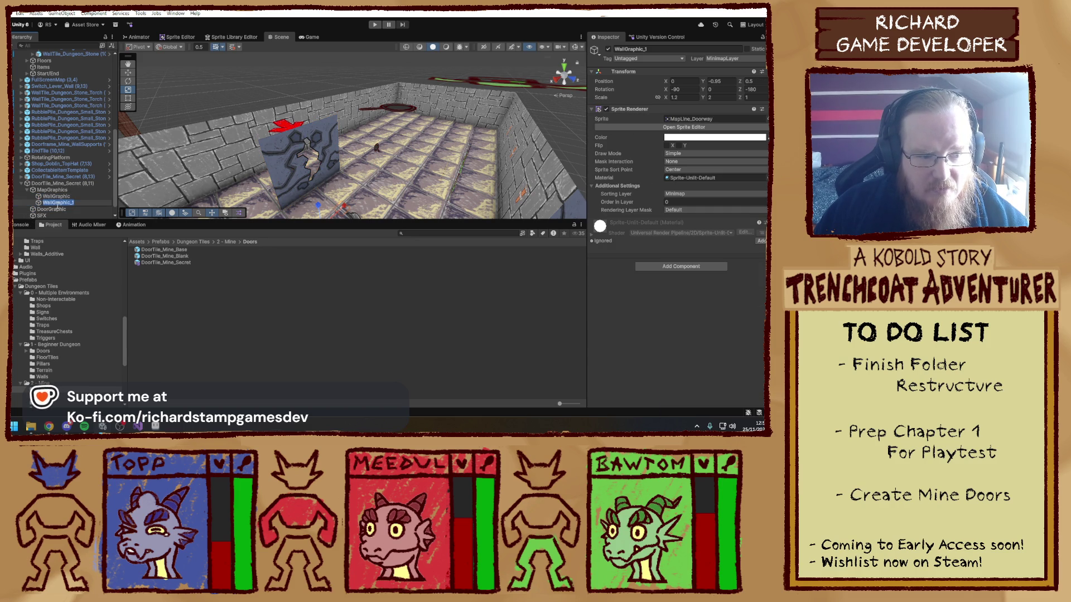
- Name the duplicate DoorGraphic and rename its quad object to DoorQuad
{"action": "type", "text": "Do"}
{"action": "type", "text": "c"}
{"action": "key", "text": "Return"}
{"action": "scroll", "coordinate": [62, 201], "scroll_direction": "down", "scroll_amount": 1}
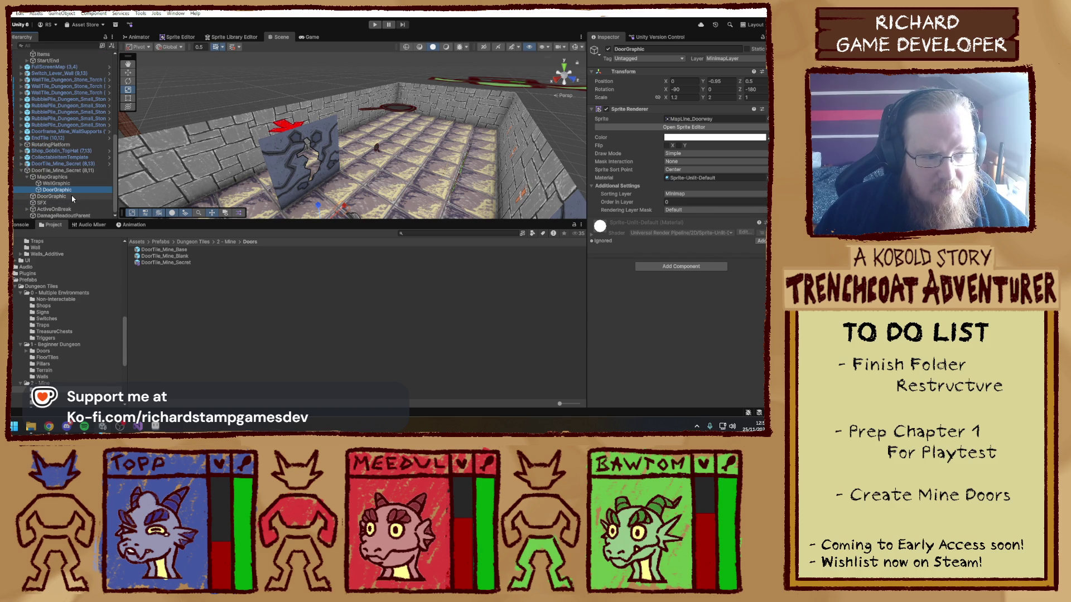
{"action": "left_click", "coordinate": [72, 197]}
{"action": "left_click", "coordinate": [72, 197]}
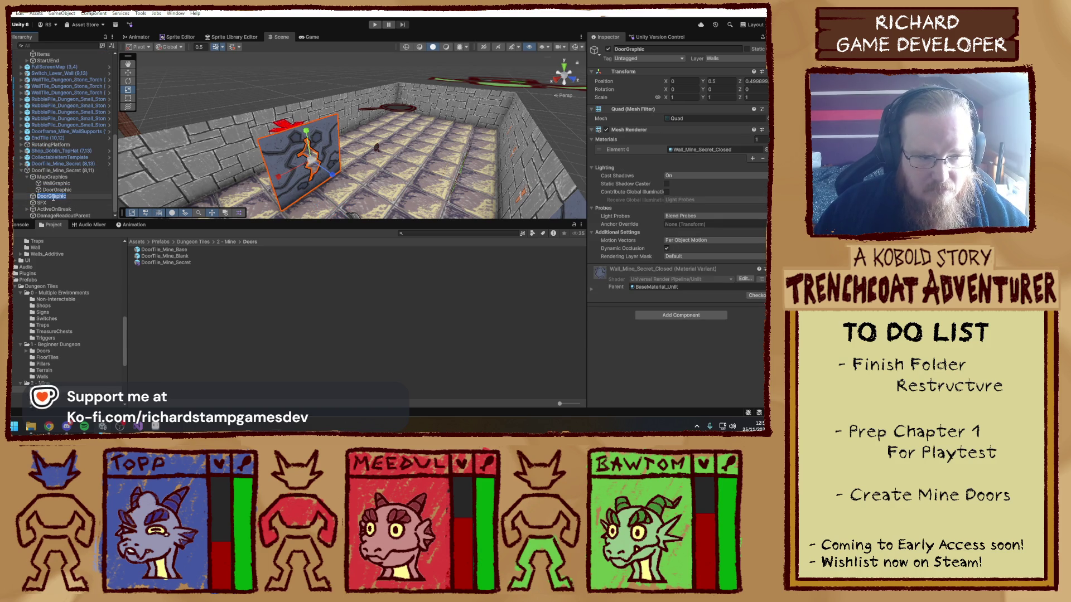
{"action": "left_click_drag", "start_coordinate": [51, 196], "coordinate": [92, 210]}
{"action": "type", "text": "uad"}
{"action": "key", "text": "Return"}
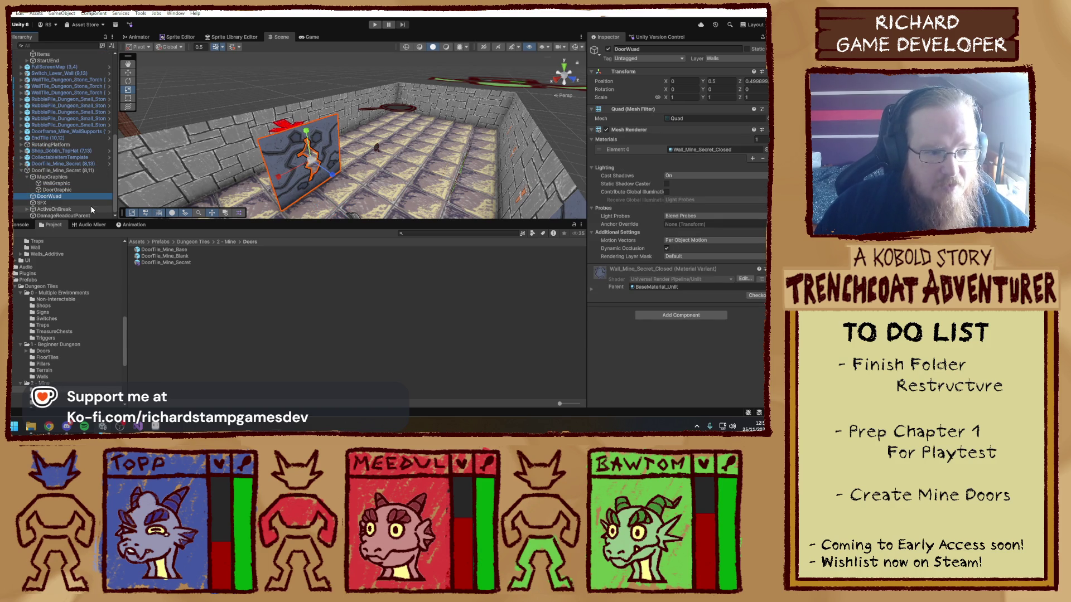
{"action": "key", "text": "F2"}
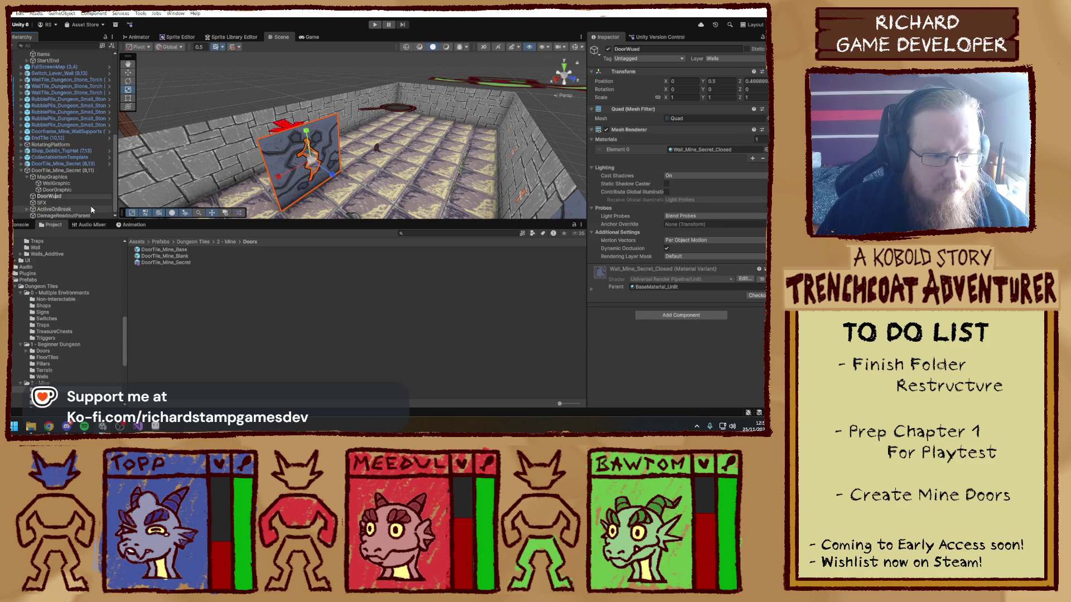
{"action": "type", "text": "DoorQuad"}
{"action": "key", "text": "Return"}
- Set DoorGraphic's Sprite to MapLine_Door and compare it against WallGraphic in the scene
{"action": "key", "text": "Up"}
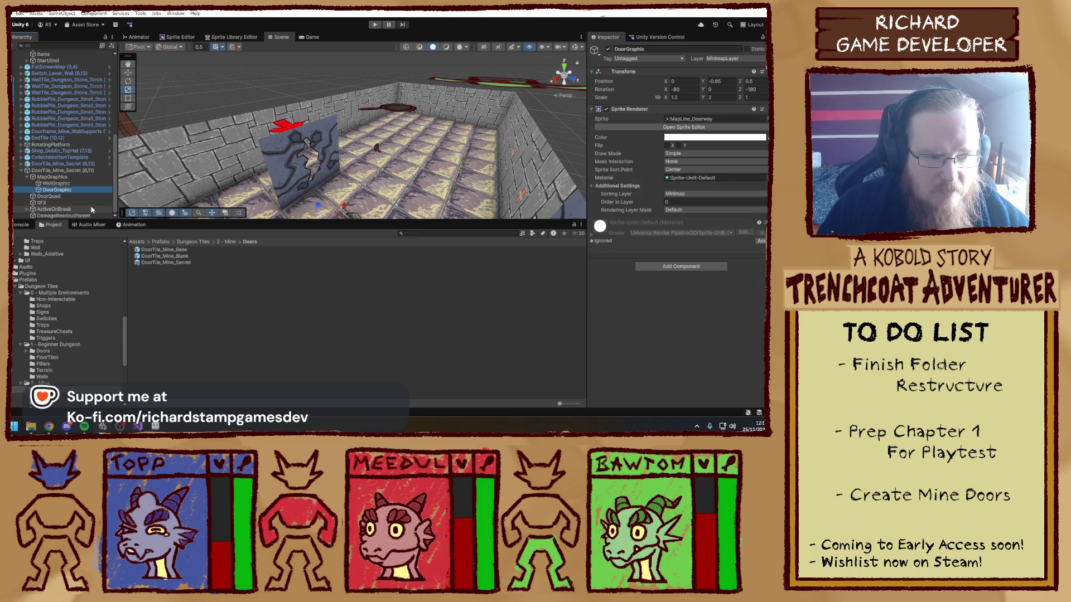
{"action": "left_click", "coordinate": [768, 119]}
{"action": "type", "text": "wa"}
{"action": "scroll", "coordinate": [725, 307], "scroll_direction": "up", "scroll_amount": 10}
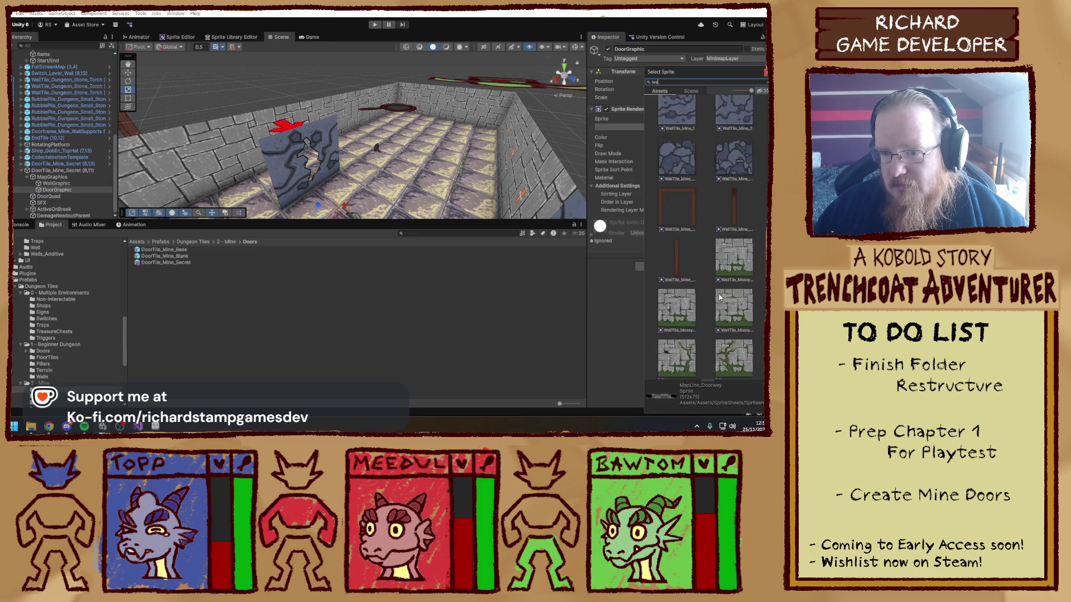
{"action": "scroll", "coordinate": [735, 297], "scroll_direction": "down", "scroll_amount": 5}
{"action": "scroll", "coordinate": [736, 306], "scroll_direction": "up", "scroll_amount": 6}
{"action": "scroll", "coordinate": [719, 300], "scroll_direction": "down", "scroll_amount": 4}
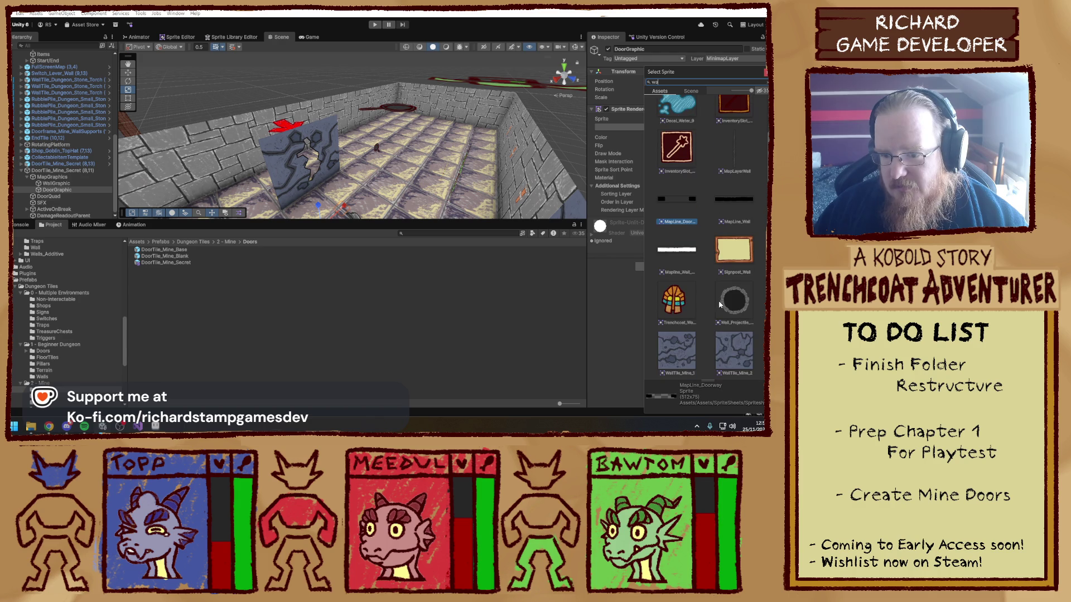
{"action": "type", "text": "mapline"}
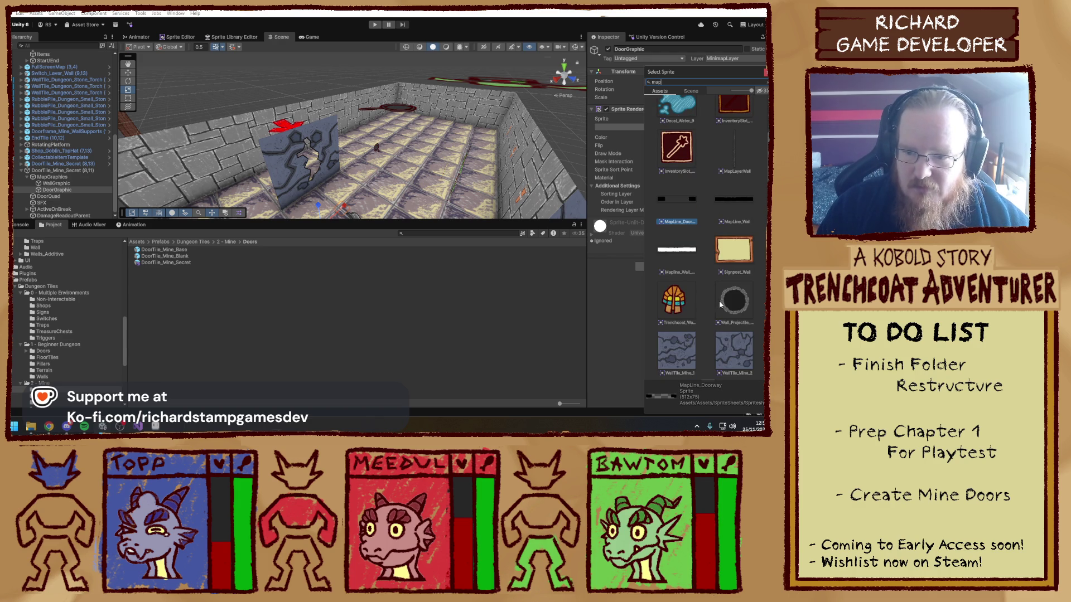
{"action": "double_click", "coordinate": [734, 139]}
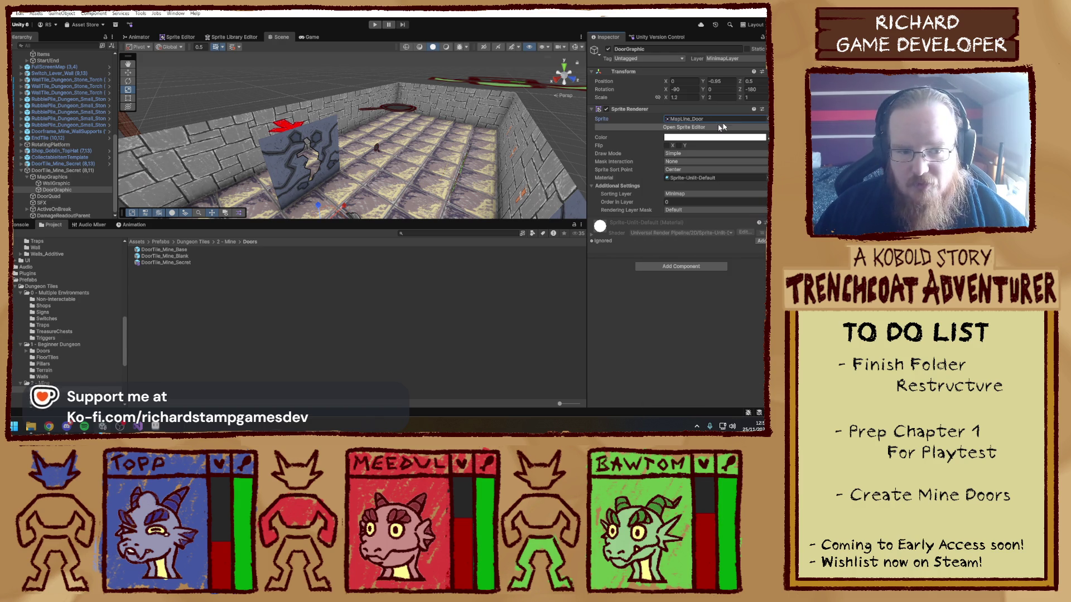
{"action": "scroll", "coordinate": [342, 136], "scroll_direction": "up", "scroll_amount": 3}
{"action": "left_click_drag", "start_coordinate": [343, 135], "coordinate": [195, 169]}
{"action": "left_click", "coordinate": [56, 184]}
- Rename the door tile root object to BreakableWall_Base
{"action": "left_click", "coordinate": [60, 177]}
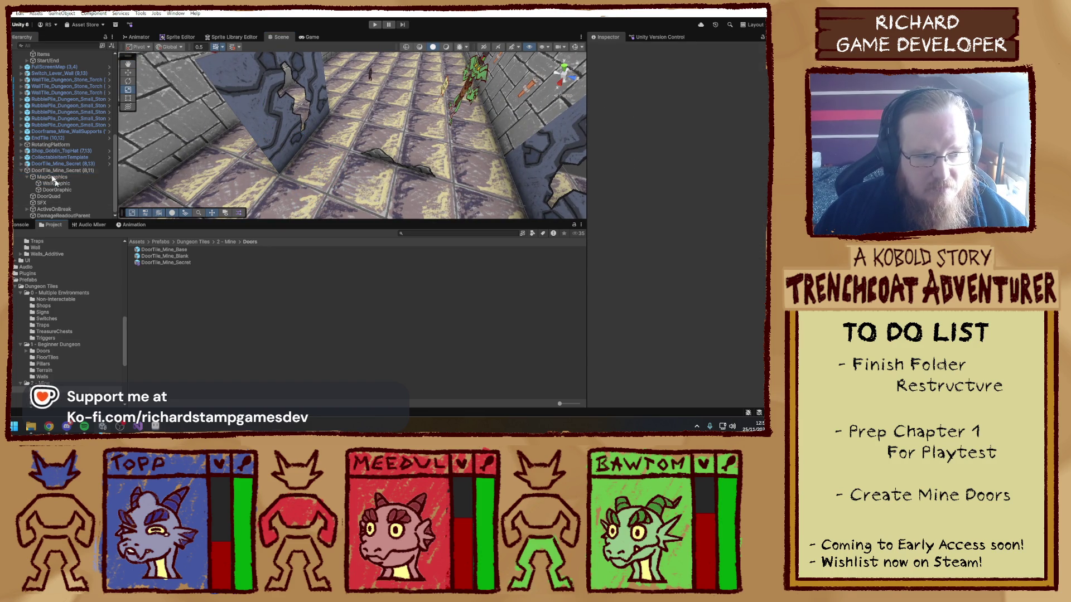
{"action": "left_click", "coordinate": [71, 171]}
{"action": "type", "text": "Breakable_"}
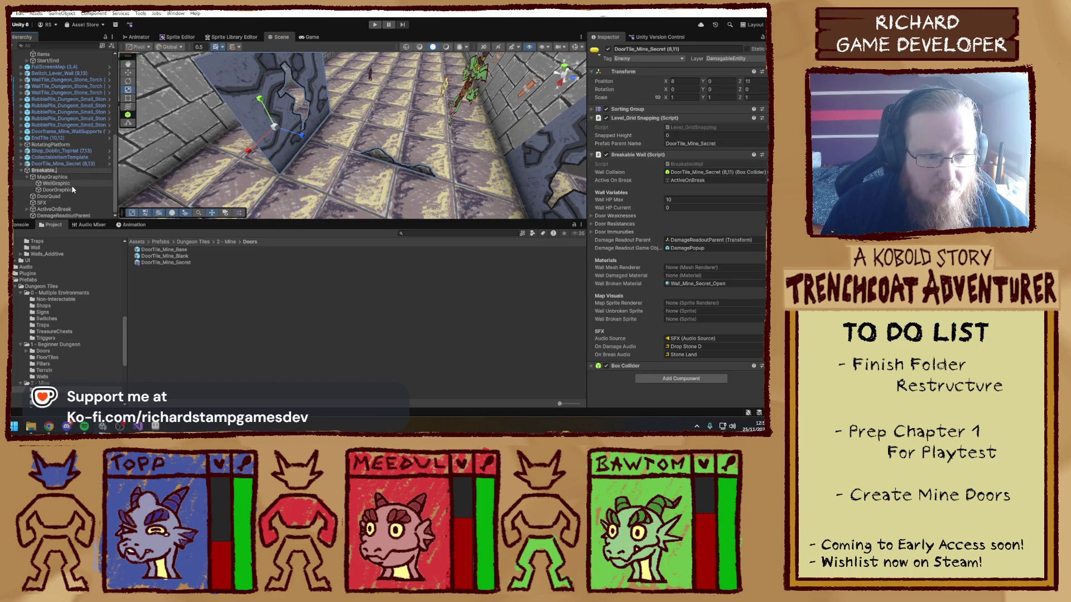
{"action": "key", "text": "BackSpace"}
{"action": "type", "text": "_Base"}
{"action": "key", "text": "Return"}
- Save BreakableWall_Base as a prefab in Master Prefabs - Do Not Use, then delete it from the scene
{"action": "scroll", "coordinate": [56, 369], "scroll_direction": "down", "scroll_amount": 5}
{"action": "left_click", "coordinate": [64, 363]}
{"action": "mouse_move", "coordinate": [54, 170]}
{"action": "left_mouse_down"}
{"action": "mouse_move", "coordinate": [73, 220]}
{"action": "mouse_move", "coordinate": [64, 363]}
{"action": "left_mouse_up"}
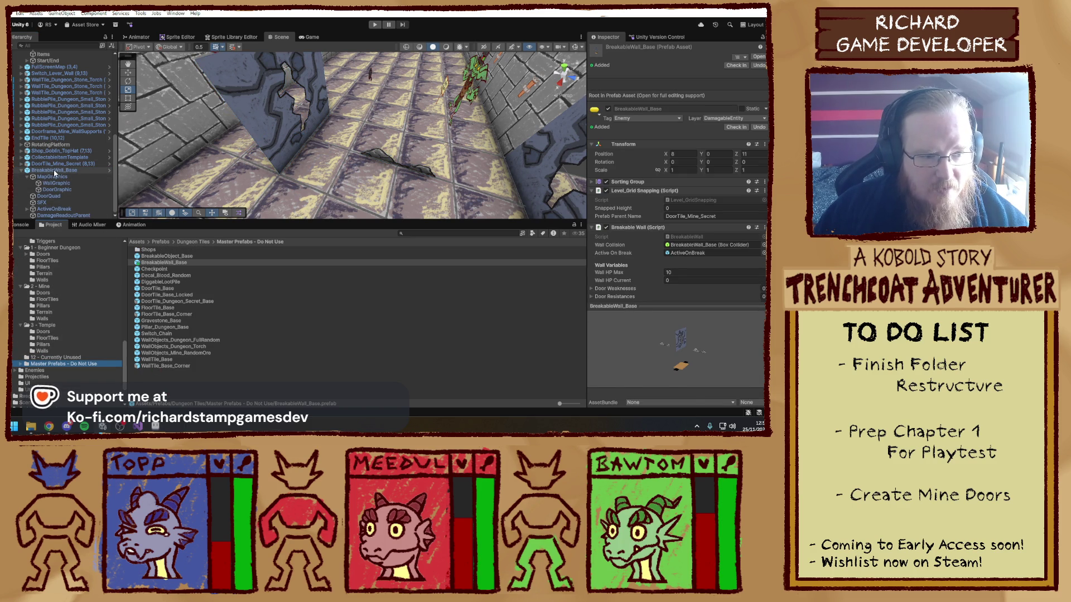
{"action": "left_click", "coordinate": [55, 170]}
{"action": "key", "text": "Delete"}
{"action": "left_click", "coordinate": [168, 366]}
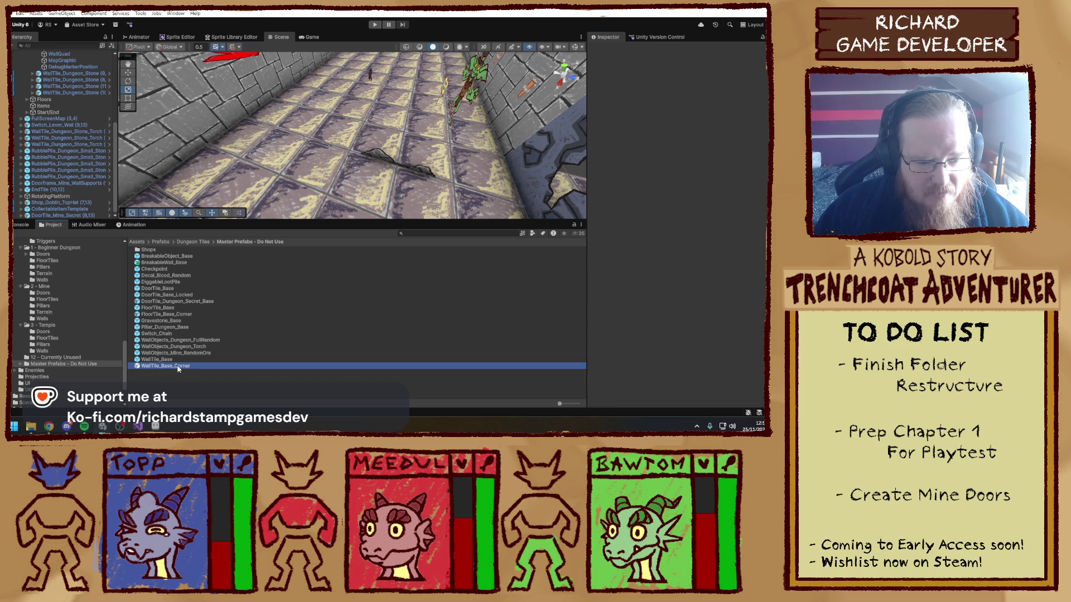
- Create a Prefab Variant of BreakableWall_Base and move it into the Mine Doors folder
{"action": "right_click", "coordinate": [179, 262]}
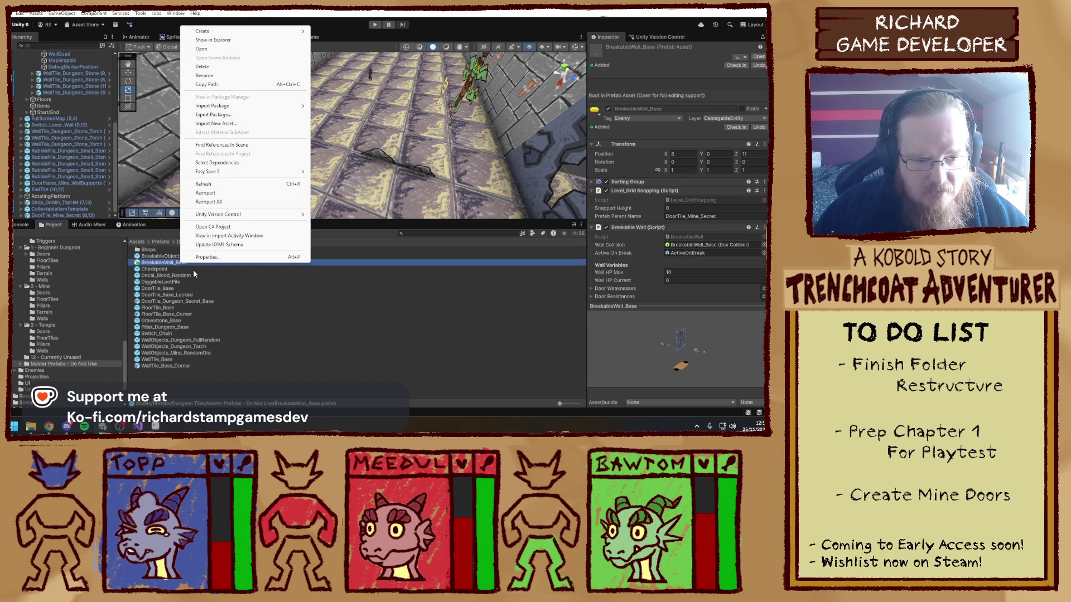
{"action": "mouse_move", "coordinate": [223, 30]}
{"action": "left_click", "coordinate": [340, 84]}
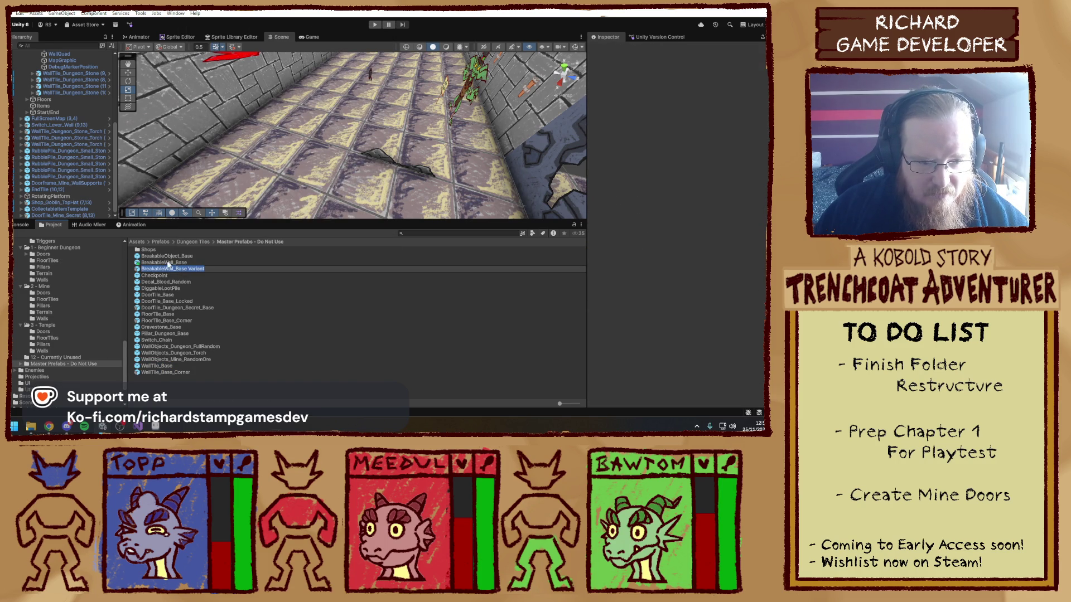
{"action": "left_click", "coordinate": [165, 270]}
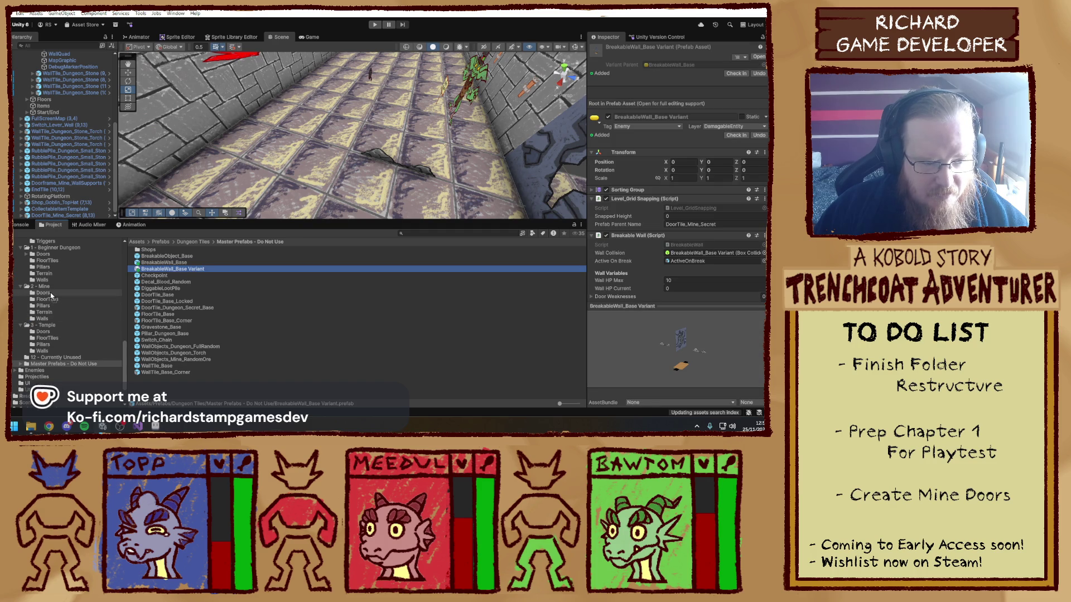
{"action": "left_click_drag", "start_coordinate": [50, 293], "coordinate": [50, 293]}
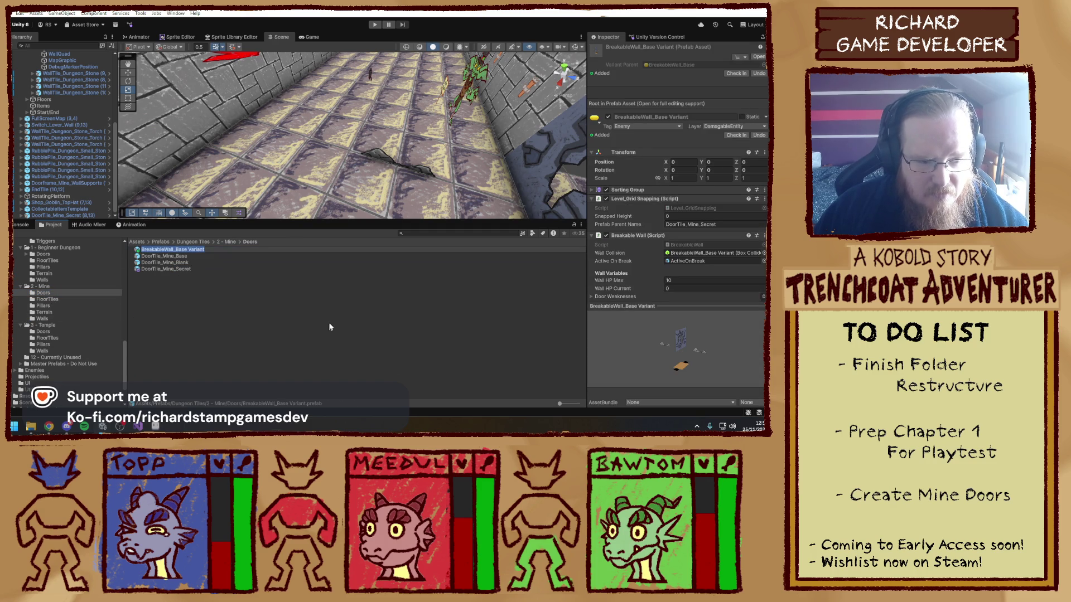
{"action": "type", "text": "DoorTile_Mine_Secret"}
{"action": "key", "text": "Return"}
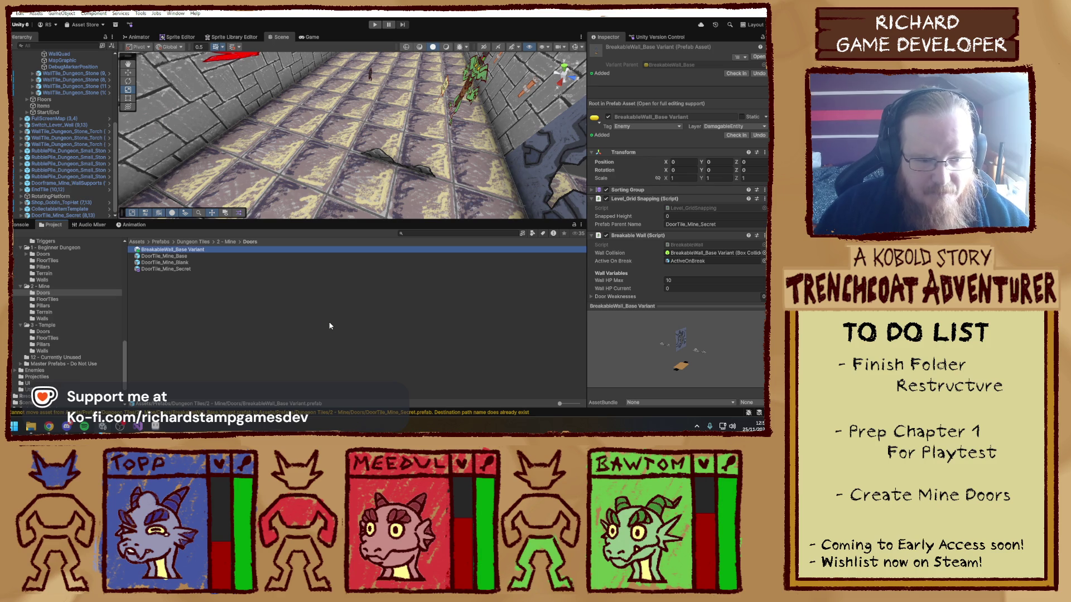
- Delete the old DoorTile_Mine_Secret prefab and rename the variant DoorTile_Mine_Secret
{"action": "left_click", "coordinate": [231, 335]}
{"action": "left_click", "coordinate": [186, 270]}
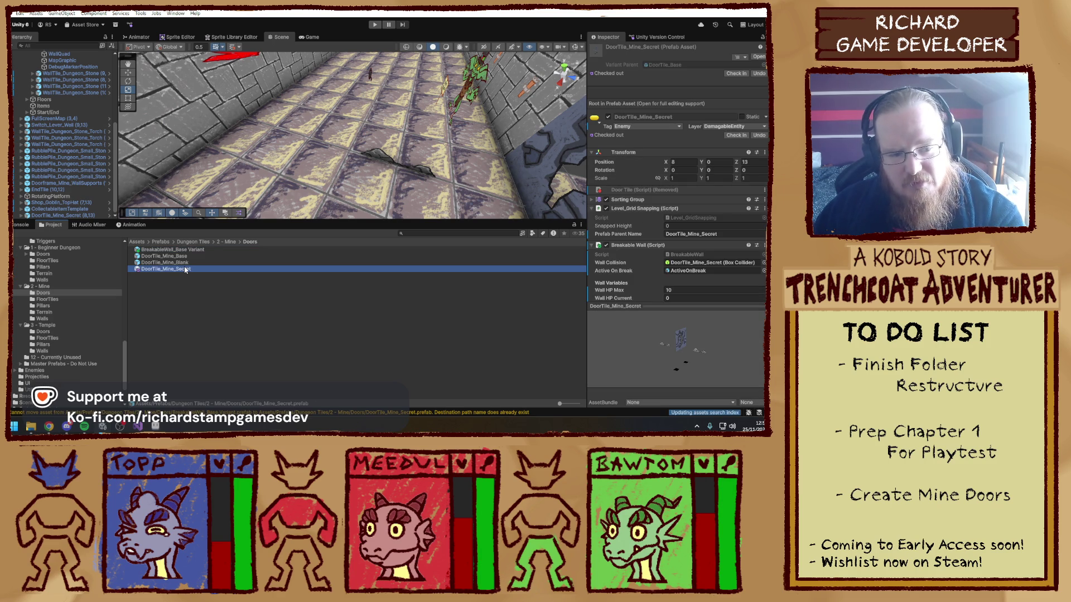
{"action": "left_click", "coordinate": [167, 249]}
{"action": "key", "text": "F2"}
{"action": "type", "text": "Door"}
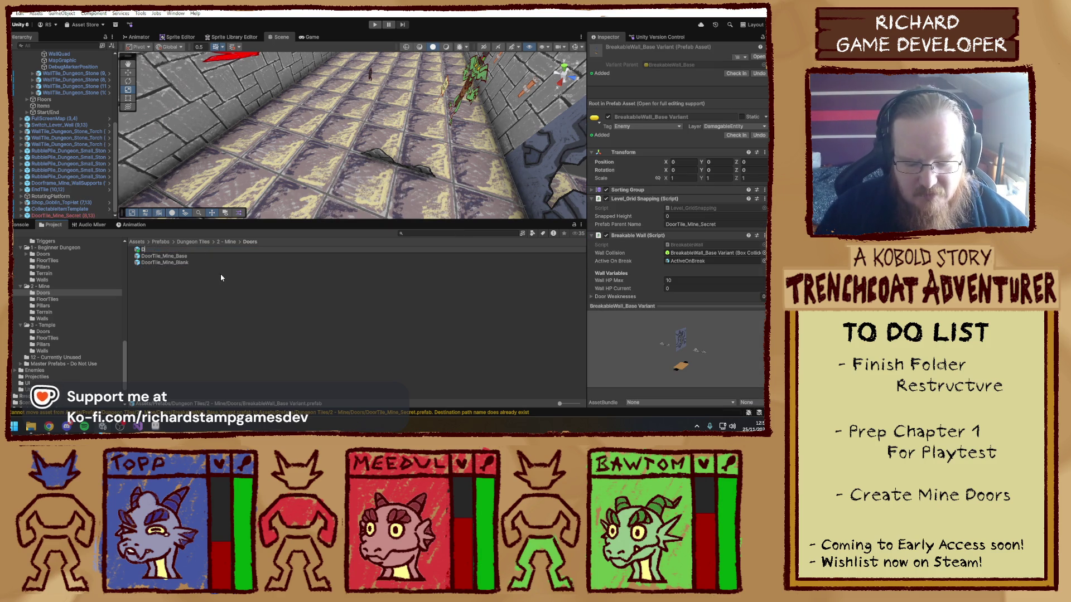
{"action": "type", "text": "Tile_Mine_se"}
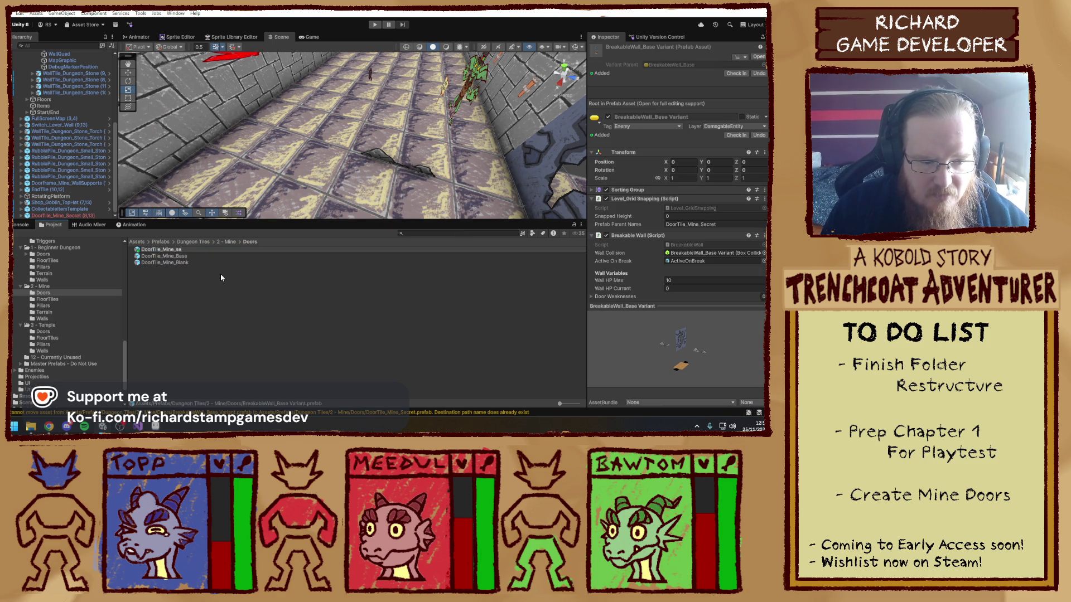
{"action": "key", "text": "BackSpace"}
{"action": "key", "text": "BackSpace"}
{"action": "key", "text": "BackSpace"}
{"action": "type", "text": "Secret"}
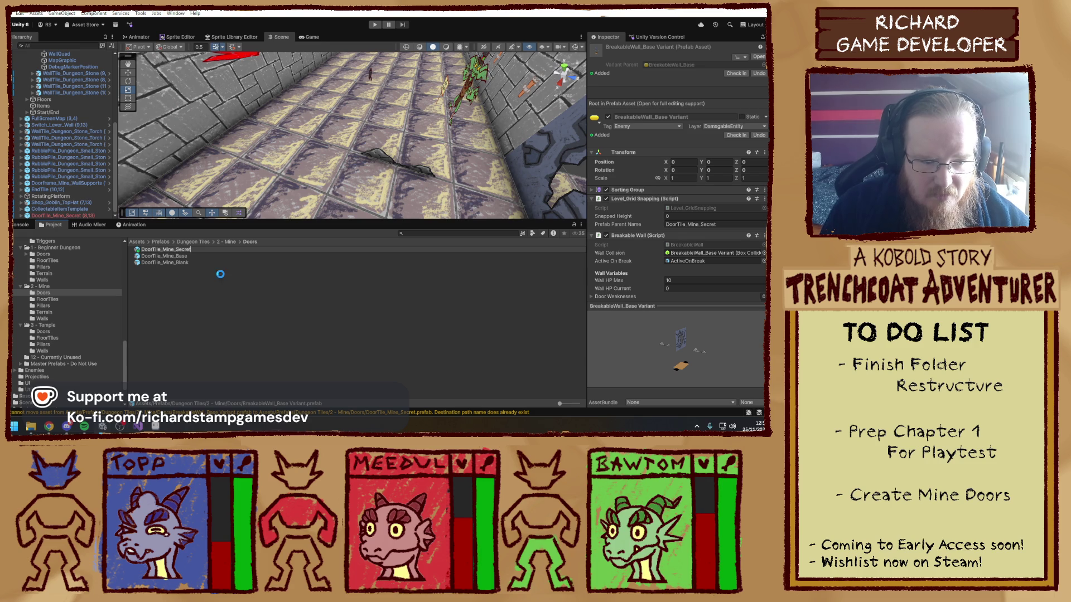
{"action": "key", "text": "Return"}
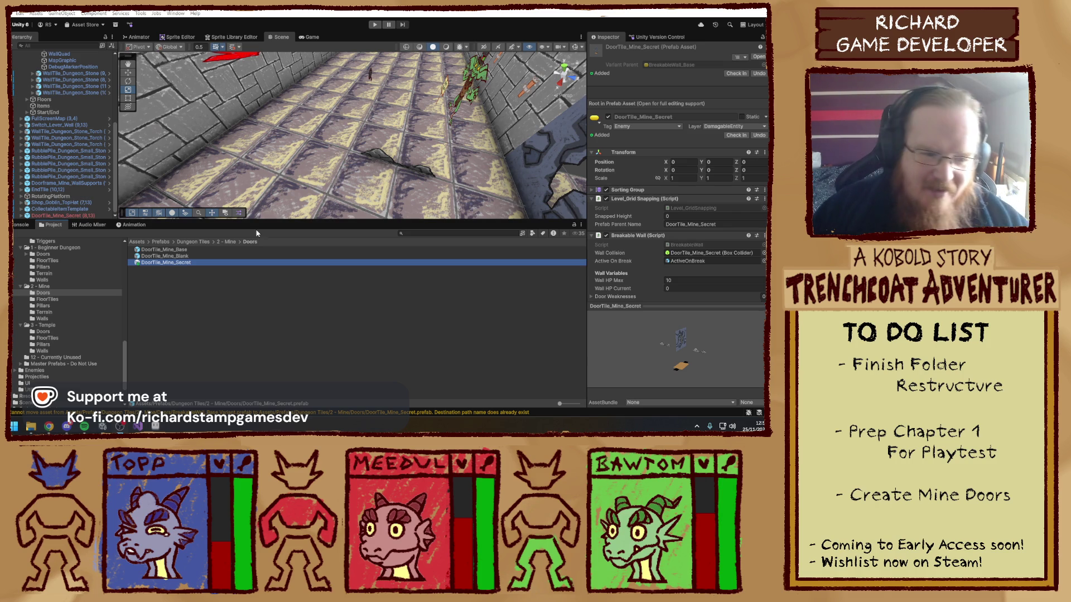
- Link the (8,13) secret door to DoorTile_Mine_Secret, delete the extra dropped copy, and frame the door
{"action": "mouse_move", "coordinate": [166, 262]}
{"action": "left_mouse_down"}
{"action": "mouse_move", "coordinate": [262, 120]}
{"action": "mouse_move", "coordinate": [396, 134]}
{"action": "left_mouse_up"}
{"action": "left_click", "coordinate": [85, 209]}
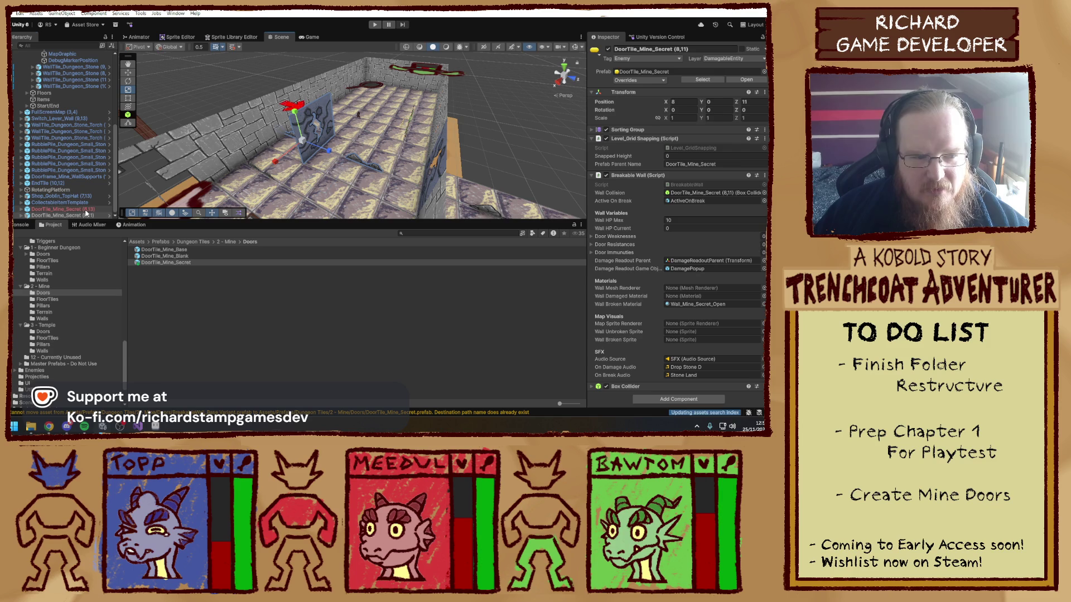
{"action": "left_click", "coordinate": [707, 73]}
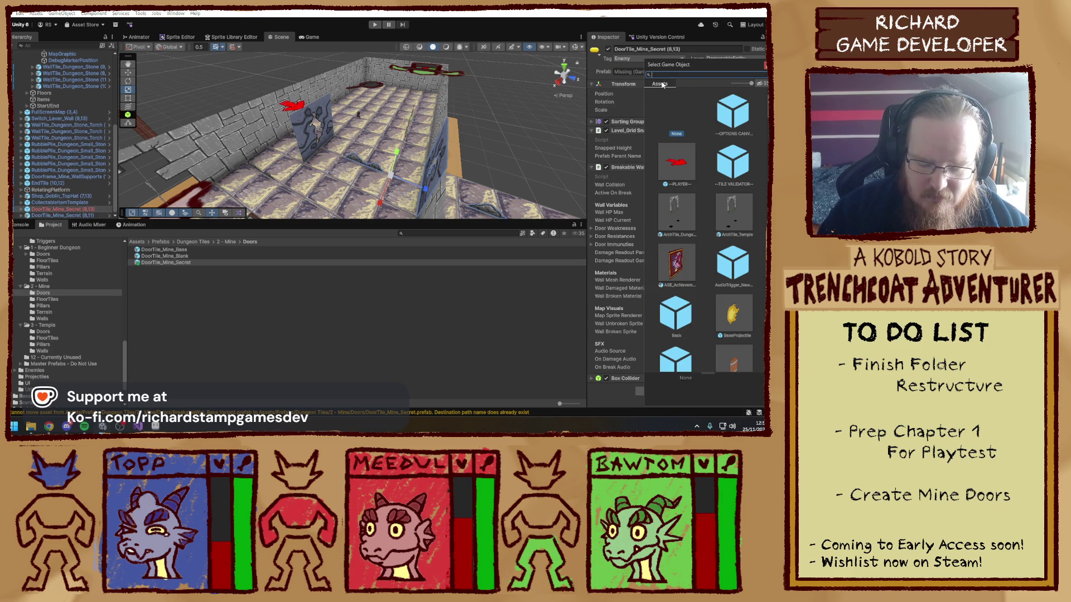
{"action": "type", "text": "ecret"}
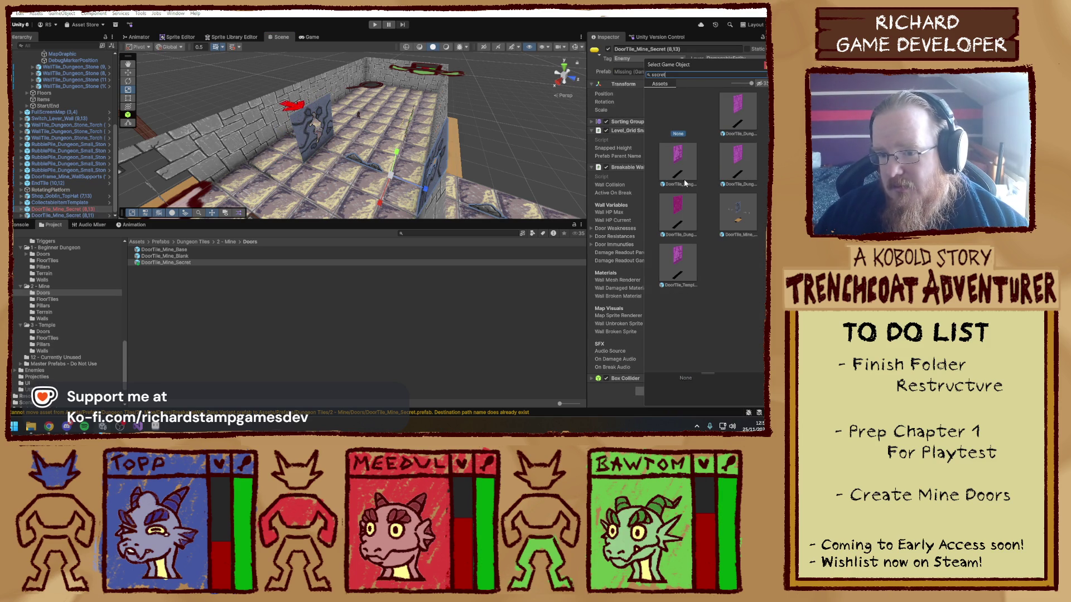
{"action": "double_click", "coordinate": [738, 215]}
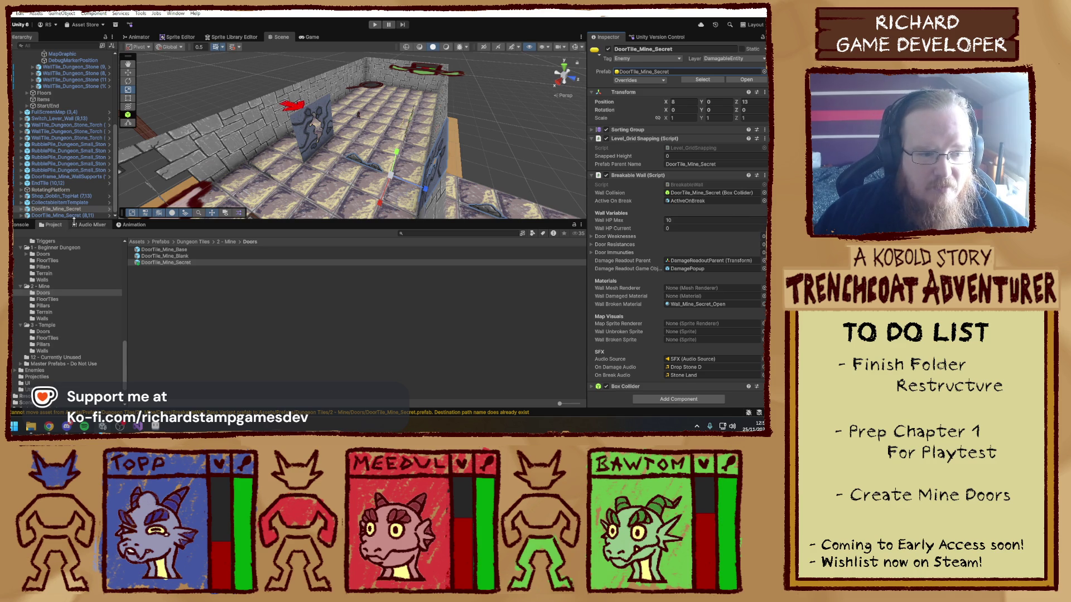
{"action": "key", "text": "Delete"}
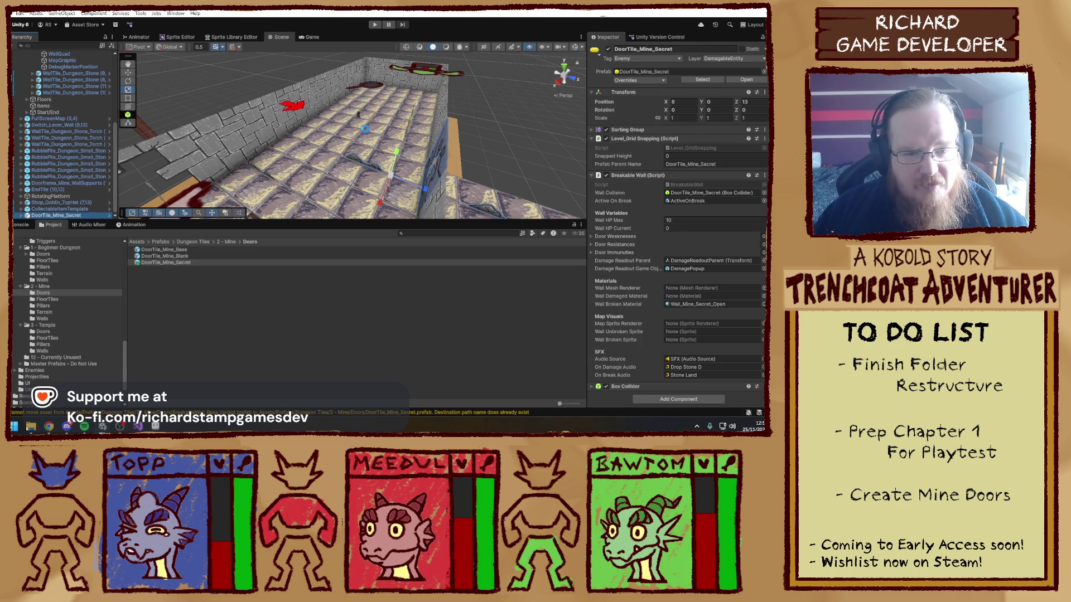
{"action": "double_click", "coordinate": [78, 215]}
{"action": "left_click_drag", "start_coordinate": [357, 181], "coordinate": [259, 171]}
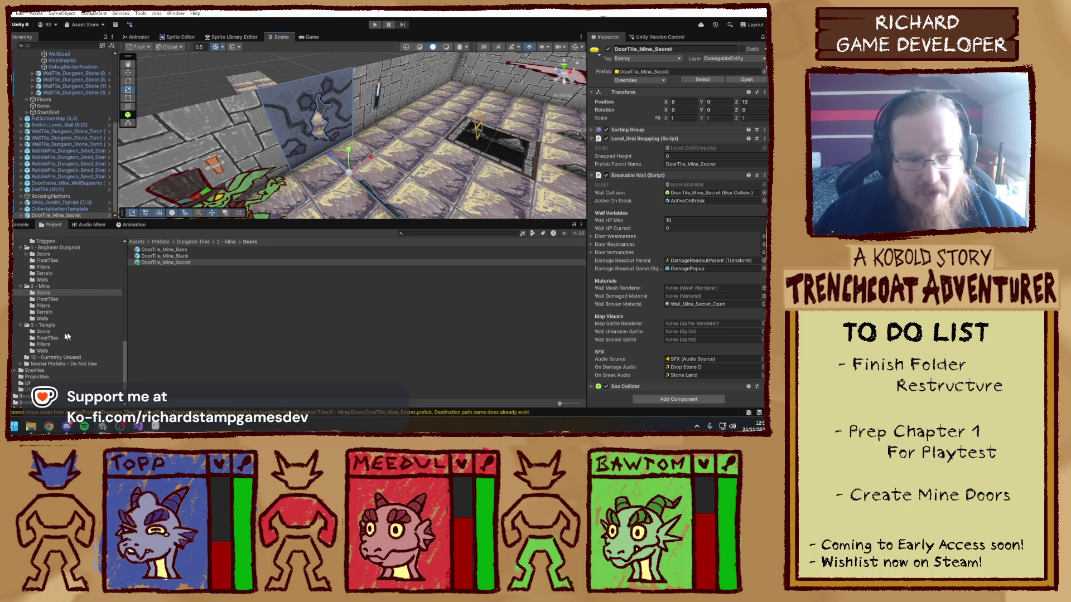
{"action": "left_click", "coordinate": [74, 364]}
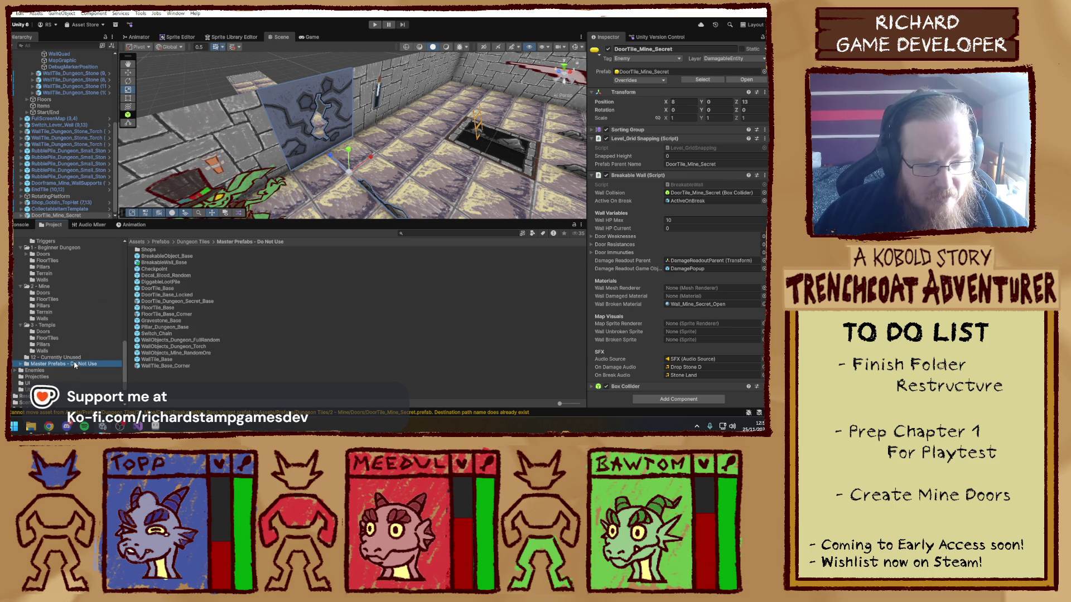
- Open BreakableWall_Base in Prefab Mode and assign DoorQuad as its Wall Mesh Renderer
{"action": "double_click", "coordinate": [169, 263]}
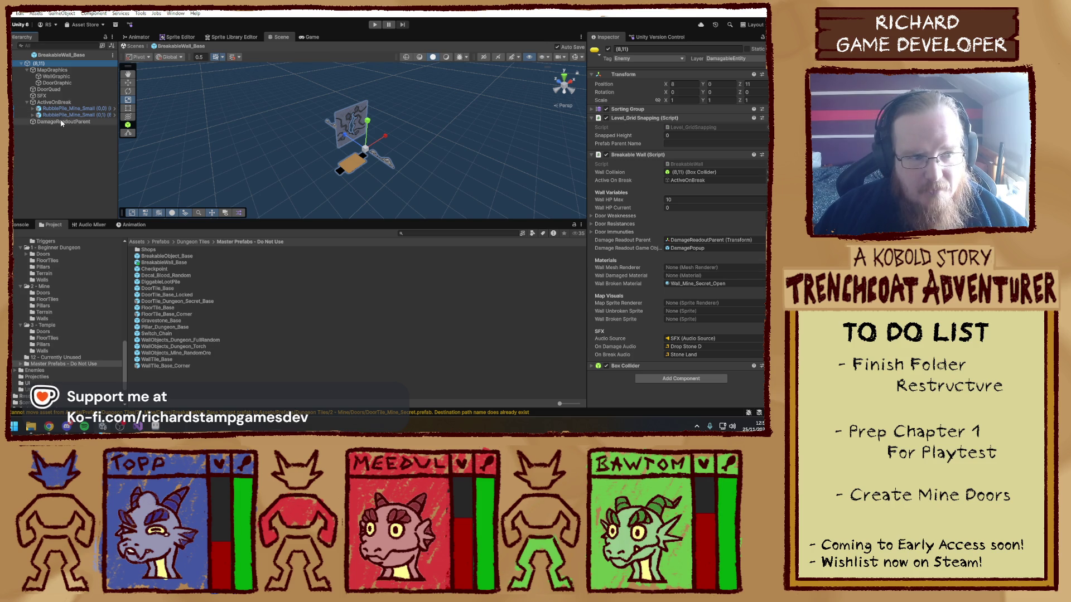
{"action": "left_click_drag", "start_coordinate": [59, 80], "coordinate": [428, 157]}
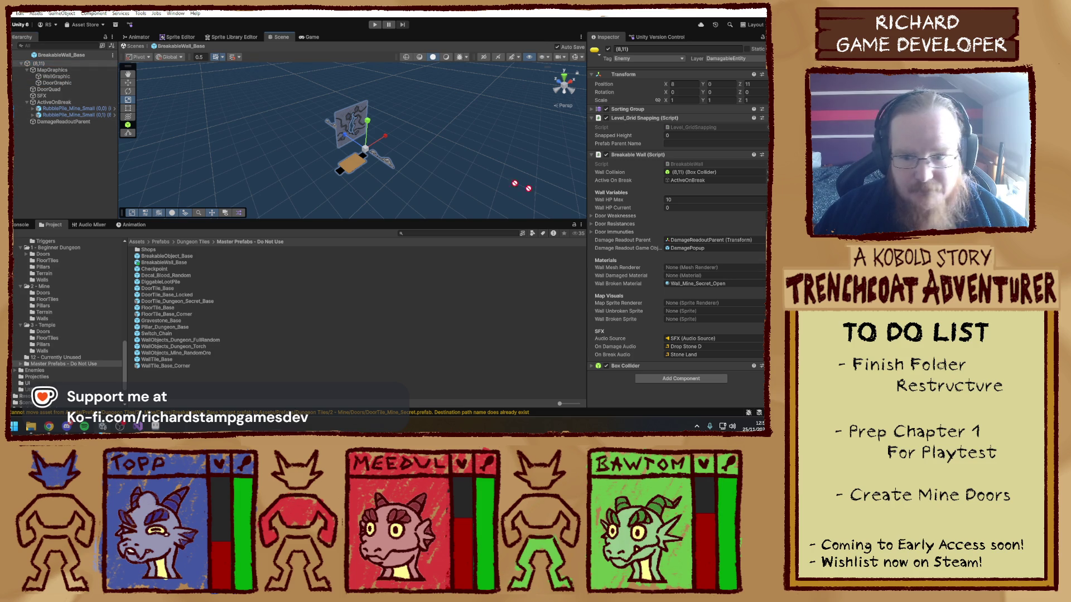
{"action": "left_click_drag", "start_coordinate": [673, 279], "coordinate": [681, 263]}
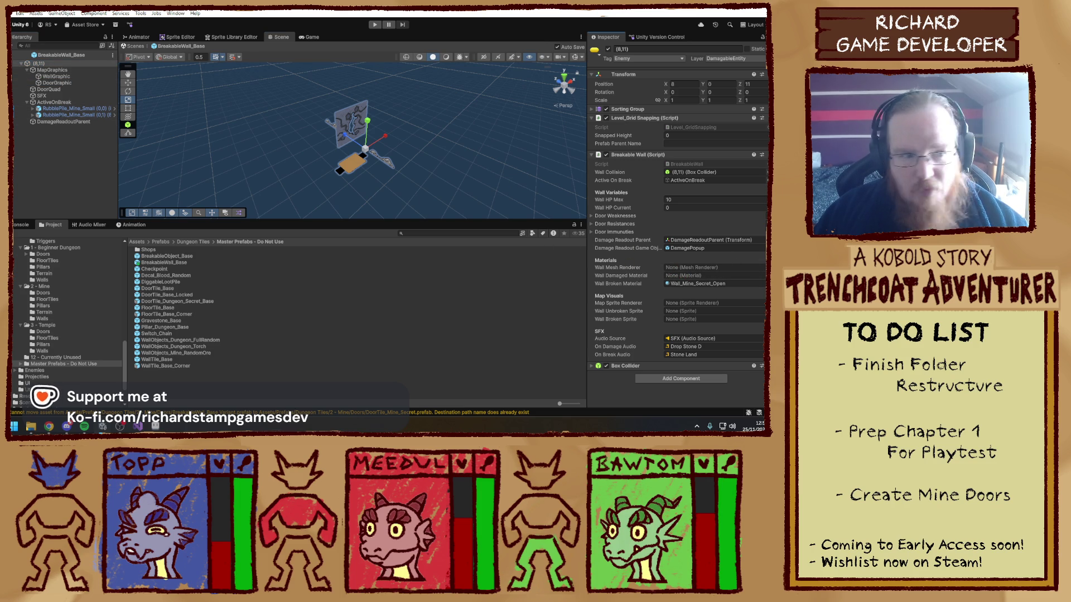
{"action": "left_click_drag", "start_coordinate": [55, 84], "coordinate": [317, 148]}
{"action": "left_click_drag", "start_coordinate": [699, 270], "coordinate": [699, 270]}
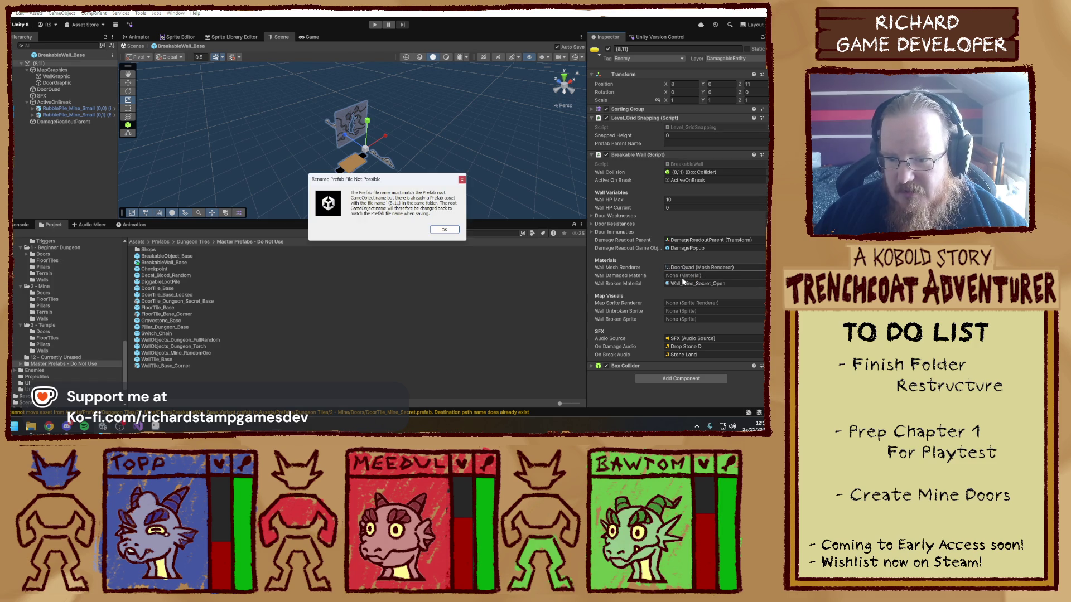
{"action": "left_click", "coordinate": [442, 229]}
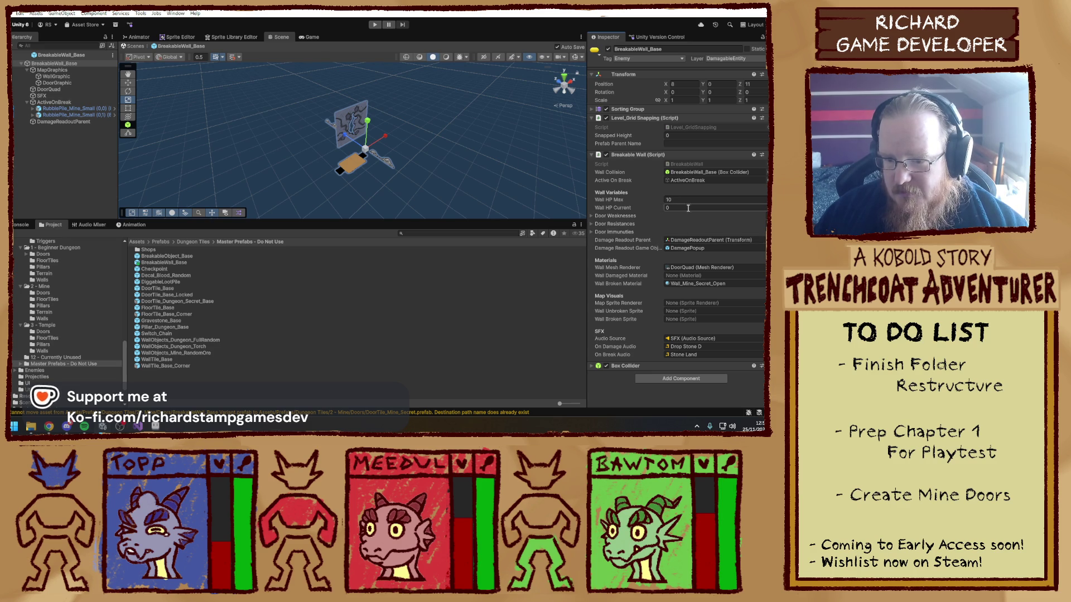
{"action": "left_click", "coordinate": [65, 84]}
- Assign DoorGraphic as Map Sprite Renderer, MapLine_Door as unbroken and MapLine_Doorway as broken sprite
{"action": "mouse_move", "coordinate": [66, 84]}
{"action": "left_mouse_down"}
{"action": "mouse_move", "coordinate": [697, 339]}
{"action": "mouse_move", "coordinate": [698, 303]}
{"action": "left_mouse_up"}
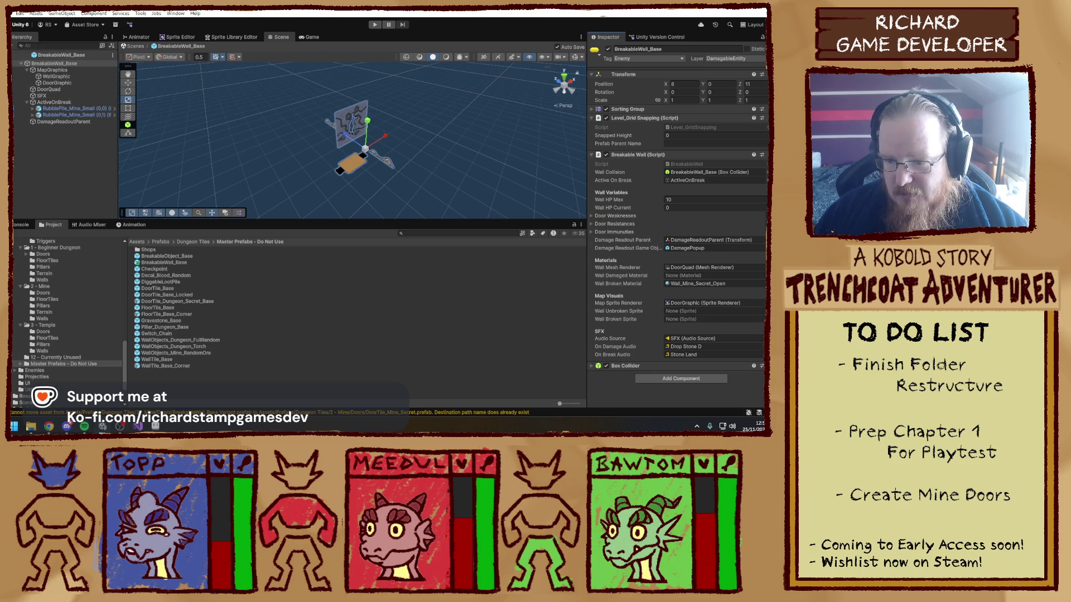
{"action": "left_click", "coordinate": [763, 312]}
{"action": "type", "text": "wa"}
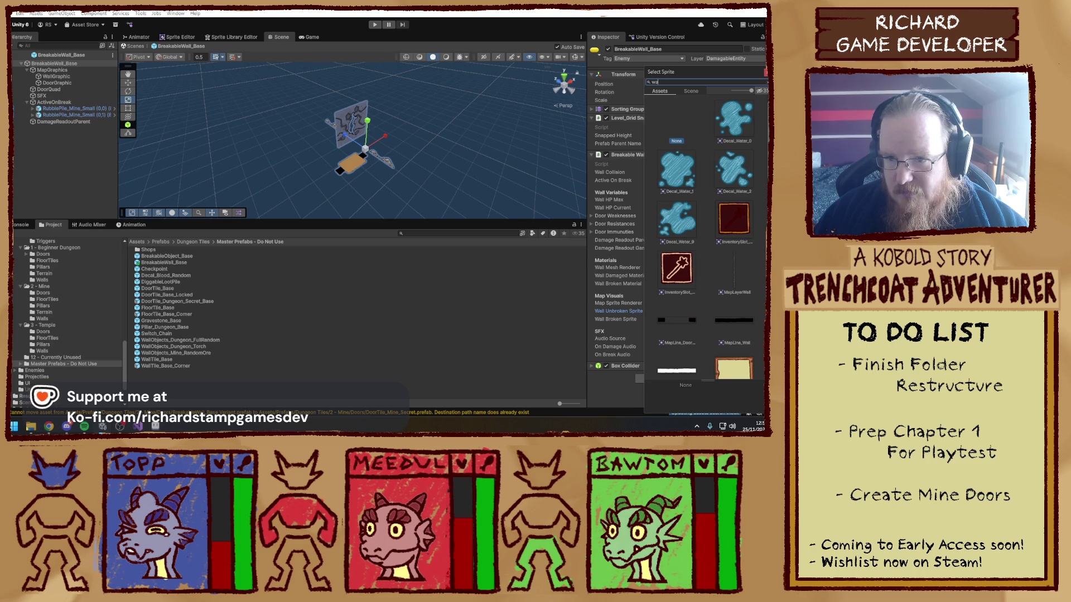
{"action": "key", "text": "ctrl+a"}
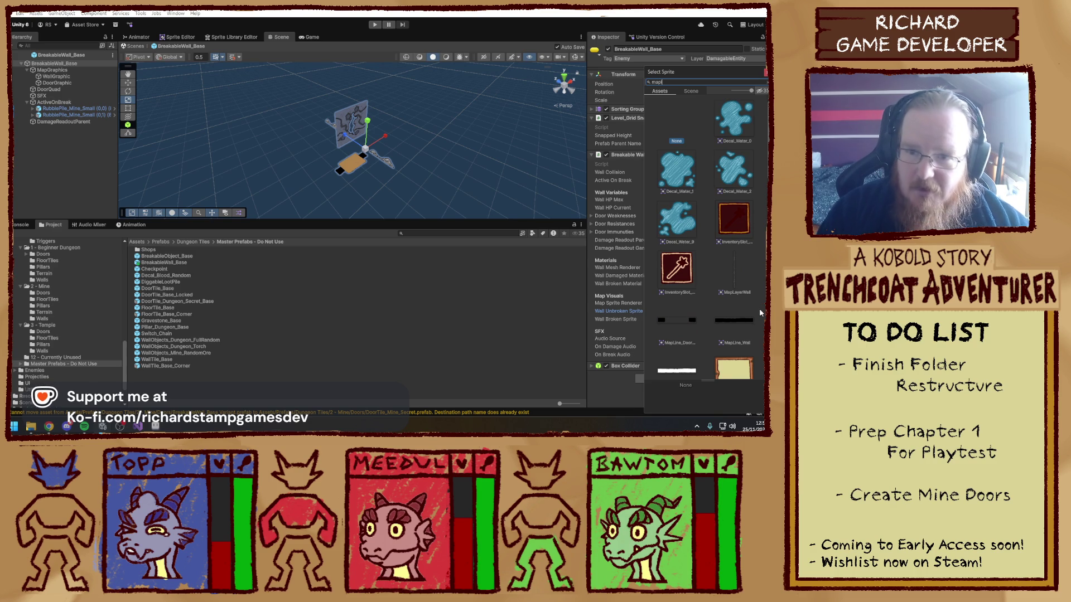
{"action": "type", "text": "ine"}
{"action": "double_click", "coordinate": [729, 123]}
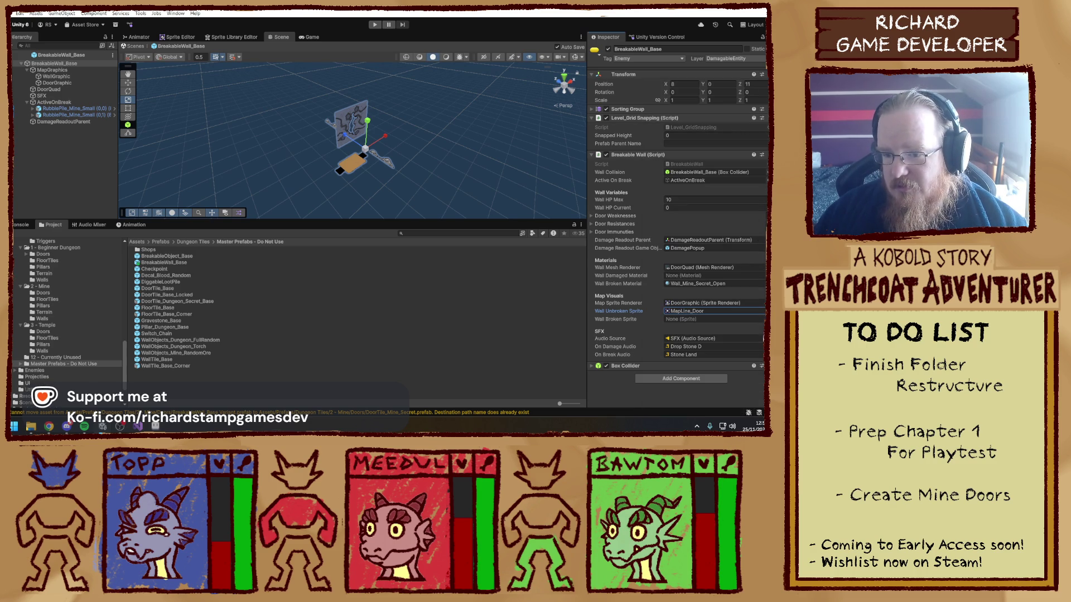
{"action": "left_click", "coordinate": [763, 319]}
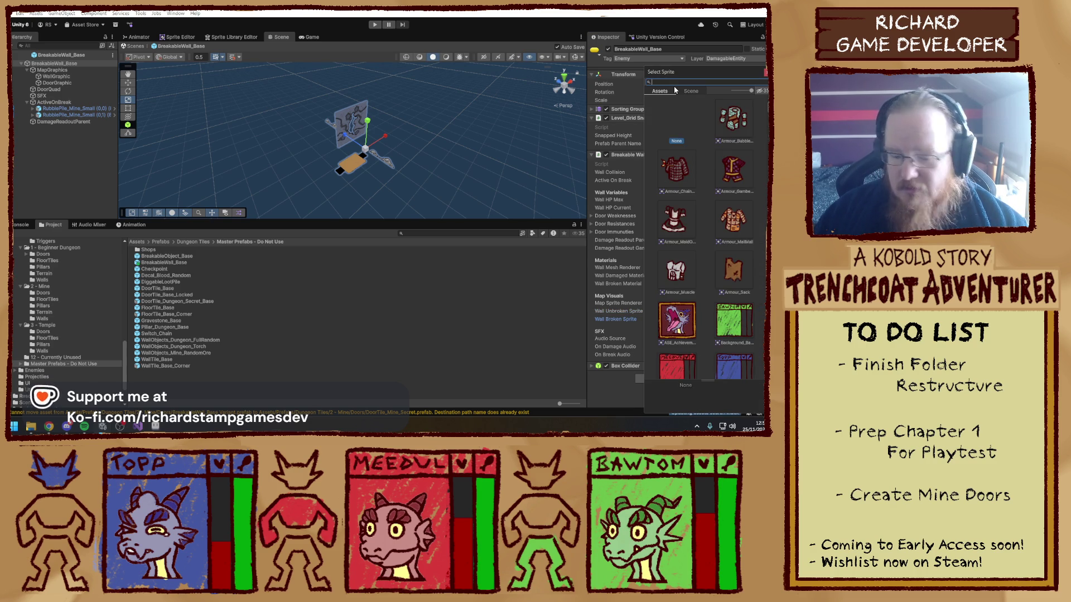
{"action": "type", "text": "mapline"}
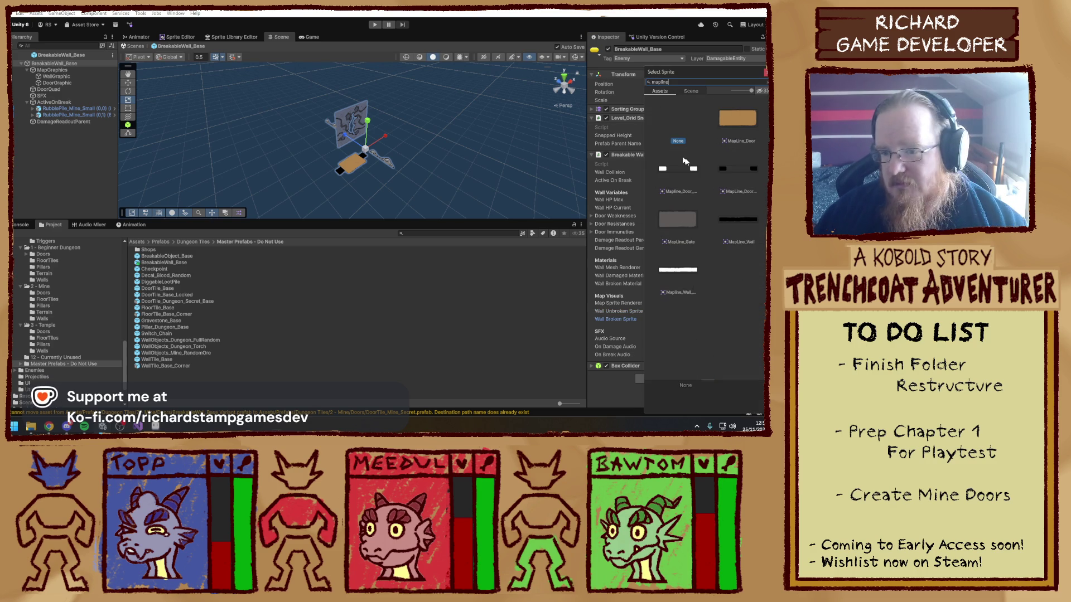
{"action": "double_click", "coordinate": [744, 177]}
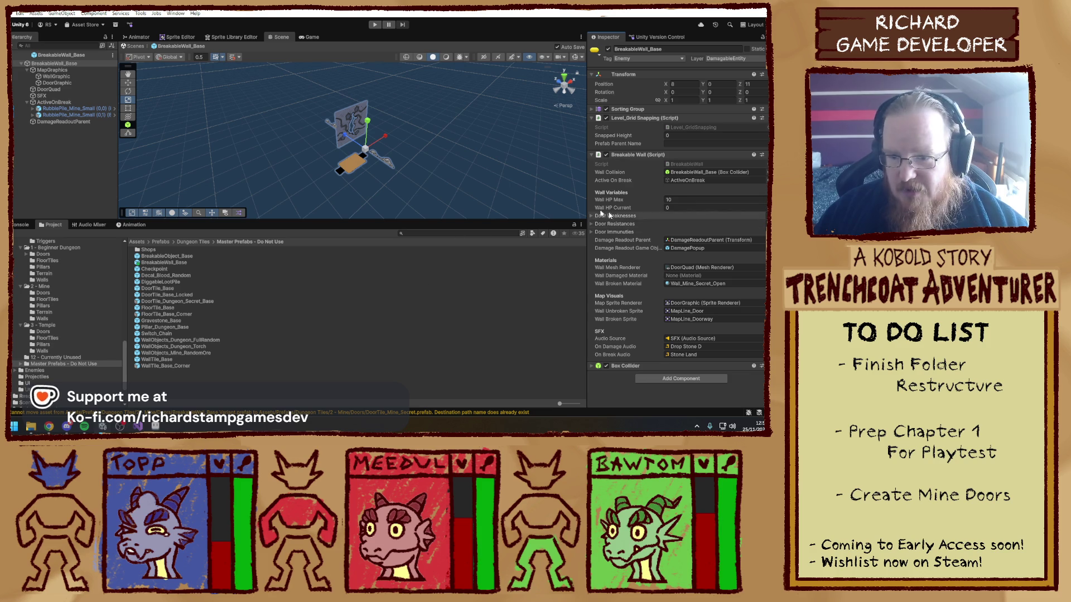
{"action": "left_click", "coordinate": [390, 169]}
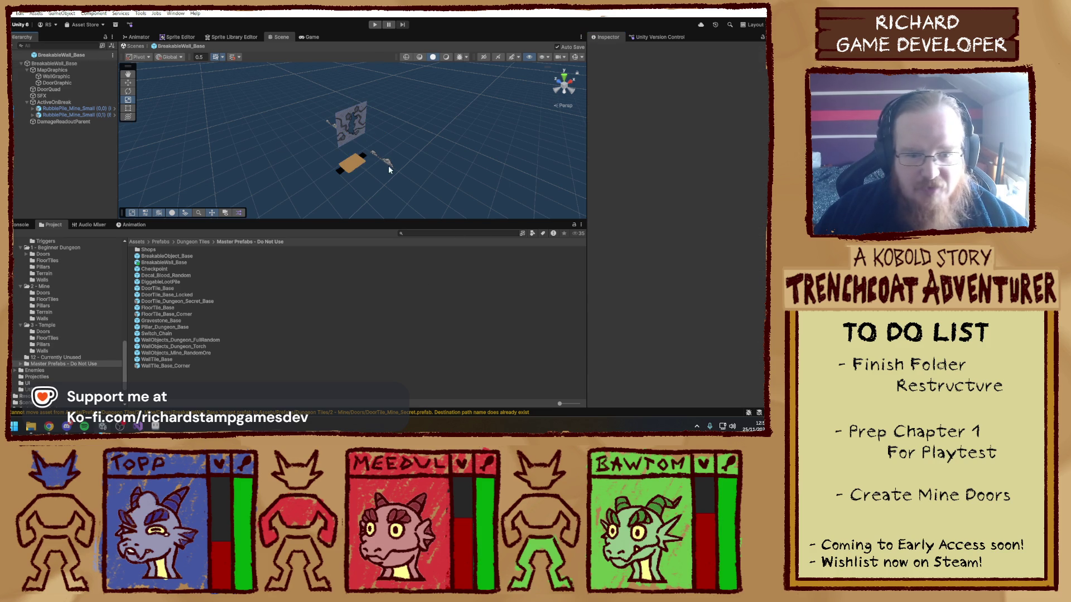
- Start play mode and walk the party up to the cracked wall, picking up the mace
{"action": "left_click", "coordinate": [375, 25]}
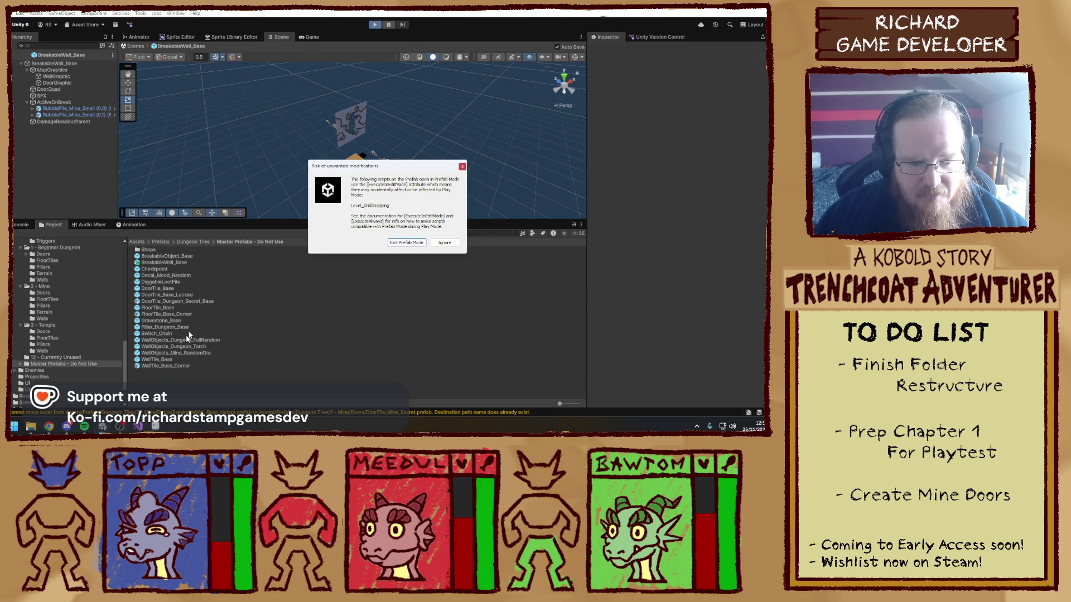
{"action": "left_click", "coordinate": [411, 243]}
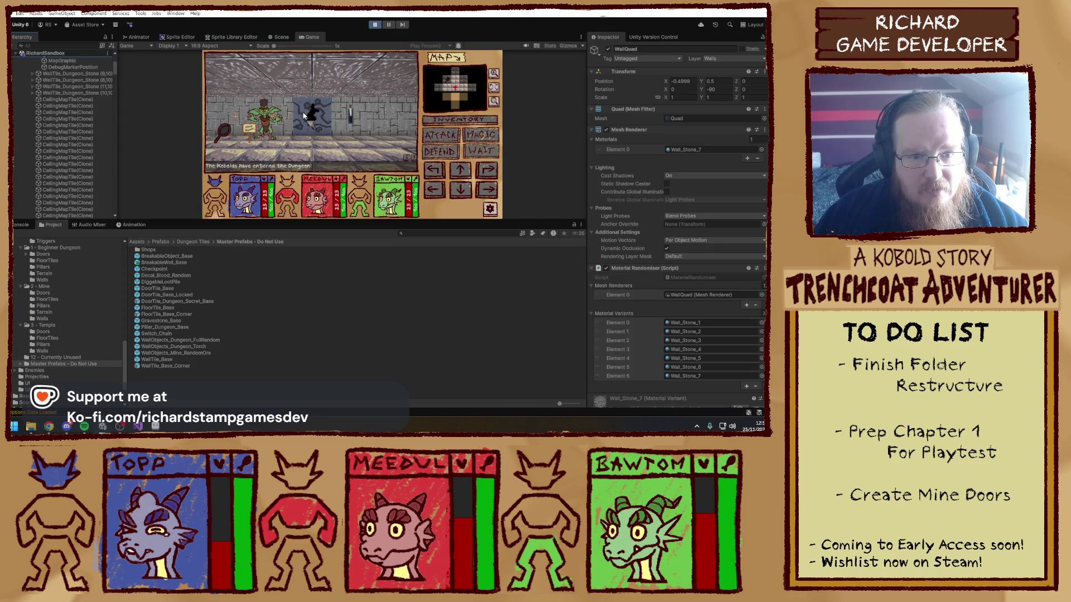
{"action": "key", "text": "q"}
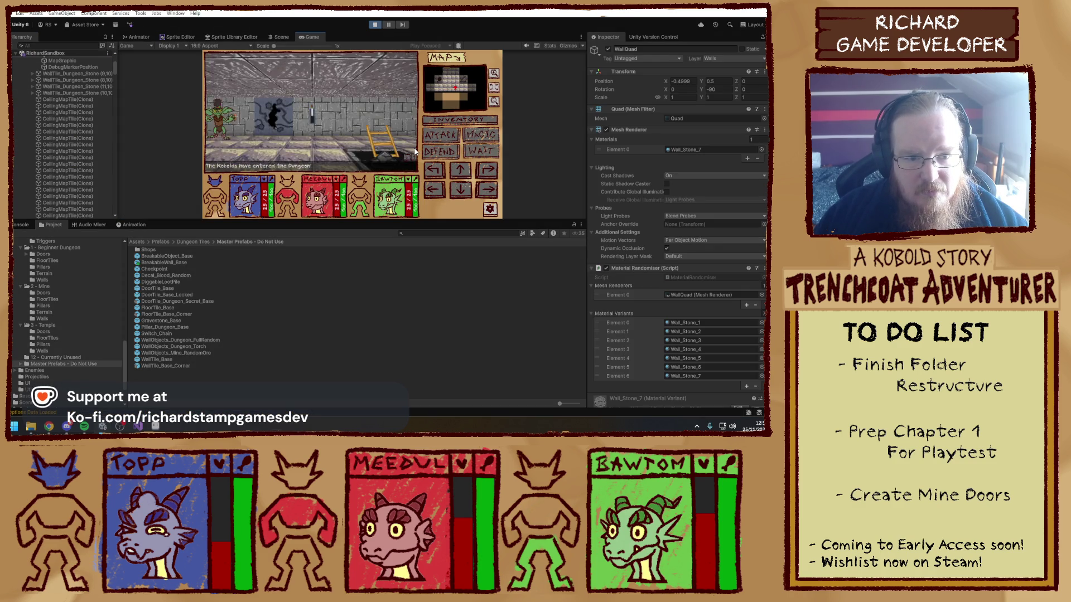
{"action": "key", "text": "w"}
{"action": "key", "text": "e"}
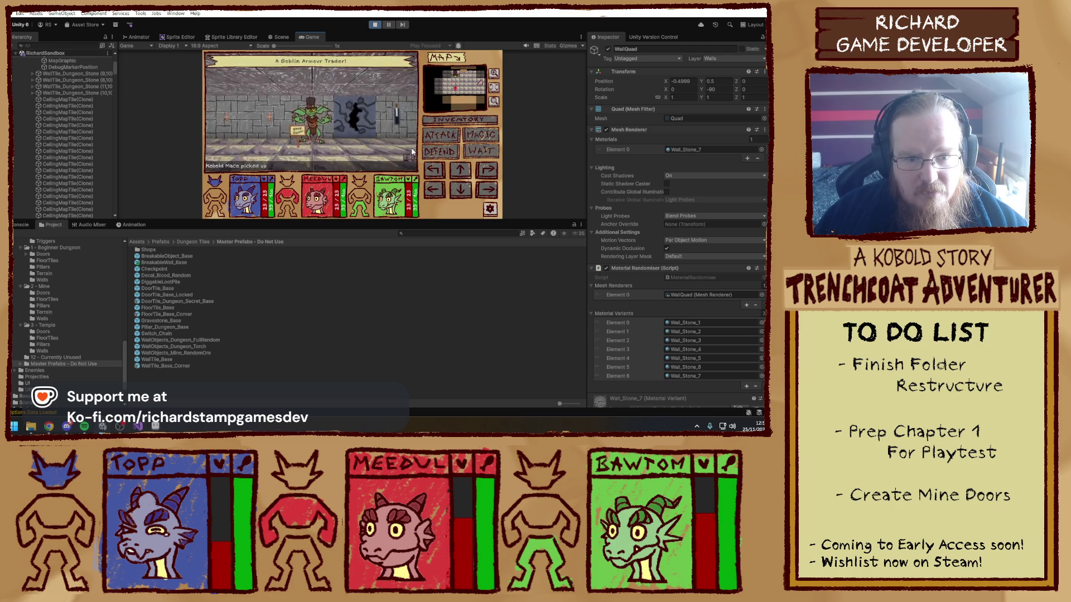
{"action": "key", "text": "w"}
- Attack the cracked wall three times until it breaks, step through, and stop play mode
{"action": "left_click", "coordinate": [436, 139]}
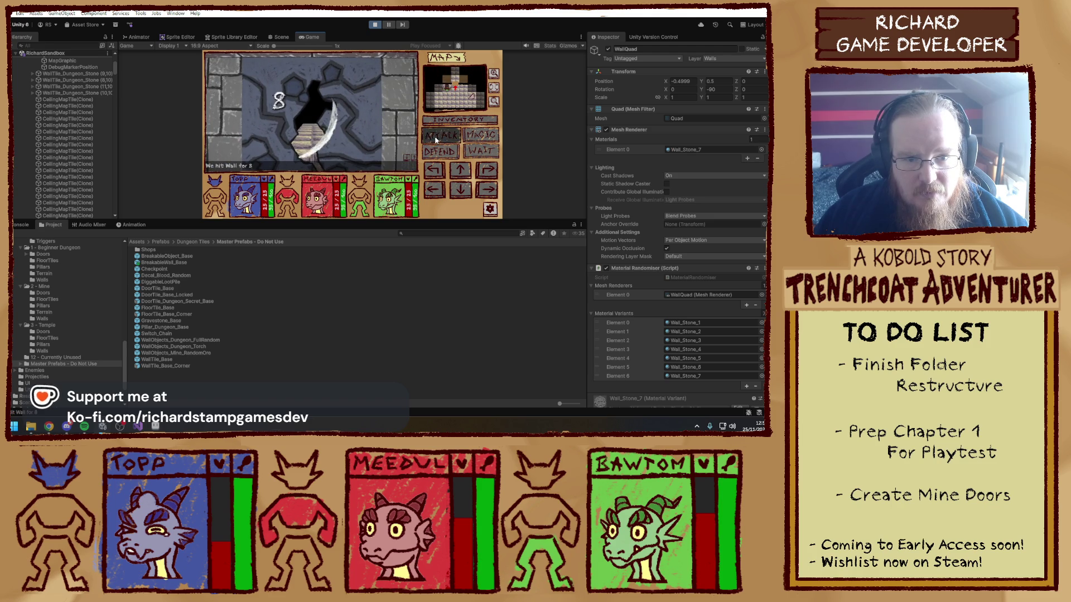
{"action": "left_click", "coordinate": [436, 139]}
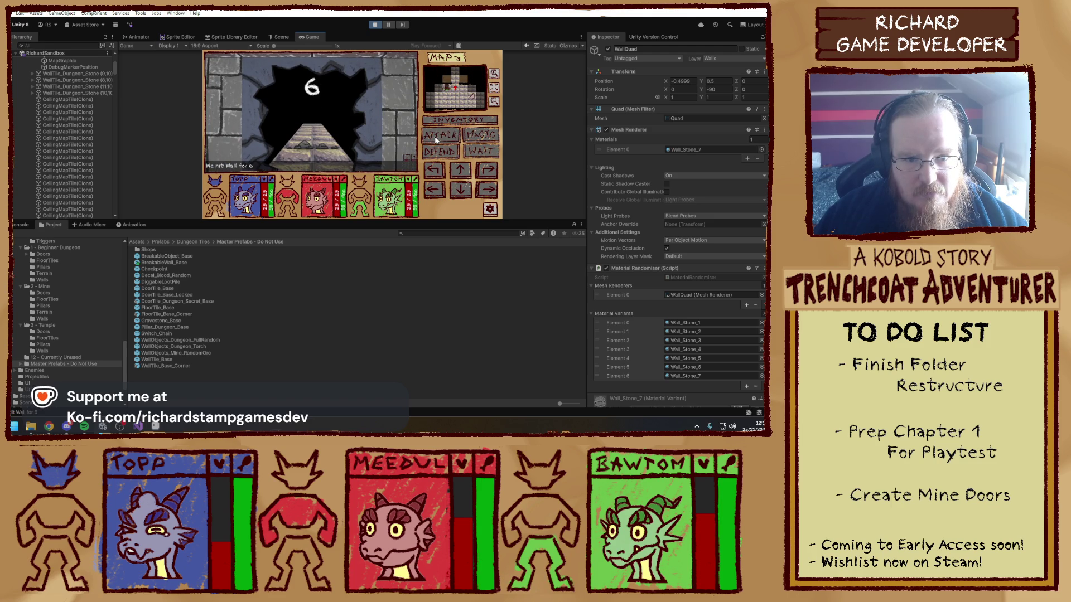
{"action": "left_click", "coordinate": [436, 140]}
{"action": "key", "text": "w"}
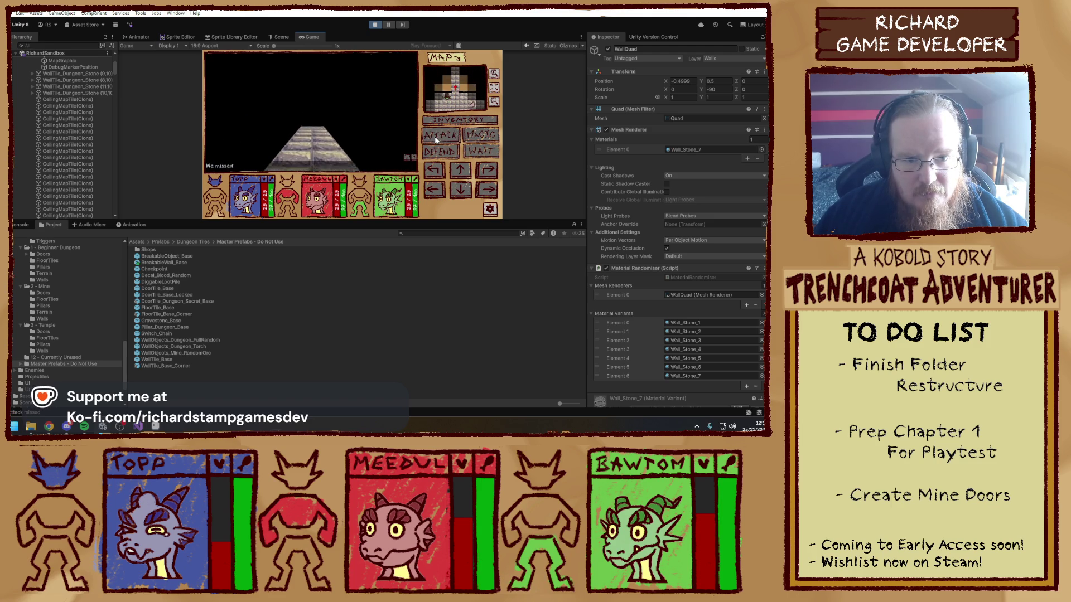
{"action": "key", "text": "e"}
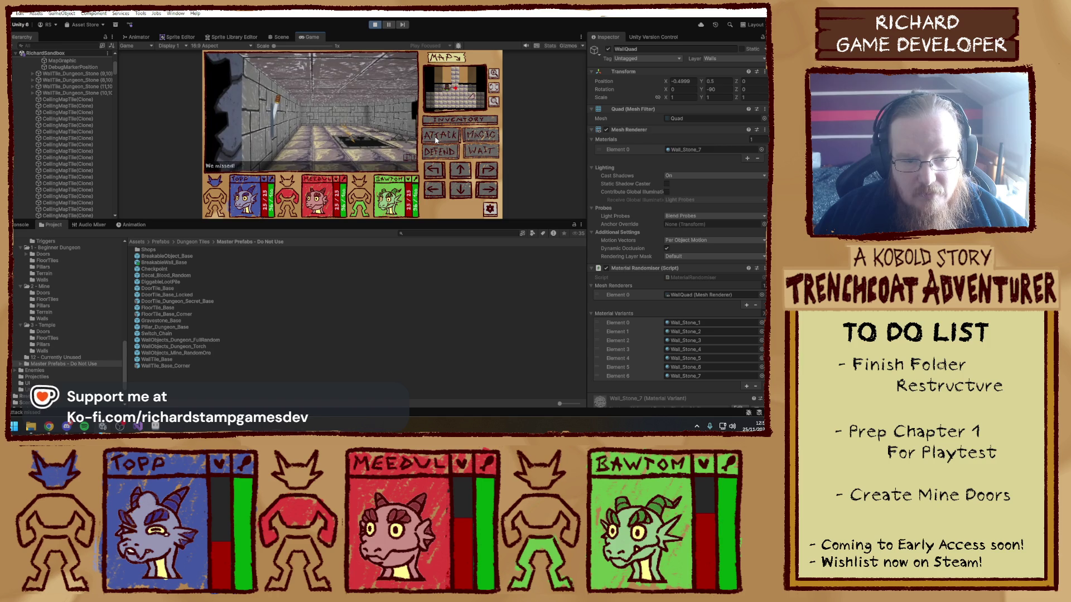
{"action": "key", "text": "ctrl+p"}
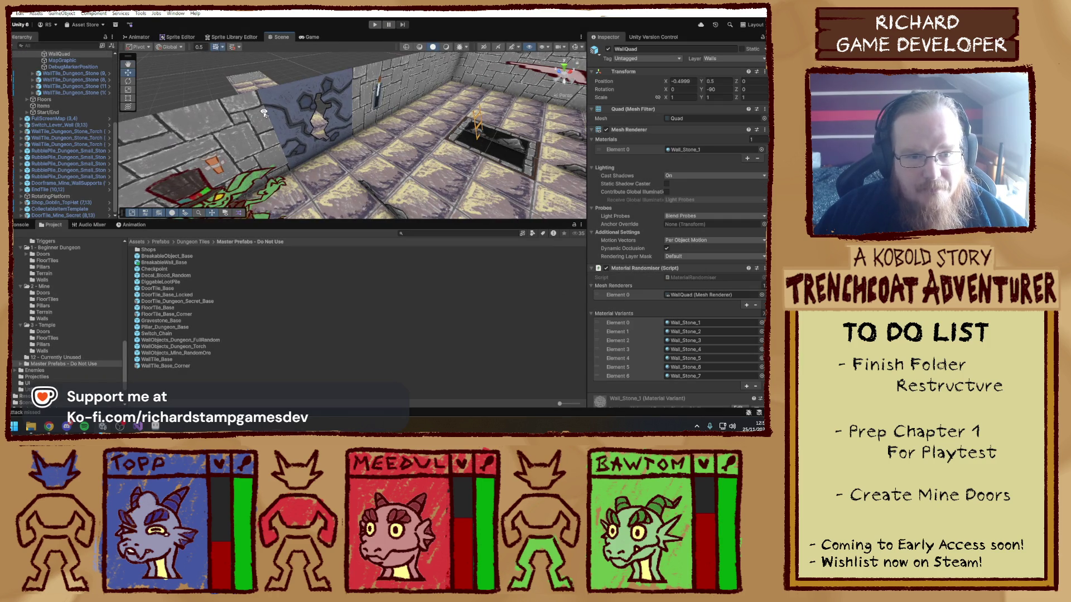
- Play-test again, breaking the secret mine wall with two attacks, then stop play mode
{"action": "left_click", "coordinate": [361, 158]}
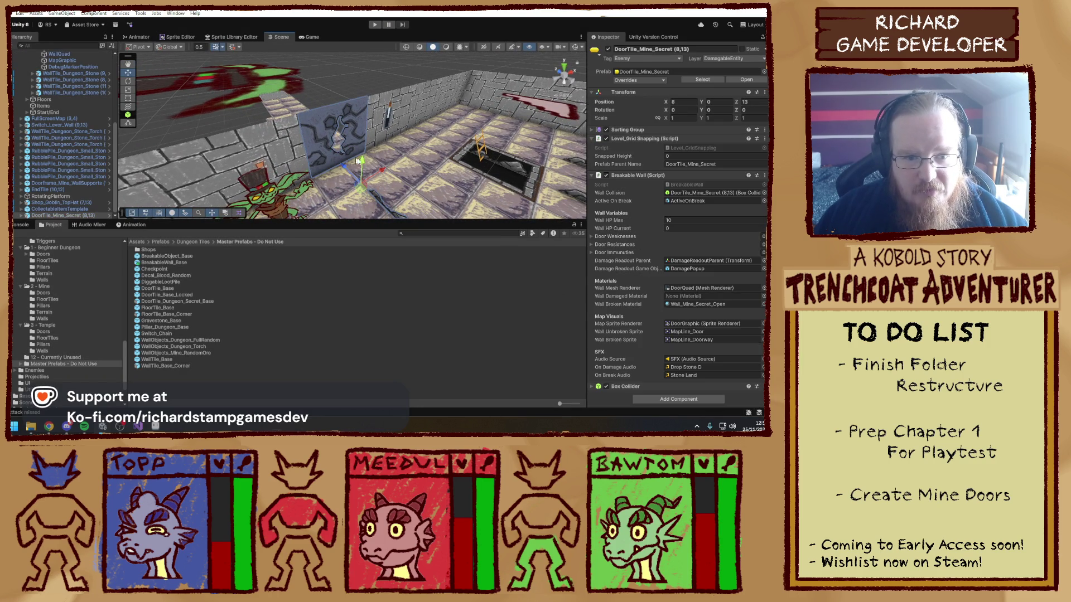
{"action": "left_click_drag", "start_coordinate": [361, 158], "coordinate": [365, 150]}
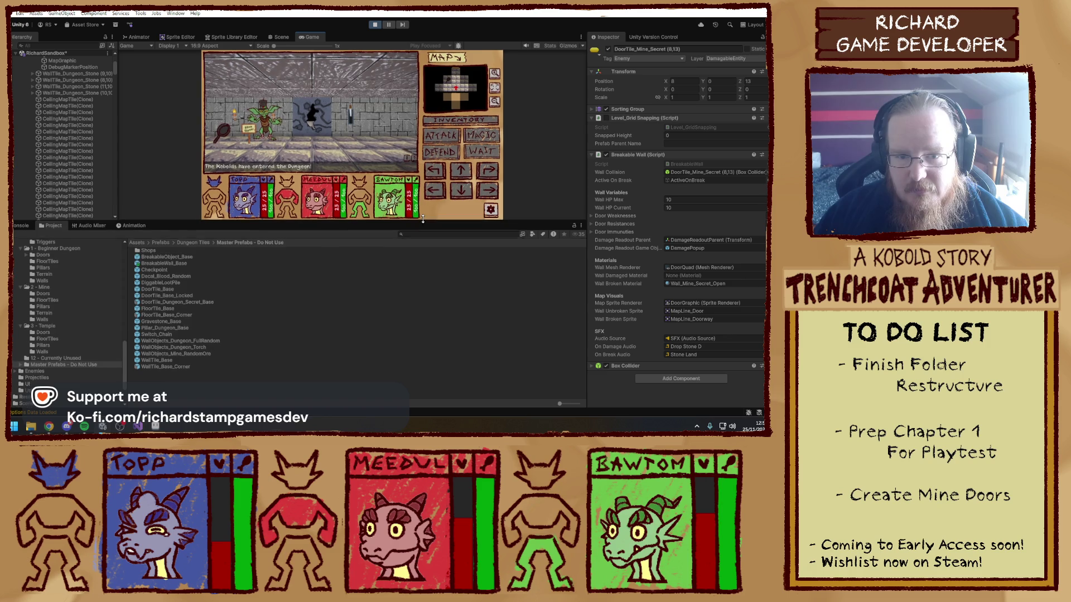
{"action": "left_click_drag", "start_coordinate": [423, 221], "coordinate": [424, 329]}
{"action": "key", "text": "w"}
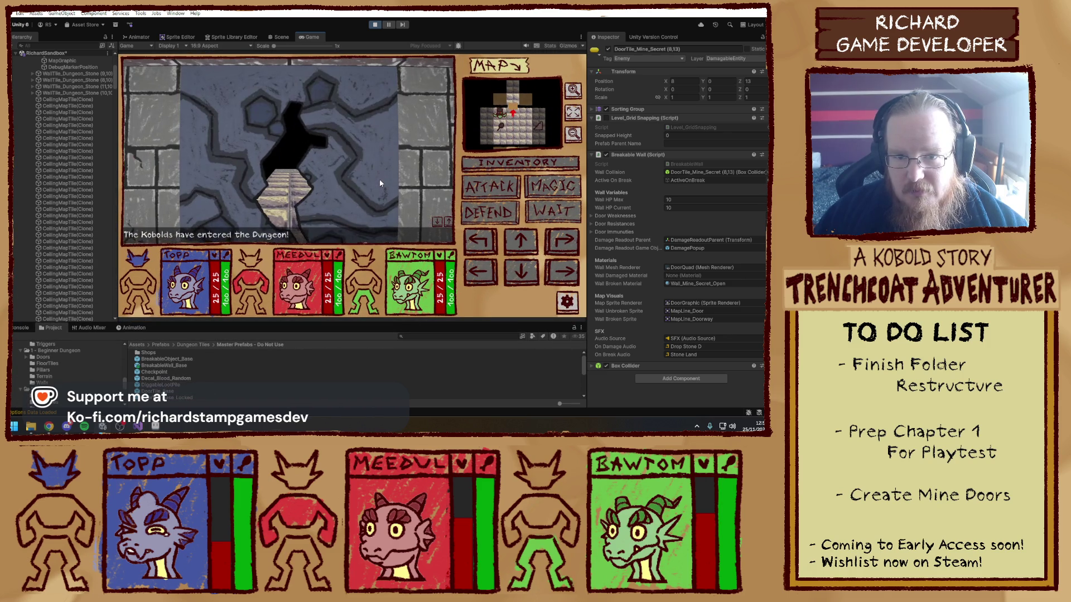
{"action": "key", "text": "s"}
{"action": "key", "text": "w"}
{"action": "key", "text": "s"}
{"action": "key", "text": "w"}
{"action": "left_click", "coordinate": [483, 188]}
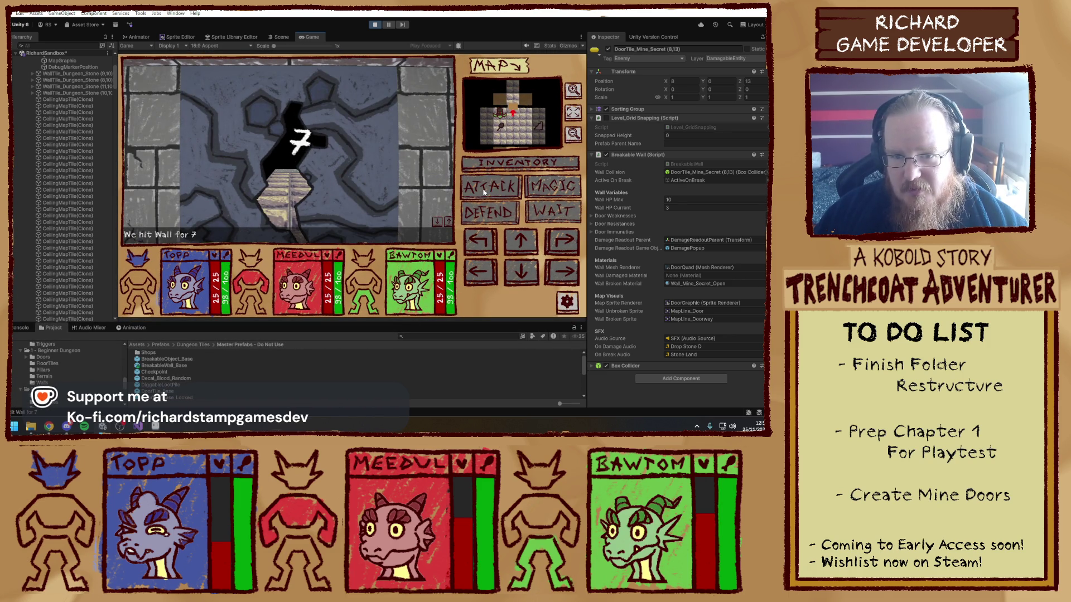
{"action": "left_click", "coordinate": [484, 192]}
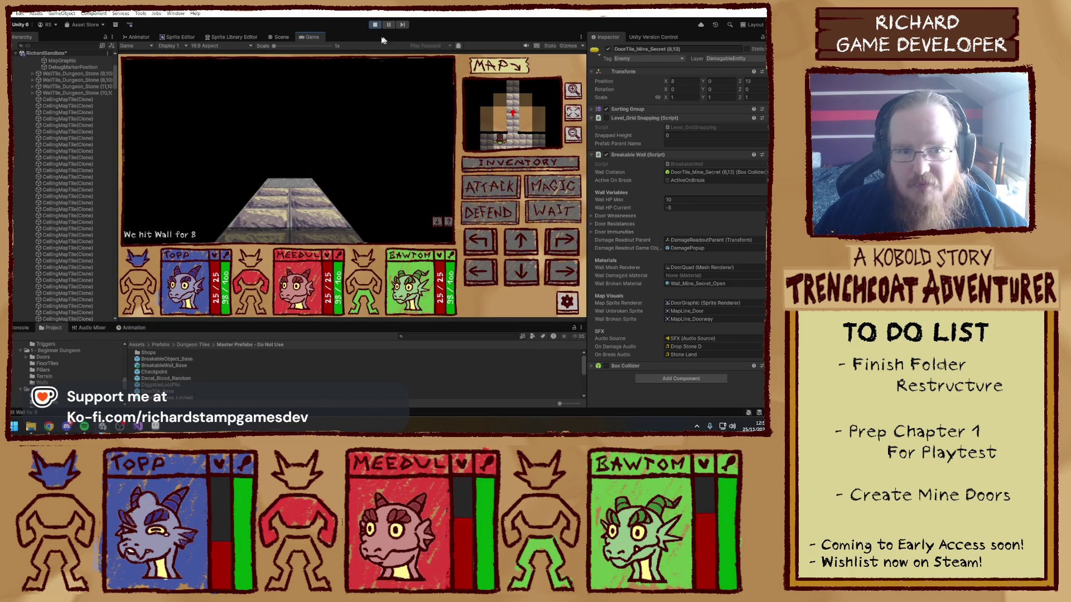
{"action": "left_click", "coordinate": [376, 26]}
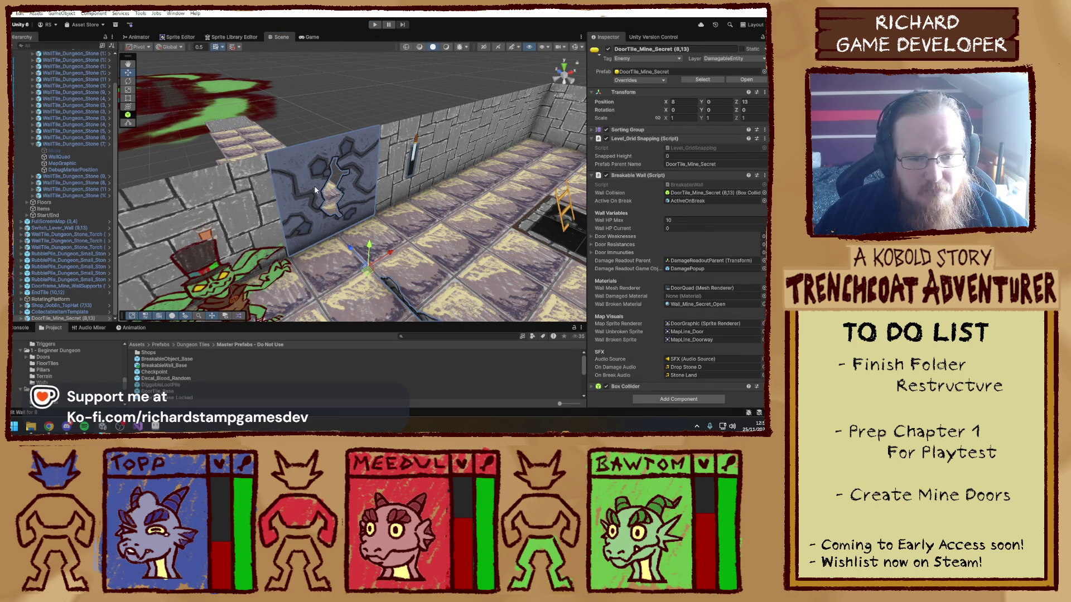
- Select DoorTile_Mine_Secret (8,13) and open its prefab for editing
{"action": "left_click", "coordinate": [315, 190]}
{"action": "scroll", "coordinate": [71, 306], "scroll_direction": "down", "scroll_amount": 1}
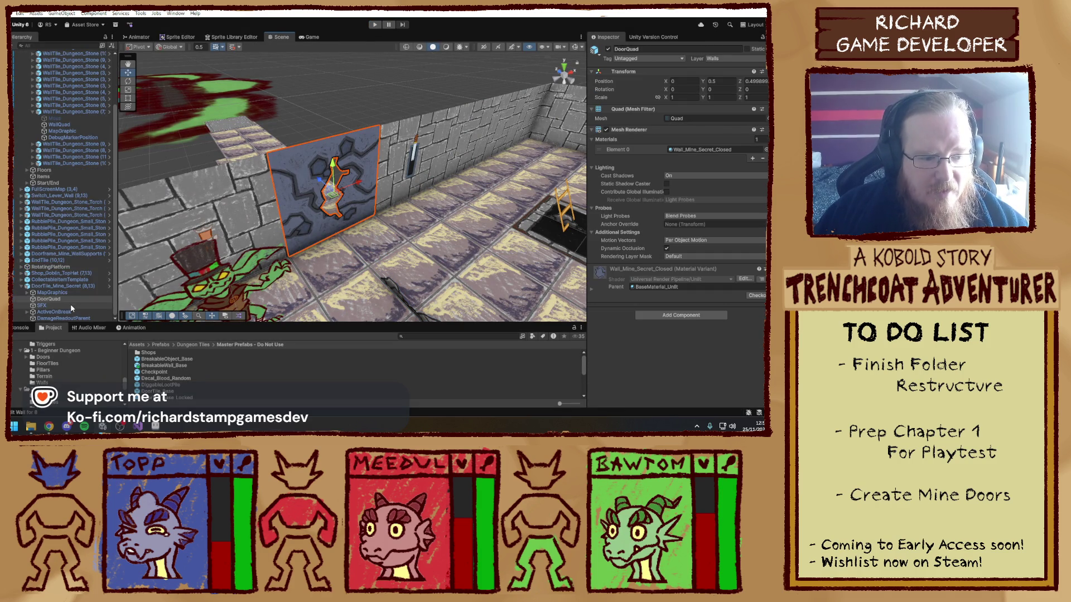
{"action": "left_click", "coordinate": [72, 287]}
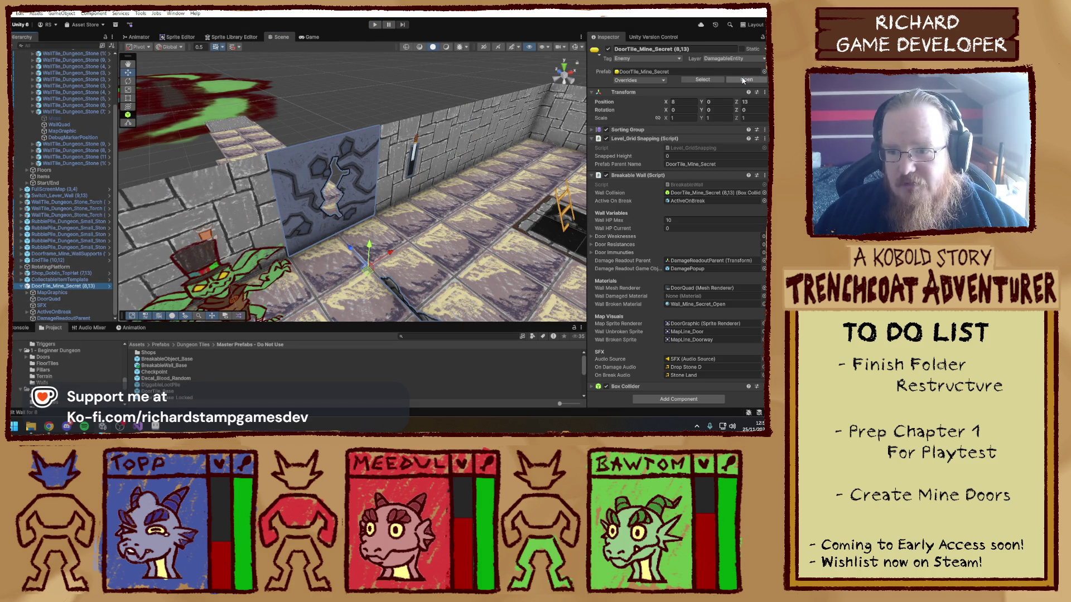
{"action": "left_click", "coordinate": [745, 79]}
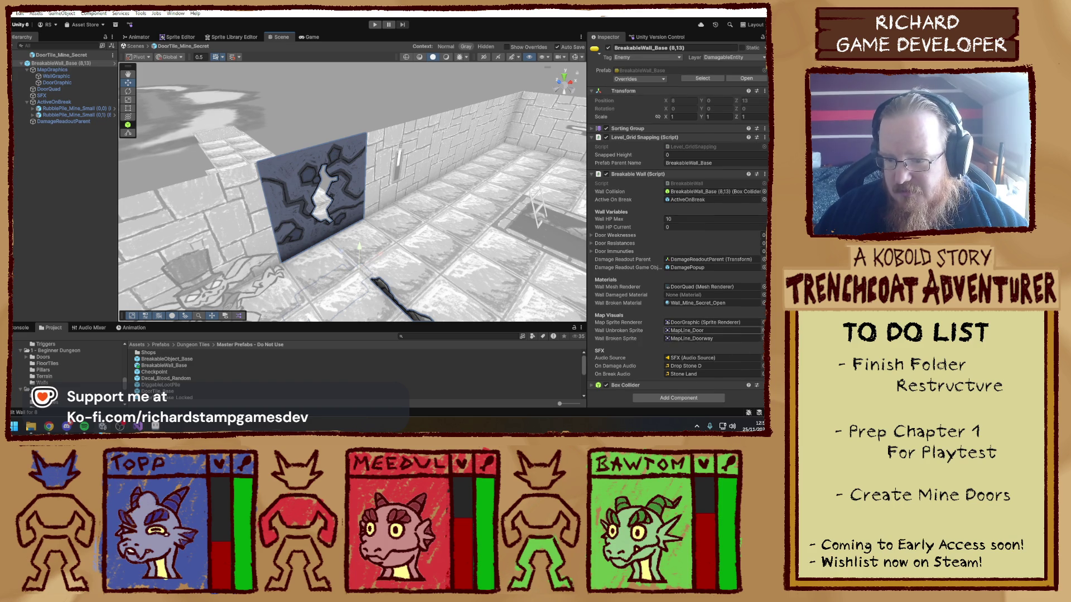
- Set the Wall Unbroken Sprite to MapLine_Wall and accept the prefab root rename
{"action": "left_click", "coordinate": [763, 330]}
{"action": "type", "text": "line"}
{"action": "left_click", "coordinate": [729, 215]}
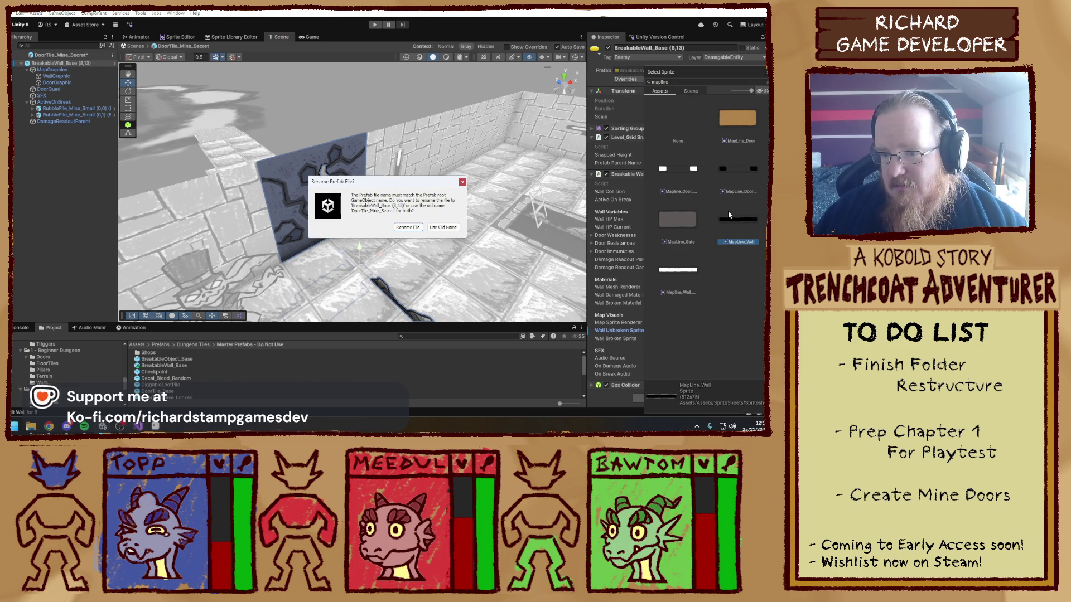
{"action": "left_click", "coordinate": [443, 227]}
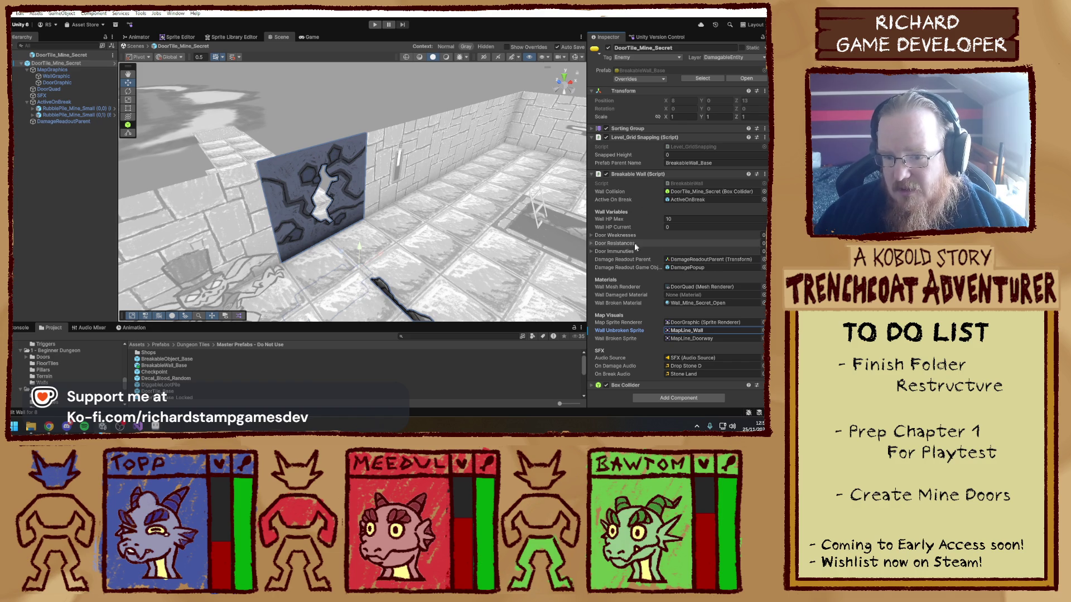
- Add four Door Immunities: Burny, Freezy, Sparky and Poison
{"action": "left_click", "coordinate": [614, 251]}
{"action": "left_click", "coordinate": [747, 270]}
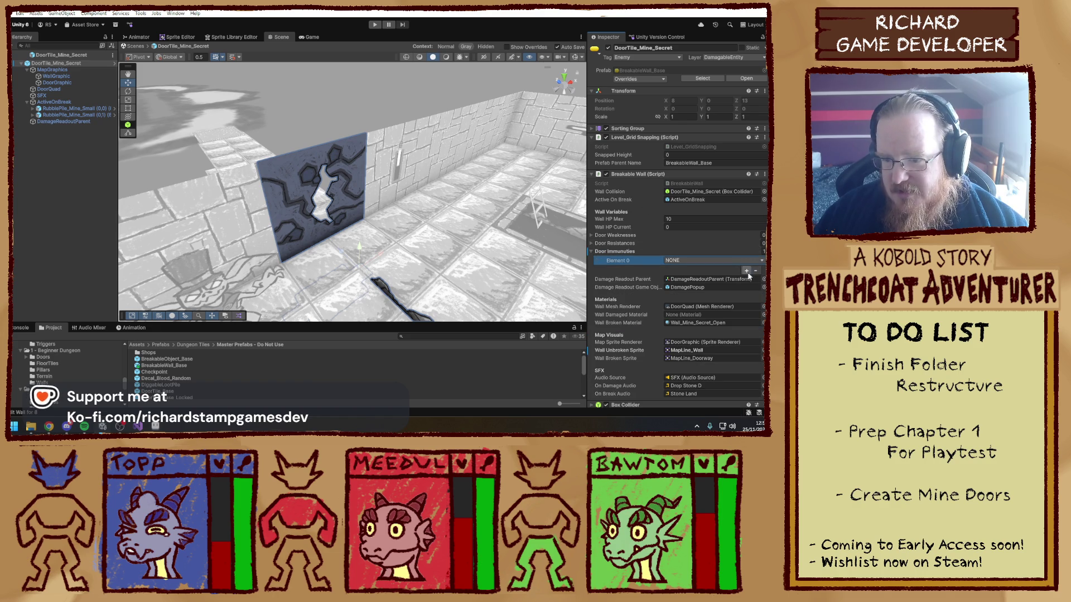
{"action": "left_click", "coordinate": [747, 270]}
{"action": "left_click", "coordinate": [747, 278]}
{"action": "left_click", "coordinate": [726, 260]}
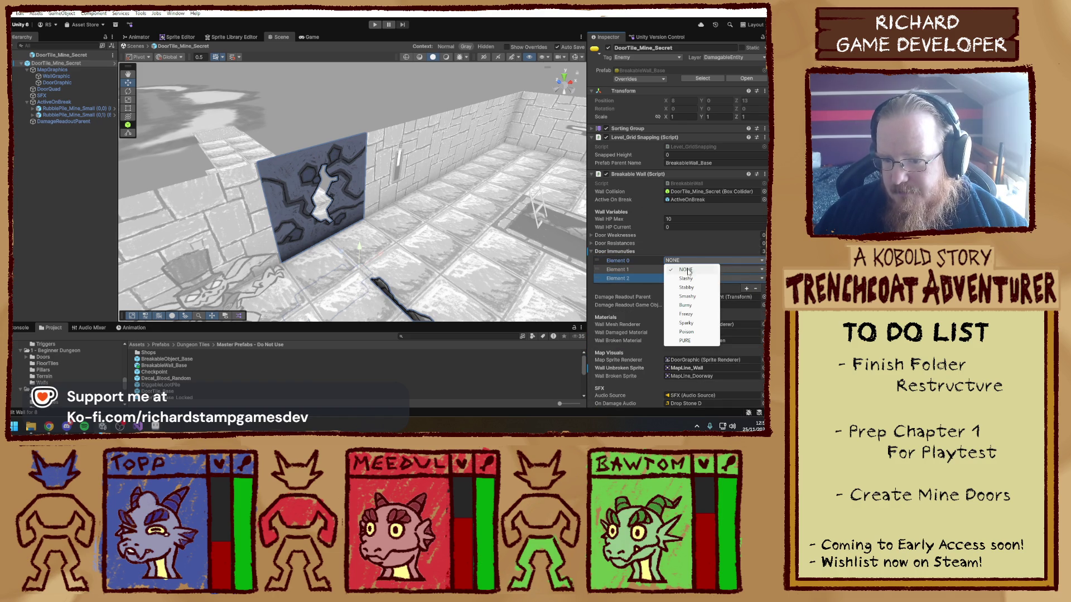
{"action": "left_click", "coordinate": [692, 305]}
{"action": "left_click", "coordinate": [694, 270]}
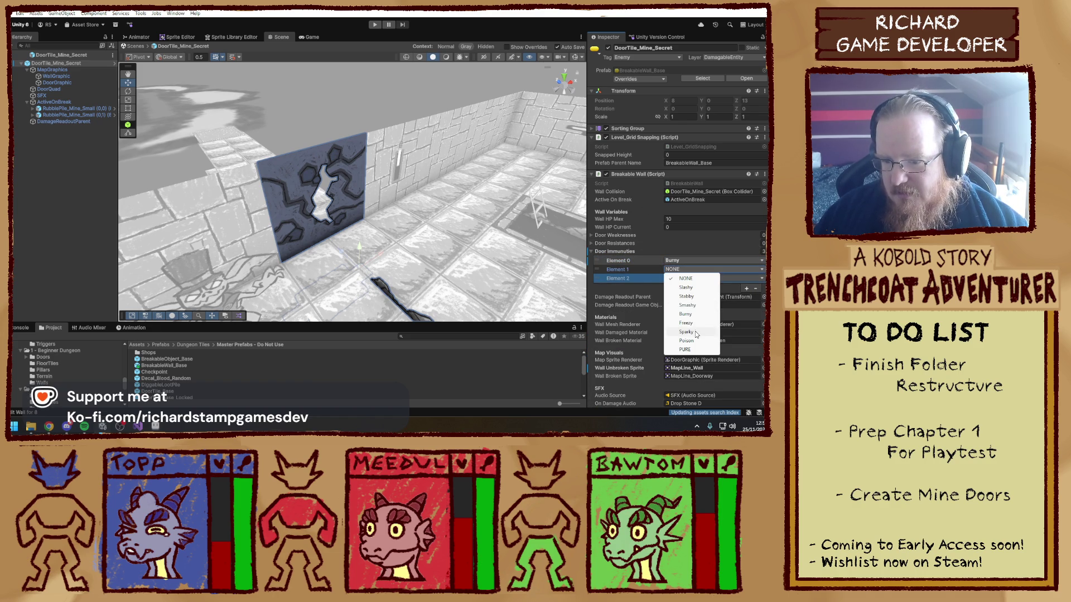
{"action": "left_click", "coordinate": [698, 324]}
{"action": "left_click", "coordinate": [709, 279]}
{"action": "left_click", "coordinate": [688, 332]}
{"action": "left_click", "coordinate": [746, 288]}
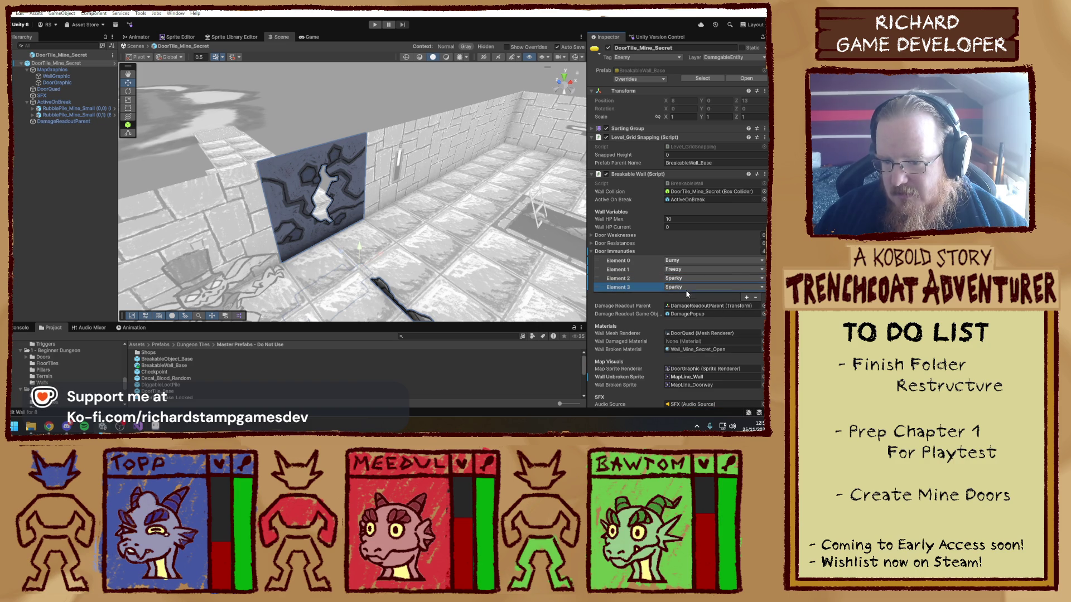
{"action": "left_click", "coordinate": [687, 288]}
{"action": "left_click", "coordinate": [688, 359]}
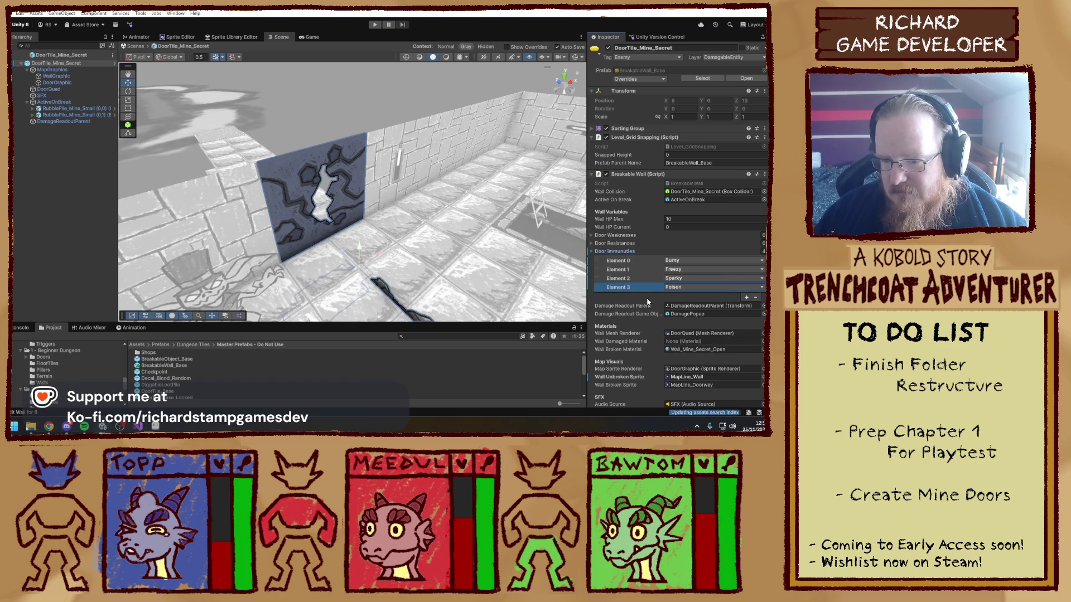
{"action": "left_click", "coordinate": [591, 252]}
- Add Door Resistances Slashy and Stabby
{"action": "left_click", "coordinate": [591, 243]}
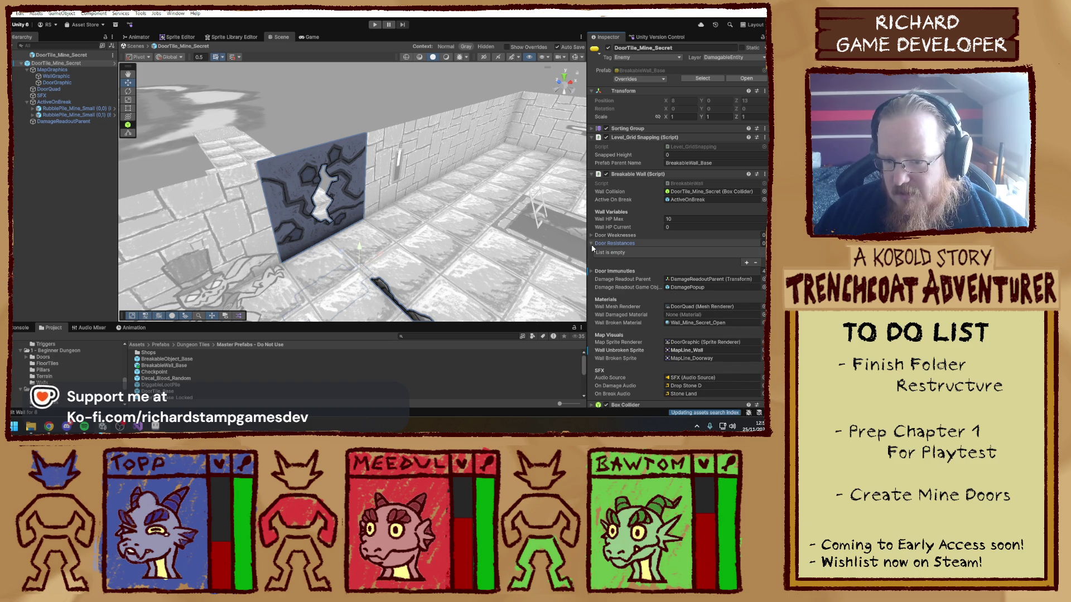
{"action": "left_click", "coordinate": [747, 263]}
{"action": "left_click", "coordinate": [685, 252]}
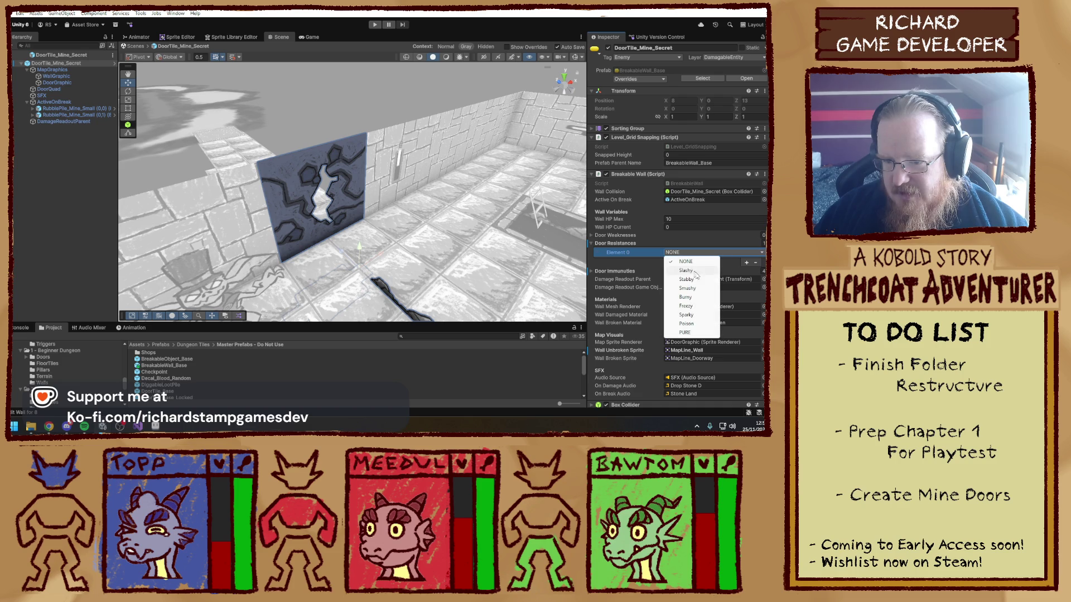
{"action": "left_click", "coordinate": [686, 271]}
{"action": "left_click", "coordinate": [746, 262]}
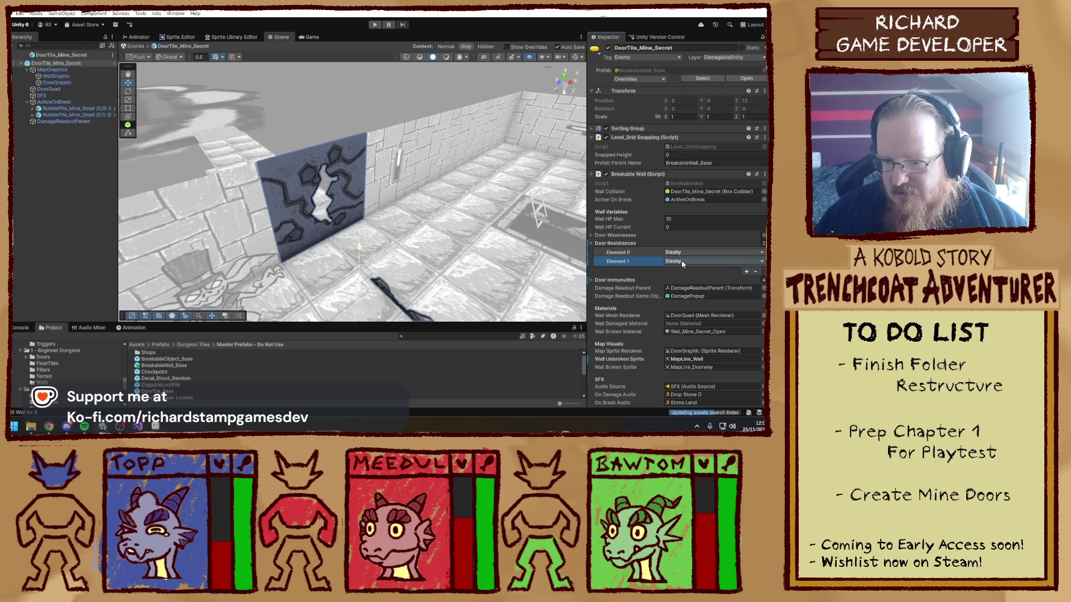
{"action": "left_click", "coordinate": [685, 261]}
{"action": "left_click", "coordinate": [687, 288]}
- Leave Door Weaknesses empty and collapse the immunity, resistance and weakness lists
{"action": "left_click", "coordinate": [591, 279]}
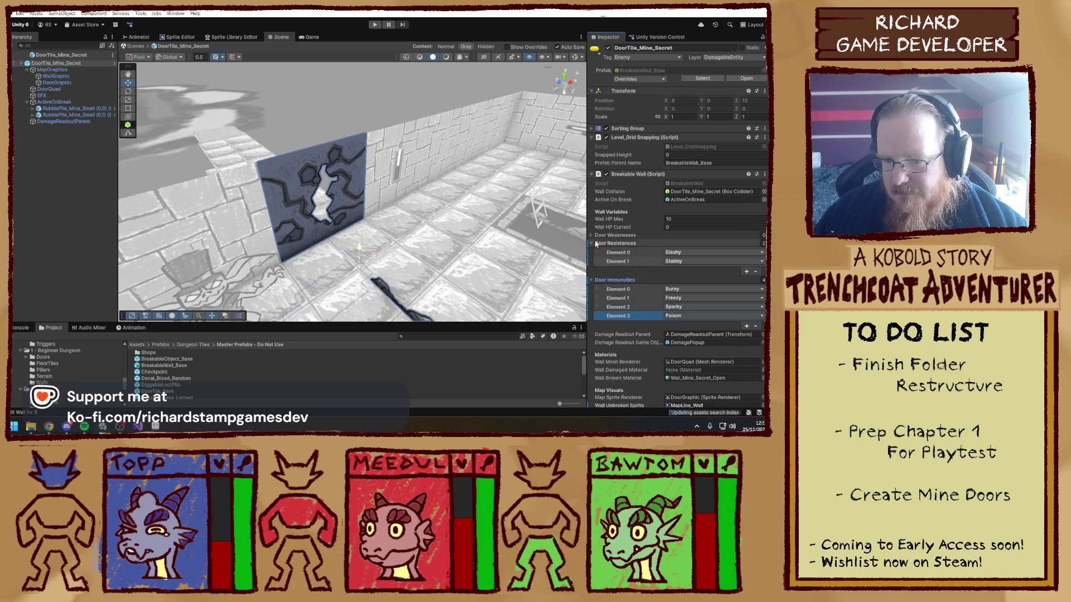
{"action": "left_click", "coordinate": [591, 235]}
{"action": "left_click", "coordinate": [746, 255]}
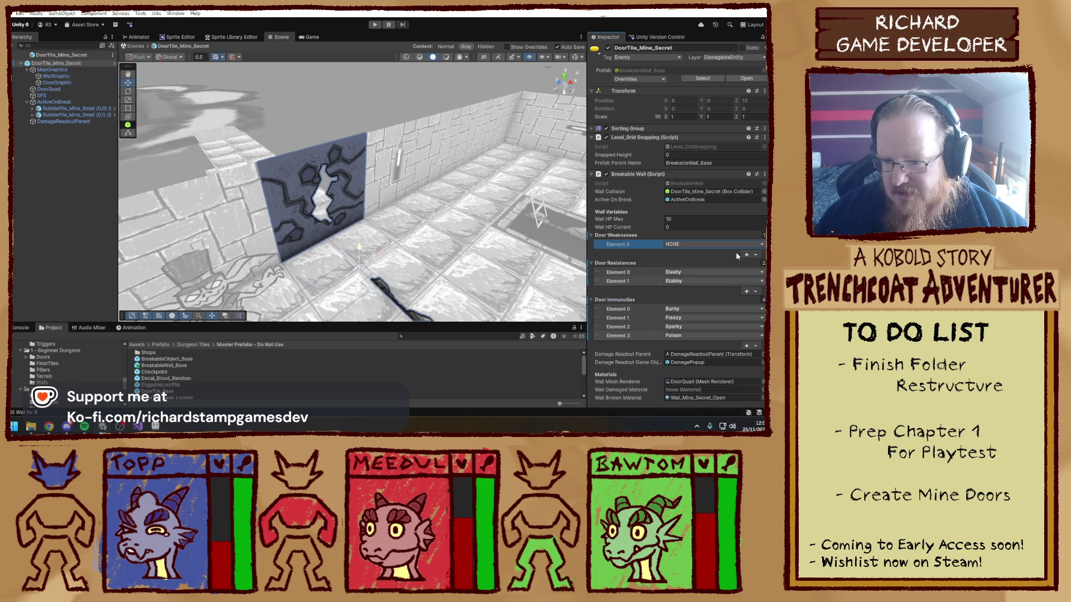
{"action": "left_click", "coordinate": [756, 255]}
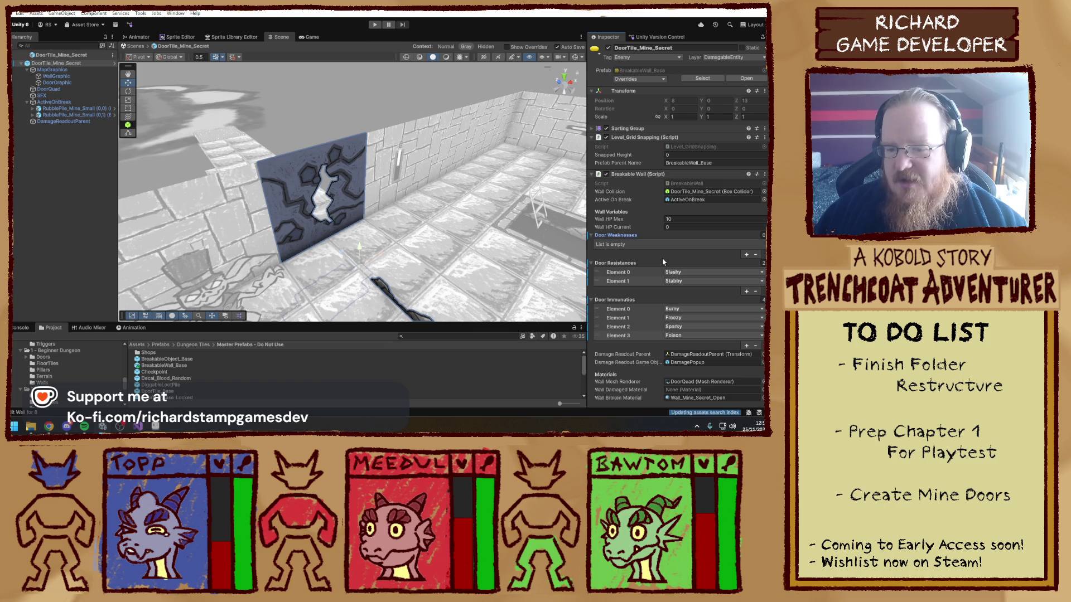
{"action": "left_click", "coordinate": [591, 234]}
{"action": "left_click", "coordinate": [591, 243]}
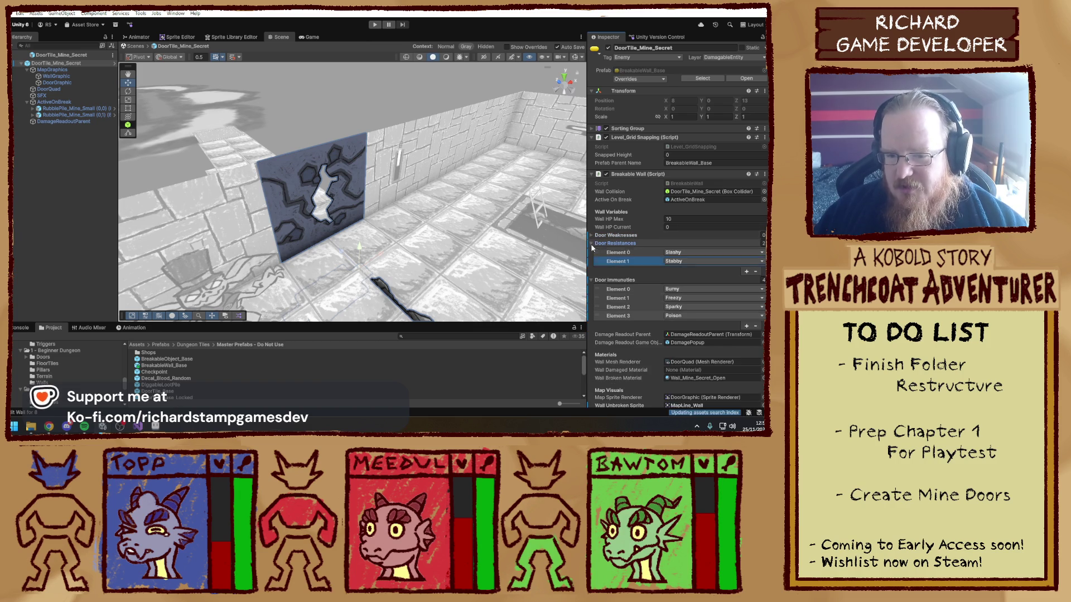
{"action": "left_click", "coordinate": [591, 243]}
{"action": "left_click", "coordinate": [591, 252]}
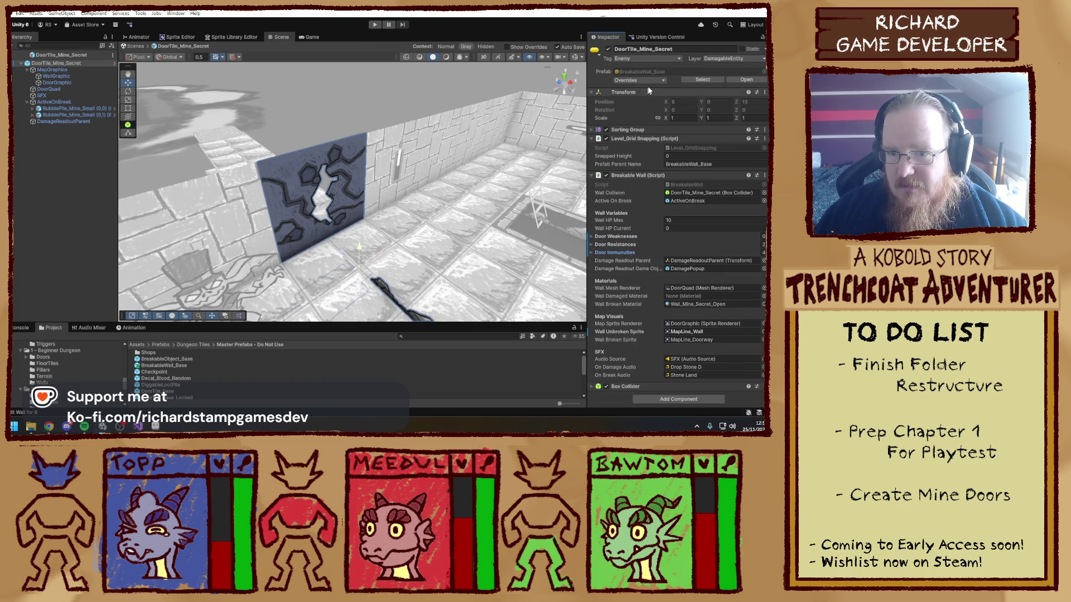
{"action": "left_click", "coordinate": [652, 73]}
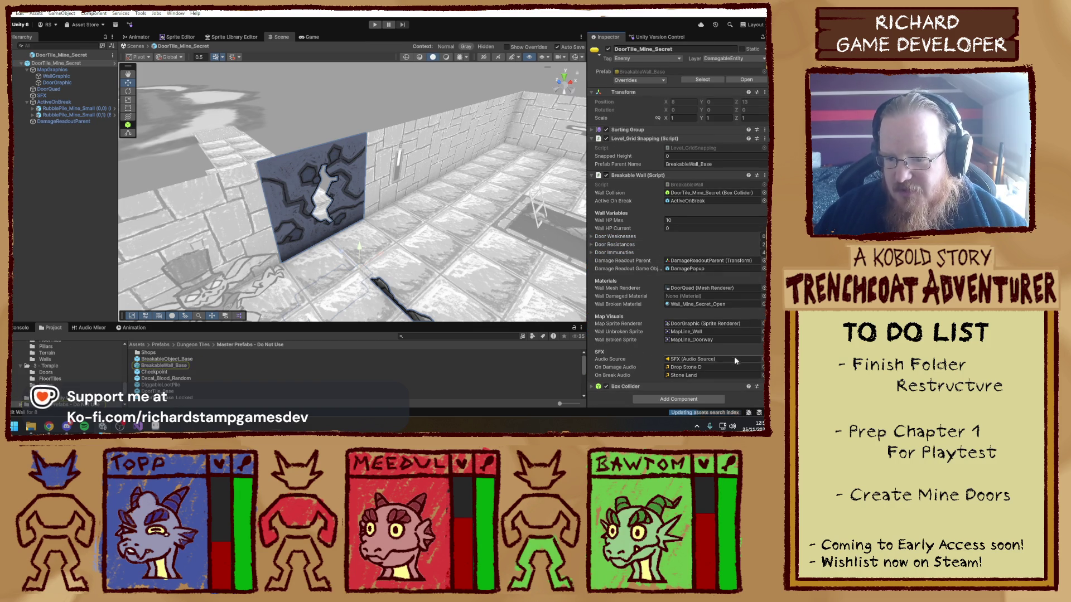
- Play-test the secret mine wall, breaking it from 10 HP with hits of 6, 7 and 8, then stop
{"action": "left_click", "coordinate": [375, 25]}
{"action": "left_click", "coordinate": [415, 247]}
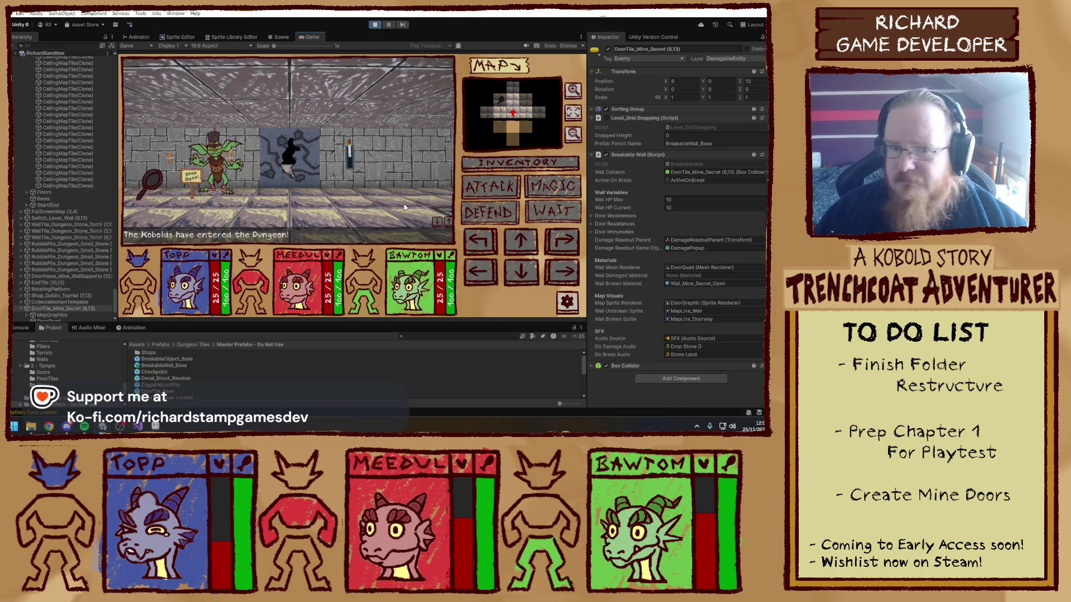
{"action": "key", "text": "w"}
{"action": "left_click", "coordinate": [482, 184]}
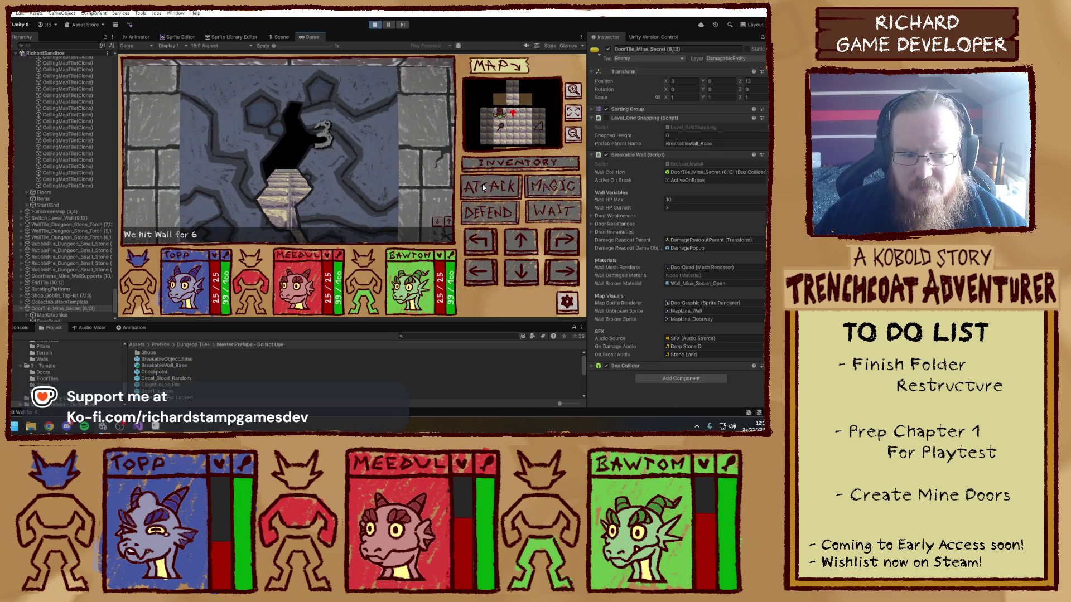
{"action": "left_click", "coordinate": [482, 183]}
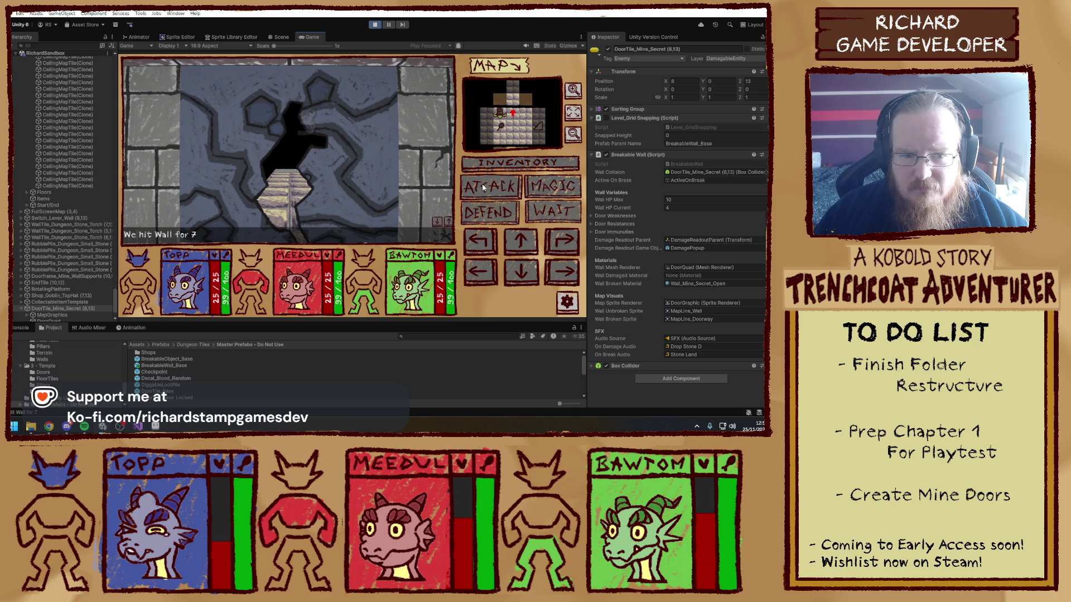
{"action": "left_click", "coordinate": [482, 183]}
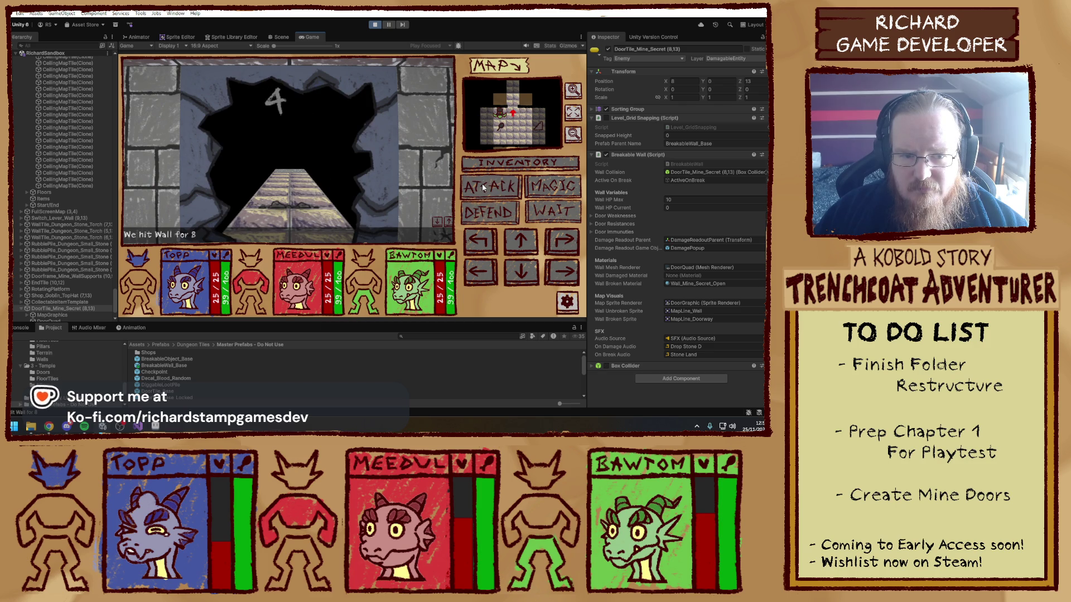
{"action": "left_click", "coordinate": [376, 26]}
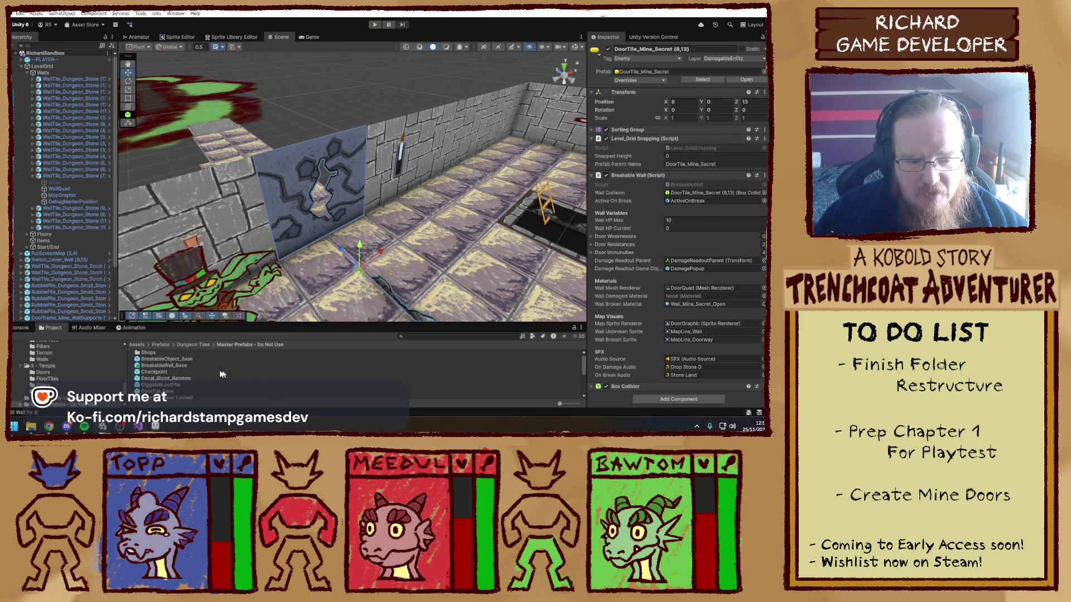
- Open the 2 - Mine Doors folder and inspect the DoorTile_Mine_Base and DoorTile_Mine_Secret prefabs
{"action": "left_click", "coordinate": [195, 367]}
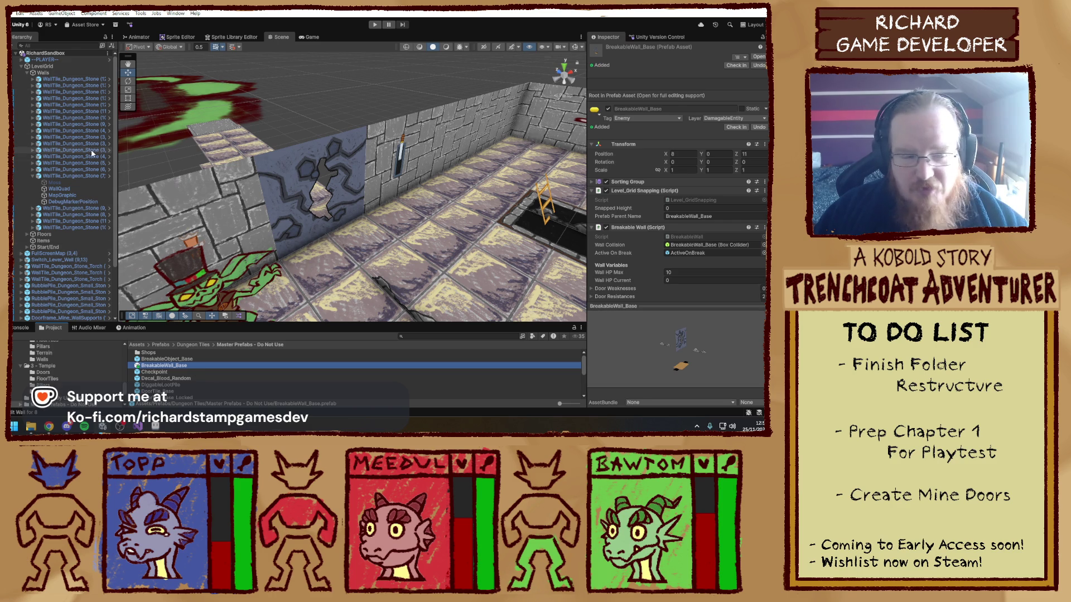
{"action": "scroll", "coordinate": [48, 375], "scroll_direction": "up", "scroll_amount": 2}
{"action": "left_click", "coordinate": [43, 358]}
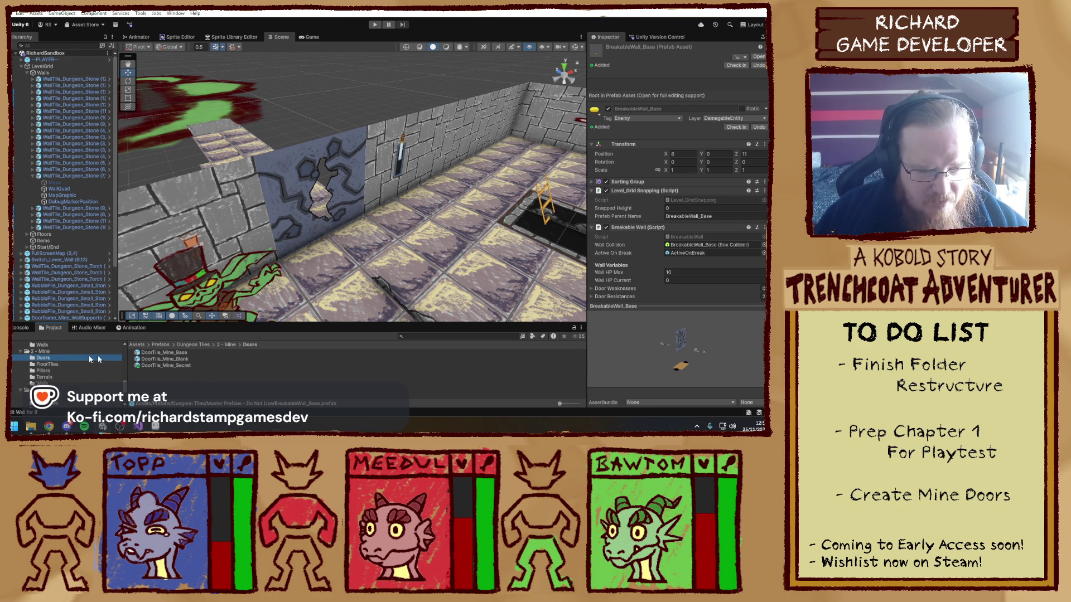
{"action": "left_click", "coordinate": [184, 353]}
{"action": "left_click", "coordinate": [185, 366]}
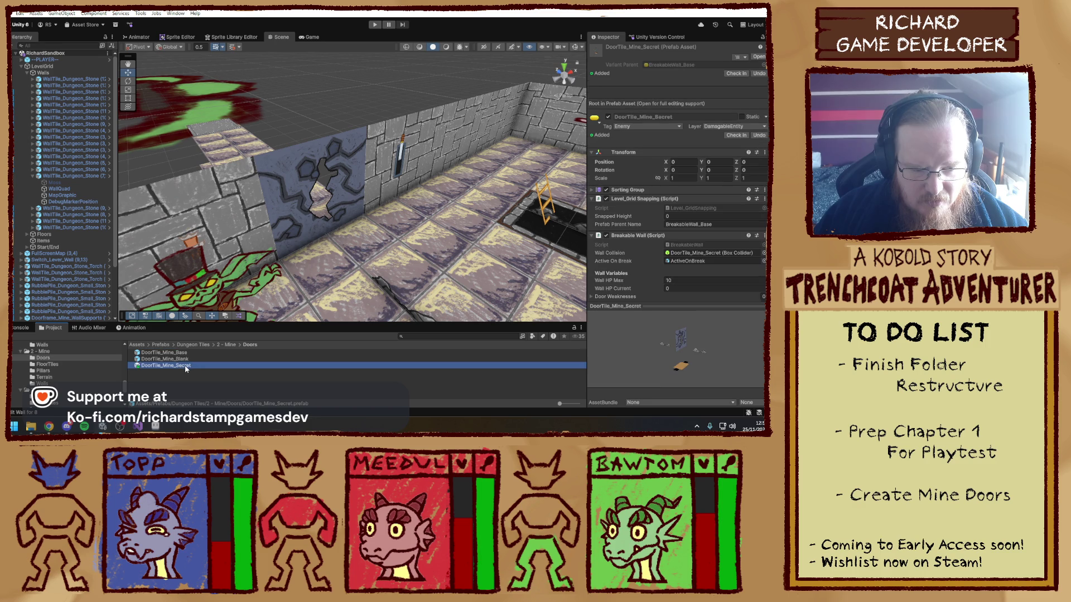
- Delete the DoorTile_Mine_Base prefab and confirm, then select DoorTile_Mine_Secret
{"action": "left_click", "coordinate": [186, 354]}
{"action": "key", "text": "Delete"}
{"action": "key", "text": "Return"}
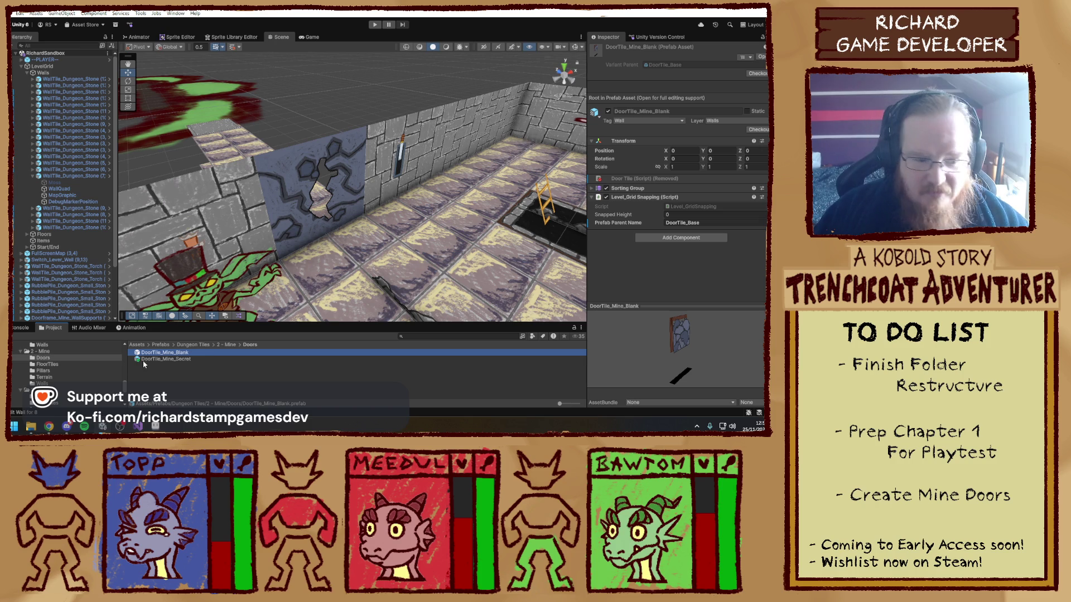
{"action": "left_click", "coordinate": [167, 359]}
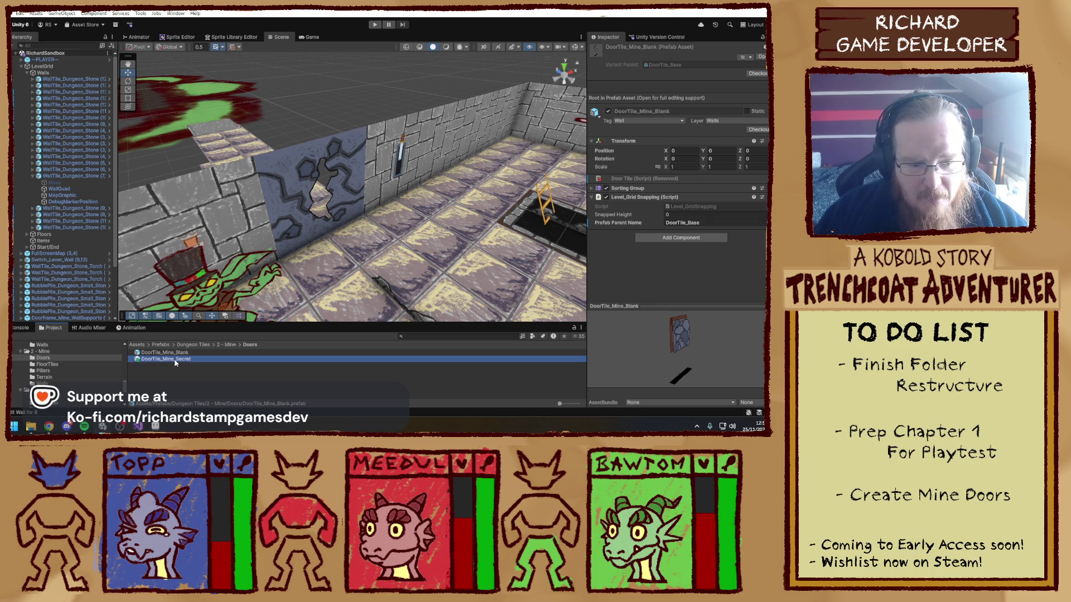
- In DoorTile_Mine_Blank, deactivate Doorframe_Mine_WallSupports, then return to the RichardSandbox scene
{"action": "double_click", "coordinate": [165, 353]}
{"action": "left_click_drag", "start_coordinate": [420, 202], "coordinate": [346, 199]}
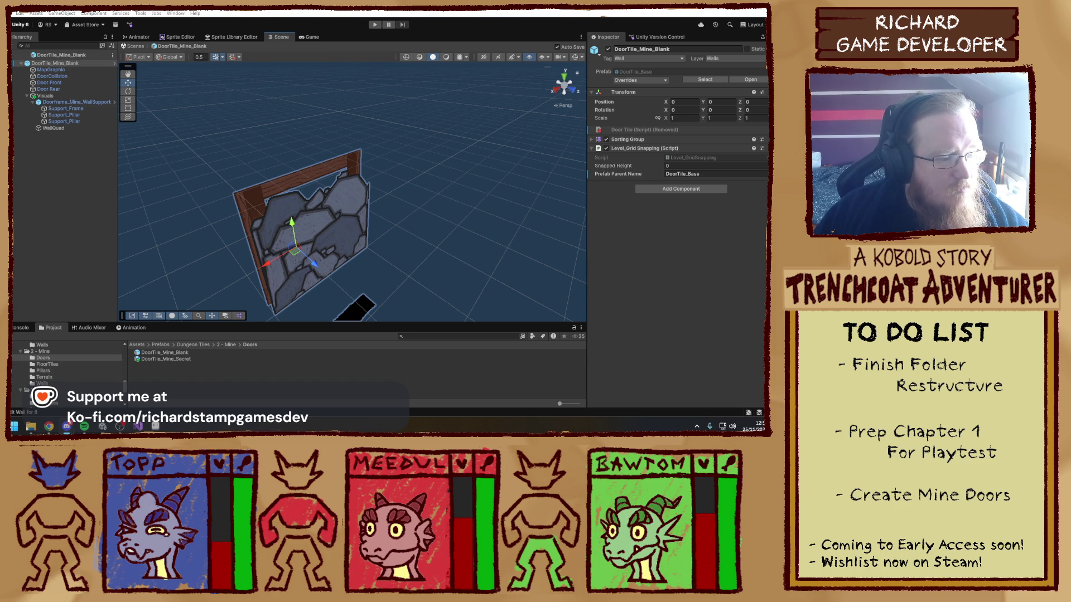
{"action": "left_click", "coordinate": [212, 167]}
{"action": "left_click_drag", "start_coordinate": [212, 168], "coordinate": [290, 219]}
{"action": "left_click", "coordinate": [290, 219]}
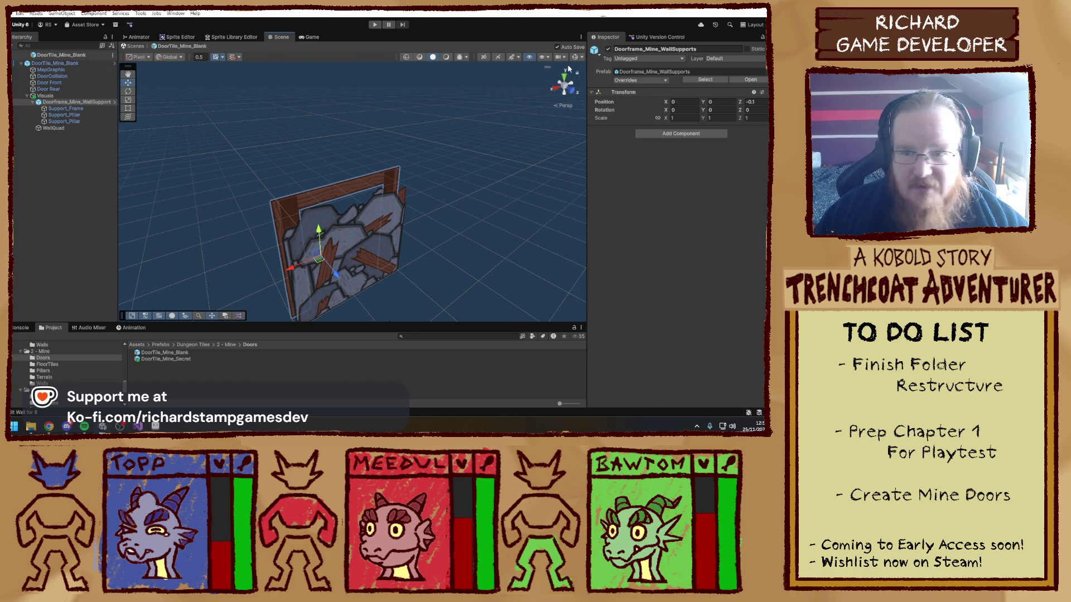
{"action": "left_click", "coordinate": [608, 49]}
{"action": "mouse_move", "coordinate": [446, 168]}
{"action": "left_mouse_down"}
{"action": "mouse_move", "coordinate": [416, 233]}
{"action": "mouse_move", "coordinate": [335, 235]}
{"action": "left_mouse_up"}
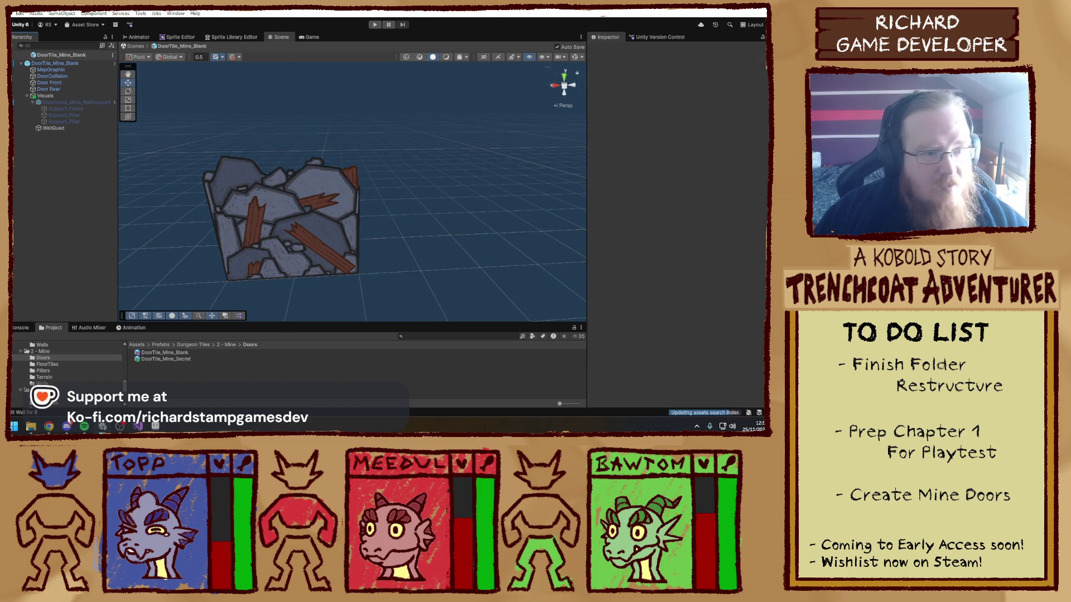
{"action": "left_click", "coordinate": [17, 56]}
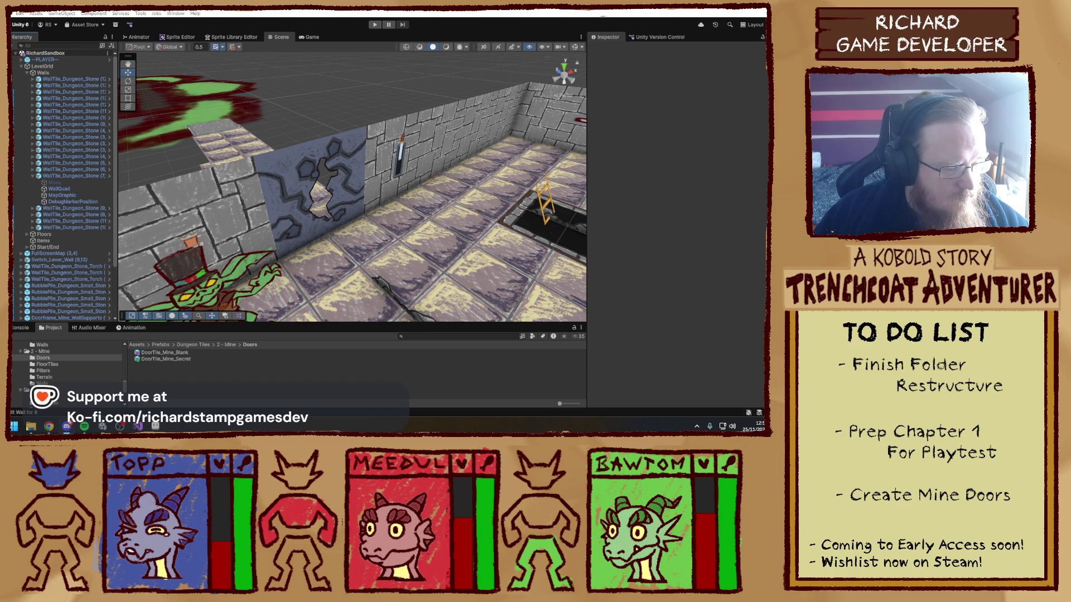
- Create a Prefab Variant of BreakableWall_Base in the Master Prefabs - Do Not Use folder
{"action": "left_click_drag", "start_coordinate": [382, 211], "coordinate": [229, 366]}
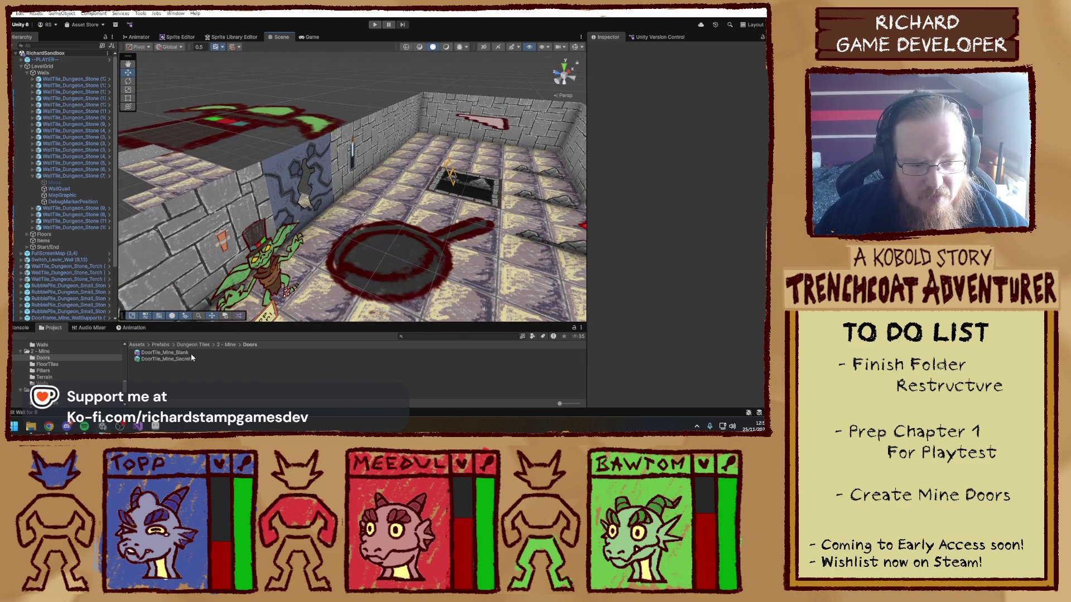
{"action": "scroll", "coordinate": [67, 389], "scroll_direction": "down", "scroll_amount": 5}
{"action": "left_click", "coordinate": [70, 392]}
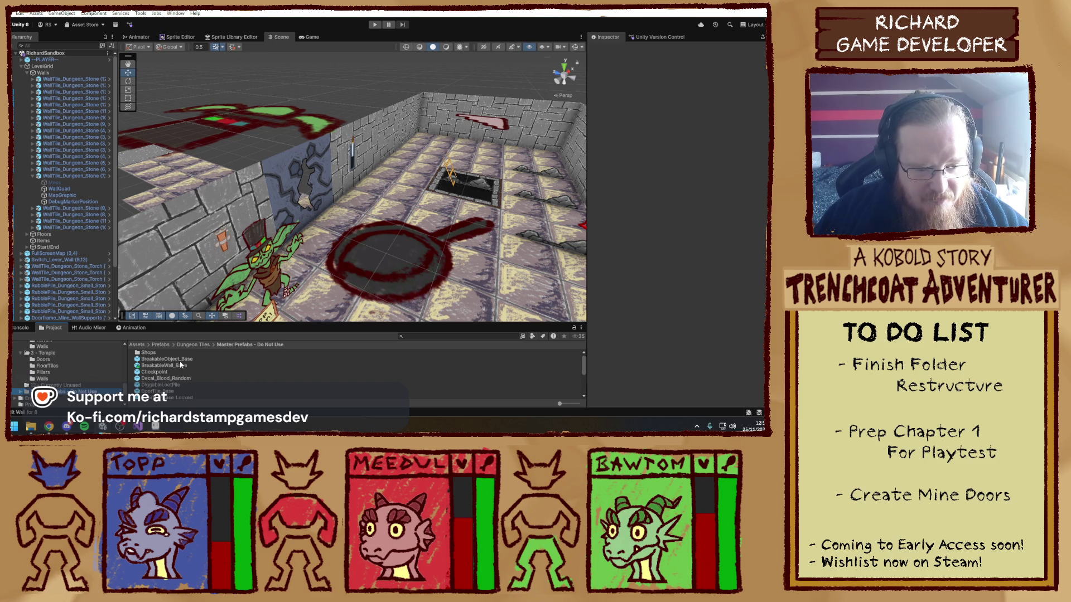
{"action": "left_click", "coordinate": [180, 365]}
{"action": "right_click", "coordinate": [180, 364]}
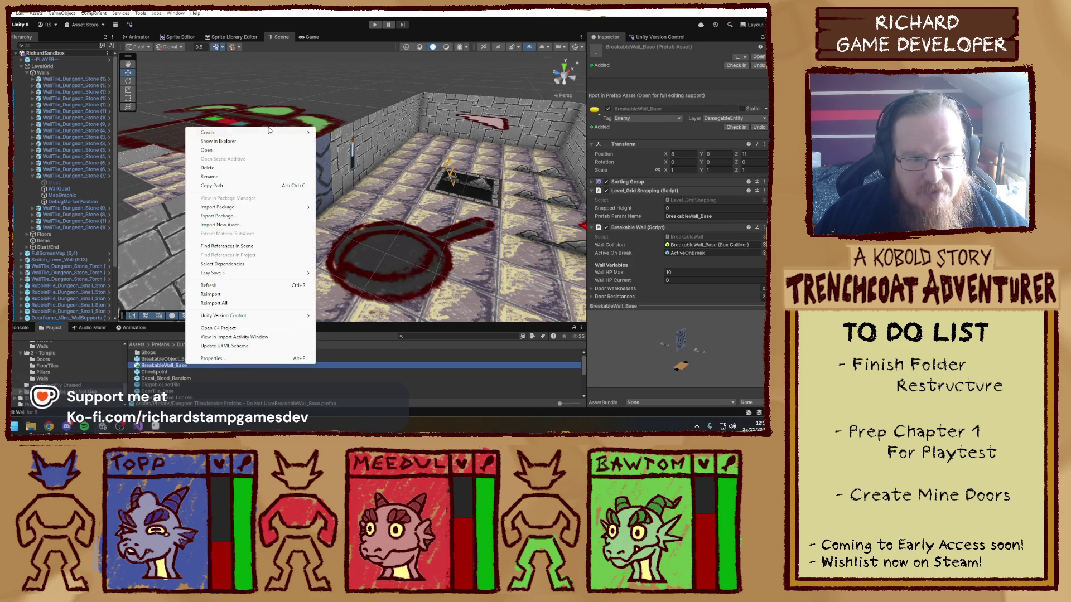
{"action": "mouse_move", "coordinate": [268, 132]}
{"action": "left_click", "coordinate": [368, 157]}
{"action": "key", "text": "Return"}
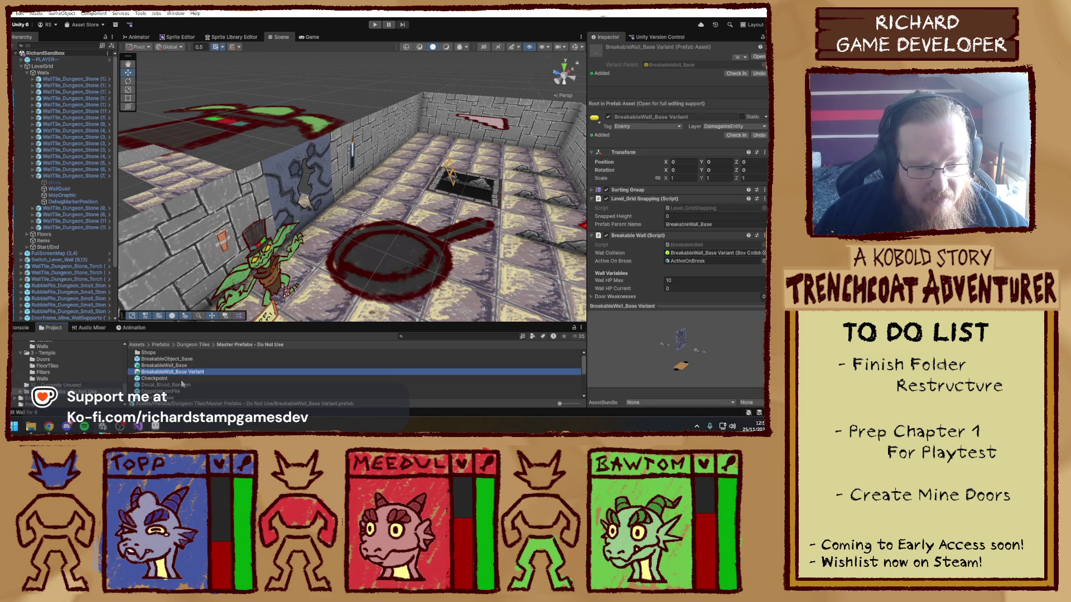
- Move the variant into 2 - Mine/Doors and rename it DoorTile_Mine_Base
{"action": "scroll", "coordinate": [52, 366], "scroll_direction": "up", "scroll_amount": 2}
{"action": "left_click_drag", "start_coordinate": [51, 367], "coordinate": [48, 361]}
{"action": "scroll", "coordinate": [50, 368], "scroll_direction": "down", "scroll_amount": 2}
{"action": "left_click", "coordinate": [41, 359]}
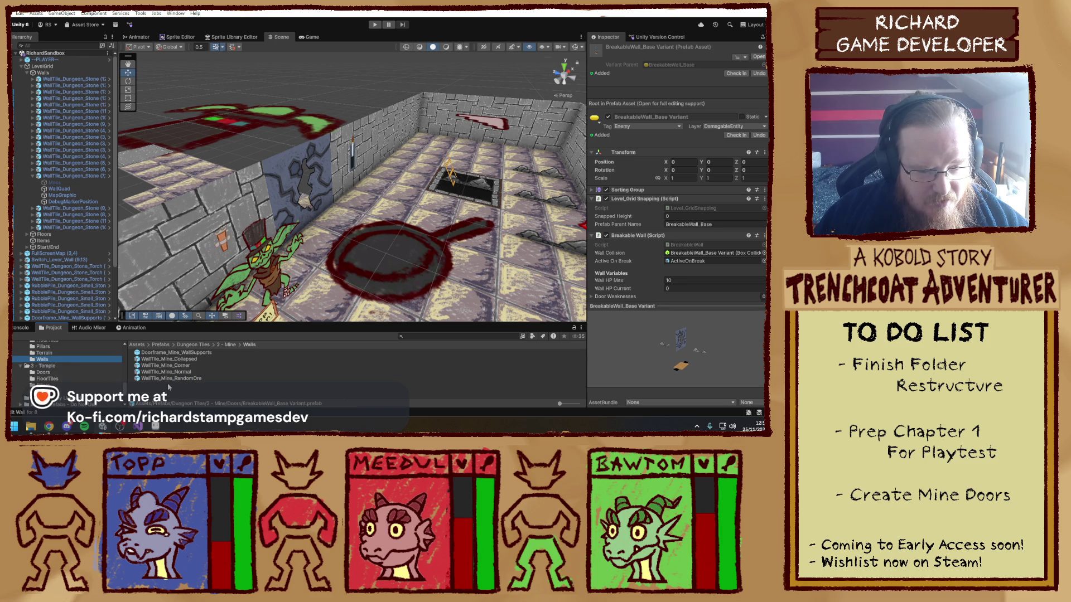
{"action": "left_click", "coordinate": [43, 372]}
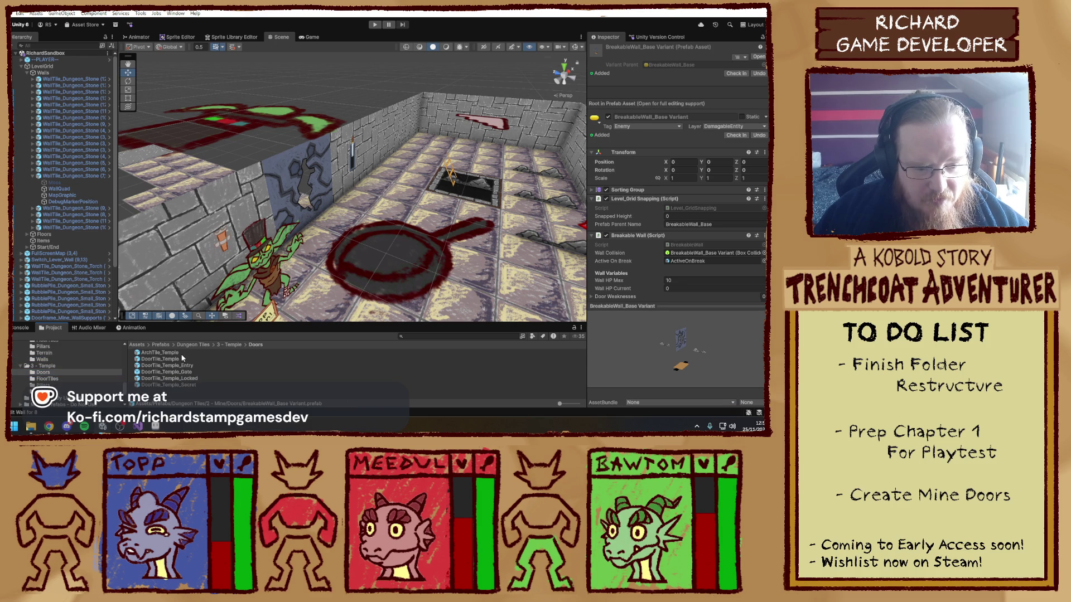
{"action": "left_click", "coordinate": [184, 353]}
{"action": "scroll", "coordinate": [59, 380], "scroll_direction": "up", "scroll_amount": 2}
{"action": "left_click", "coordinate": [43, 357]}
{"action": "left_click", "coordinate": [173, 352]}
{"action": "type", "text": "DoorTile_Mine_Base"}
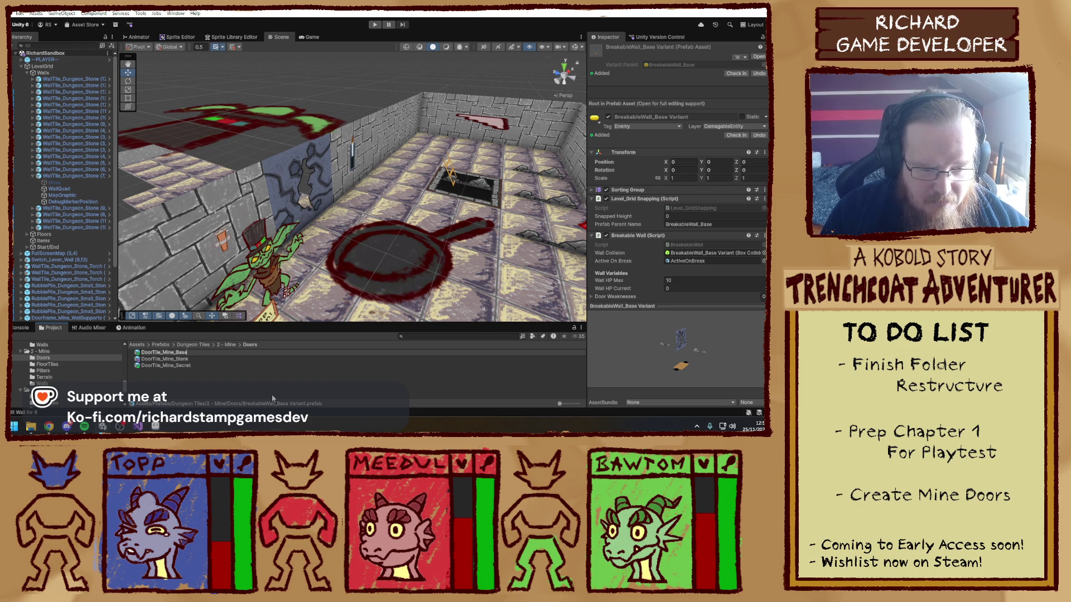
{"action": "key", "text": "Return"}
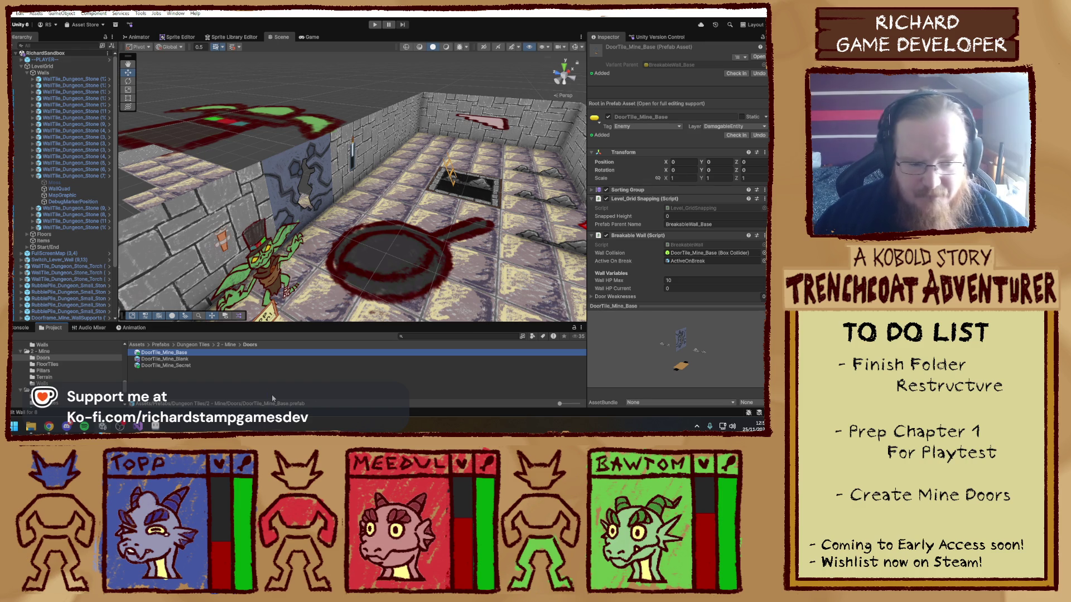
{"action": "left_click_drag", "start_coordinate": [300, 207], "coordinate": [329, 161]}
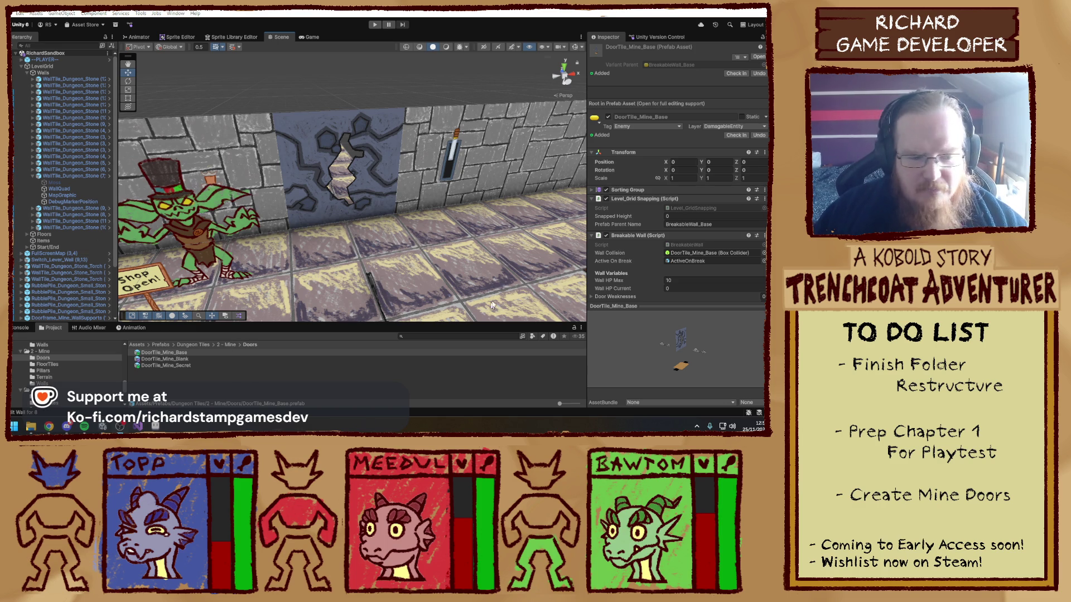
- Open DoorTile_Mine_Base and delete both RubblePile_Mine_Small children
{"action": "double_click", "coordinate": [168, 353]}
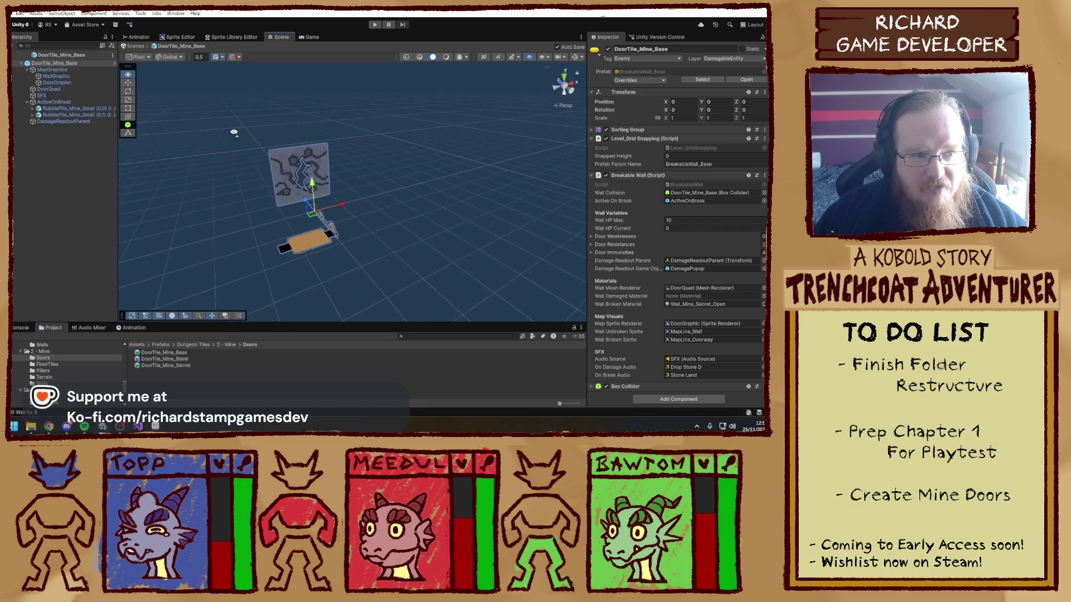
{"action": "left_click", "coordinate": [73, 108]}
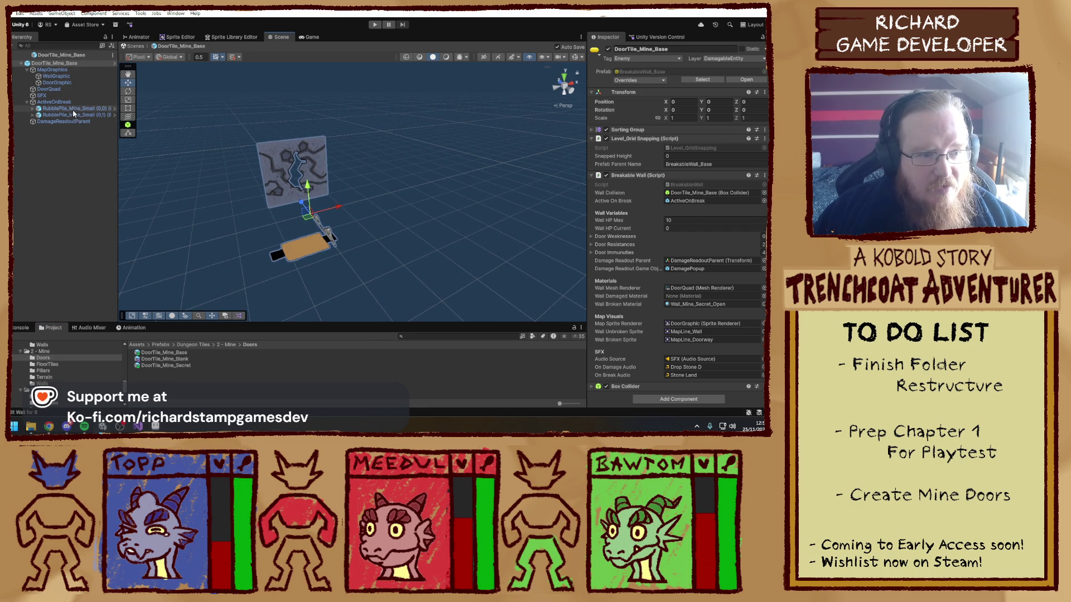
{"action": "left_click", "coordinate": [73, 115], "text": "shift"}
{"action": "key", "text": "Delete"}
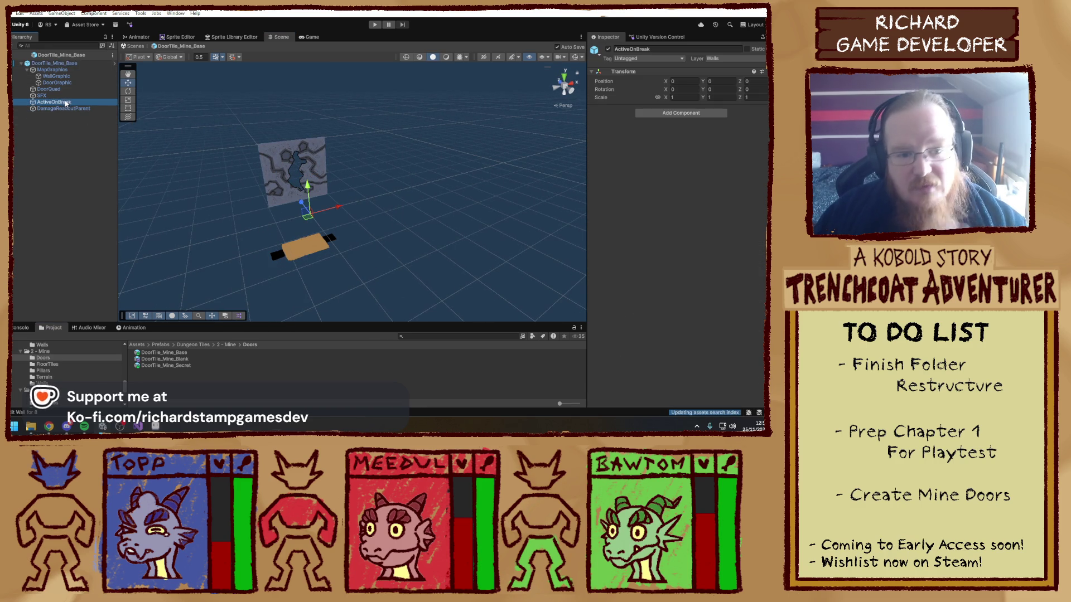
- Inspect the MapGraphics and root objects, then select DoorQuad
{"action": "left_click", "coordinate": [56, 77]}
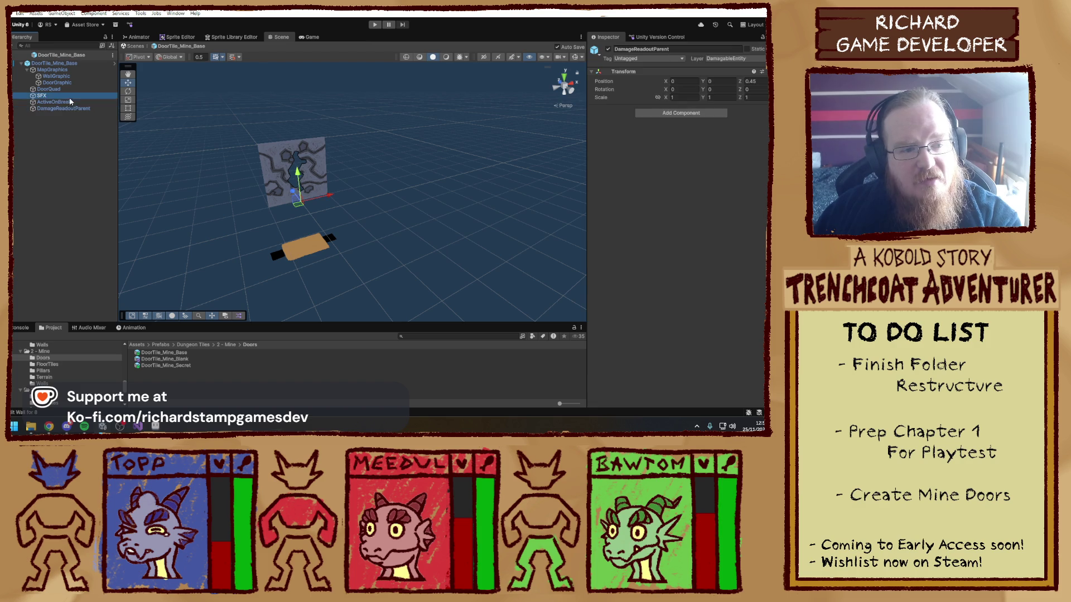
{"action": "left_click", "coordinate": [52, 69]}
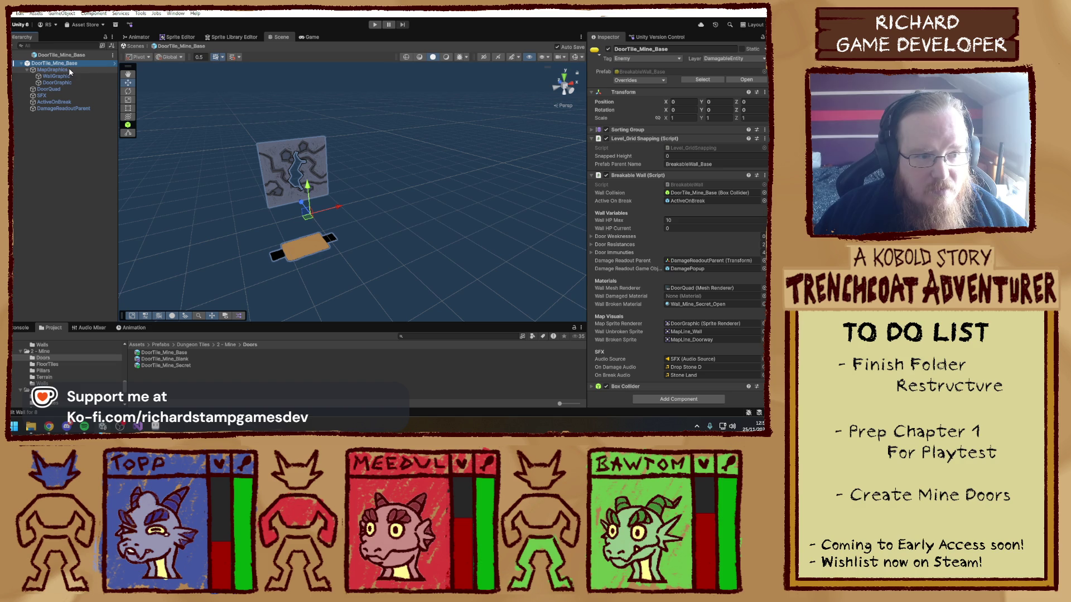
{"action": "left_click", "coordinate": [69, 89]}
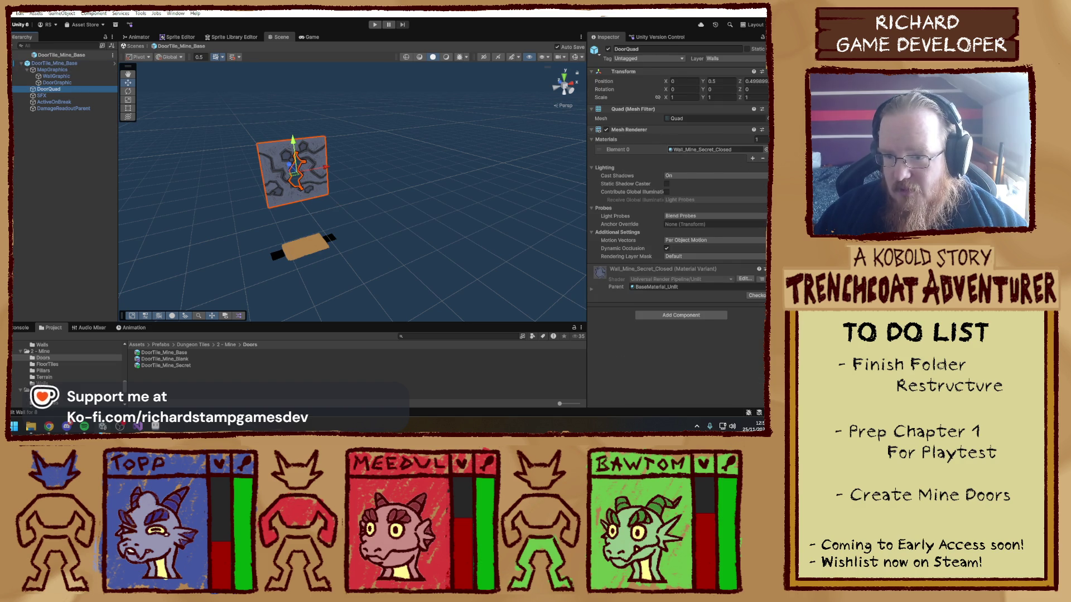
- Assign the Door_Mine_Boards_1_1 material to DoorQuad
{"action": "left_click", "coordinate": [764, 149]}
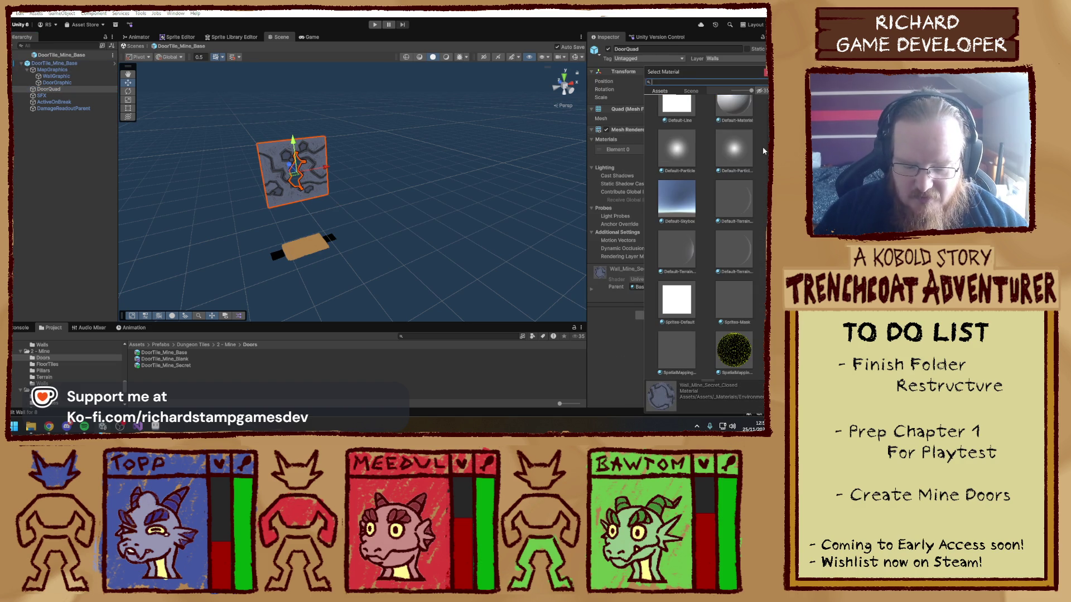
{"action": "type", "text": "mine"}
{"action": "scroll", "coordinate": [703, 223], "scroll_direction": "up", "scroll_amount": 5}
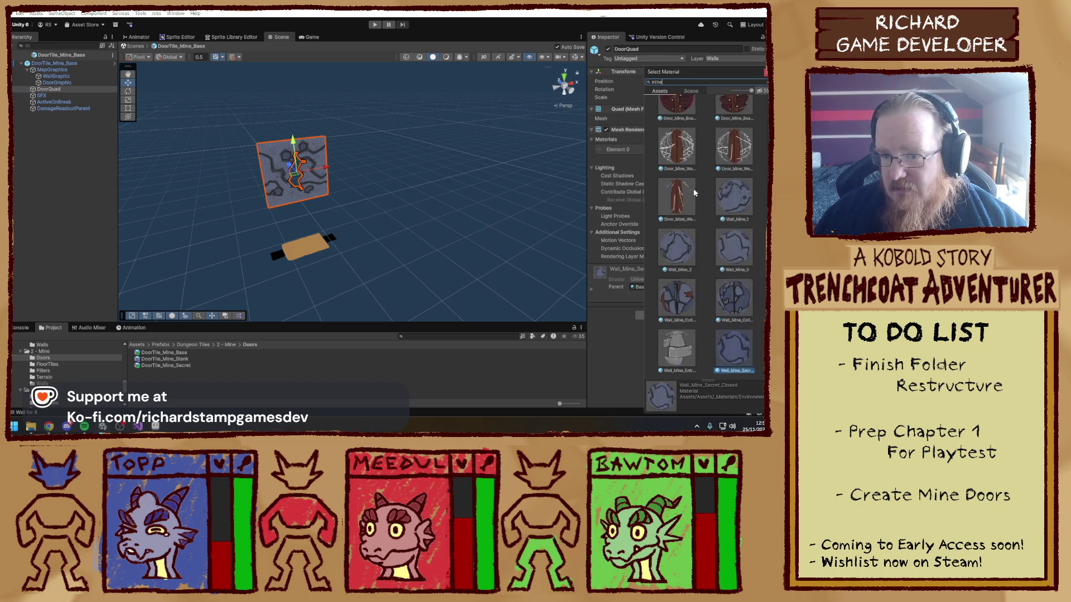
{"action": "left_click", "coordinate": [681, 216]}
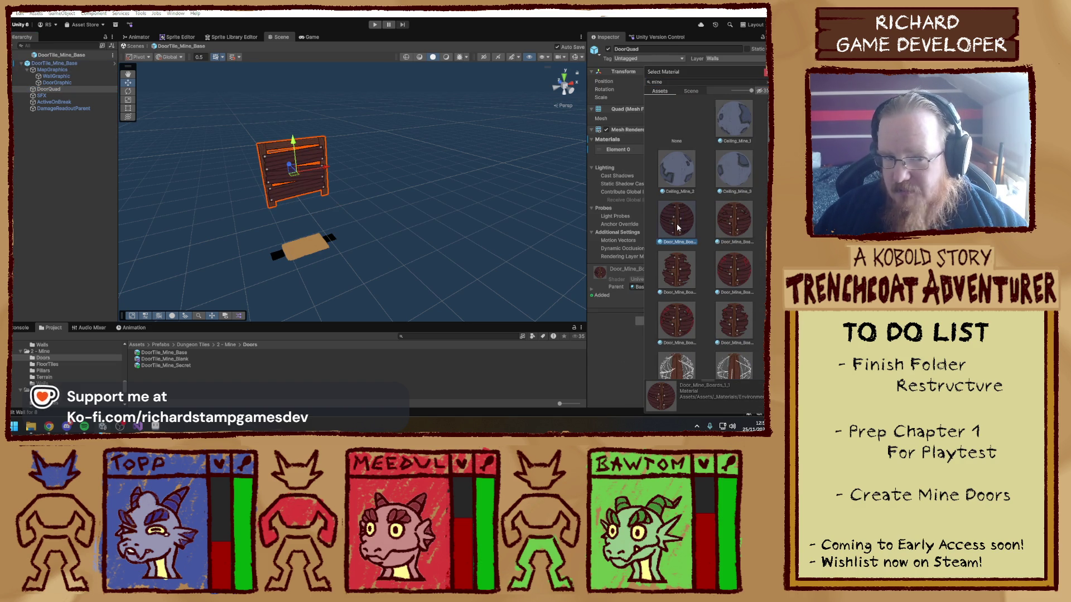
{"action": "double_click", "coordinate": [677, 227]}
{"action": "left_click_drag", "start_coordinate": [411, 173], "coordinate": [272, 161]}
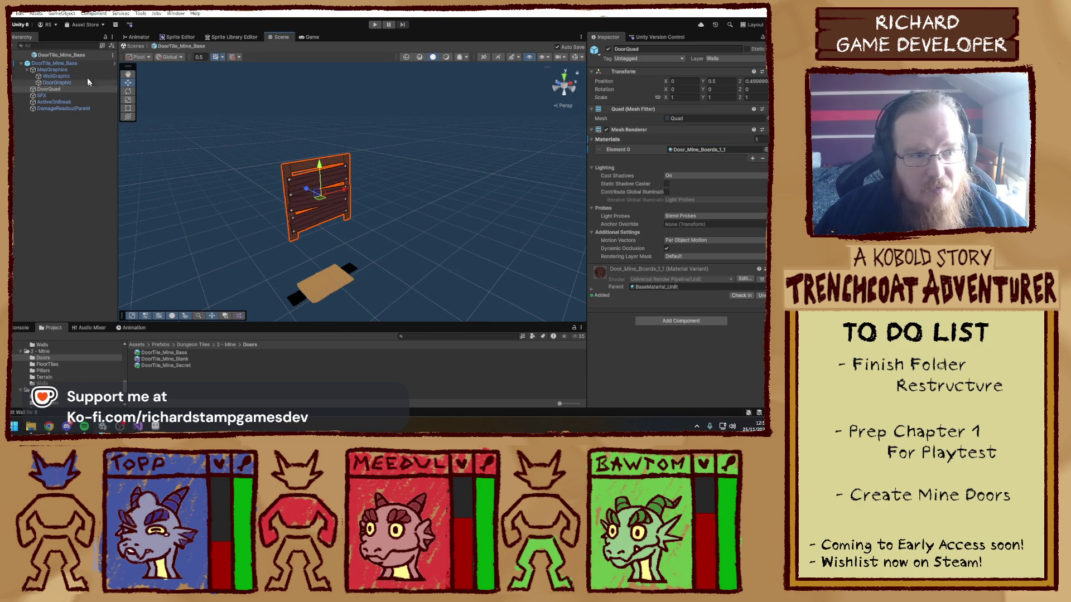
- On the root, set Wall Damaged Material to Door_Mine_Boards_1_2 and Wall Broken Material to _1_3
{"action": "left_click", "coordinate": [54, 63]}
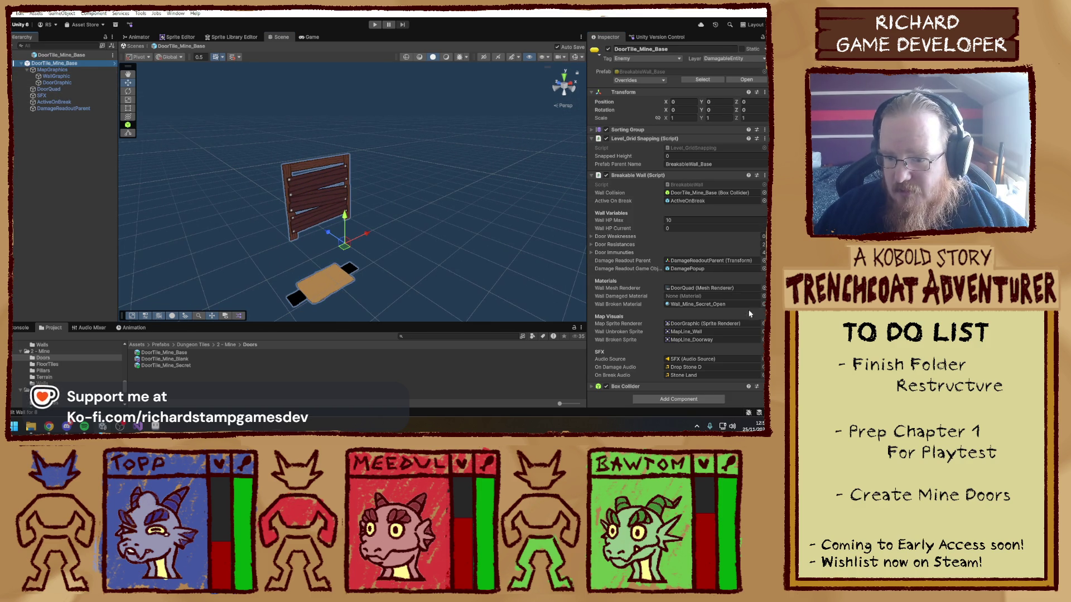
{"action": "left_click", "coordinate": [763, 296]}
{"action": "double_click", "coordinate": [686, 321]}
{"action": "left_click", "coordinate": [764, 304]}
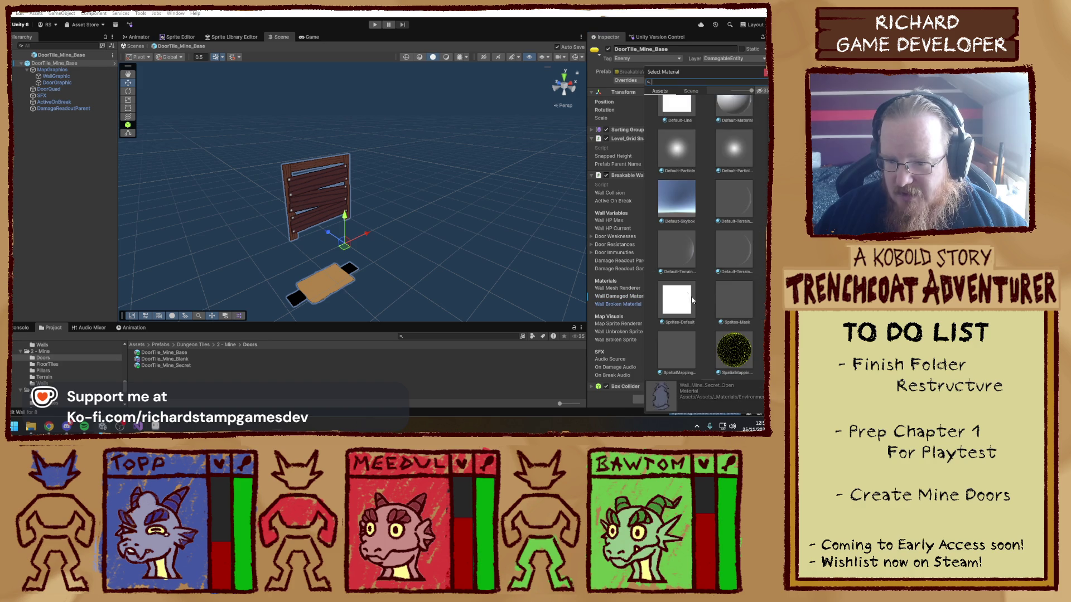
{"action": "type", "text": "board"}
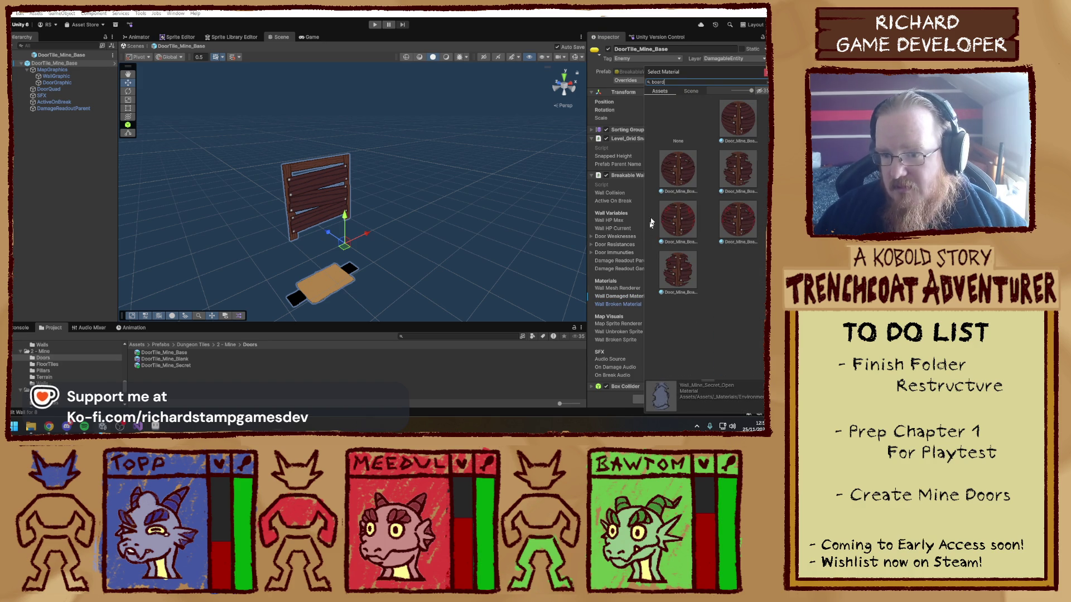
{"action": "double_click", "coordinate": [738, 170]}
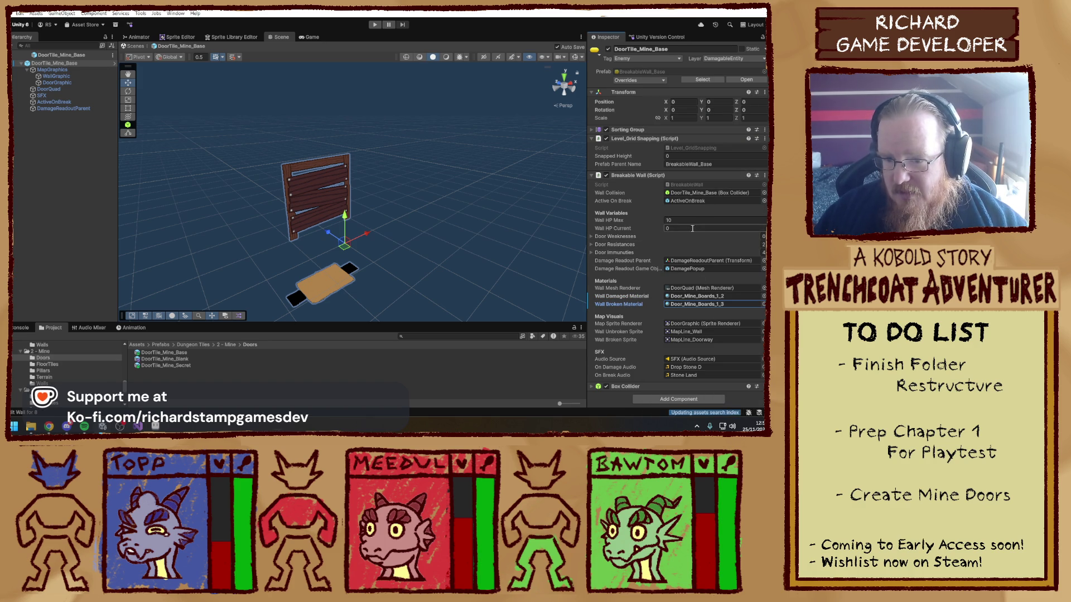
- Set the Wall Unbroken Sprite to MapLine_Door
{"action": "scroll", "coordinate": [704, 319], "scroll_direction": "down", "scroll_amount": 1}
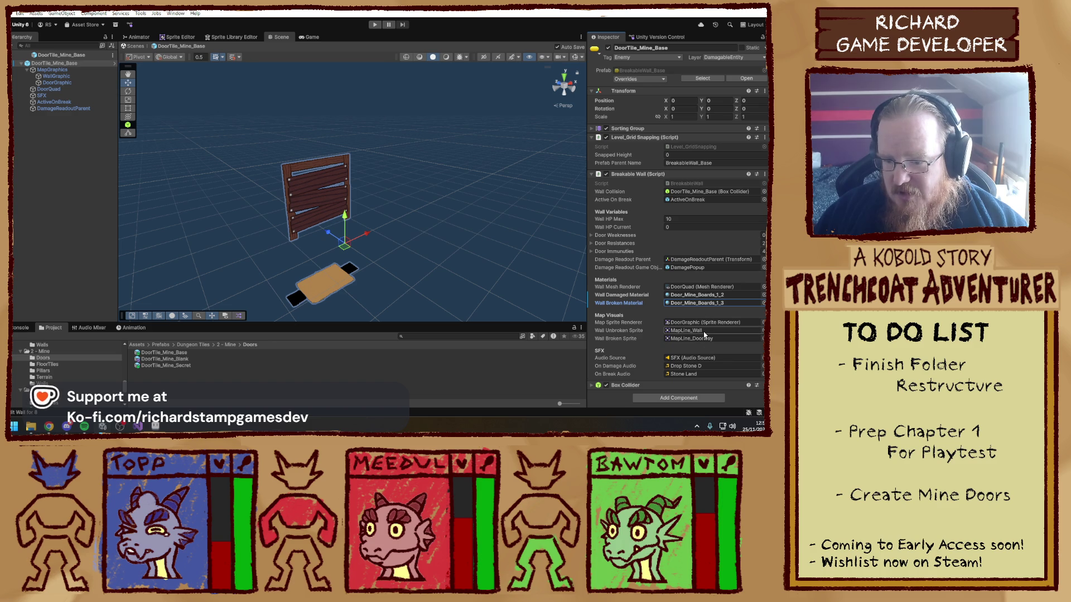
{"action": "left_click", "coordinate": [702, 332]}
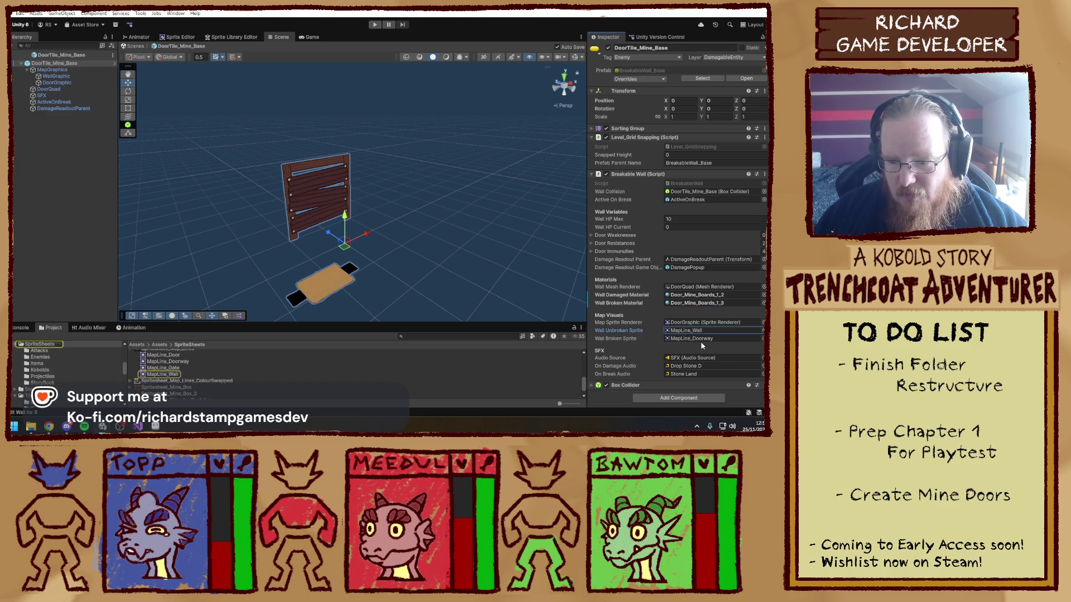
{"action": "left_click", "coordinate": [763, 330]}
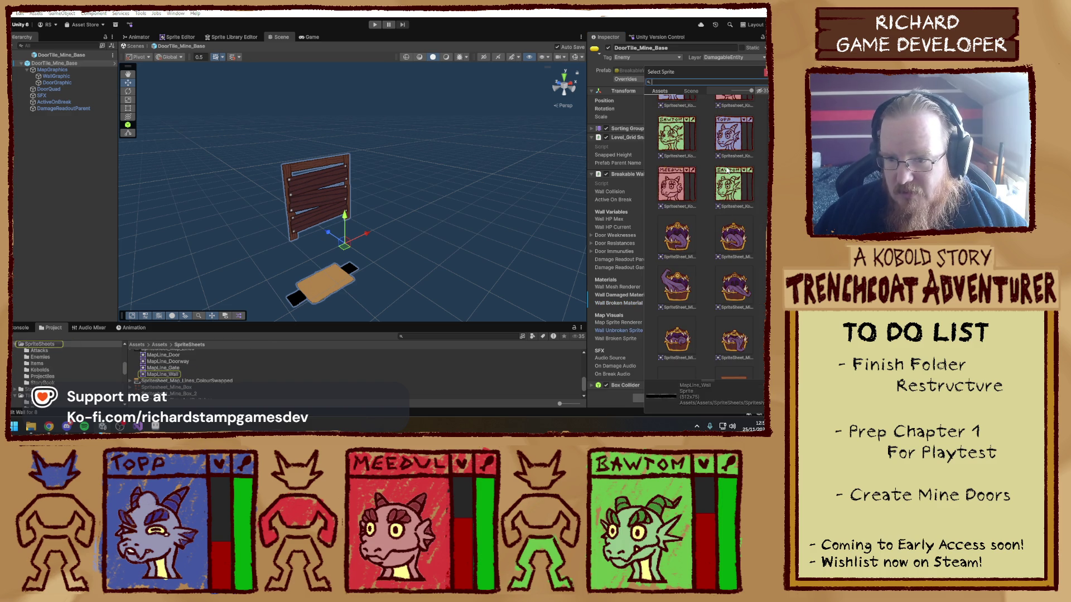
{"action": "type", "text": "mapline"}
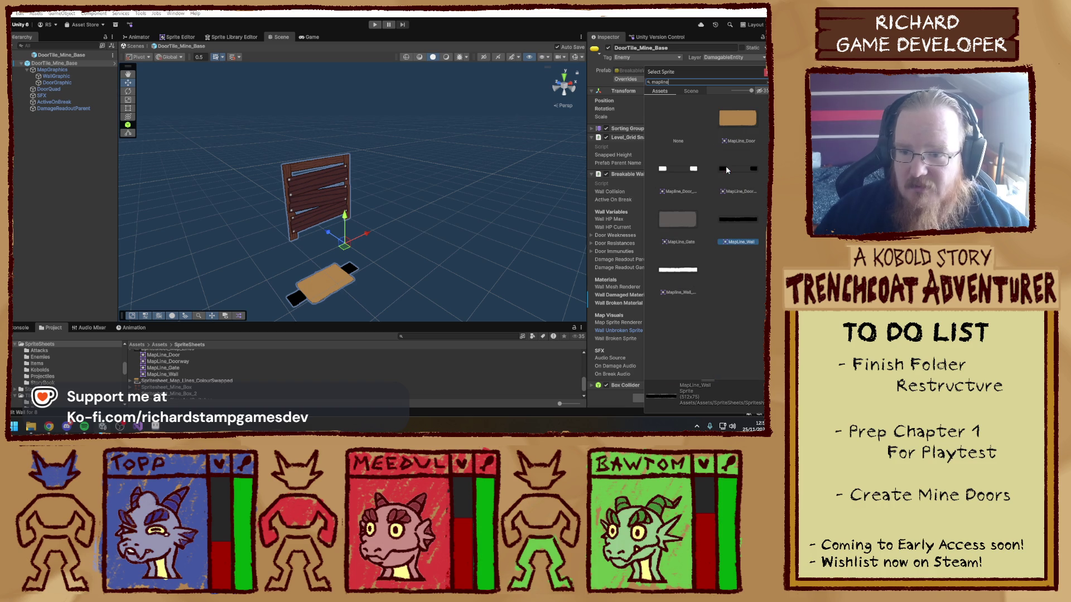
{"action": "double_click", "coordinate": [729, 121]}
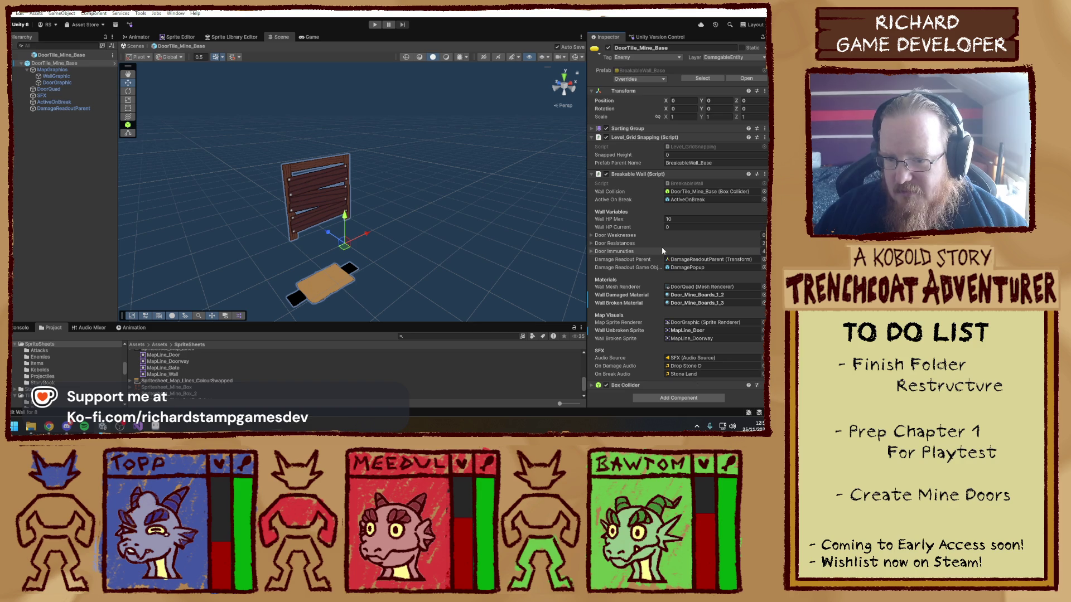
- Add Burny as a Door Weaknesses entry, checking the existing Slashy and Stabby resistances
{"action": "left_click", "coordinate": [591, 235]}
{"action": "left_click", "coordinate": [747, 254]}
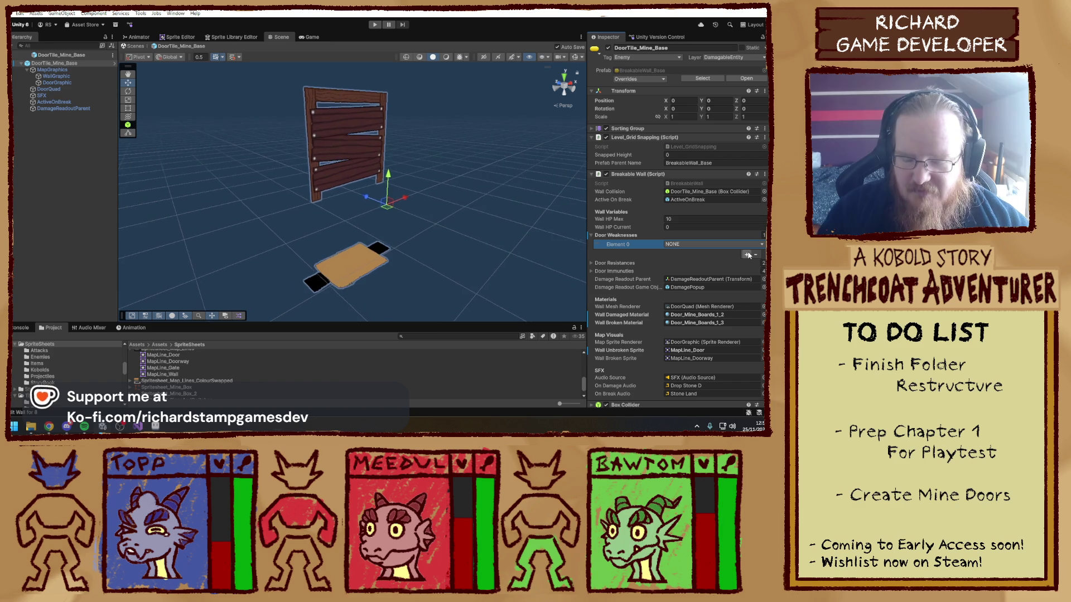
{"action": "left_click", "coordinate": [685, 245]}
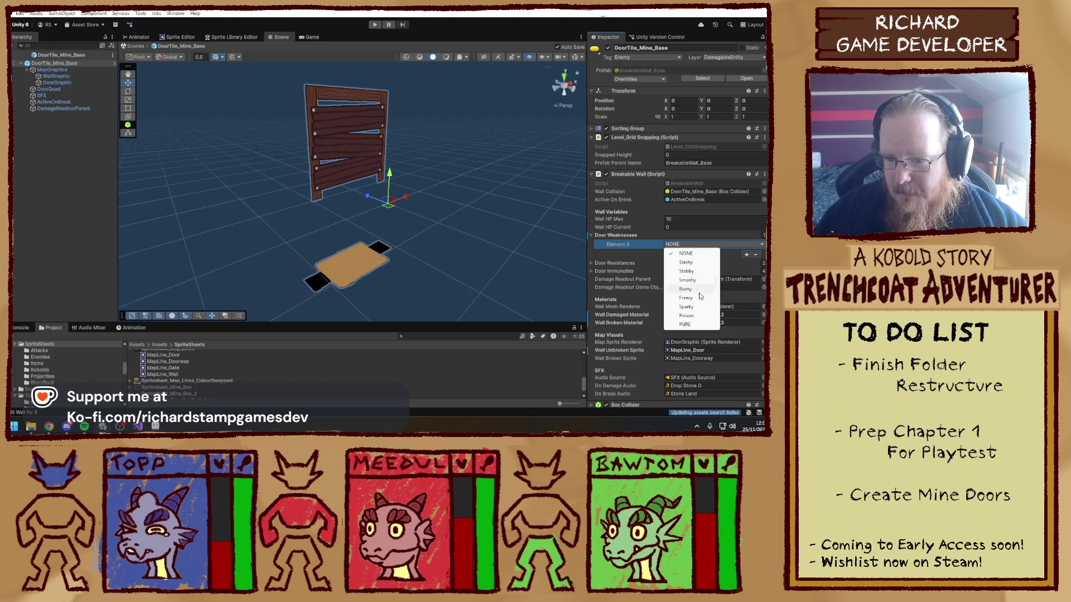
{"action": "left_click", "coordinate": [685, 289]}
{"action": "left_click", "coordinate": [592, 263]}
{"action": "left_click", "coordinate": [591, 235]}
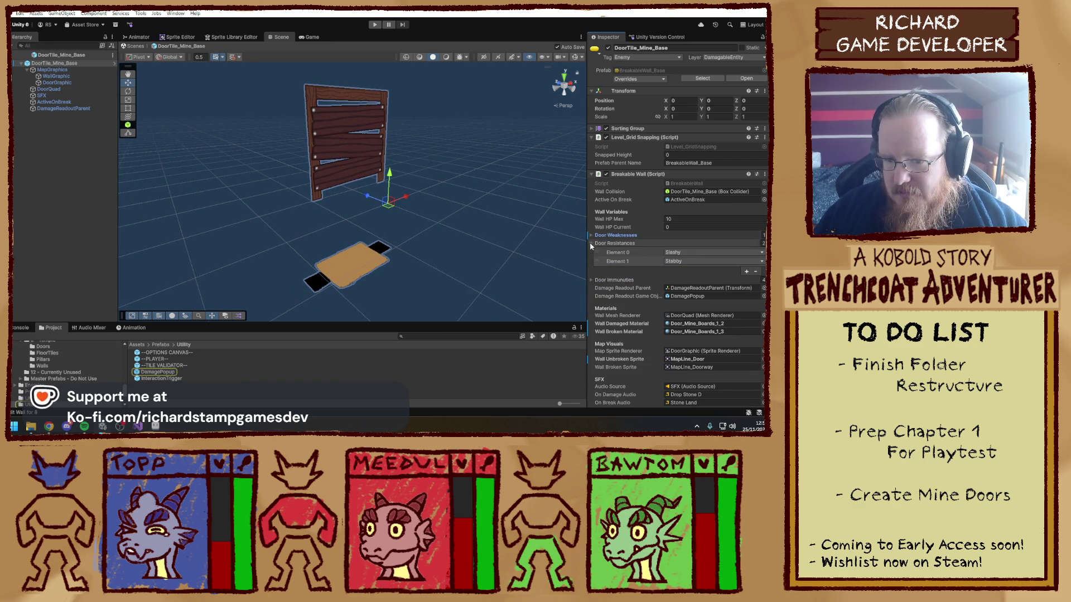
{"action": "left_click", "coordinate": [592, 244]}
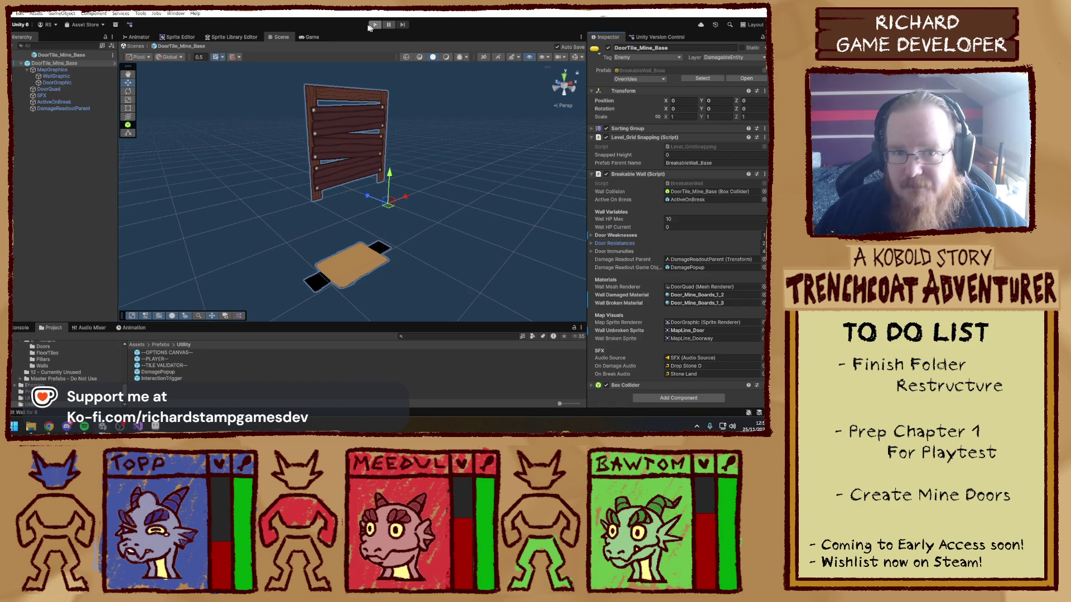
- Return to the dungeon scene and delete the DoorTile_Mine_Secret instance
{"action": "left_click", "coordinate": [17, 55]}
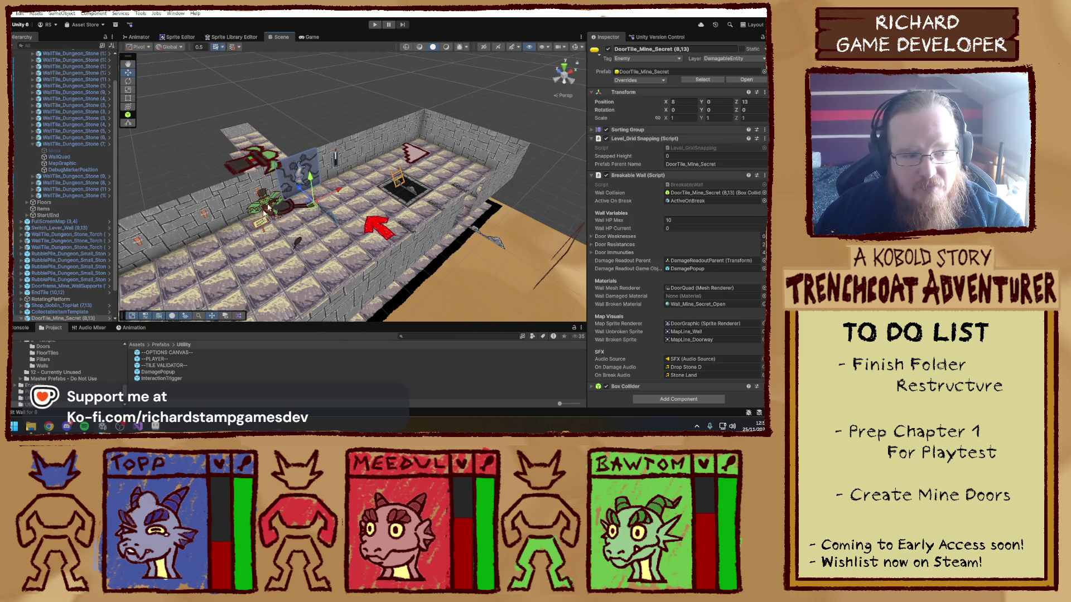
{"action": "left_click", "coordinate": [632, 81]}
{"action": "left_click", "coordinate": [610, 83]}
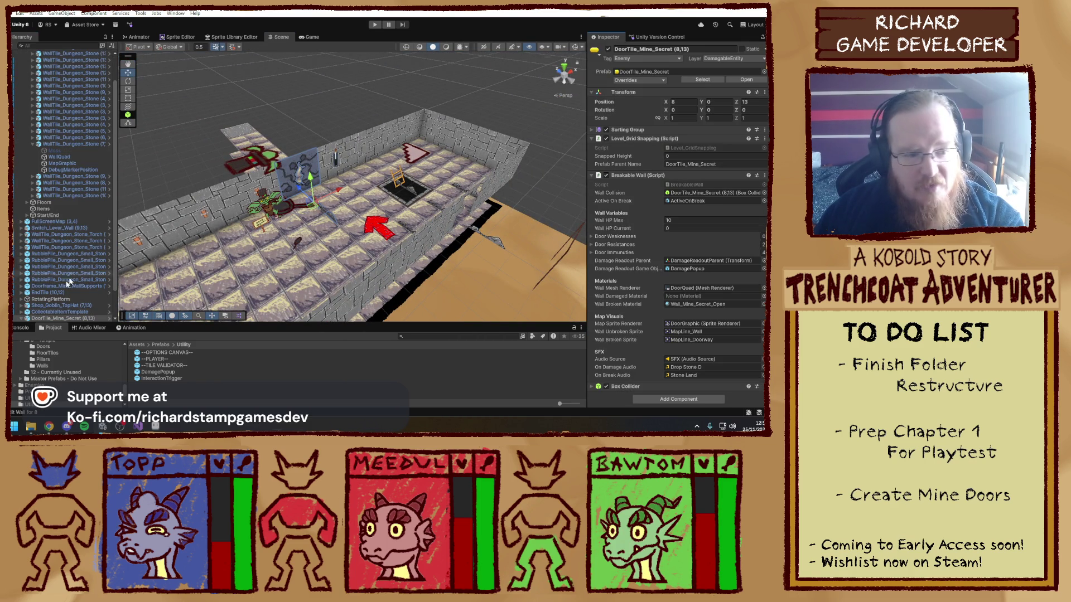
{"action": "key", "text": "Delete"}
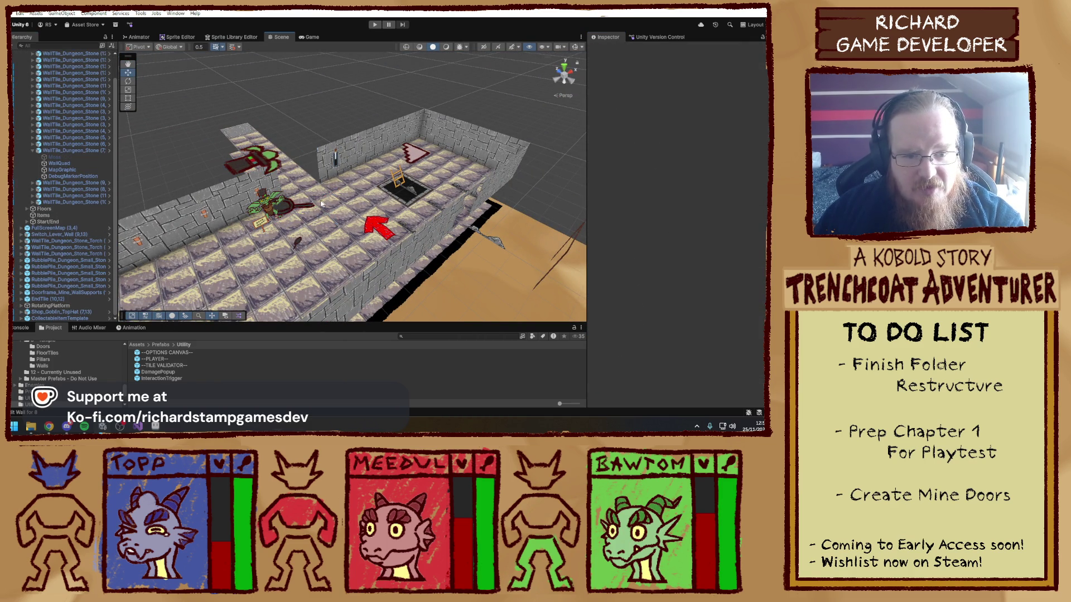
{"action": "scroll", "coordinate": [67, 365], "scroll_direction": "up", "scroll_amount": 3}
{"action": "left_click", "coordinate": [105, 357]}
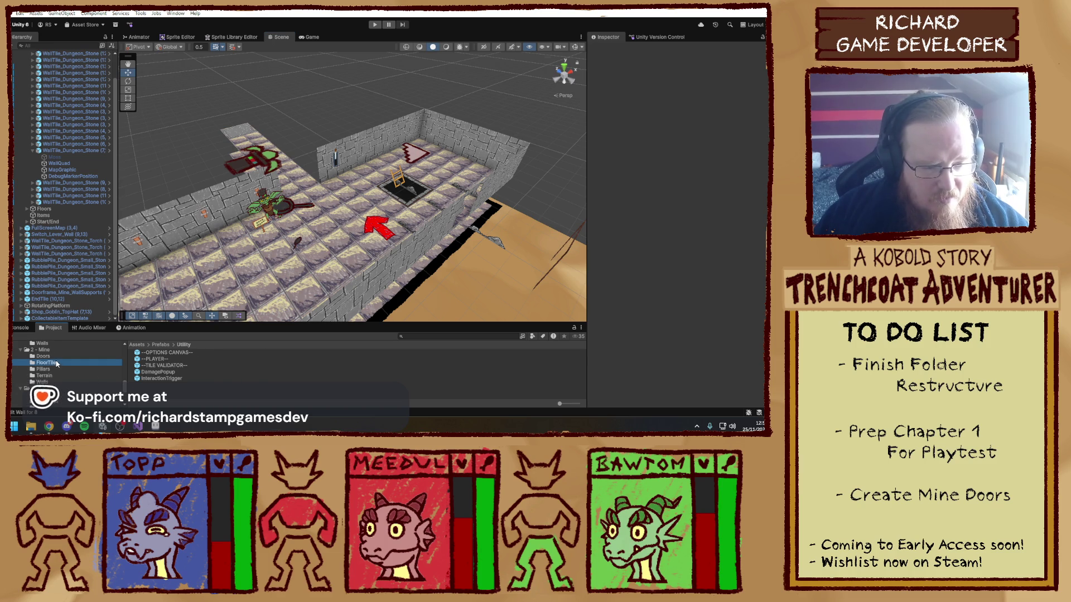
- Place a DoorTile_Mine_Base door in the dungeon, focus on it, and start play mode
{"action": "left_click_drag", "start_coordinate": [239, 306], "coordinate": [310, 189]}
{"action": "key", "text": "f"}
{"action": "left_click", "coordinate": [375, 26]}
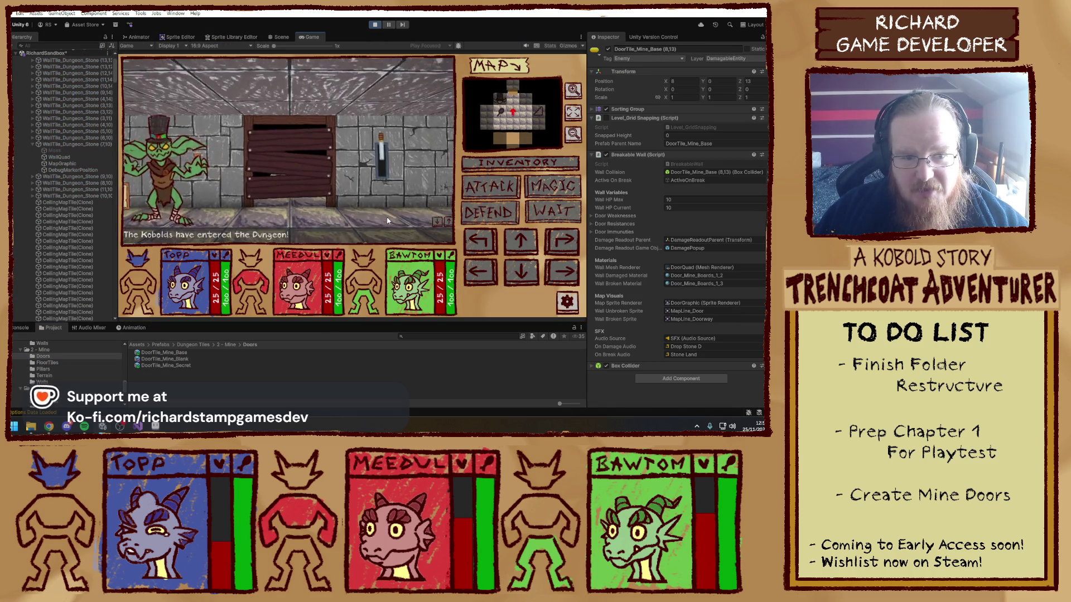
- Attack the plank door repeatedly to its damaged stage, then stop play and open BreakableWall.cs
{"action": "left_click", "coordinate": [498, 197]}
{"action": "left_click", "coordinate": [498, 197]}
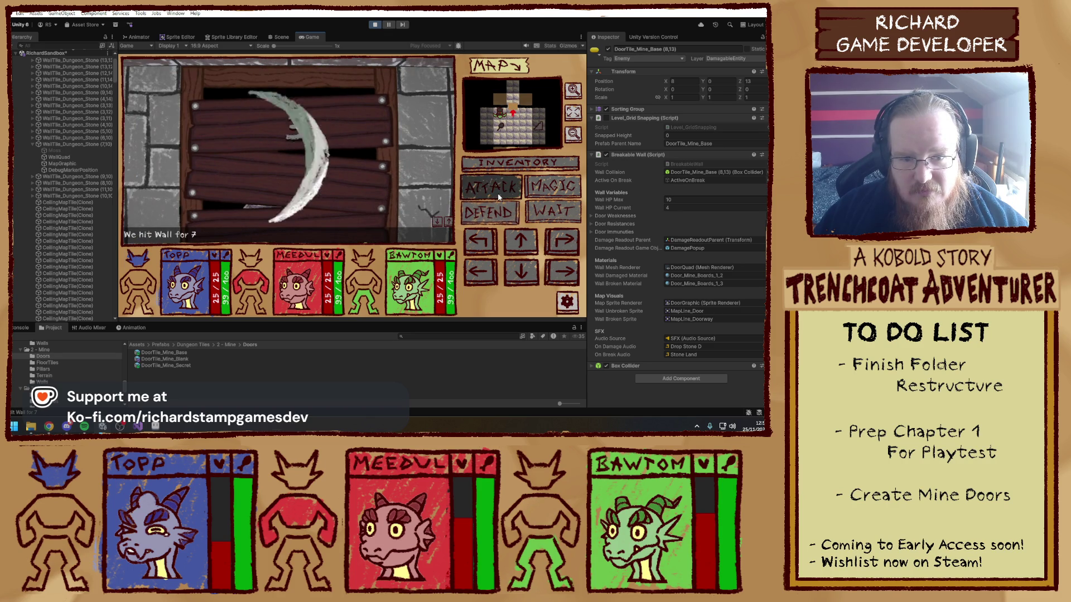
{"action": "left_click", "coordinate": [499, 197]}
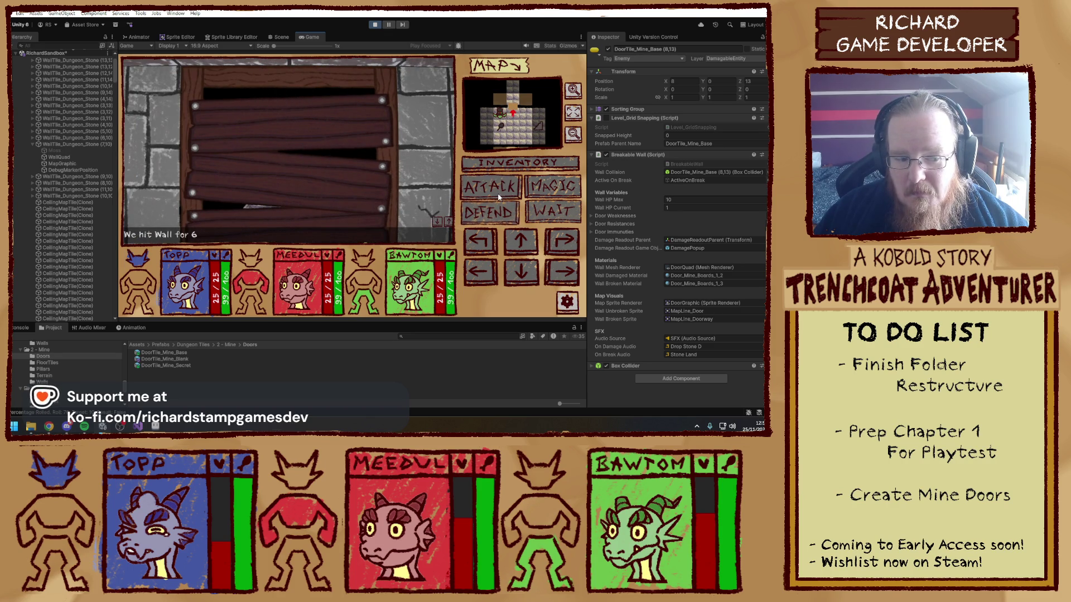
{"action": "left_click", "coordinate": [498, 197]}
{"action": "left_click", "coordinate": [498, 197]}
{"action": "left_click", "coordinate": [498, 197]}
{"action": "left_click", "coordinate": [498, 197]}
{"action": "left_click", "coordinate": [498, 197]}
{"action": "left_click", "coordinate": [498, 197]}
{"action": "left_click", "coordinate": [498, 197]}
{"action": "left_click", "coordinate": [498, 197]}
{"action": "left_click", "coordinate": [498, 197]}
{"action": "left_click", "coordinate": [498, 197]}
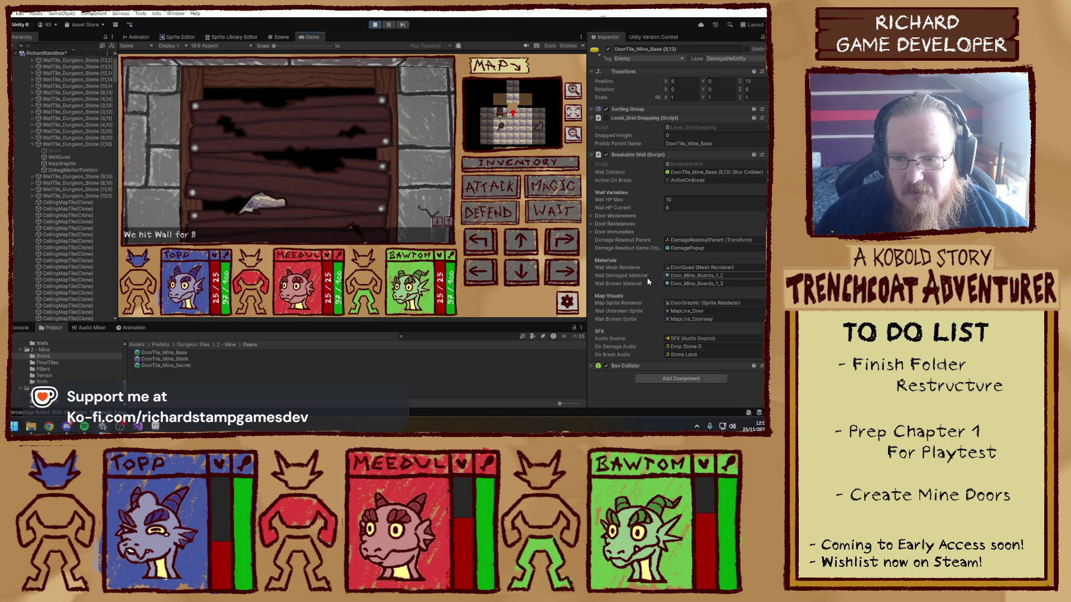
{"action": "key", "text": "ctrl+p"}
{"action": "double_click", "coordinate": [687, 185]}
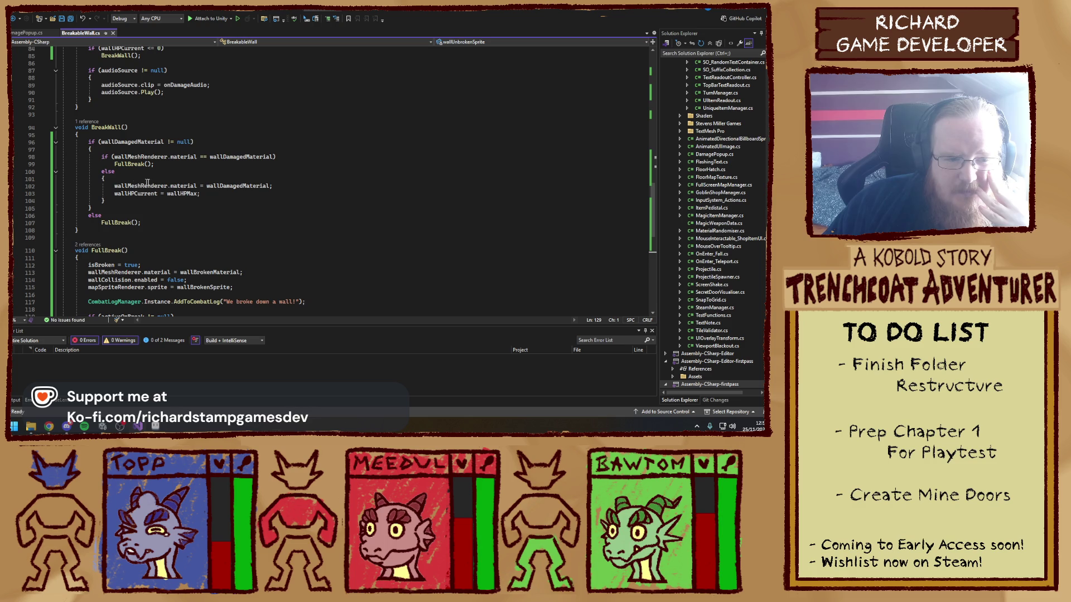
- Add a 'bool isDamaged = false;' field to the class and save
{"action": "left_click", "coordinate": [197, 157]}
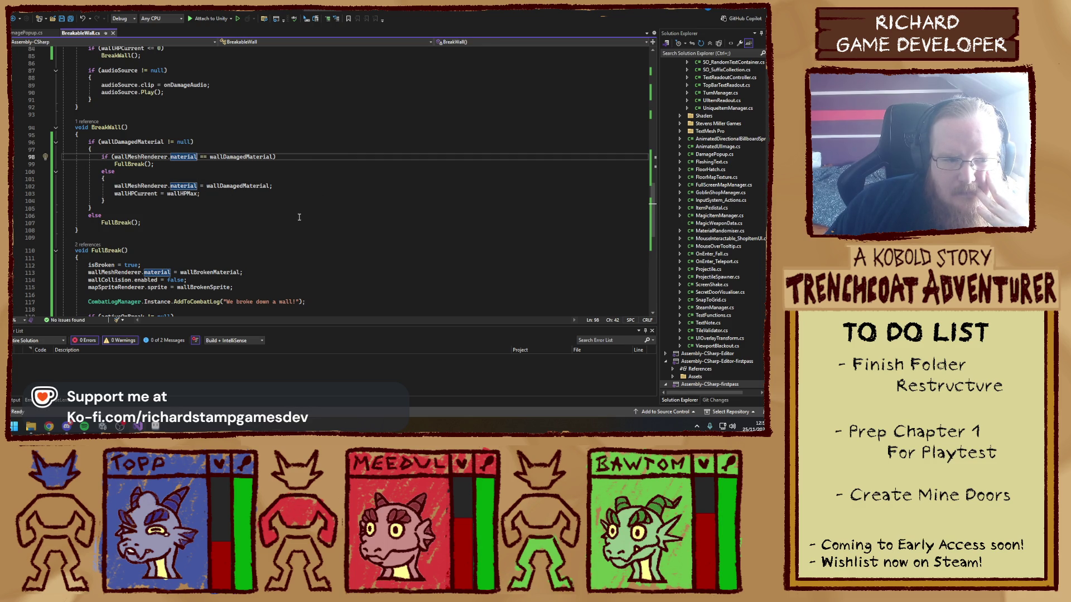
{"action": "scroll", "coordinate": [289, 244], "scroll_direction": "up", "scroll_amount": 20}
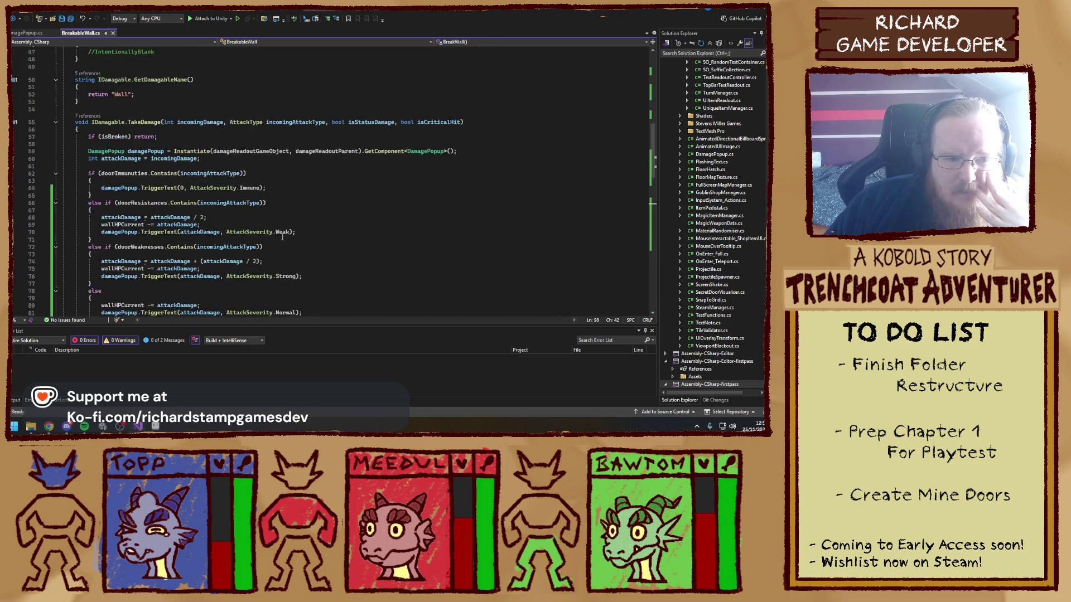
{"action": "left_click", "coordinate": [182, 94]}
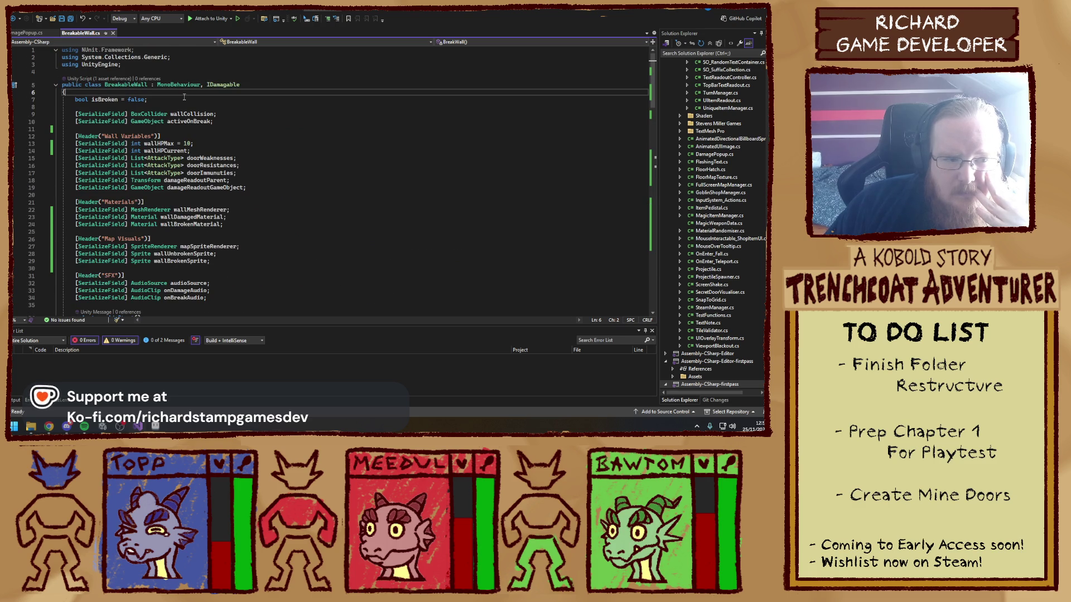
{"action": "key", "text": "Return"}
{"action": "type", "text": "bool isDamage"}
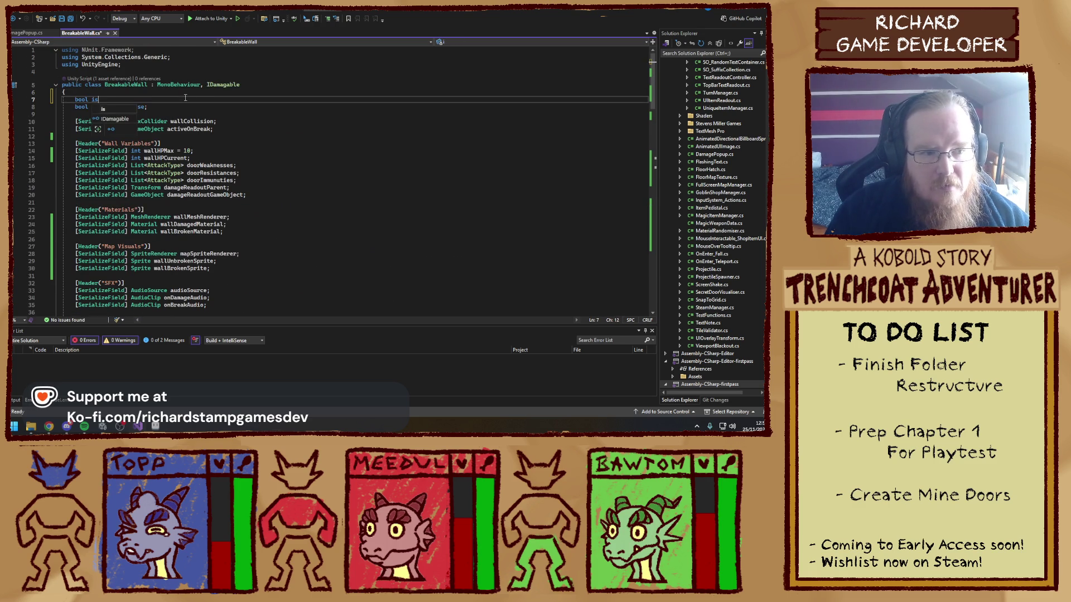
{"action": "type", "text": "d = false;"}
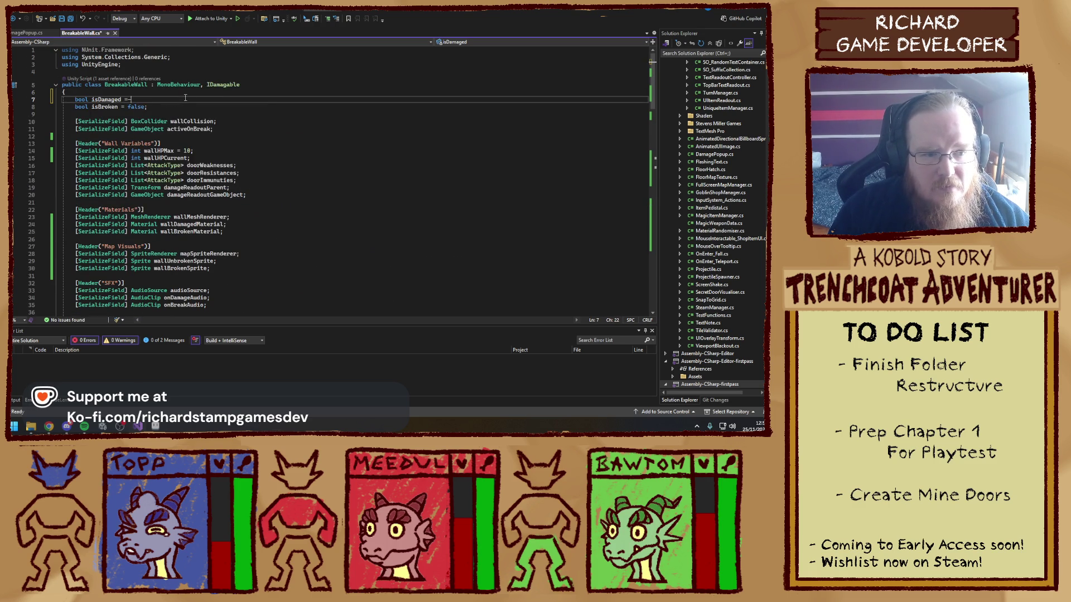
{"action": "key", "text": "ctrl+s"}
- In BreakWall, add an isDamaged check that calls FullBreak()
{"action": "scroll", "coordinate": [186, 97], "scroll_direction": "down", "scroll_amount": 20}
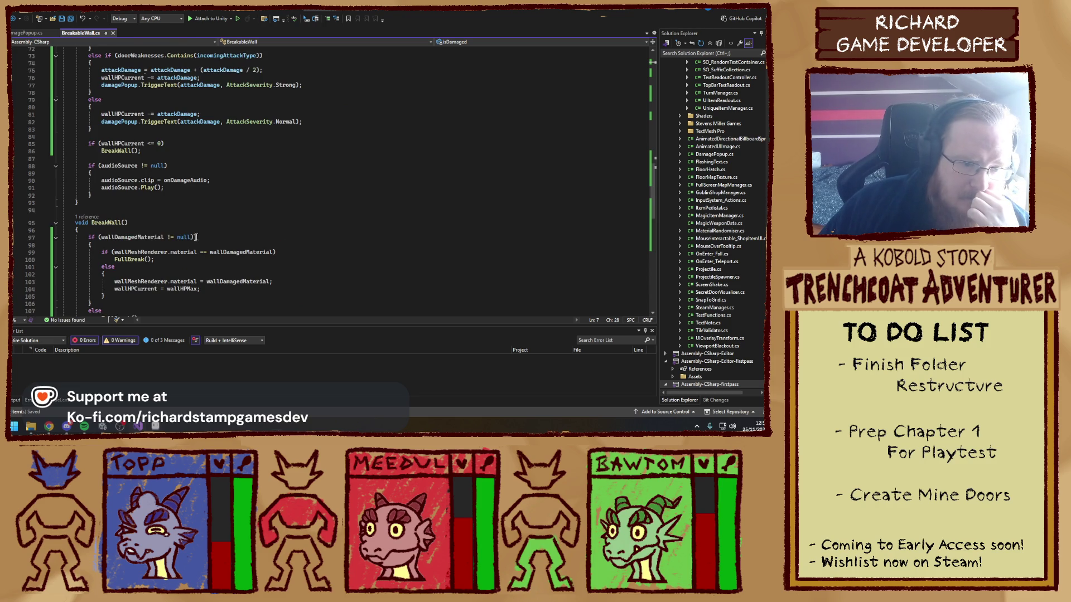
{"action": "left_click", "coordinate": [123, 239]}
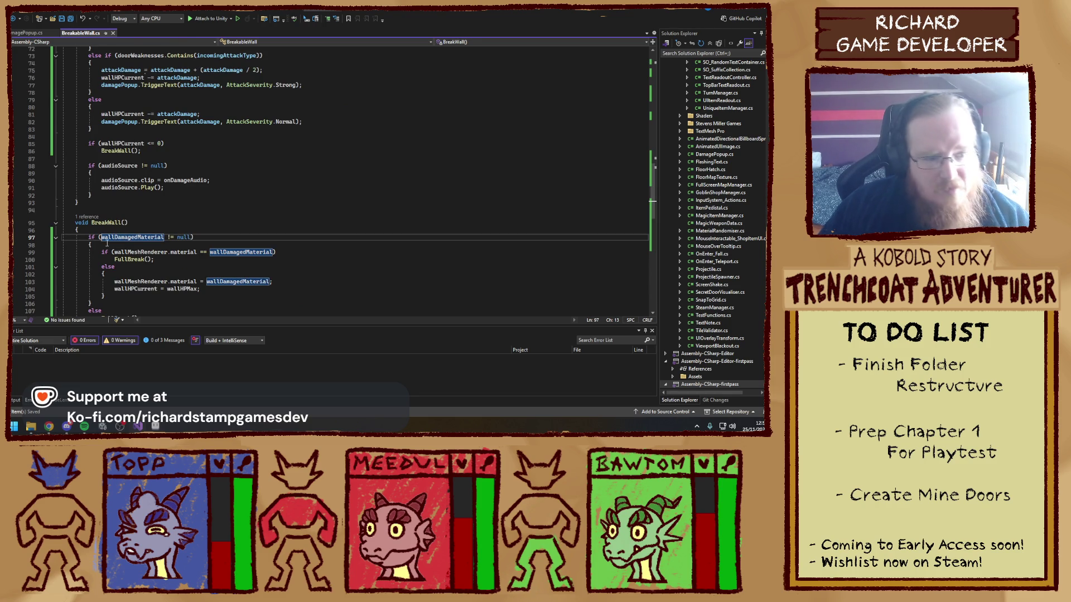
{"action": "left_click", "coordinate": [99, 246]}
{"action": "key", "text": "Return"}
{"action": "key", "text": "Return"}
{"action": "key", "text": "Up"}
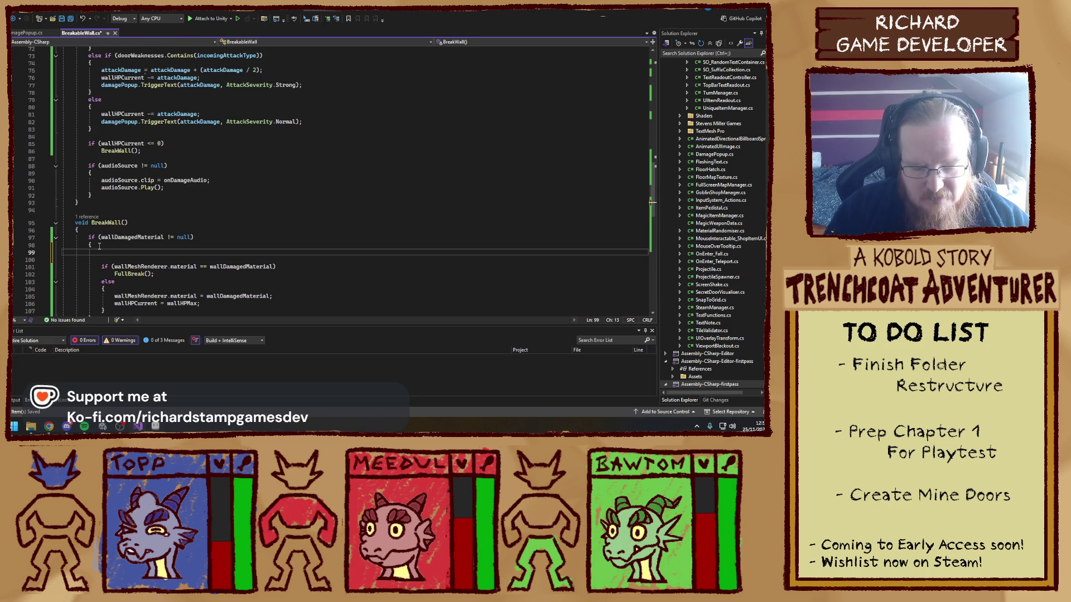
{"action": "type", "text": "isDamaged)"}
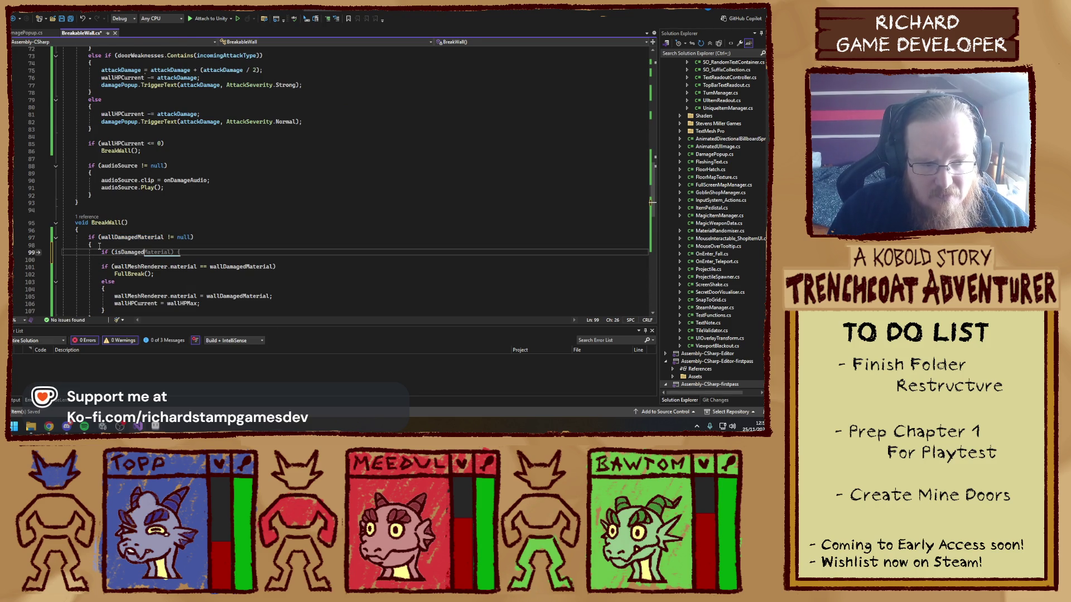
{"action": "key", "text": "Down"}
{"action": "type", "text": "FullBreak();"}
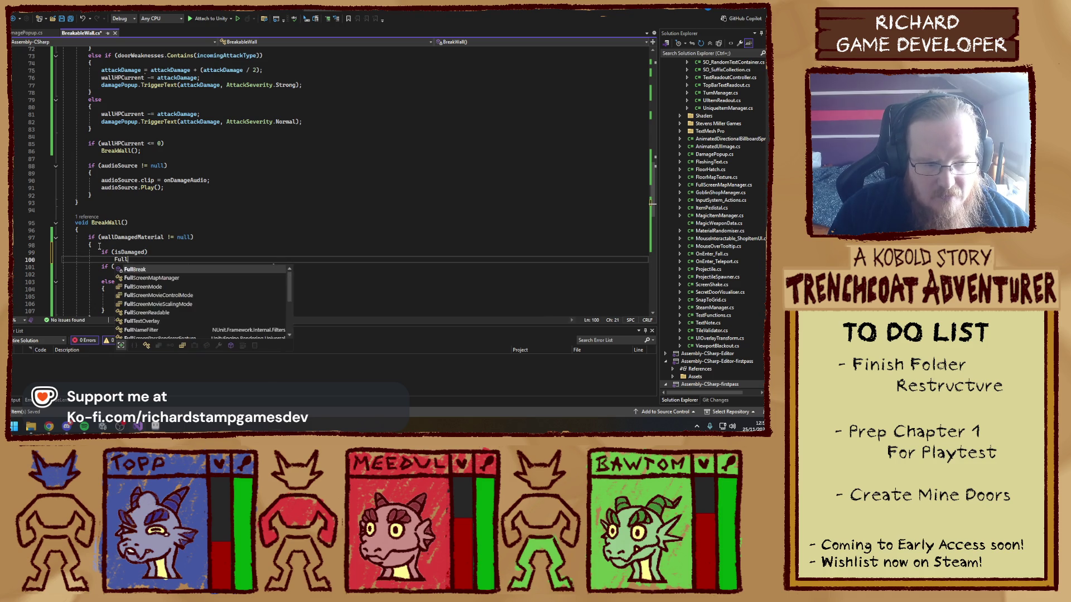
- Replace the old material comparison with an else branch setting isDamaged = true
{"action": "left_click", "coordinate": [155, 273]}
{"action": "key", "text": "shift+Up"}
{"action": "key", "text": "shift+Up"}
{"action": "key", "text": "BackSpace"}
{"action": "key", "text": "Down"}
{"action": "key", "text": "Down"}
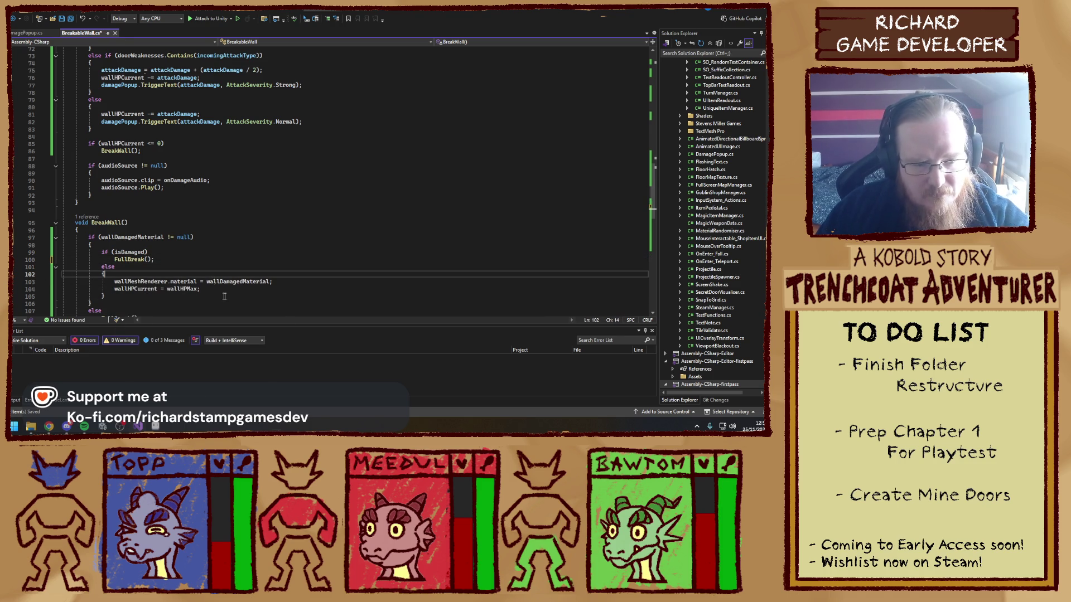
{"action": "key", "text": "Return"}
{"action": "type", "text": "isDamaged = true;l"}
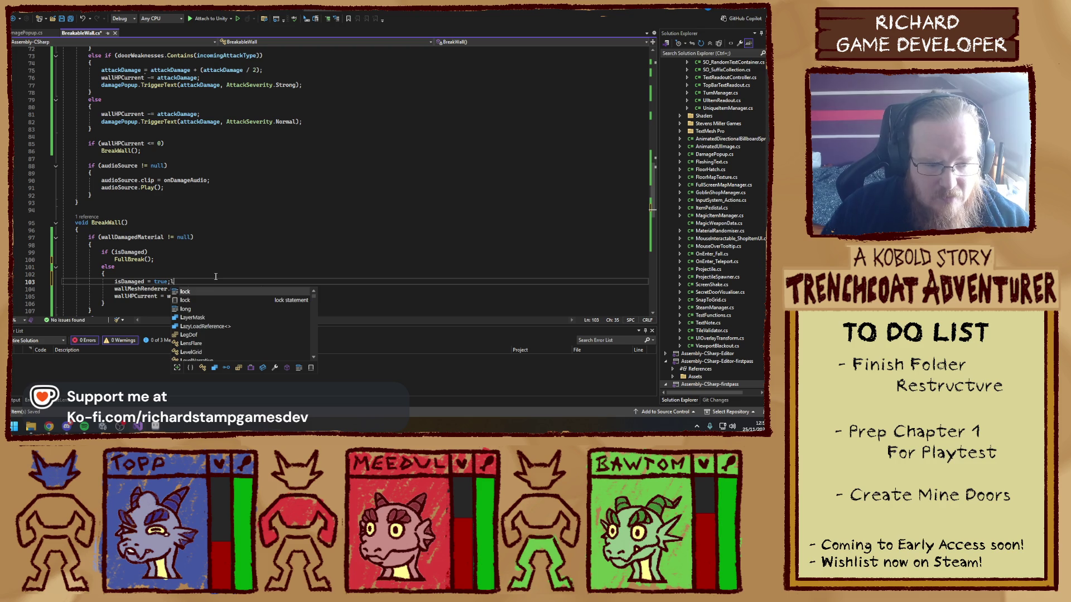
{"action": "key", "text": "BackSpace"}
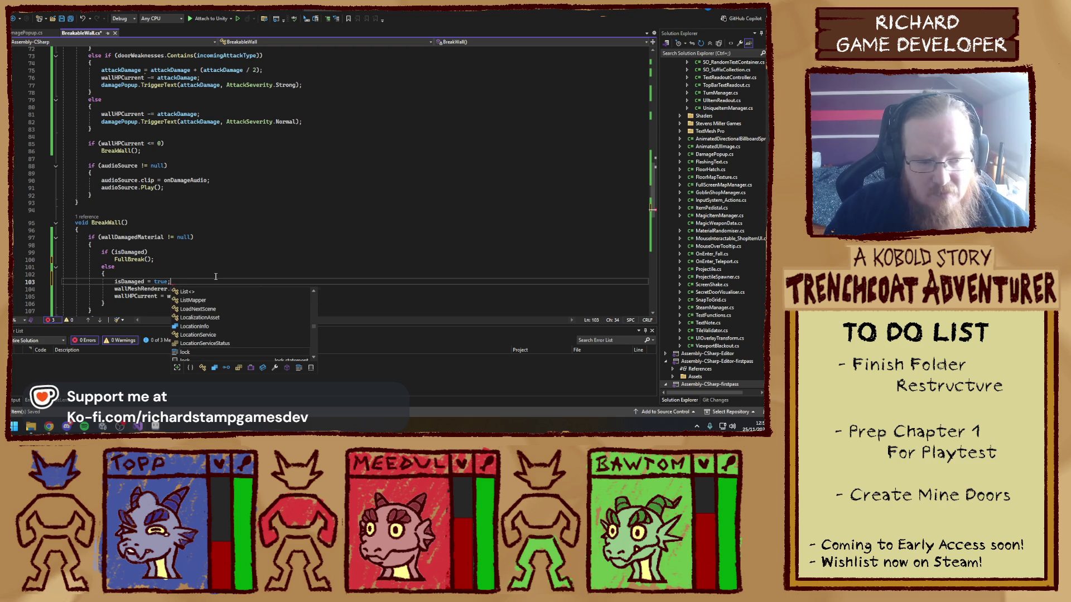
{"action": "left_click", "coordinate": [367, 241]}
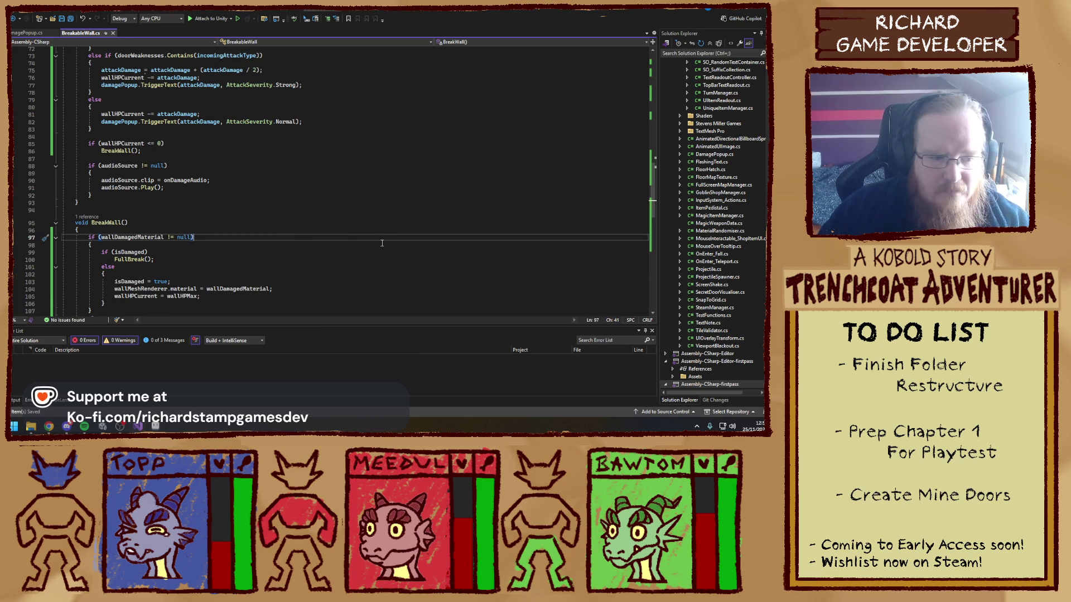
{"action": "mouse_move", "coordinate": [120, 426]}
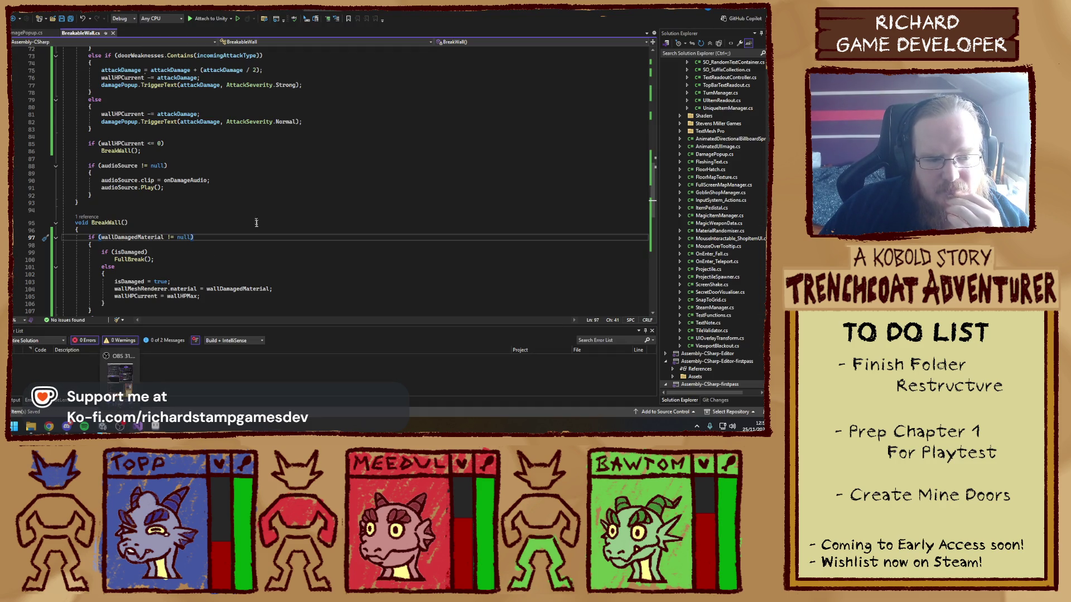
- Recompile the edited BreakWall scripts in Unity and start Play mode
{"action": "left_click", "coordinate": [263, 230]}
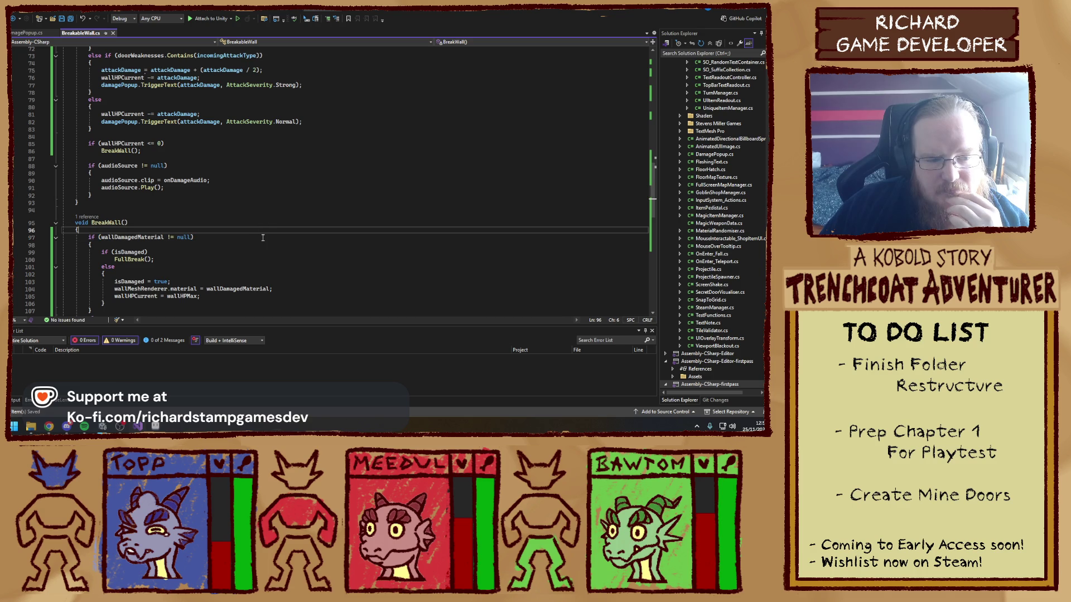
{"action": "scroll", "coordinate": [268, 236], "scroll_direction": "down", "scroll_amount": 2}
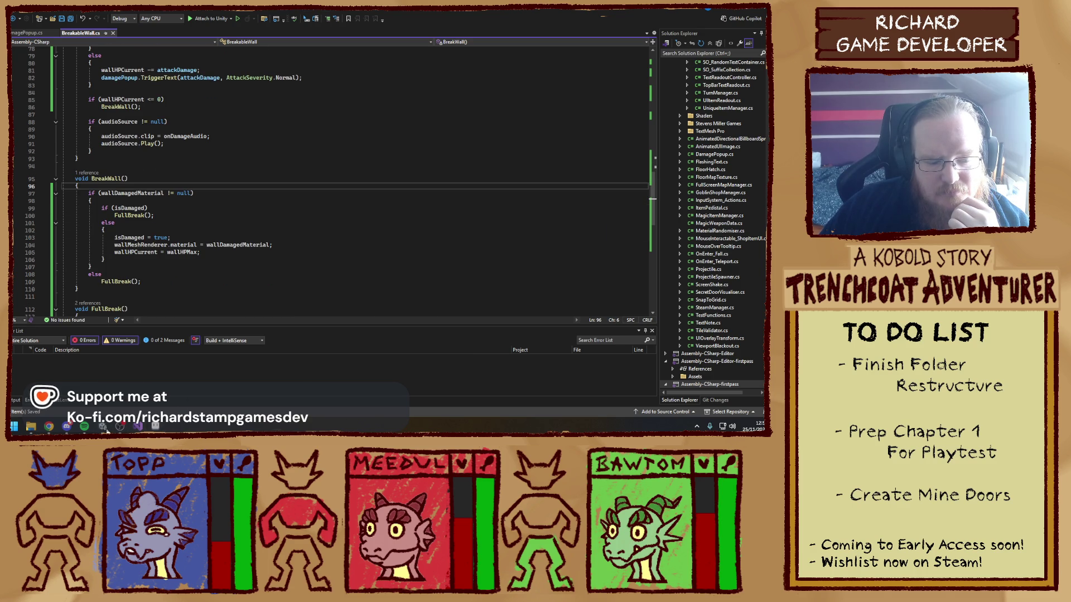
{"action": "key", "text": "alt+Tab"}
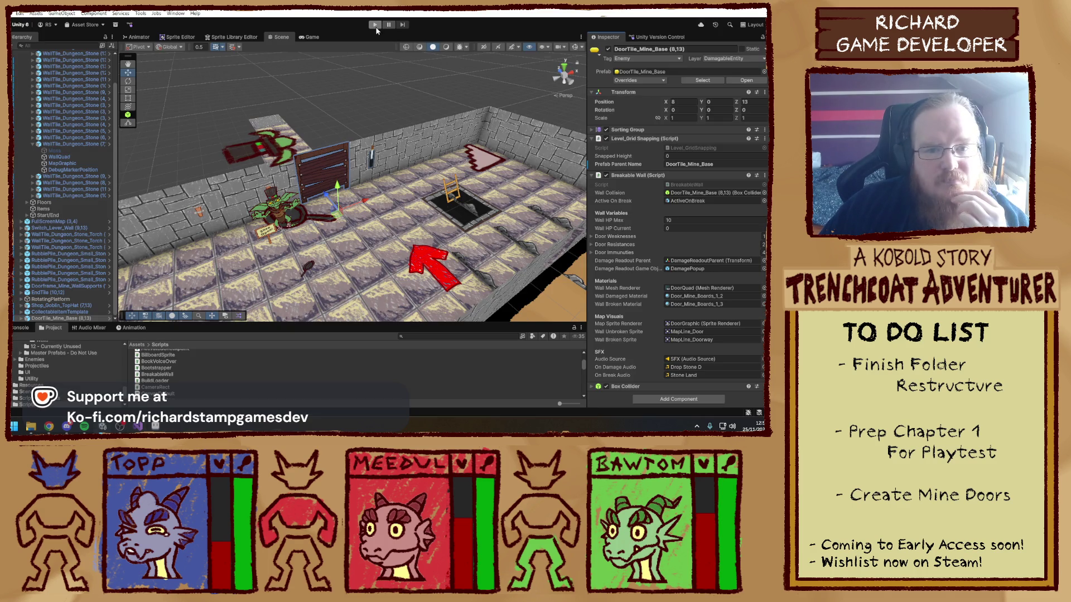
{"action": "left_click", "coordinate": [375, 25]}
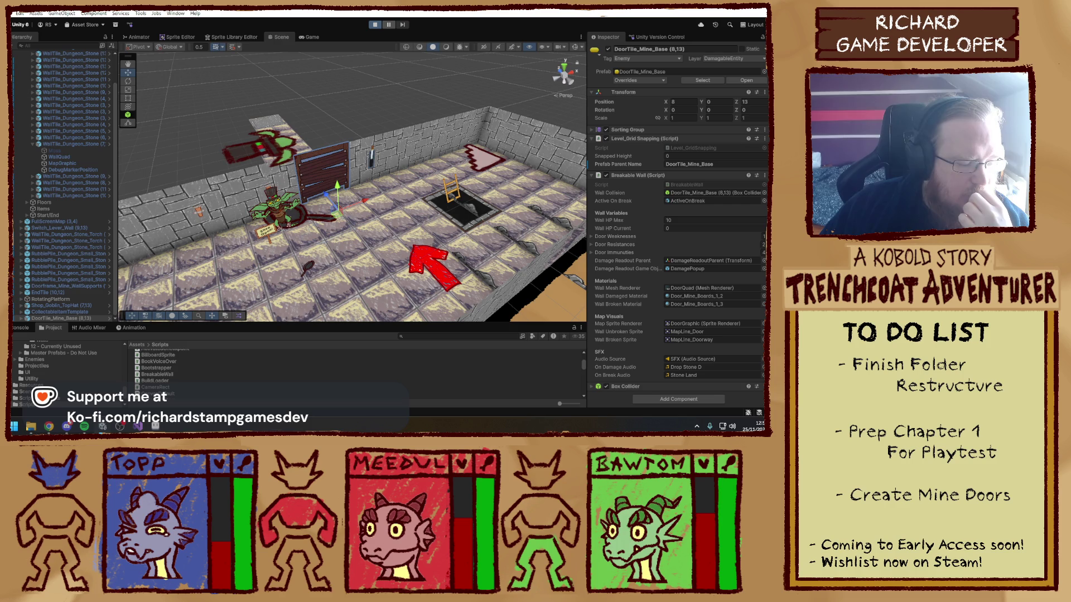
- Select line 98 of BreakWall up to its opening brace in Visual Studio, then return to the running game
{"action": "key", "text": "alt+Tab"}
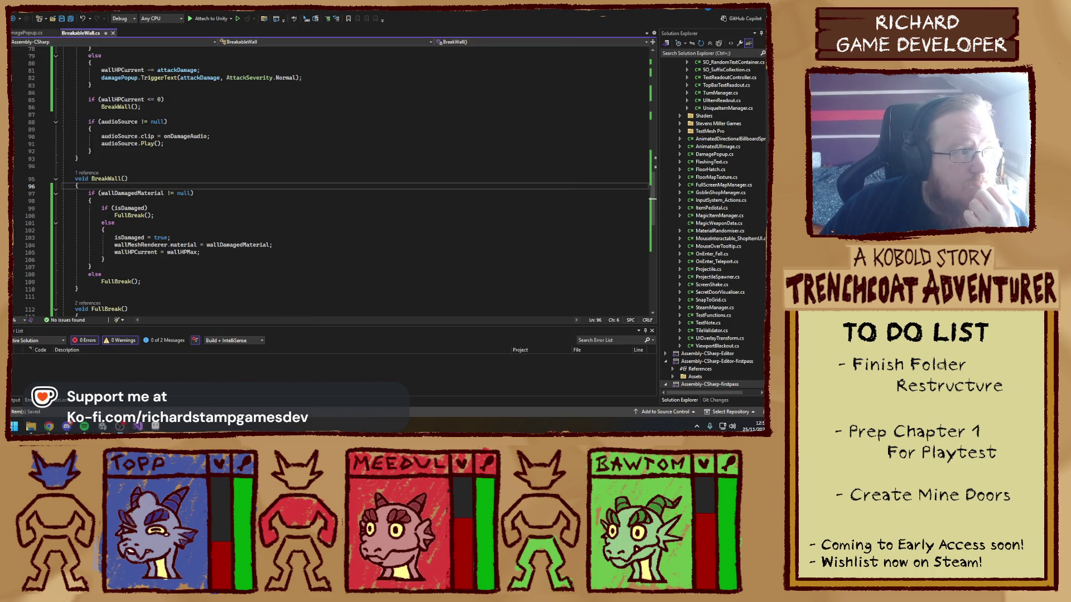
{"action": "left_click_drag", "start_coordinate": [61, 201], "coordinate": [91, 200]}
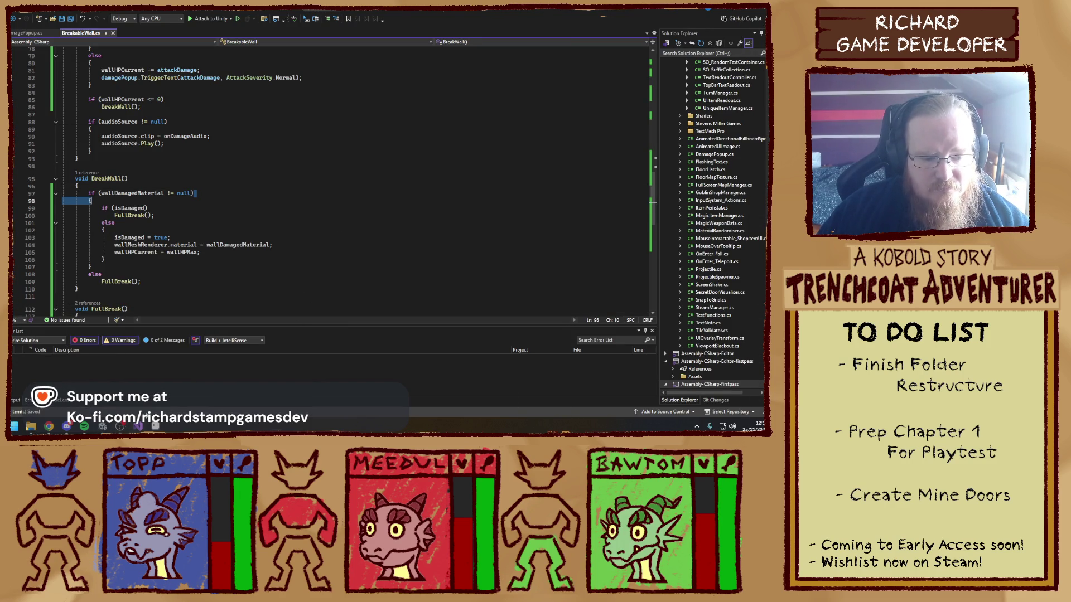
{"action": "left_click", "coordinate": [102, 426]}
- Walk to the boarded door and attack it twice, cracking the boards and then breaking it
{"action": "key", "text": "w"}
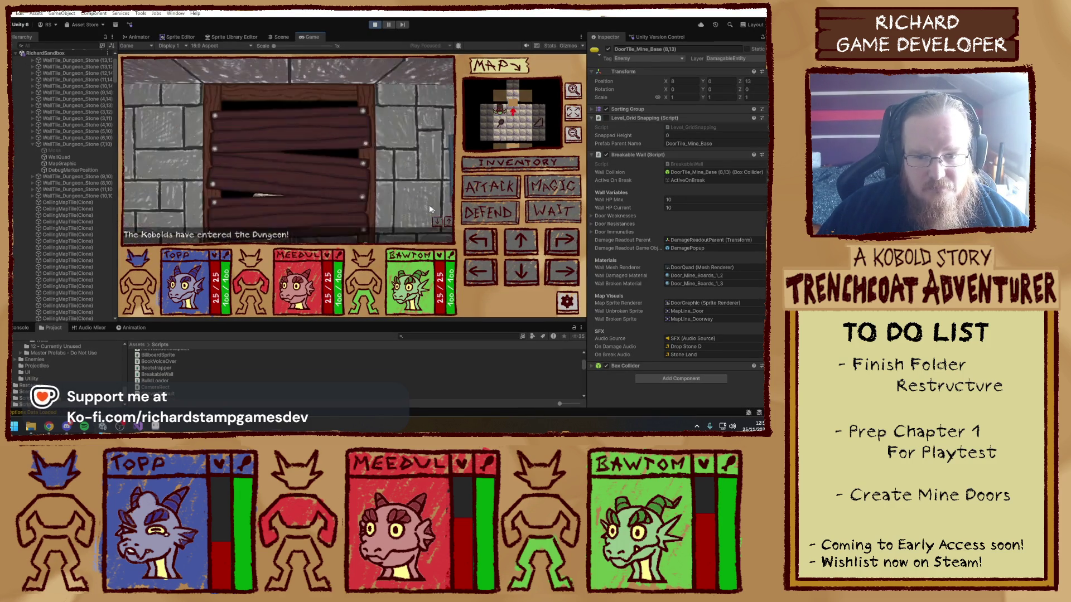
{"action": "left_click", "coordinate": [487, 189]}
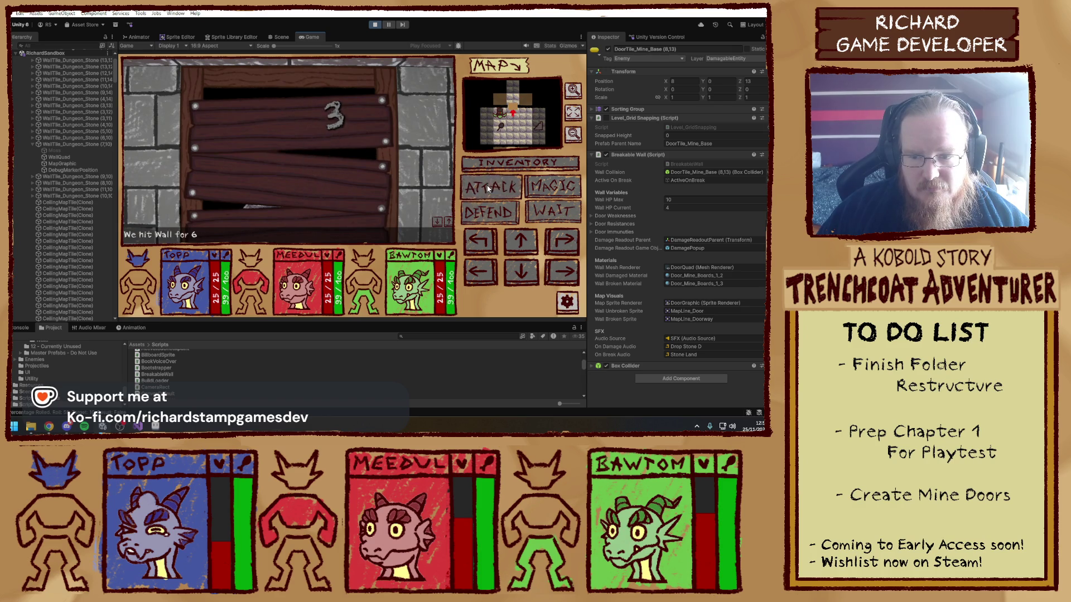
{"action": "left_click", "coordinate": [487, 190]}
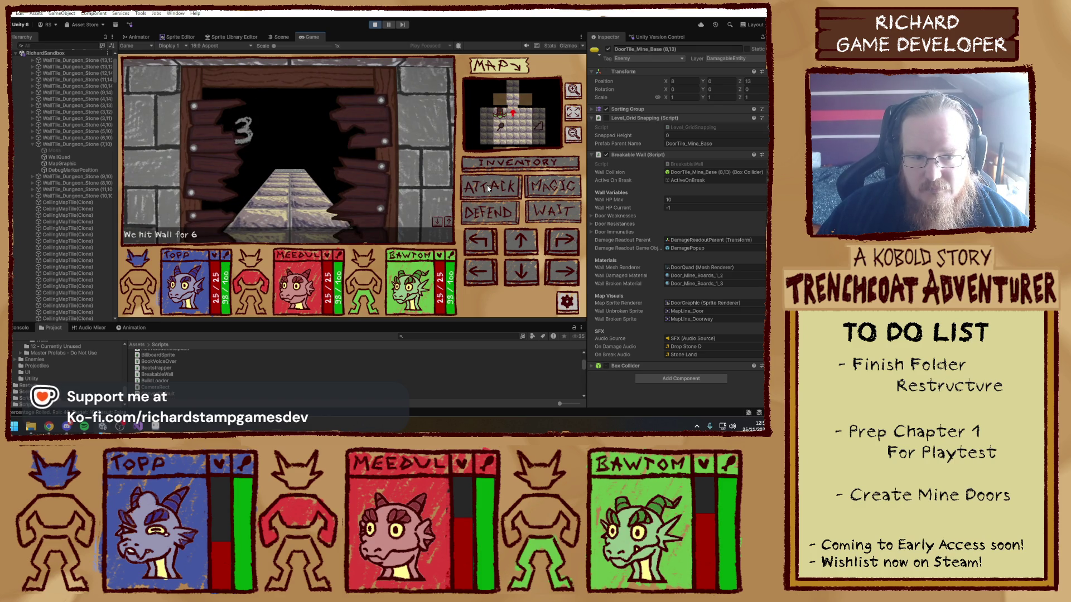
- Walk through the broken doorway, look around, attack the empty doorway, then stop Play mode
{"action": "key", "text": "w"}
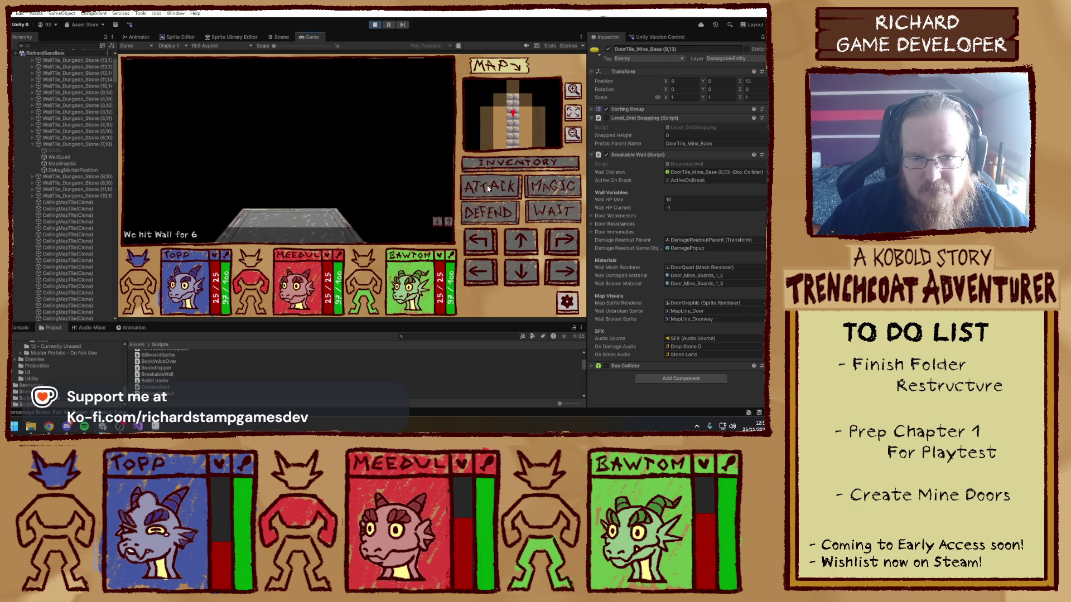
{"action": "key", "text": "q"}
{"action": "key", "text": "w"}
{"action": "key", "text": "e"}
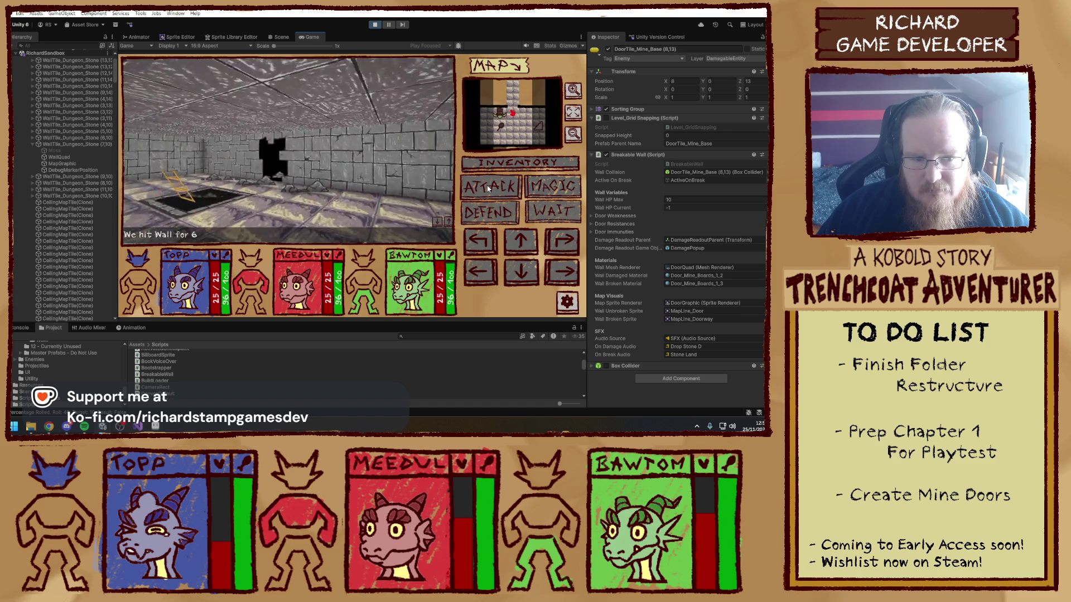
{"action": "key", "text": "q"}
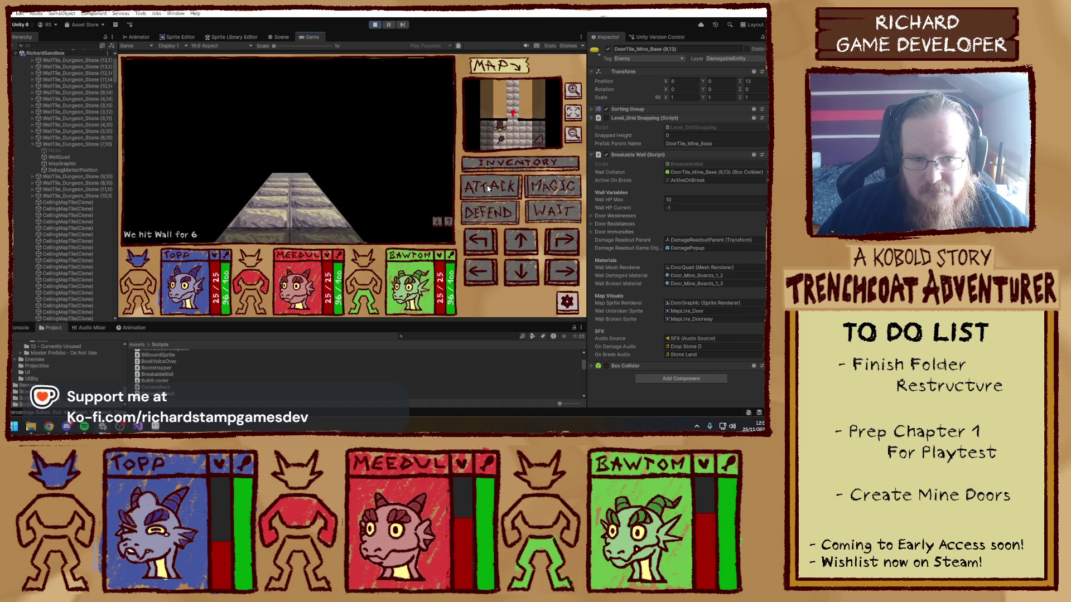
{"action": "left_click", "coordinate": [487, 188]}
{"action": "key", "text": "w"}
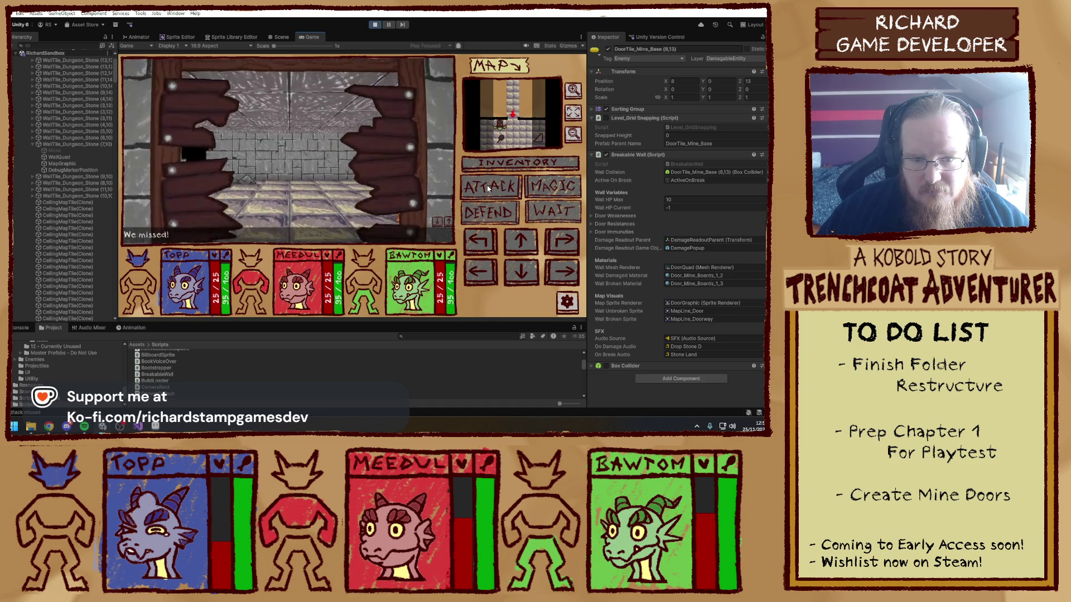
{"action": "key", "text": "q"}
{"action": "key", "text": "w"}
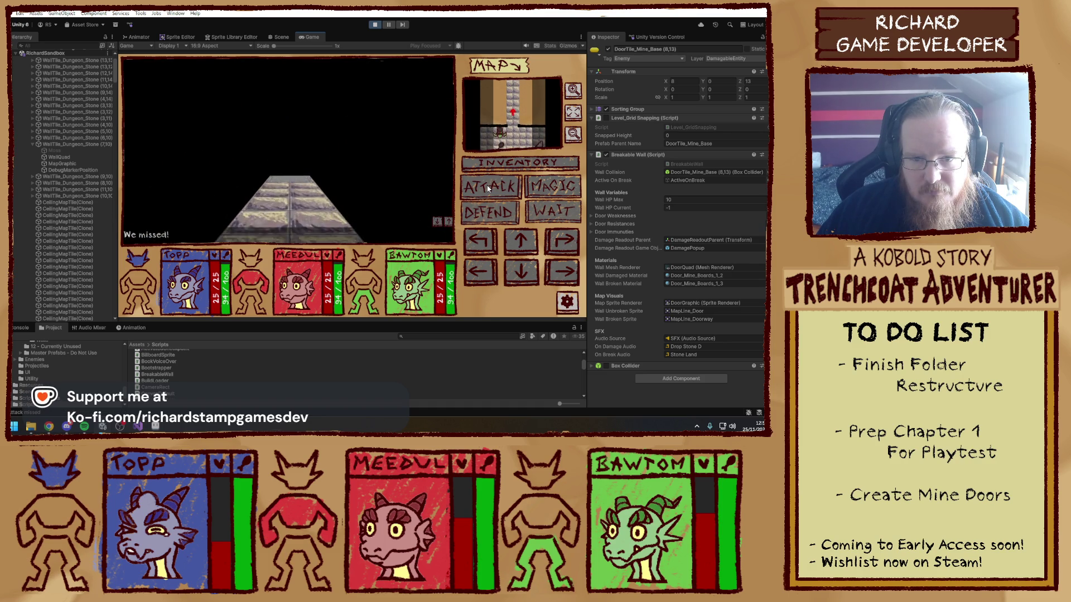
{"action": "key", "text": "s"}
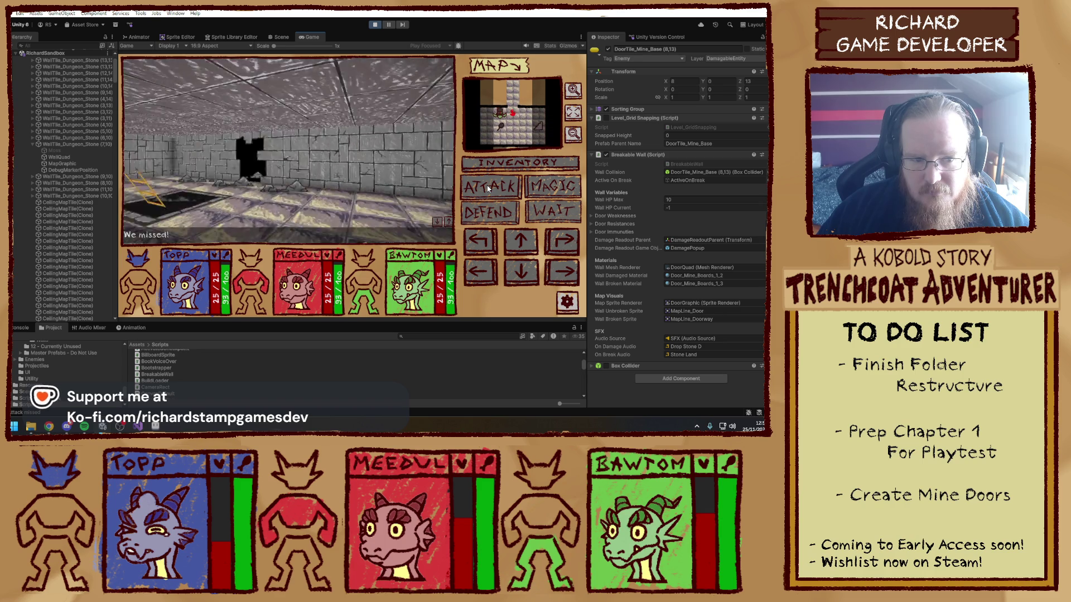
{"action": "left_click", "coordinate": [487, 188]}
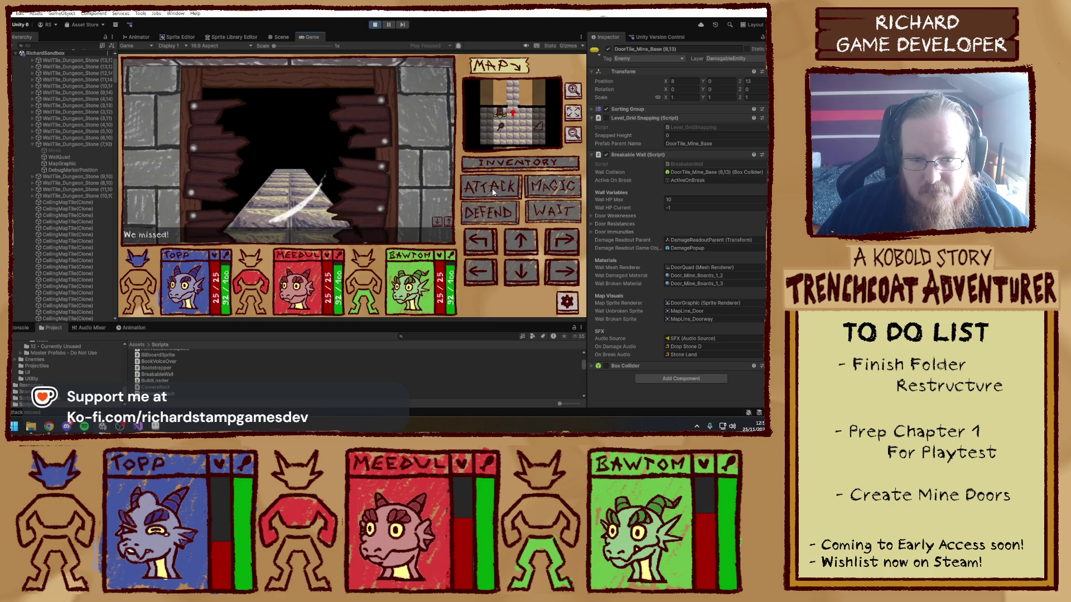
{"action": "key", "text": "ctrl+p"}
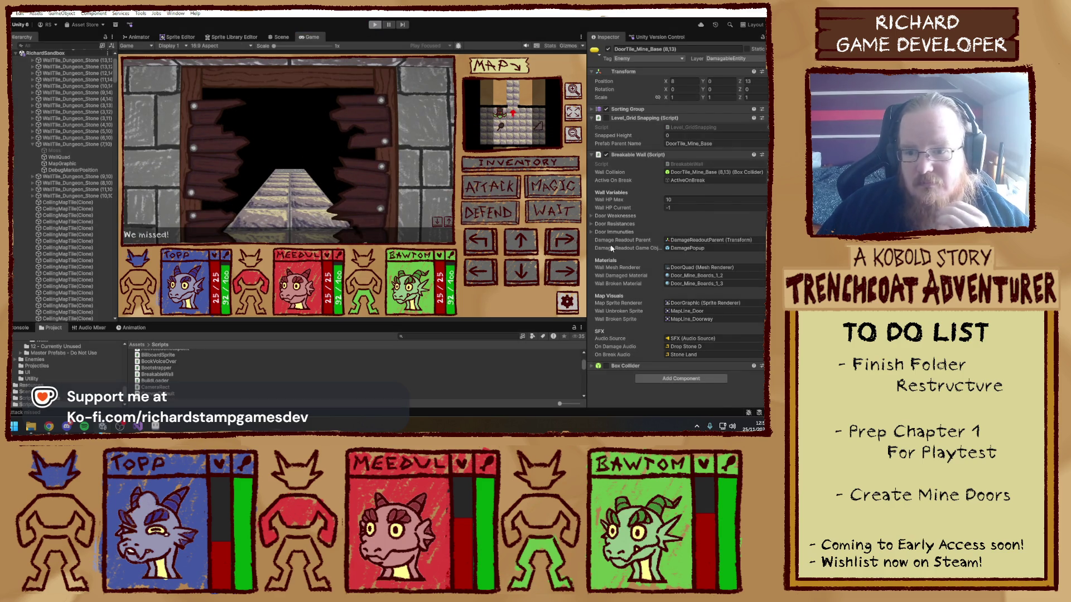
{"action": "left_click", "coordinate": [690, 219]}
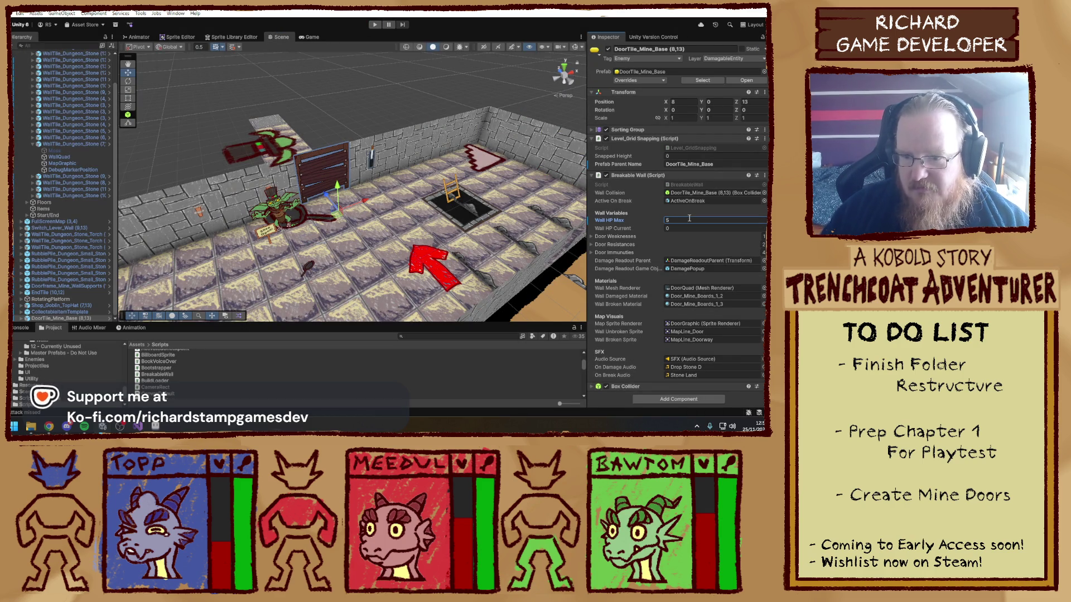
- Rerun Play mode with Wall HP Max 5 and attack the door until it breaks after hits of 8, 7 and 6
{"action": "key", "text": "ctrl+p"}
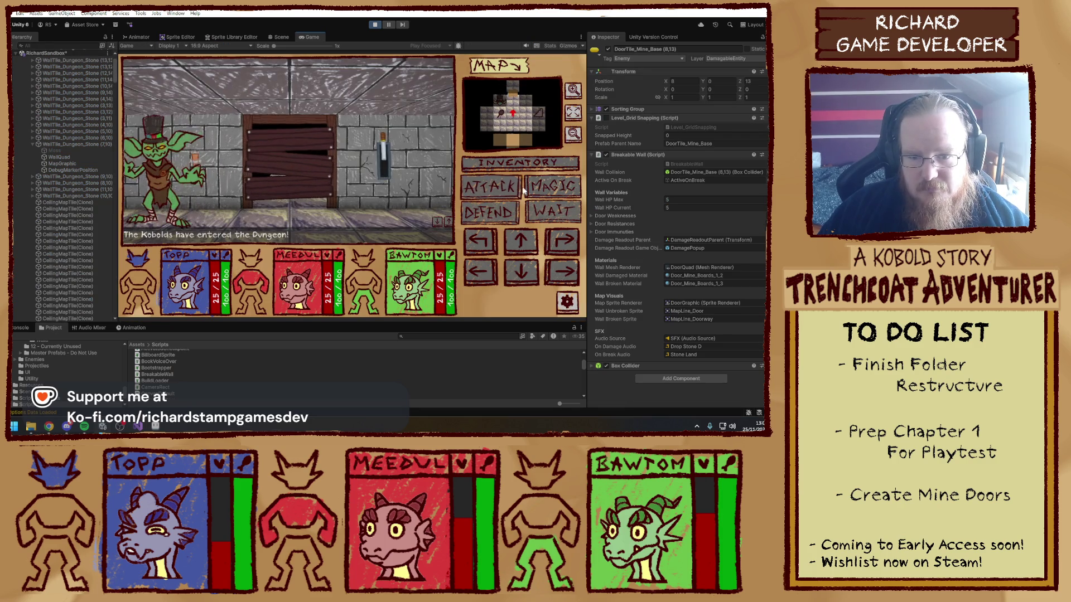
{"action": "left_click", "coordinate": [500, 188]}
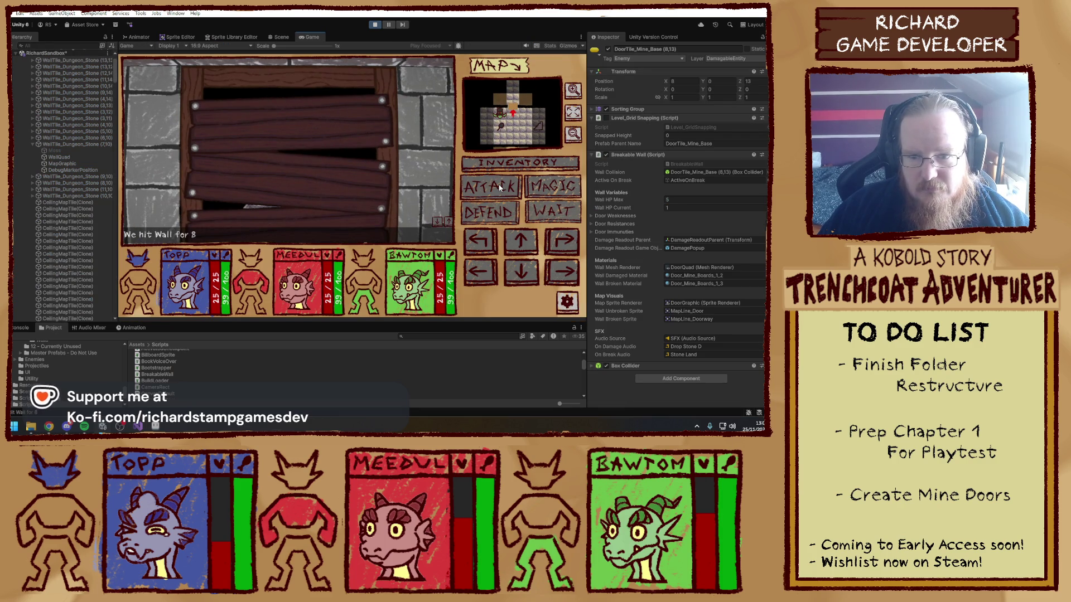
{"action": "left_click", "coordinate": [500, 188]}
{"action": "left_click", "coordinate": [499, 188]}
{"action": "left_click", "coordinate": [499, 188]}
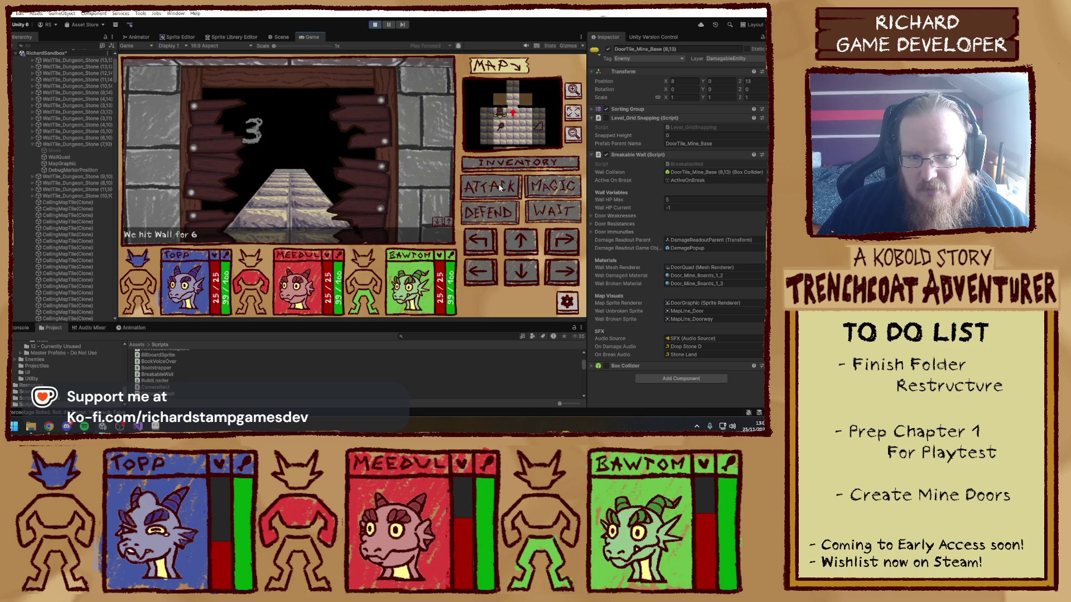